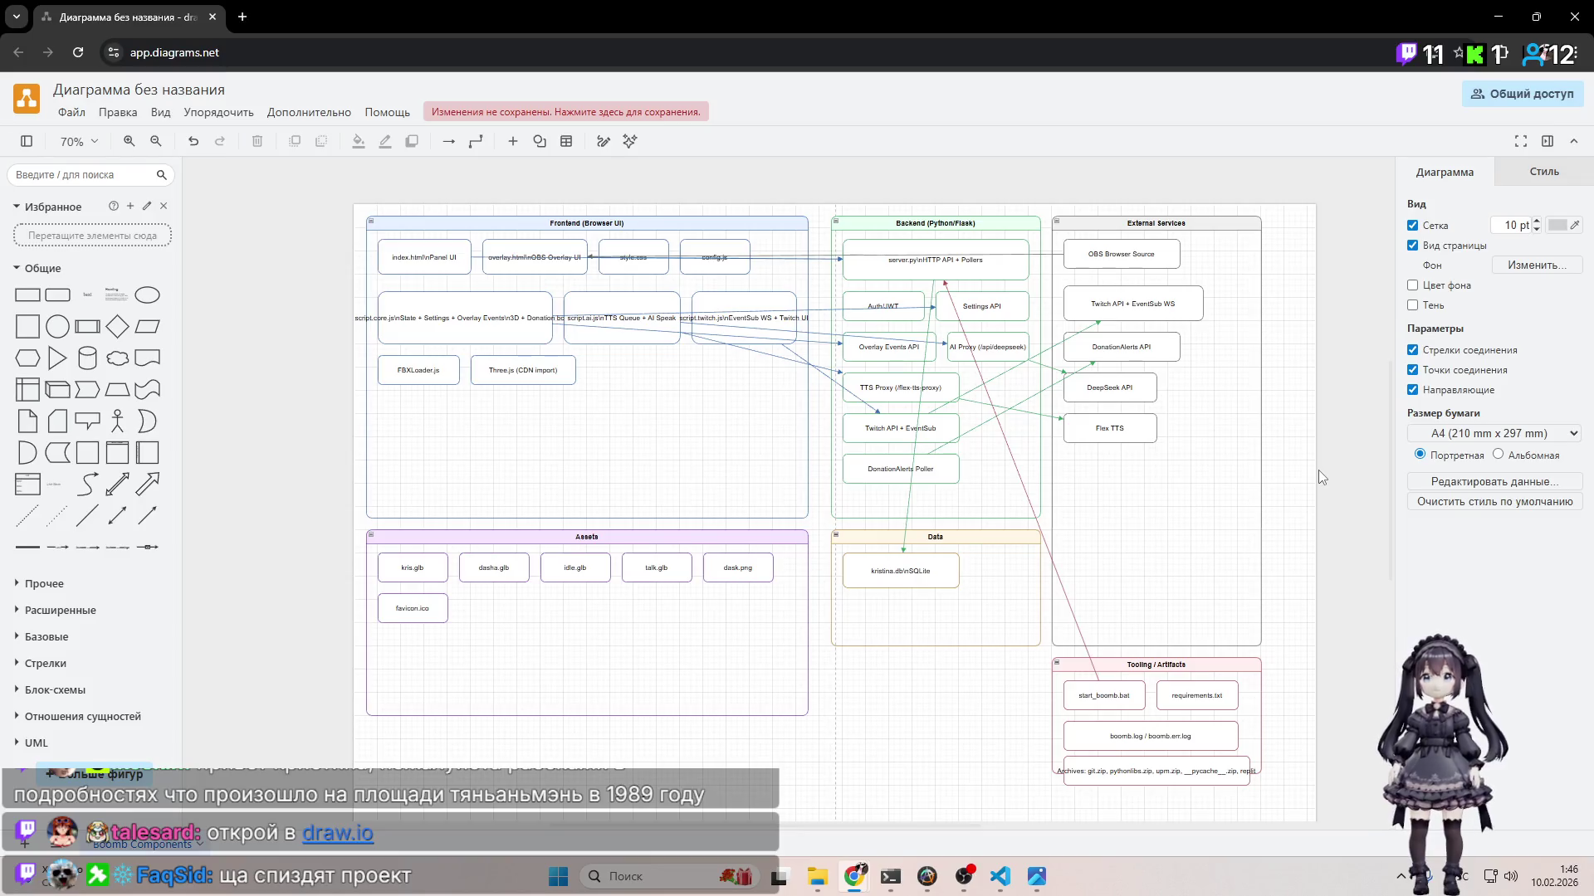
Step: Zoom the draw.io component diagram to 85% and shift the view up and left
{"action": "scroll", "coordinate": [814, 389], "scroll_direction": "up", "scroll_amount": 1}
{"action": "scroll", "coordinate": [821, 386], "scroll_direction": "down", "scroll_amount": 1}
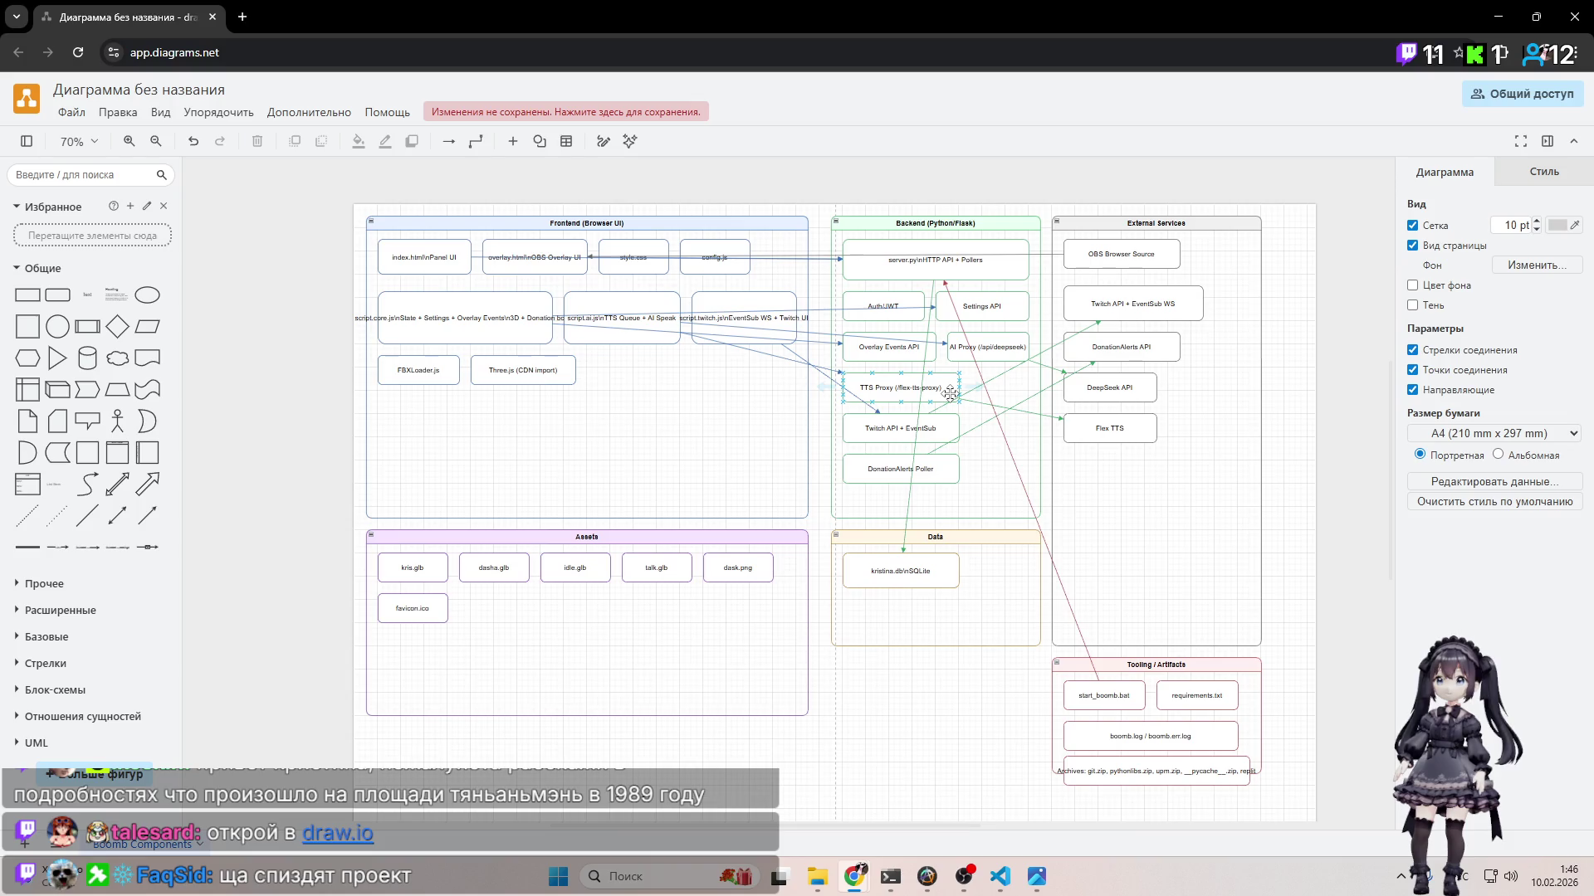
{"action": "scroll", "coordinate": [910, 390], "scroll_direction": "up", "scroll_amount": 2, "text": "ctrl"}
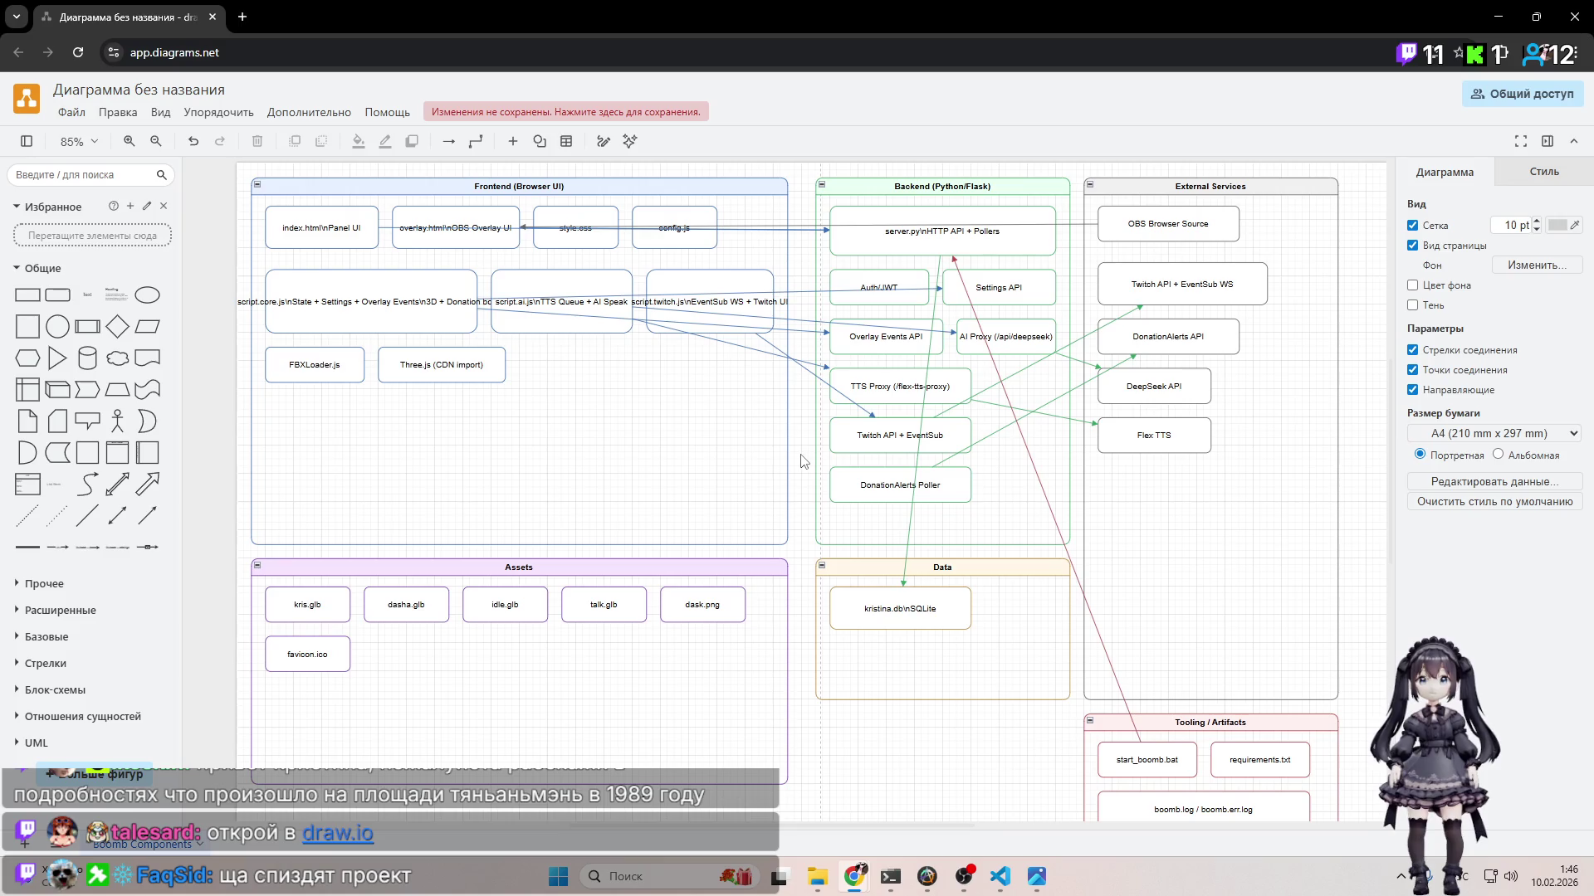
{"action": "mouse_move", "coordinate": [804, 464]}
{"action": "left_mouse_down"}
{"action": "mouse_move", "coordinate": [754, 446]}
{"action": "mouse_move", "coordinate": [758, 502]}
{"action": "left_mouse_up"}
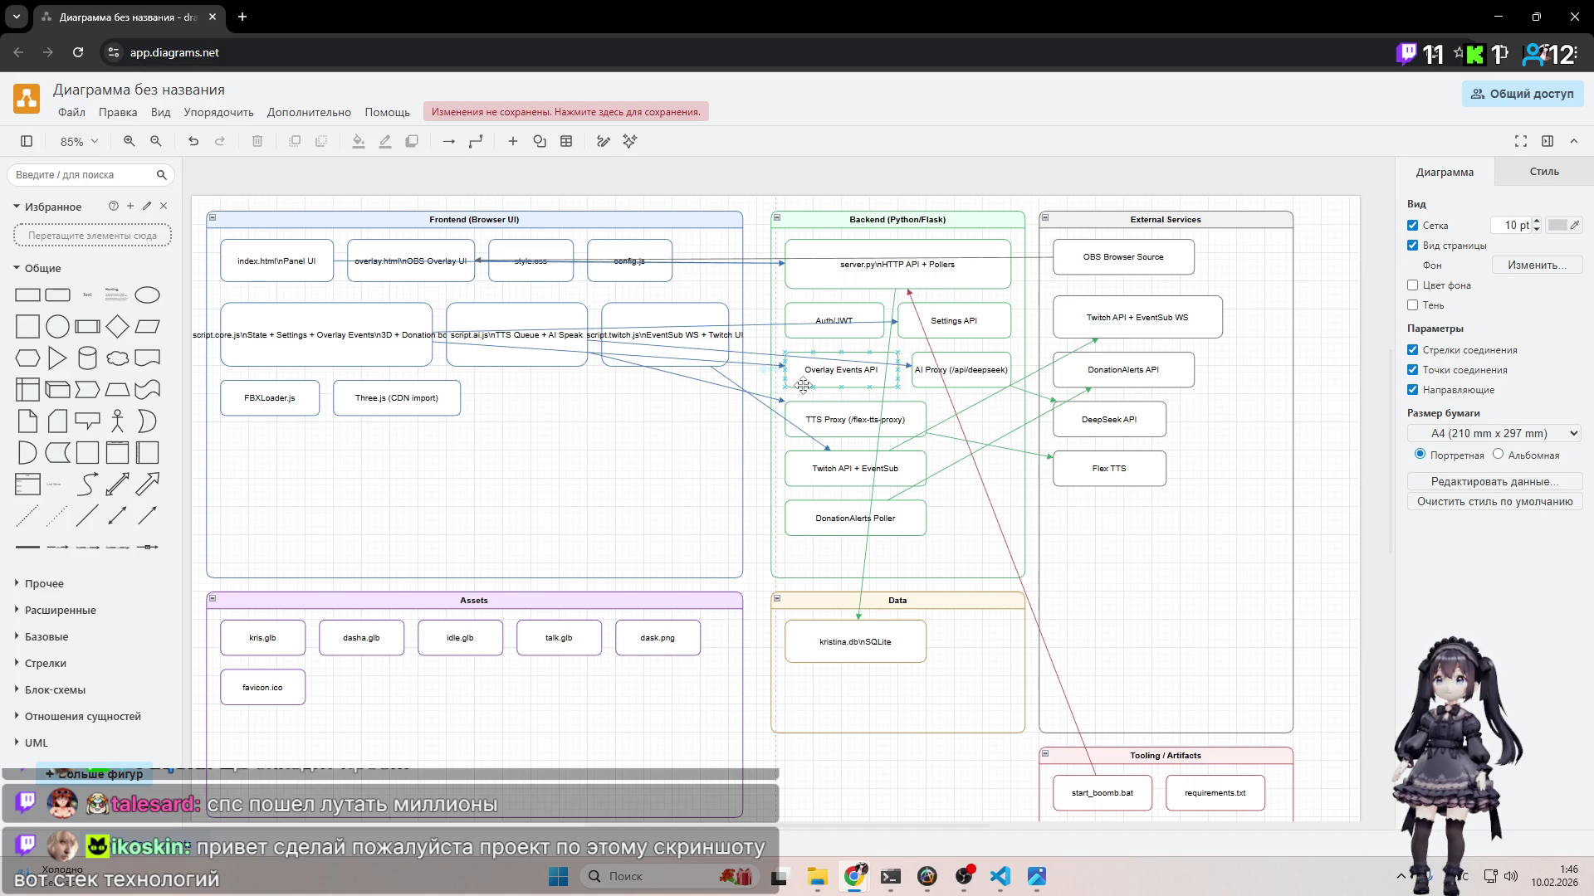
Step: Look over the Frontend, Backend, External Services, Assets and Data groups, then bring OBS Studio forward
{"action": "scroll", "coordinate": [797, 390], "scroll_direction": "down", "scroll_amount": 5}
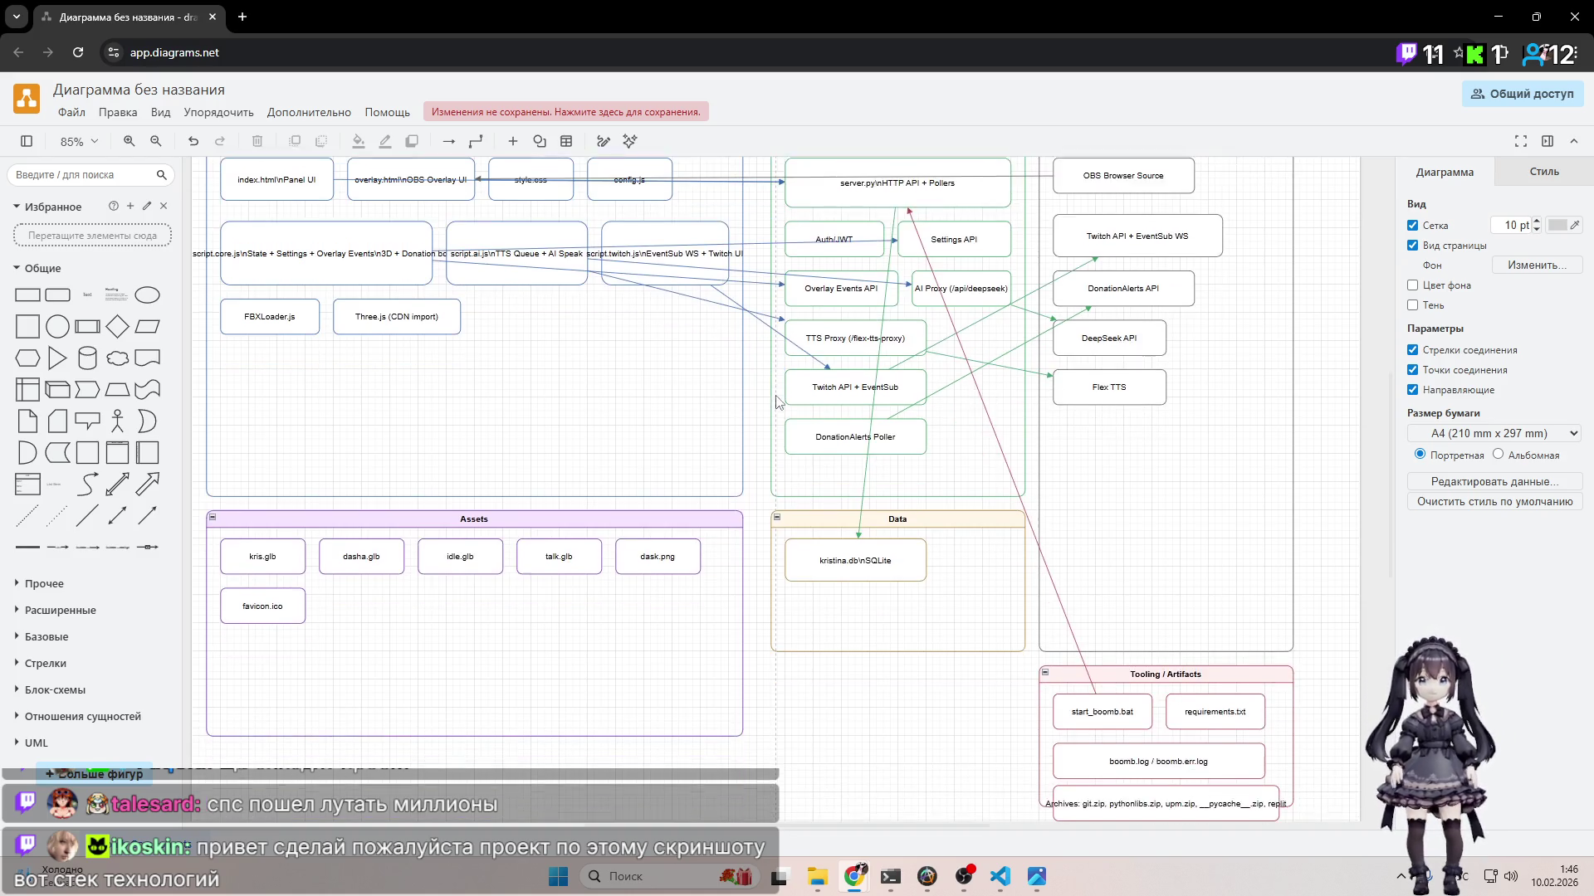
{"action": "scroll", "coordinate": [772, 403], "scroll_direction": "down", "scroll_amount": 1}
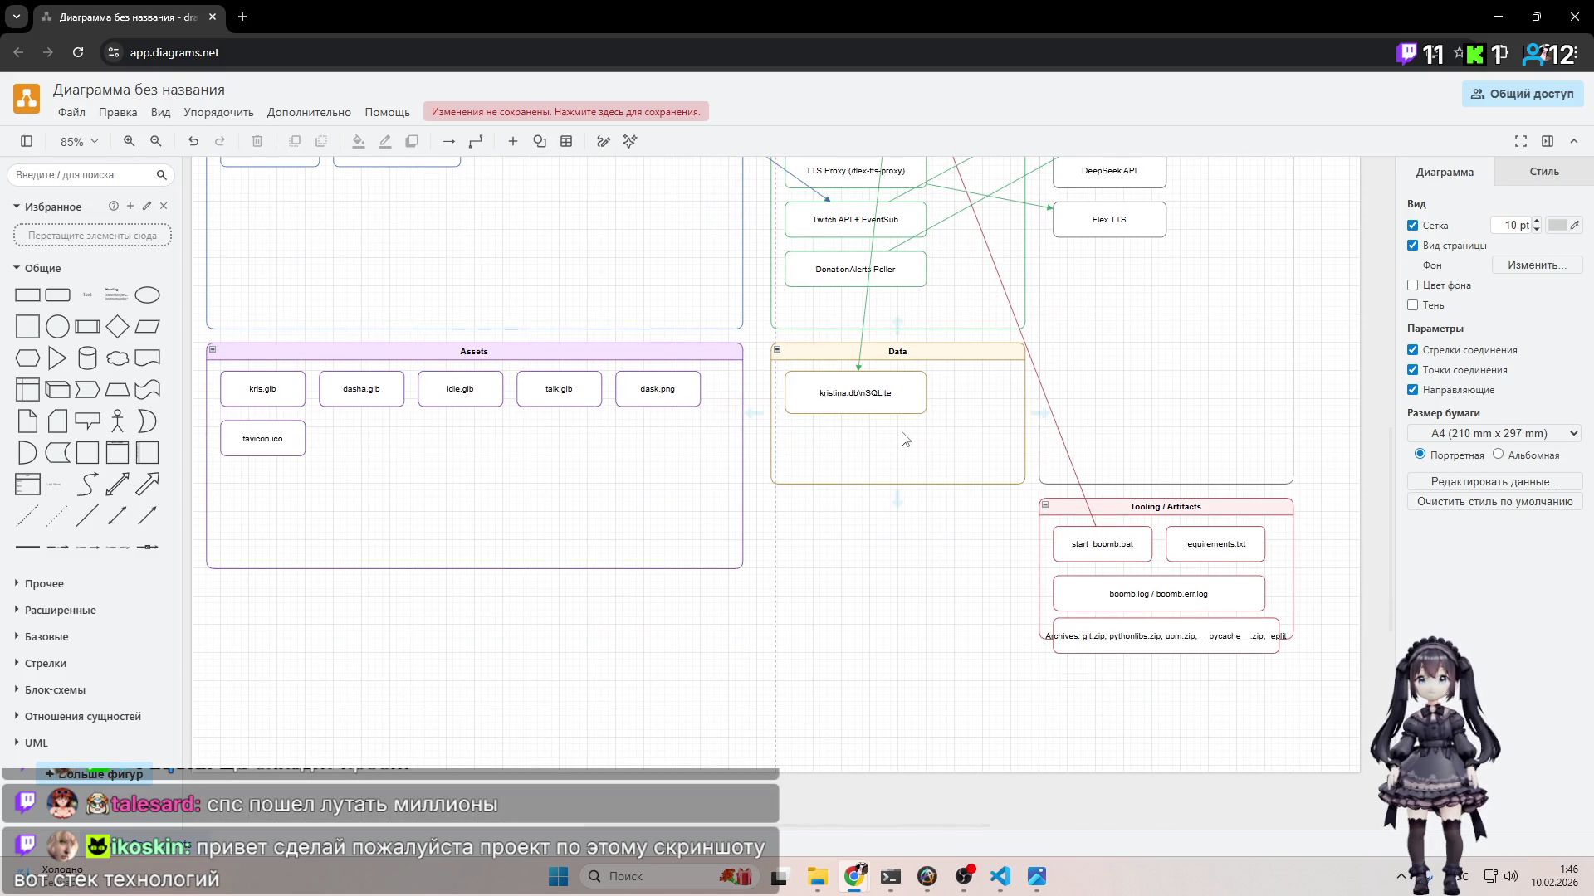
{"action": "scroll", "coordinate": [861, 440], "scroll_direction": "up", "scroll_amount": 7}
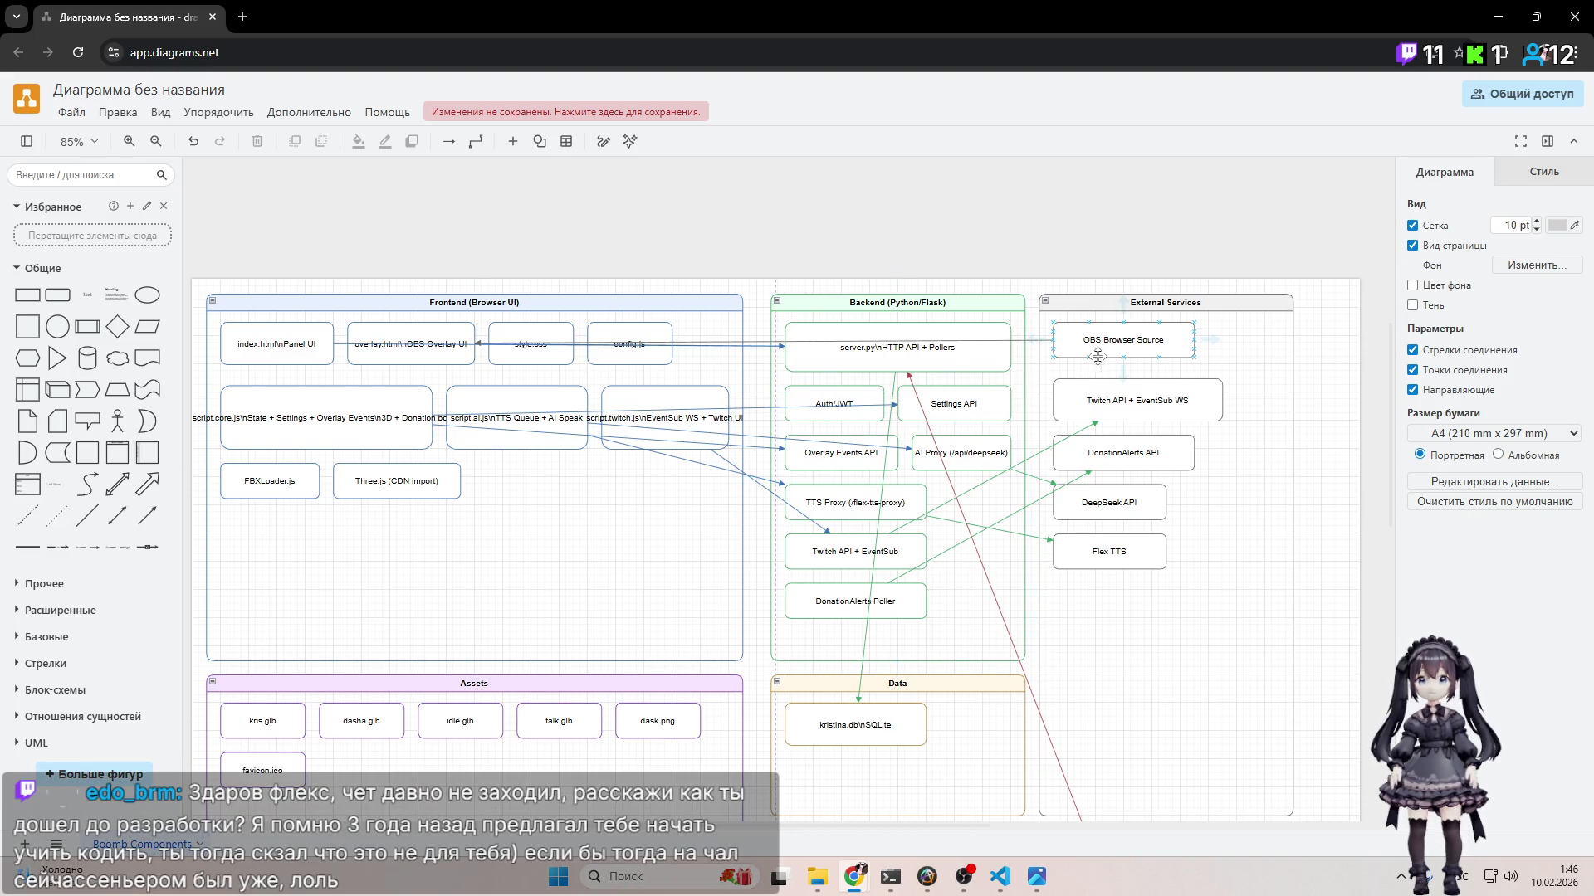
{"action": "scroll", "coordinate": [1079, 498], "scroll_direction": "down", "scroll_amount": 4}
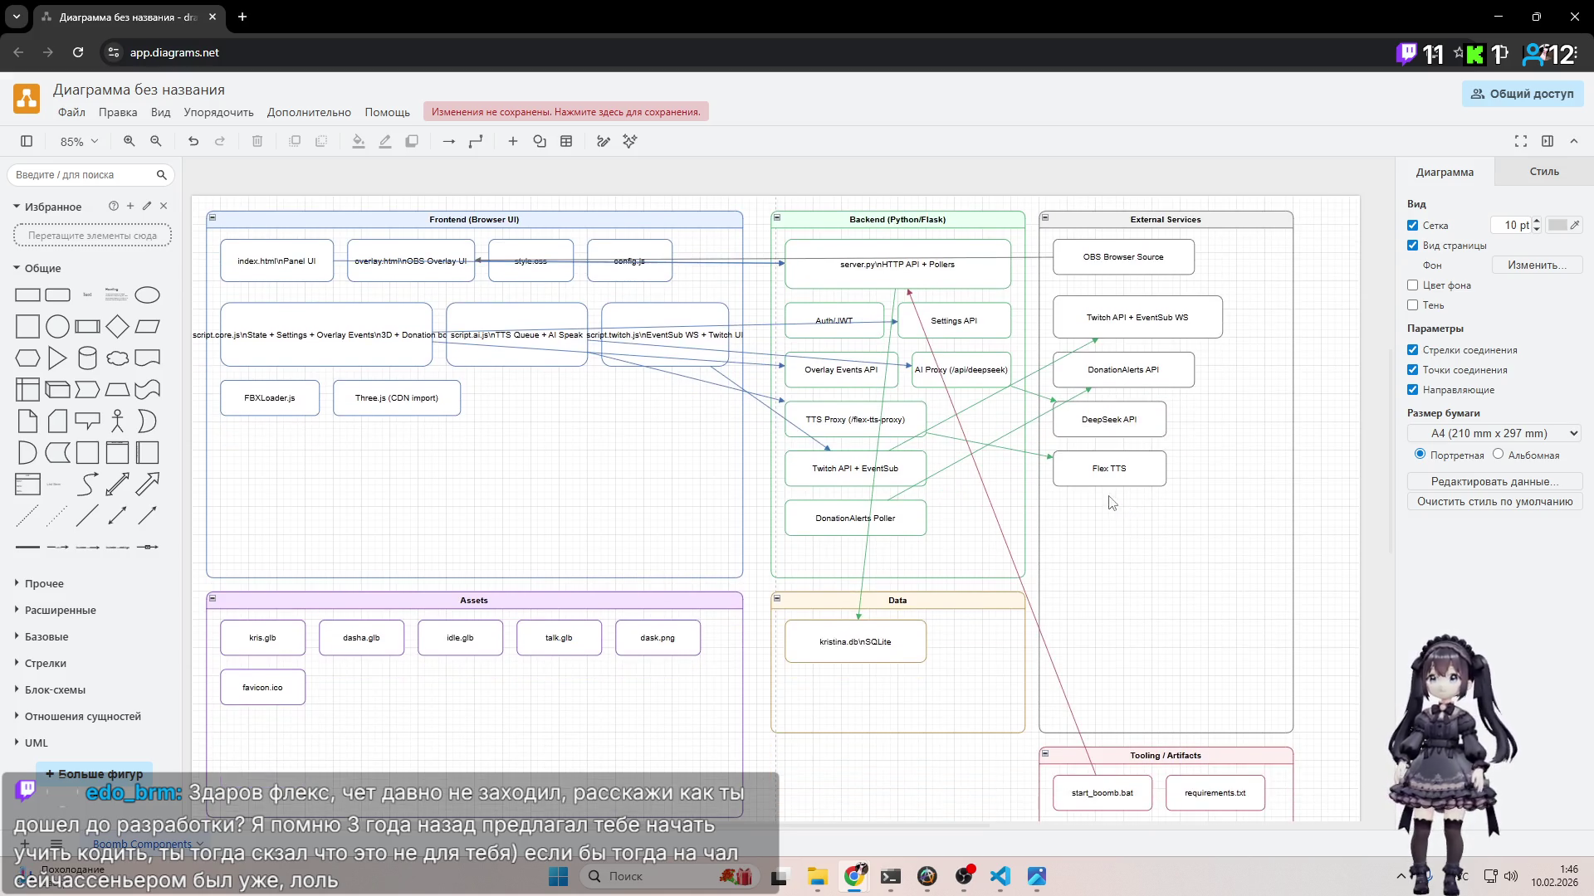
{"action": "scroll", "coordinate": [1071, 487], "scroll_direction": "up", "scroll_amount": 2}
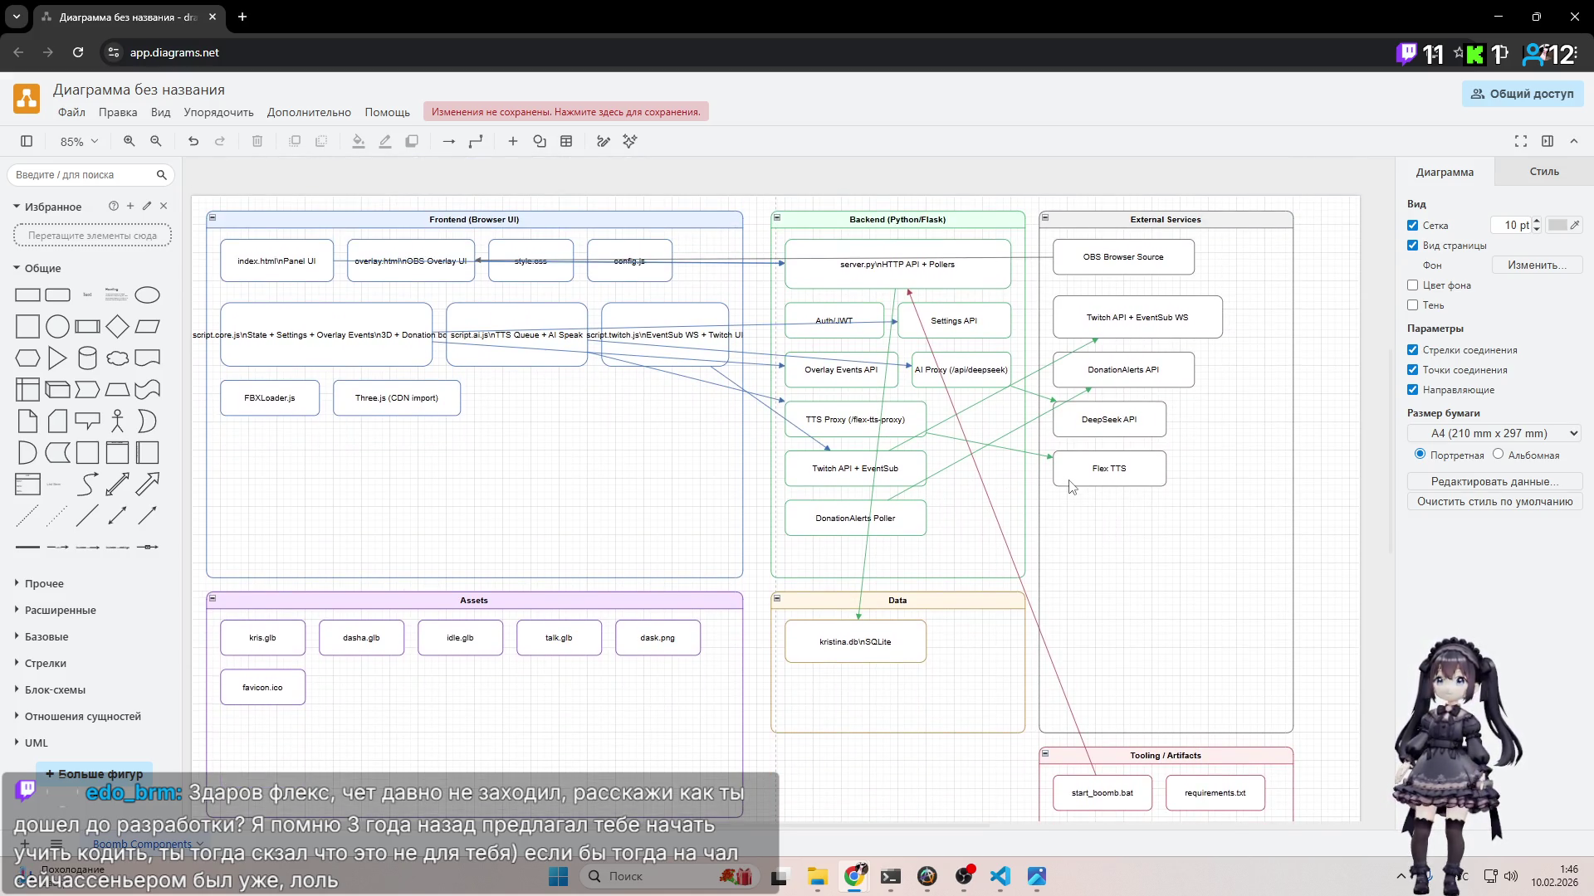
{"action": "scroll", "coordinate": [1070, 487], "scroll_direction": "up", "scroll_amount": 2}
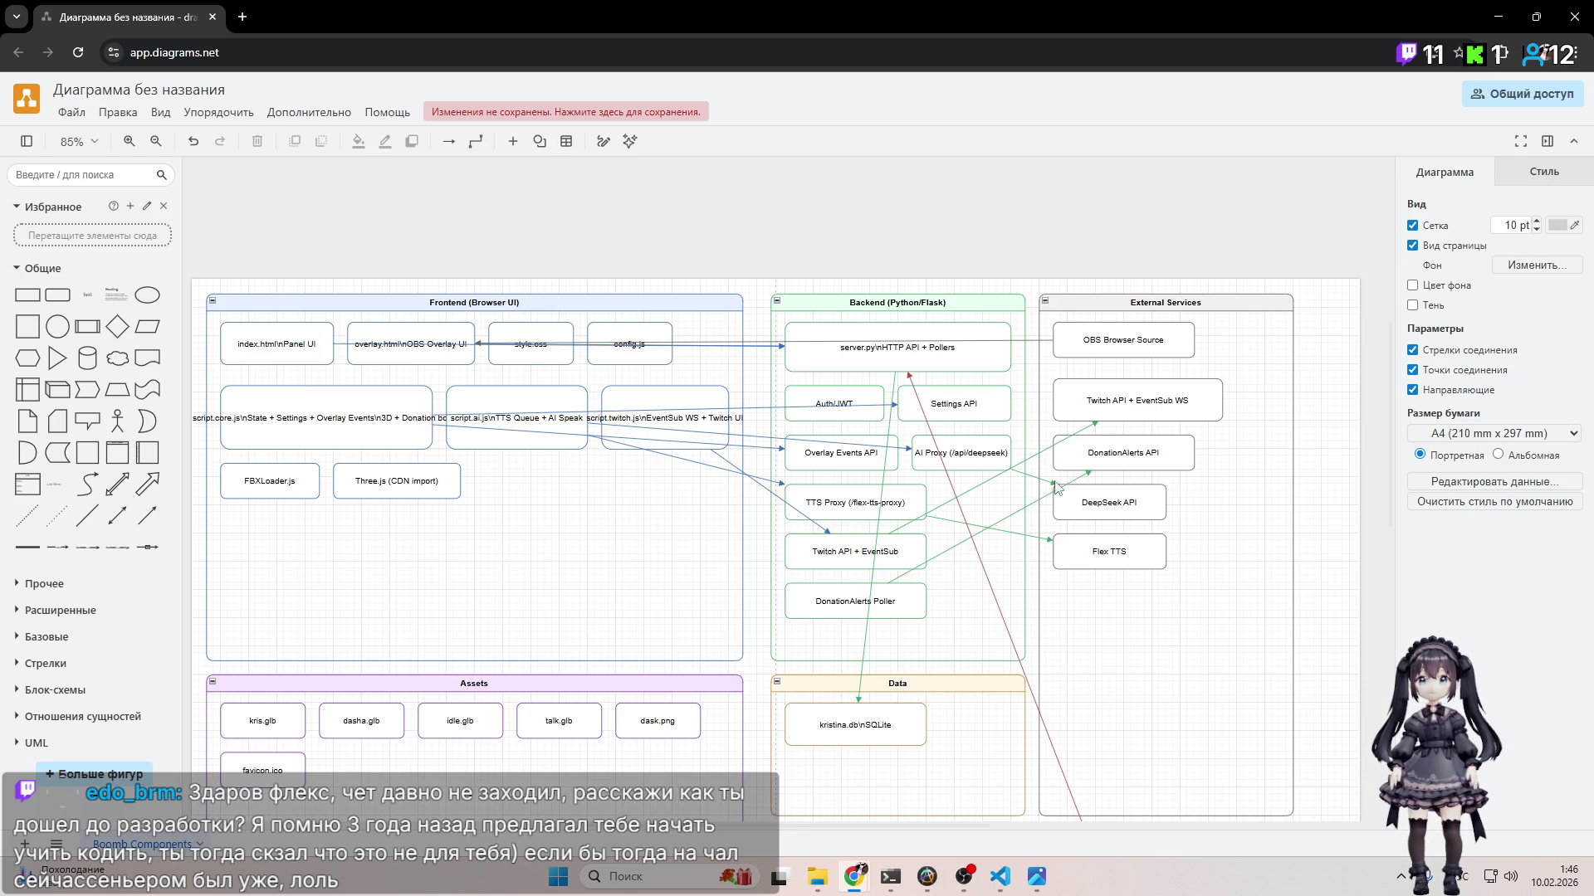
{"action": "left_click", "coordinate": [963, 876]}
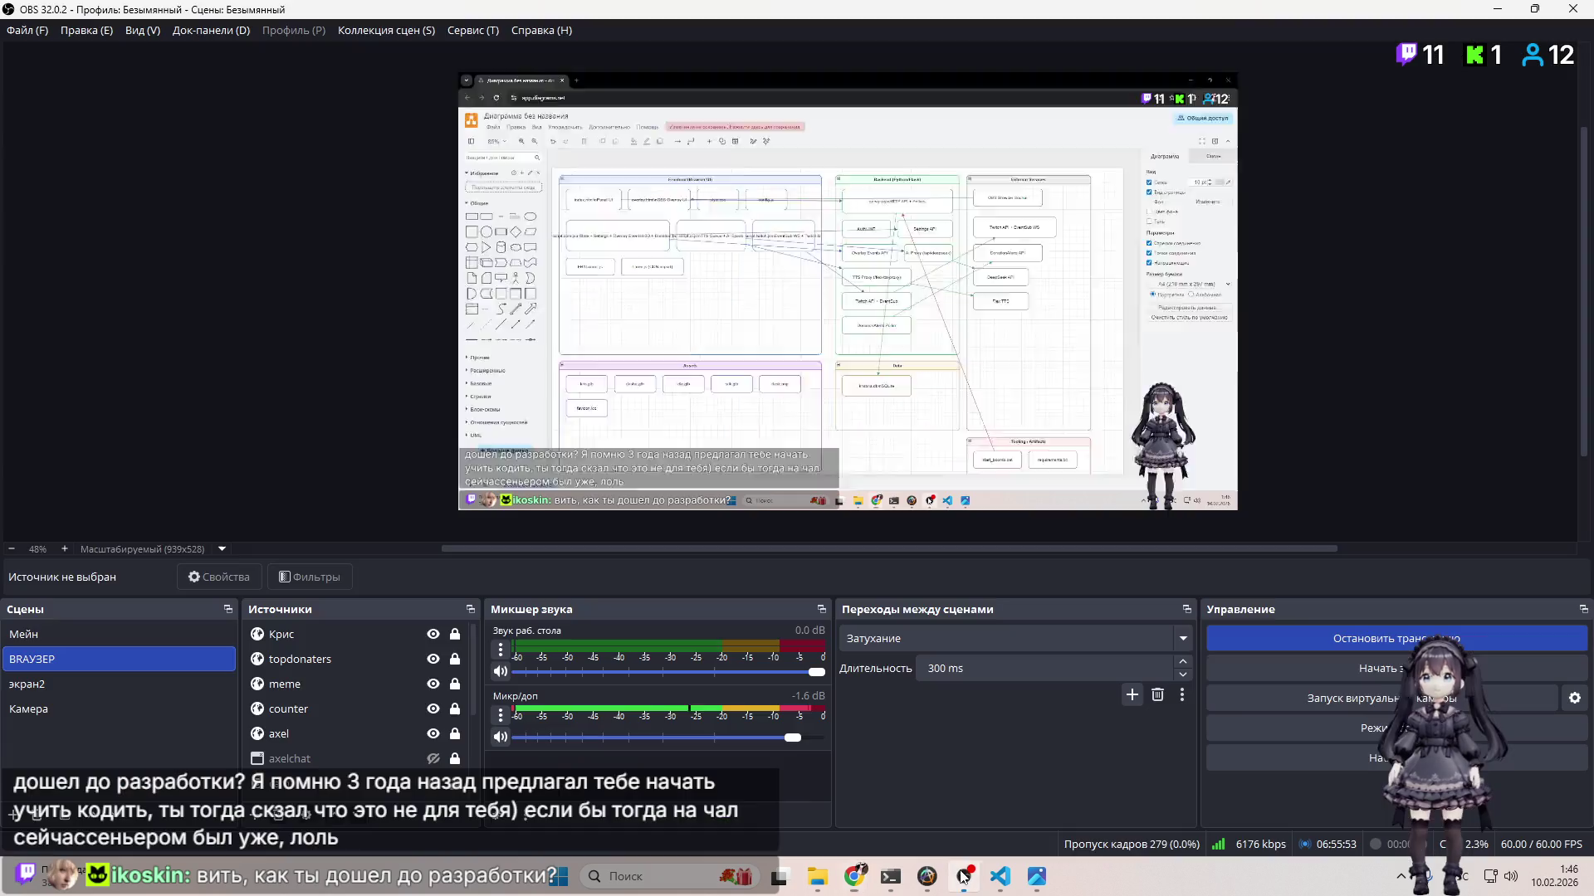
{"action": "left_click", "coordinate": [1000, 876]}
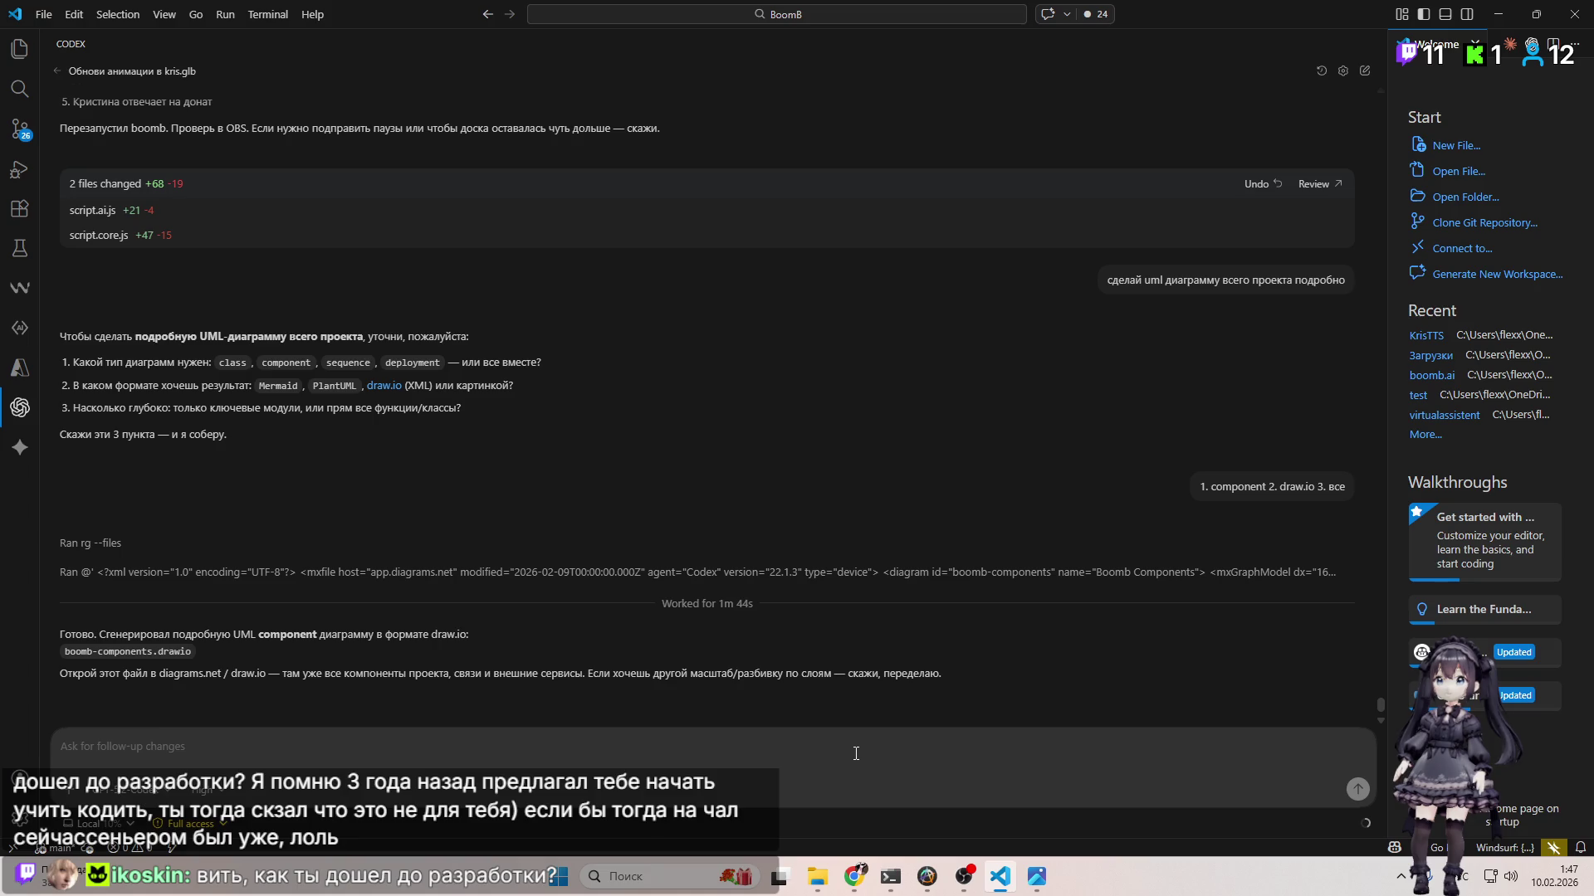
{"action": "mouse_move", "coordinate": [963, 876]}
{"action": "left_click", "coordinate": [1030, 738]}
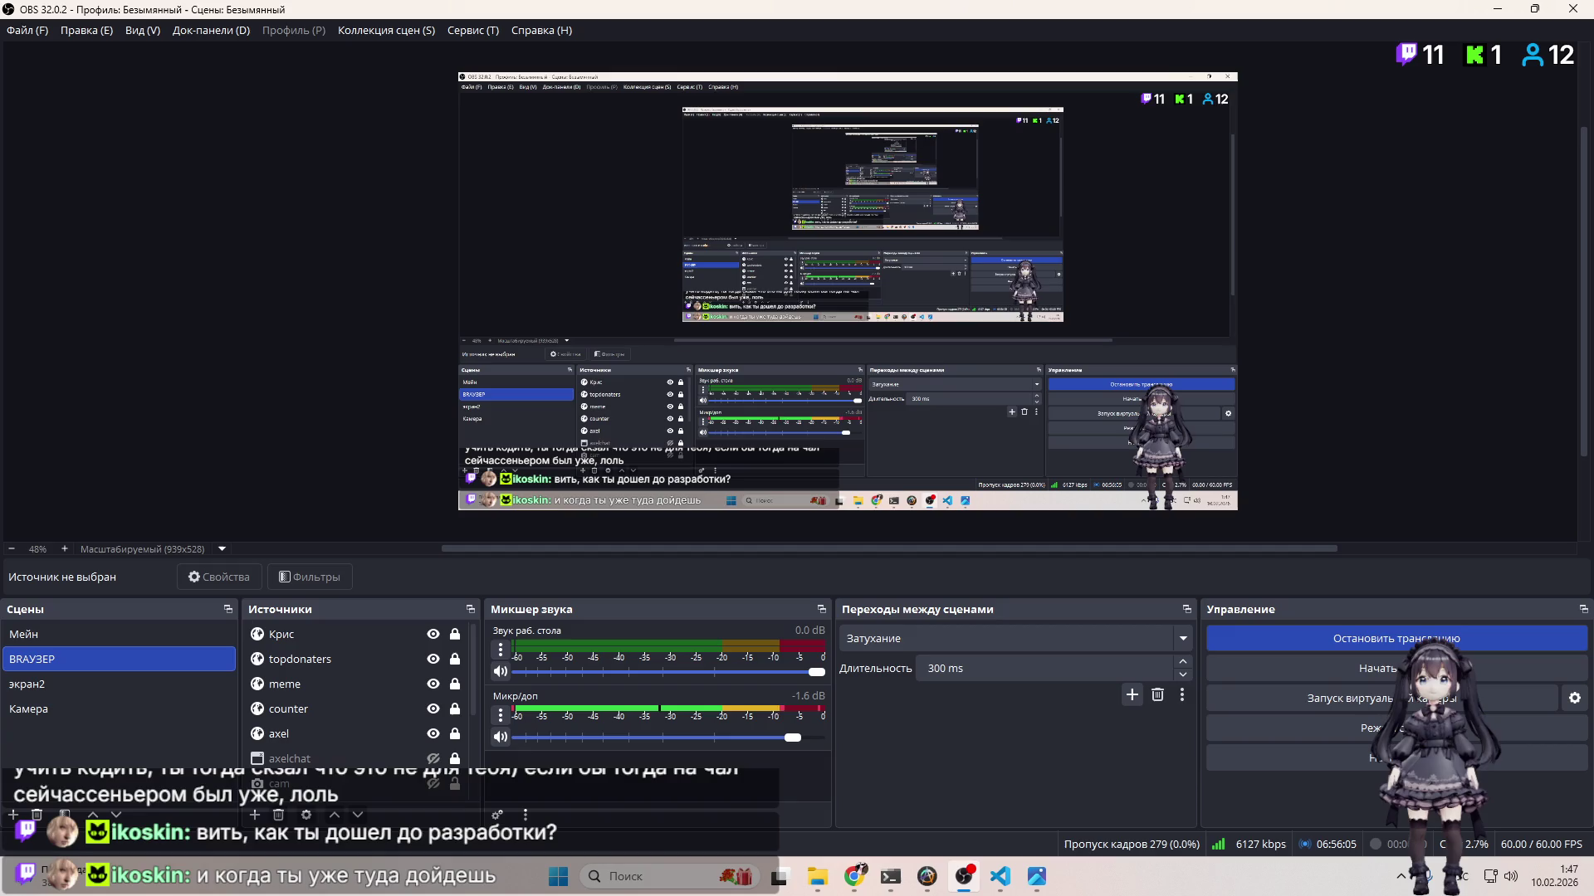
{"action": "key", "text": "alt+Tab"}
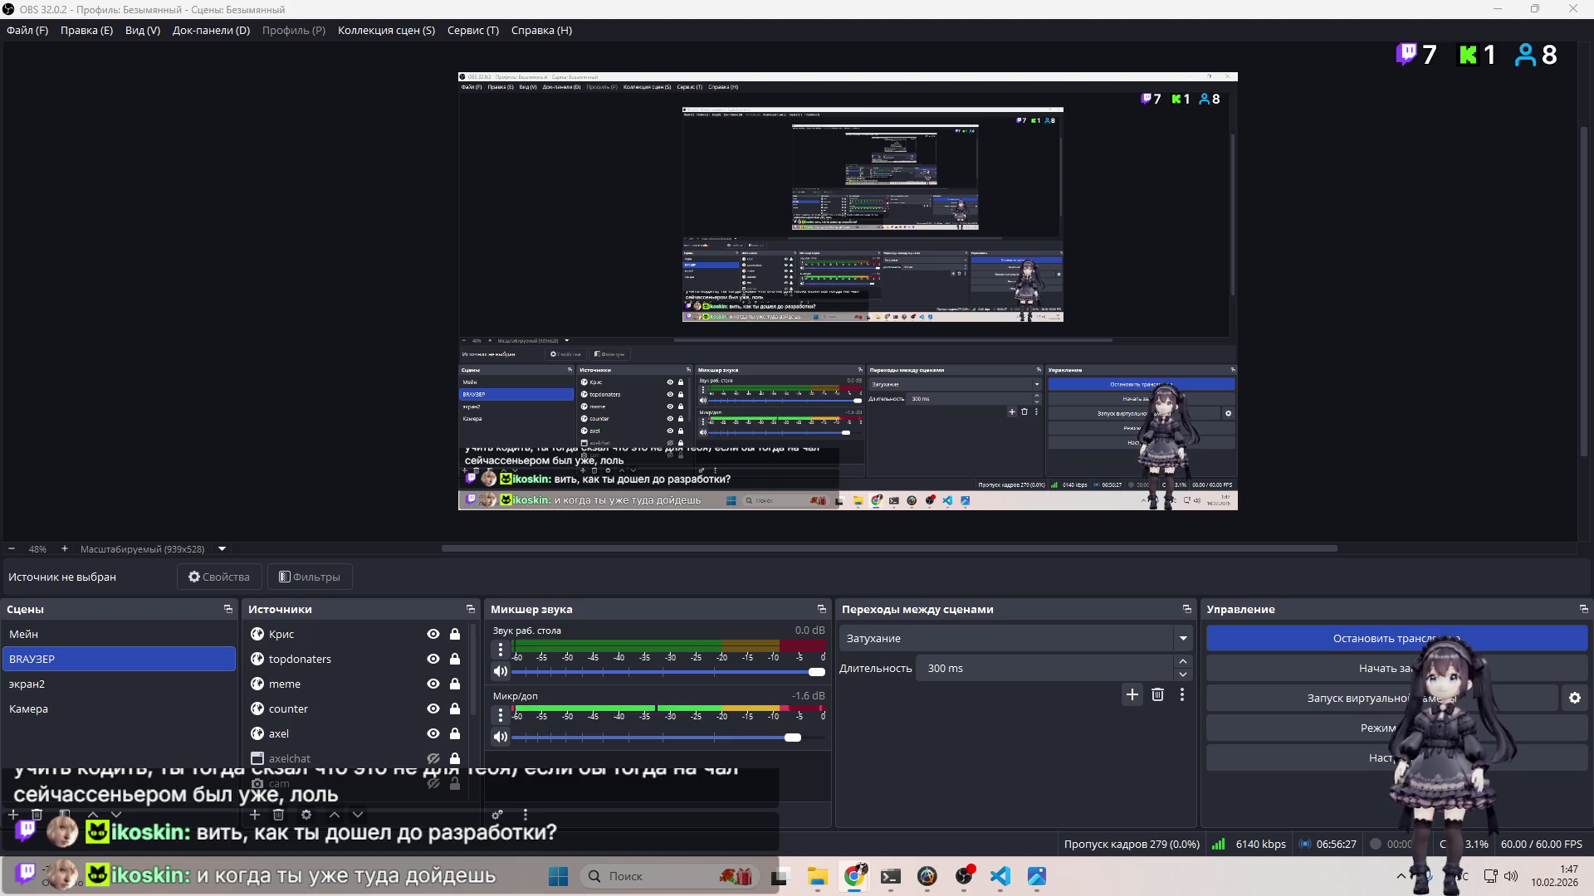
{"action": "left_click", "coordinate": [1381, 309]}
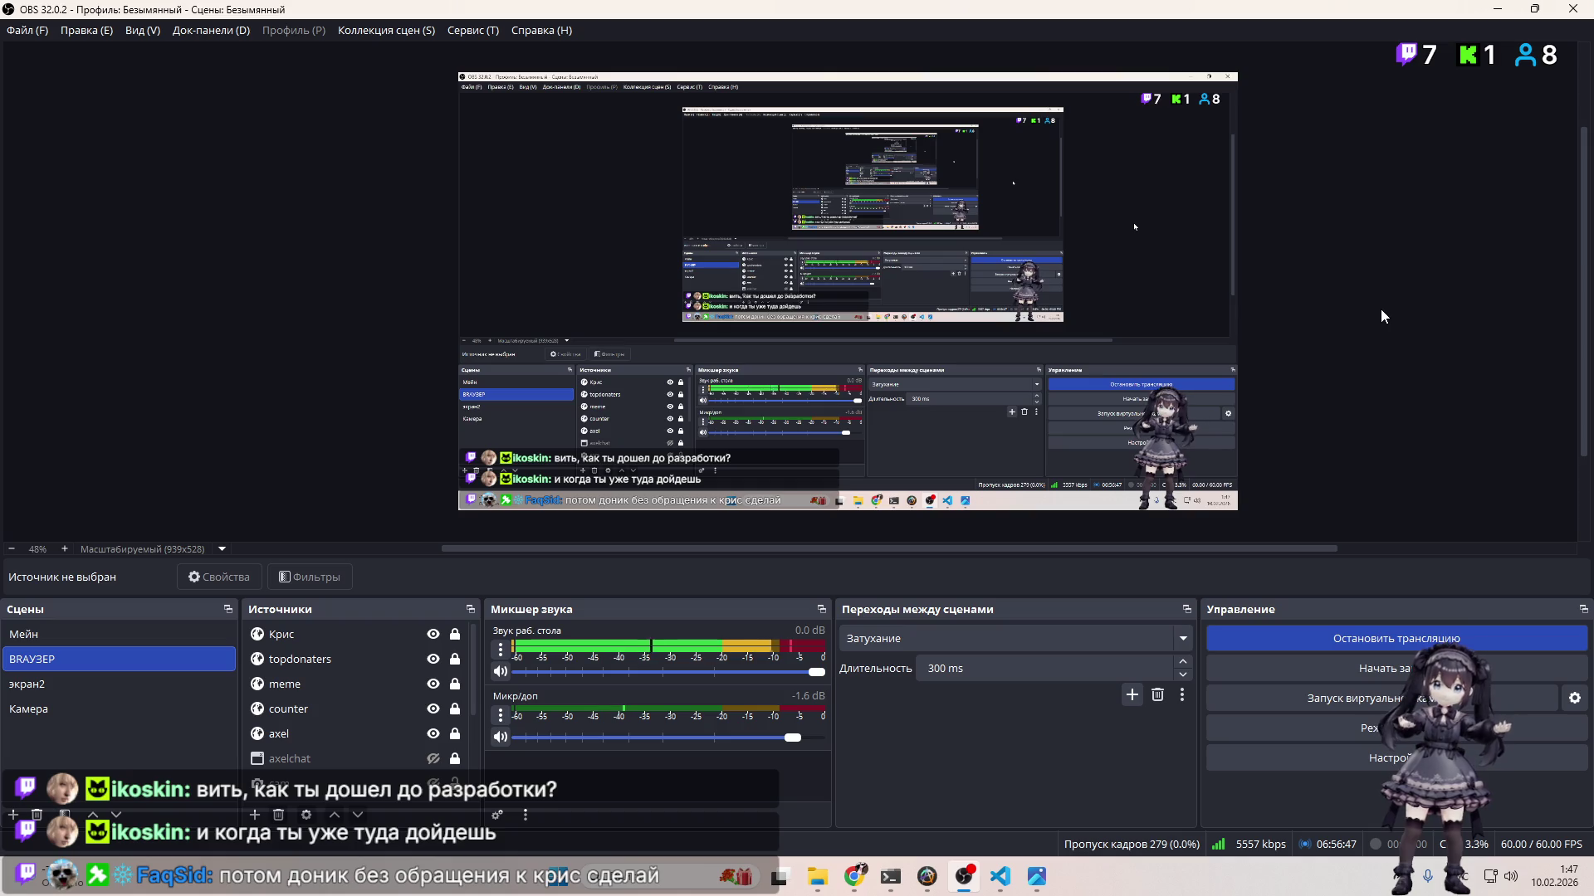
{"action": "key", "text": "alt+Tab"}
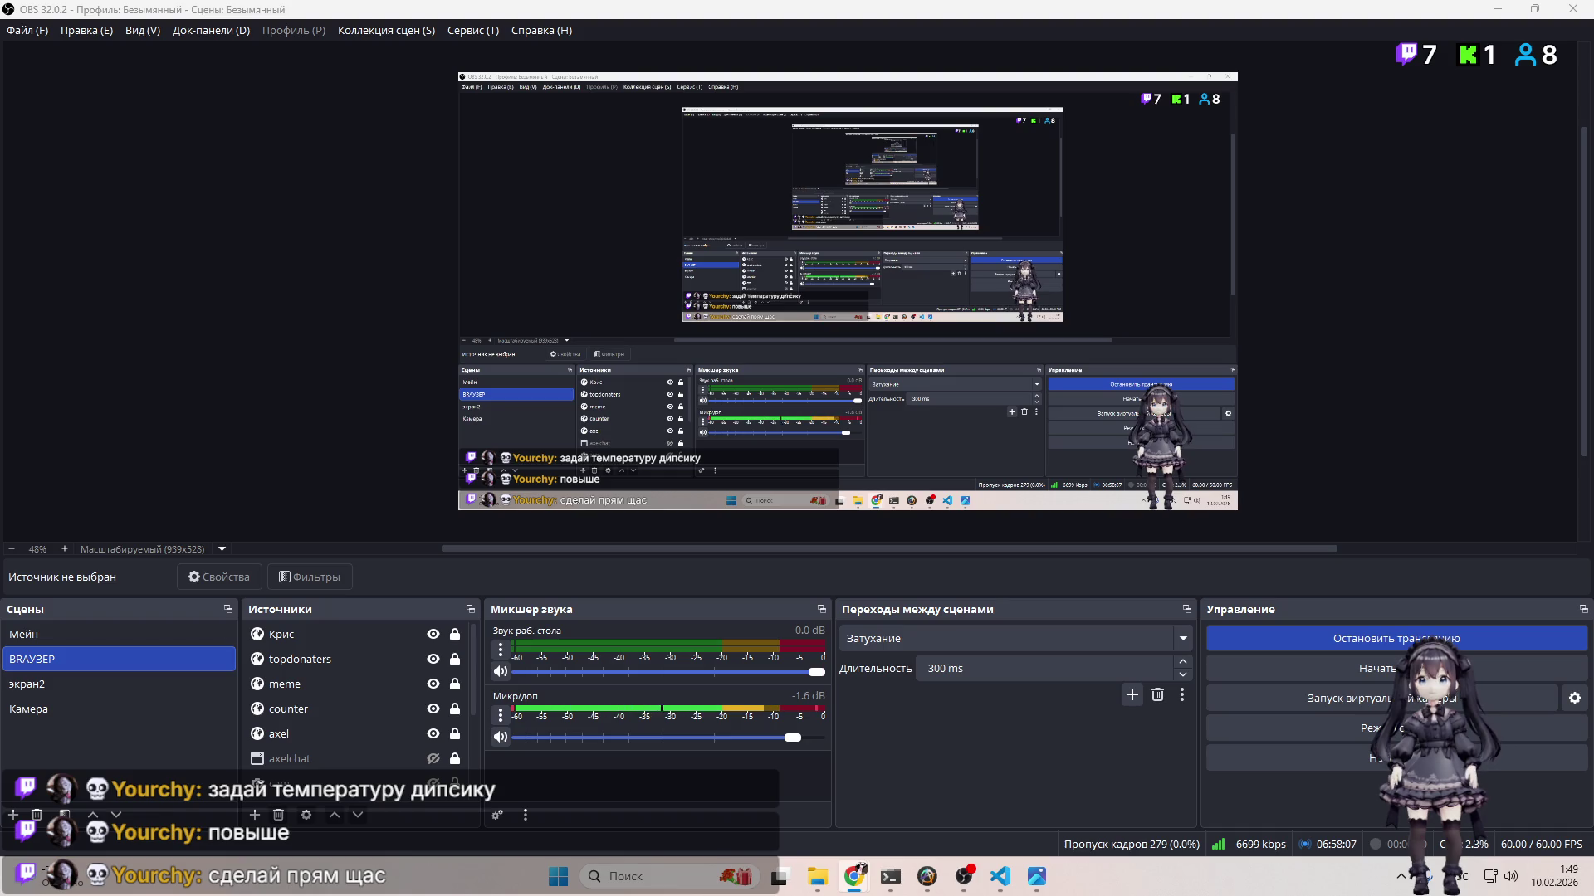
Step: Ask Codex for DeepSeek's current temperature and read the reply: 0.9, set twice in script.ai.js
{"action": "left_click", "coordinate": [1011, 876]}
{"action": "type", "text": "Какая у нас"}
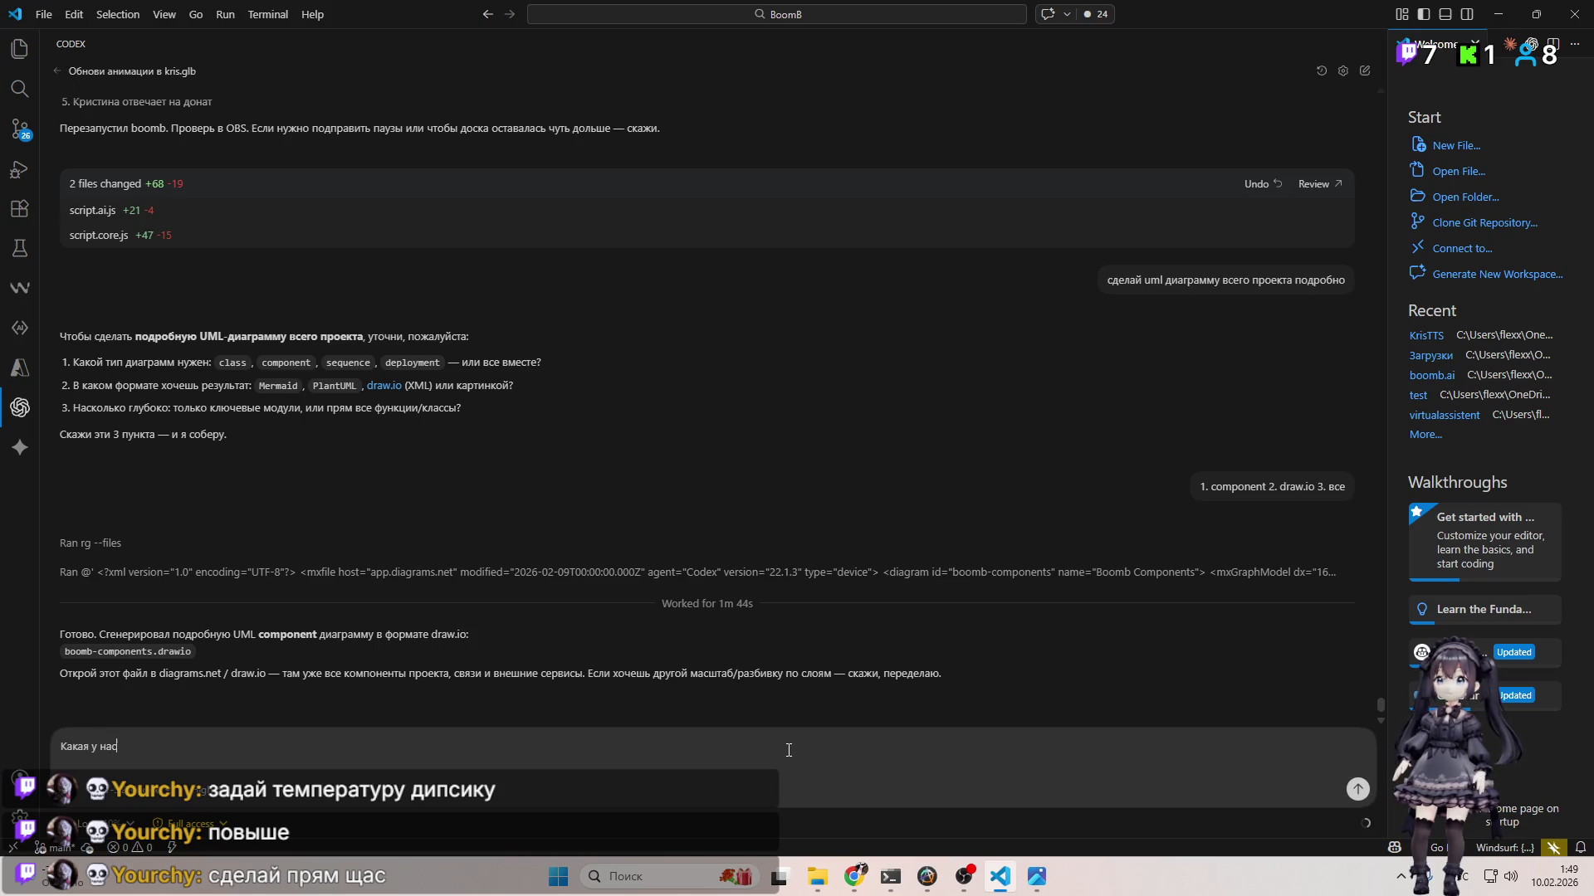
{"action": "type", "text": "ратура ответа от dee"}
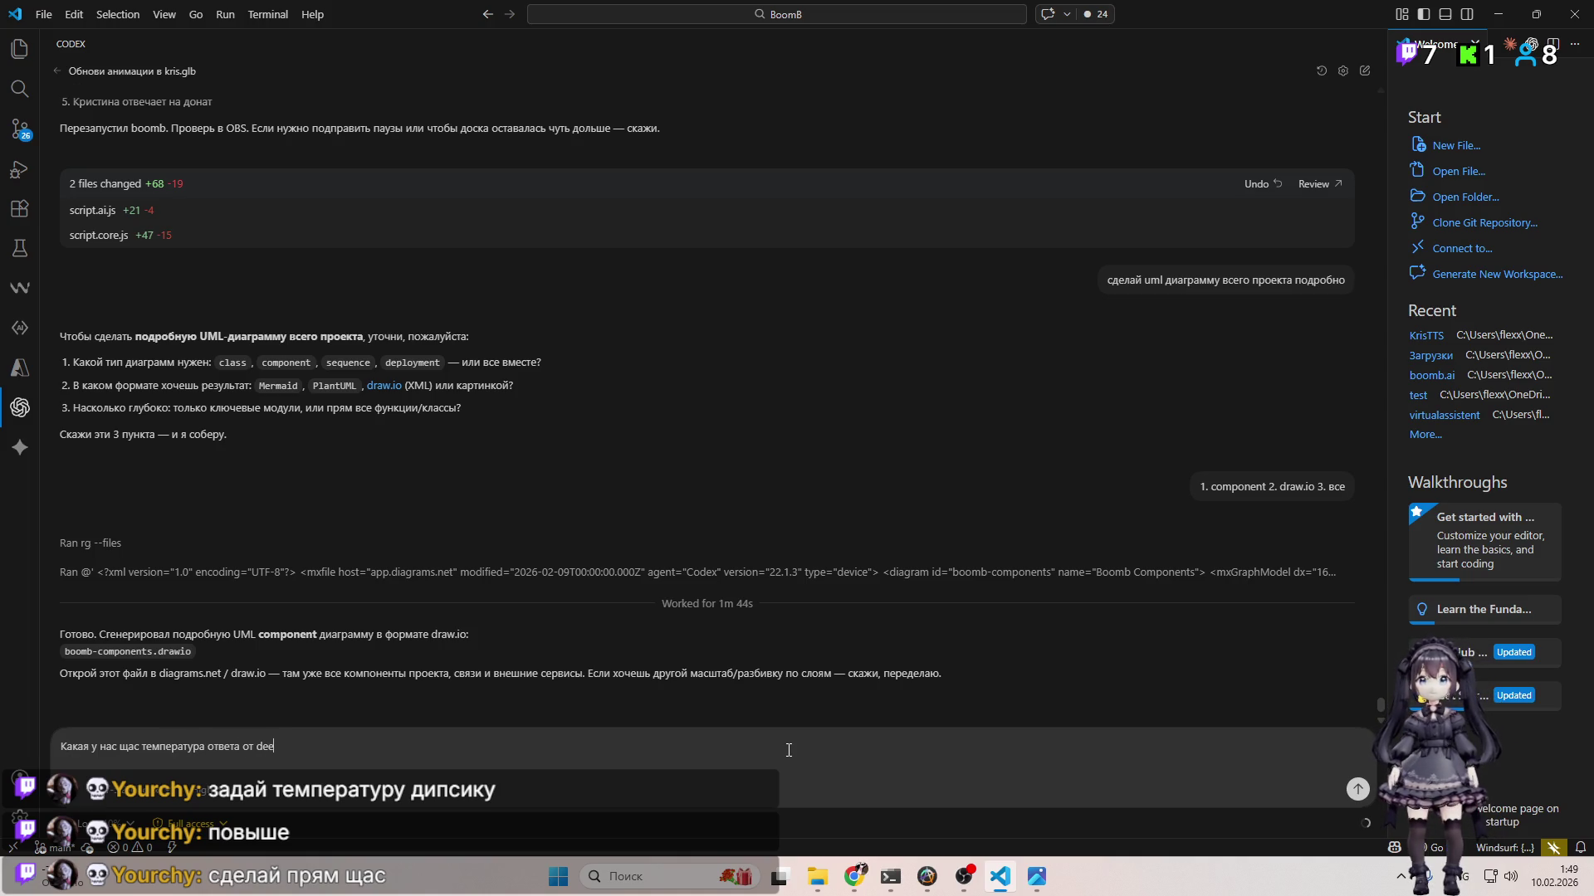
{"action": "type", "text": "k"}
{"action": "key", "text": "Return"}
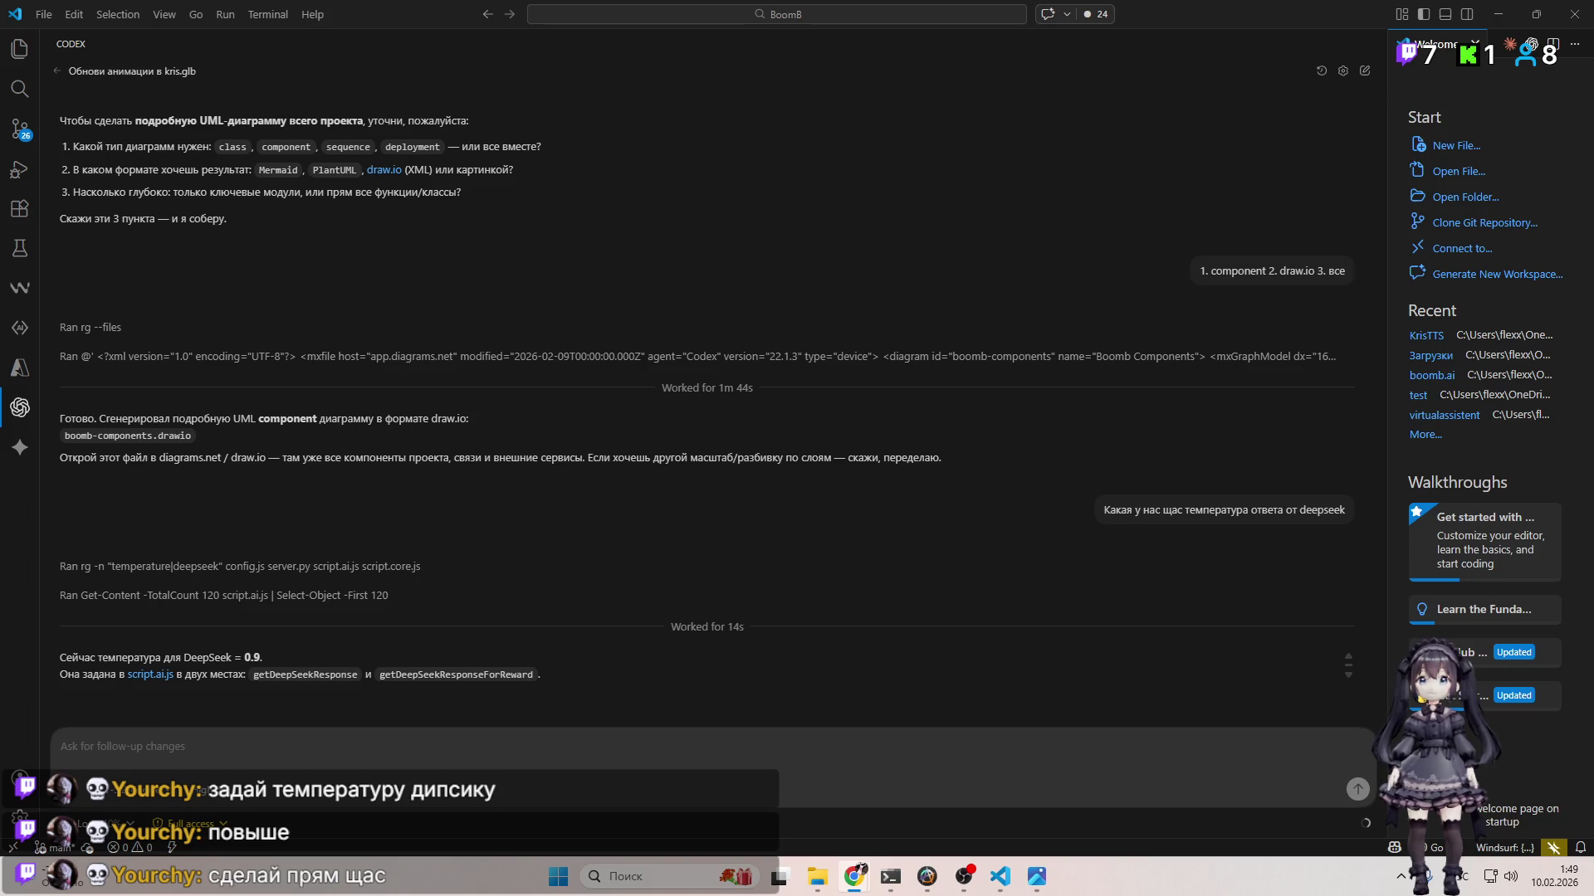
{"action": "left_click", "coordinate": [836, 735]}
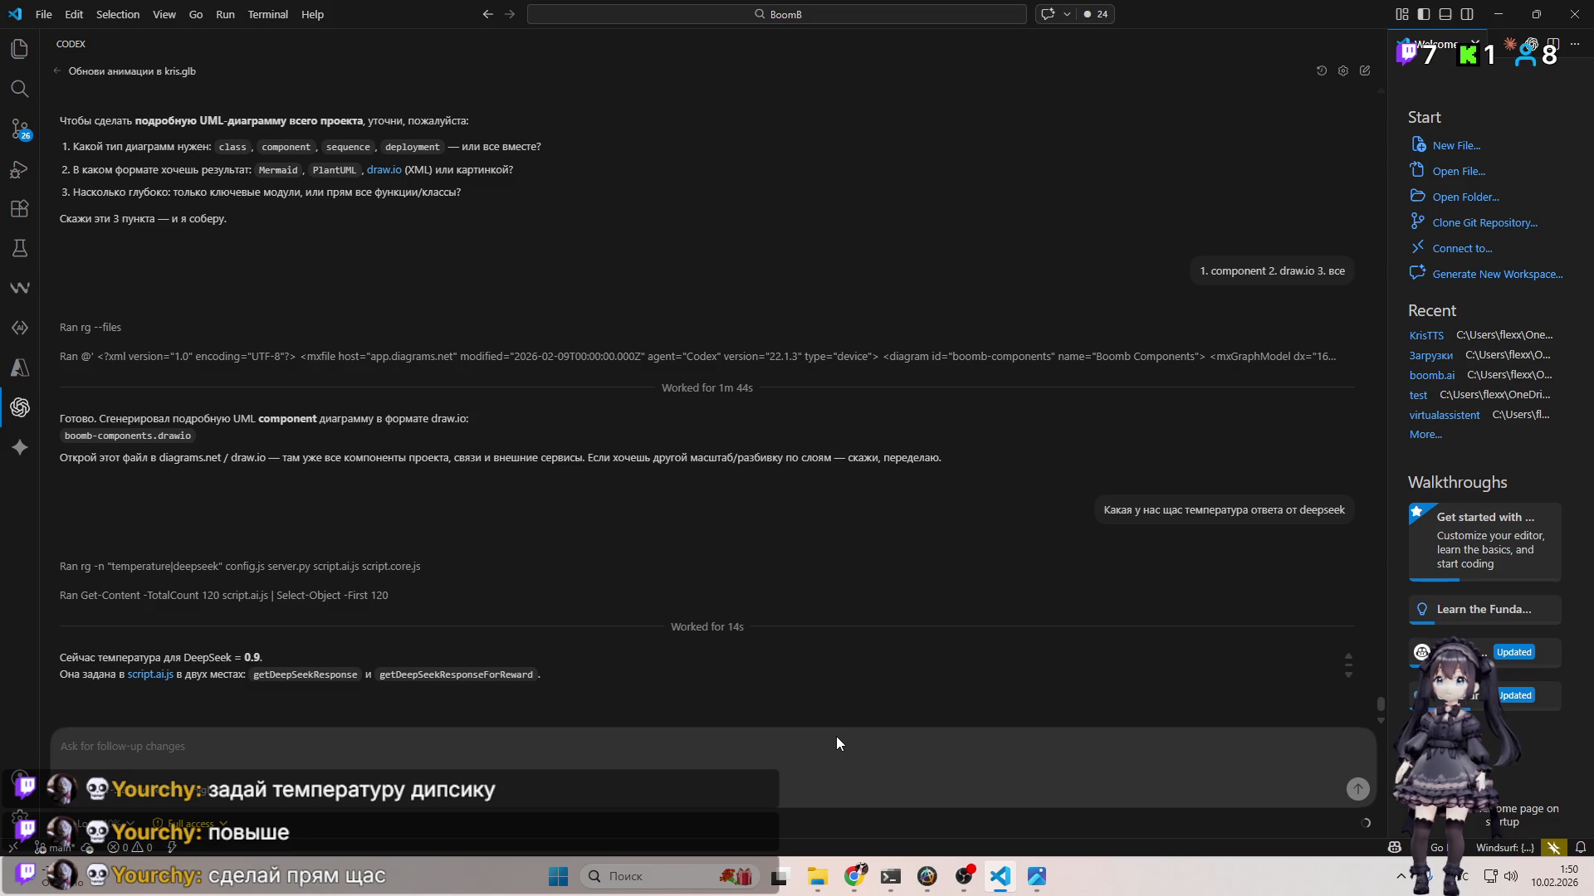
{"action": "left_click", "coordinate": [876, 745]}
Step: Ask Codex about the maximum temperature, learn DeepSeek's 0–2 range, and draft 'давай поставим 1.4'
{"action": "type", "text": "А како"}
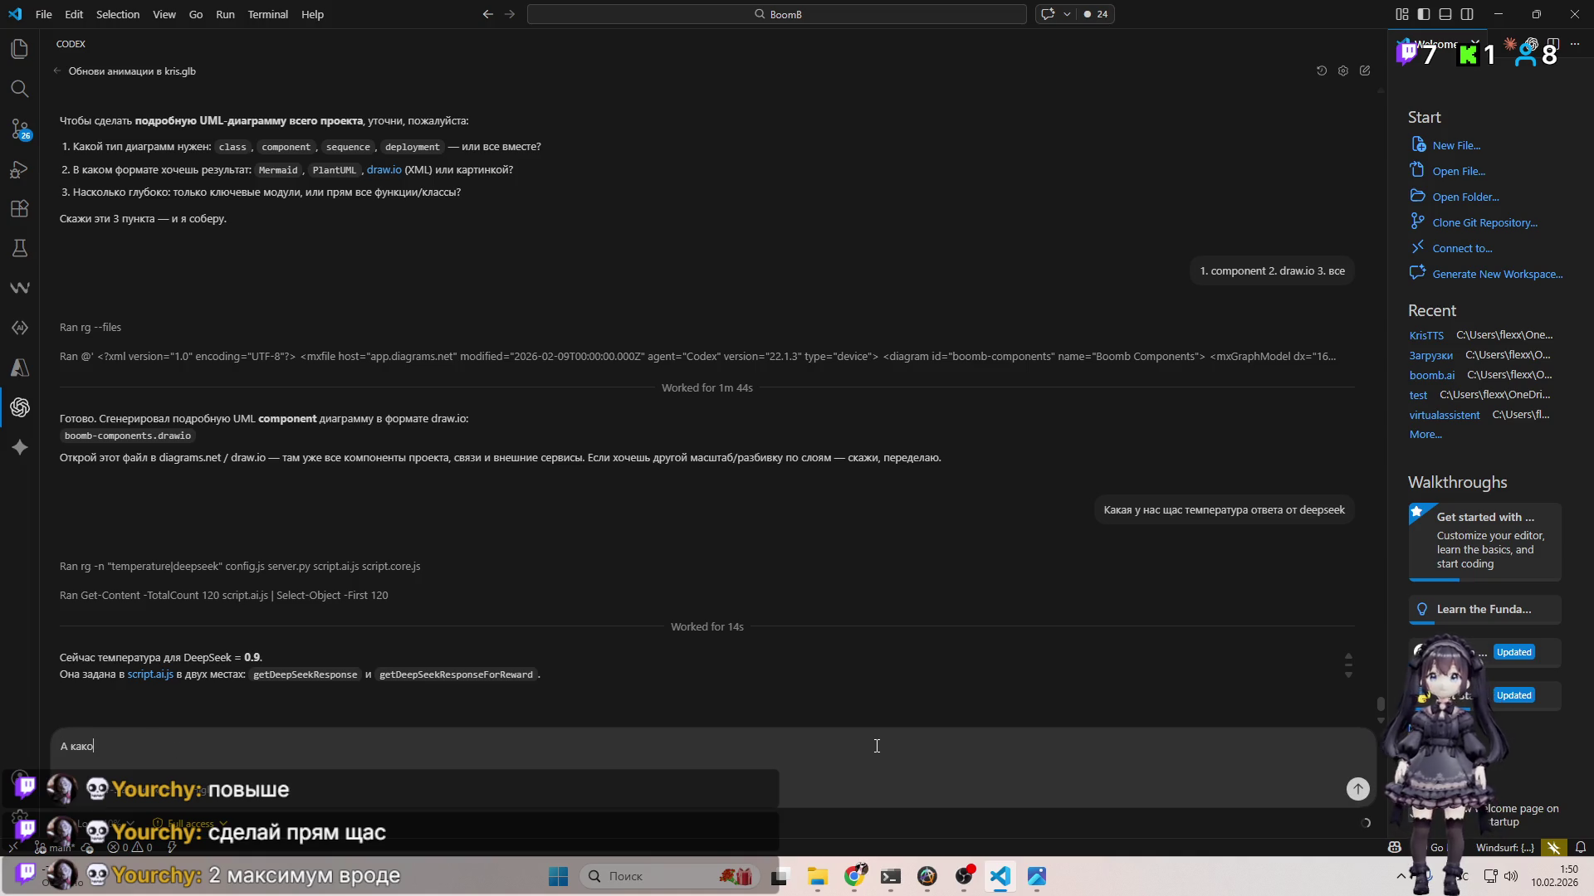
{"action": "type", "text": "й максимум температуры расскажи побольше про темп"}
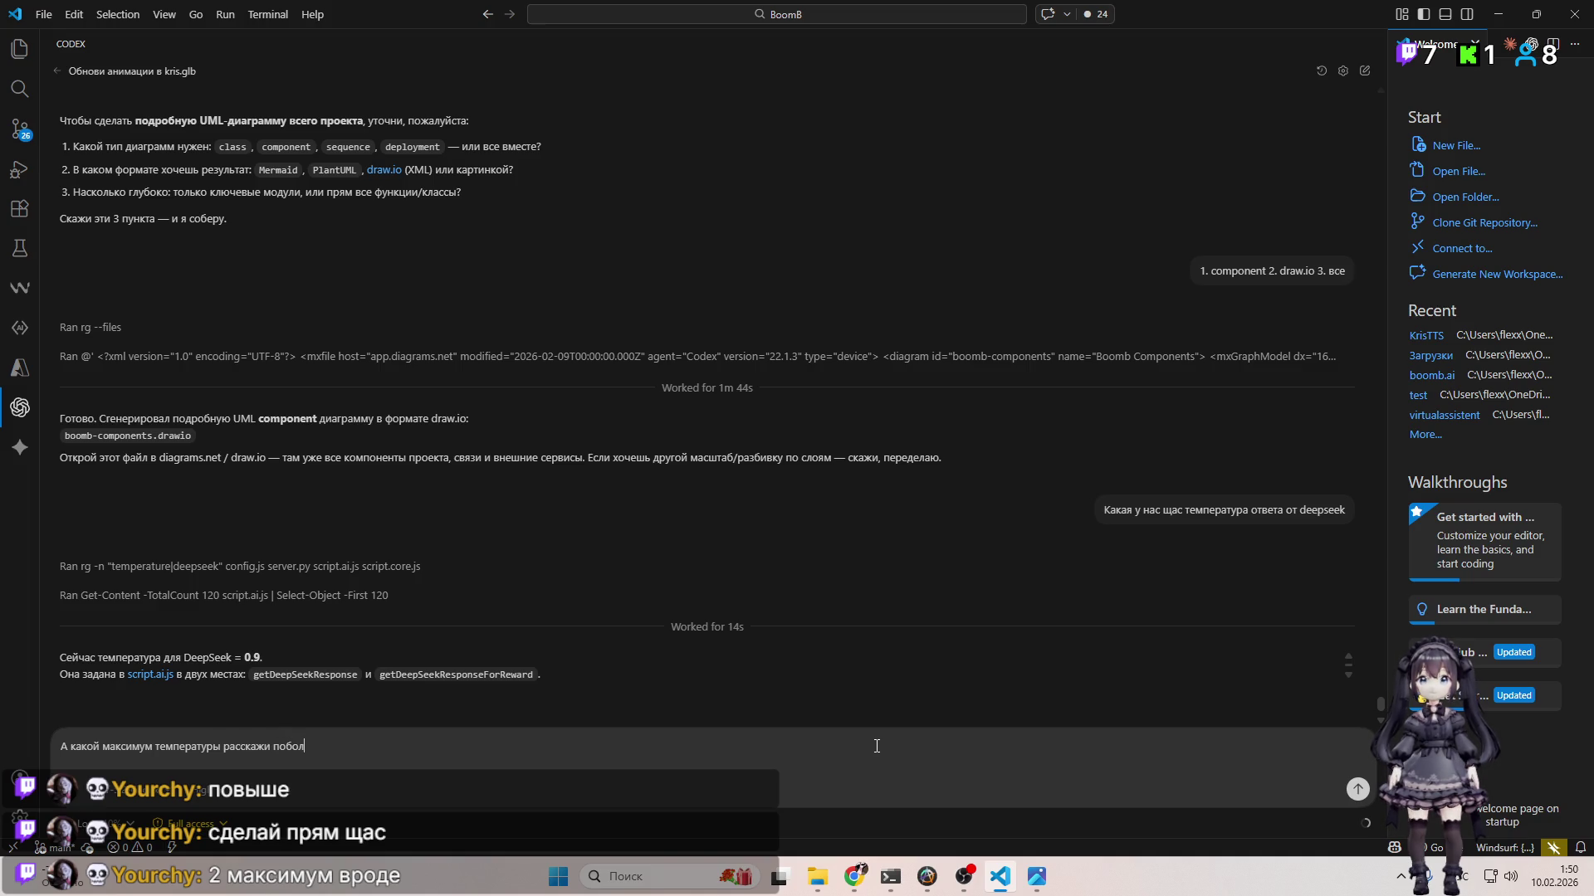
{"action": "type", "text": "ература"}
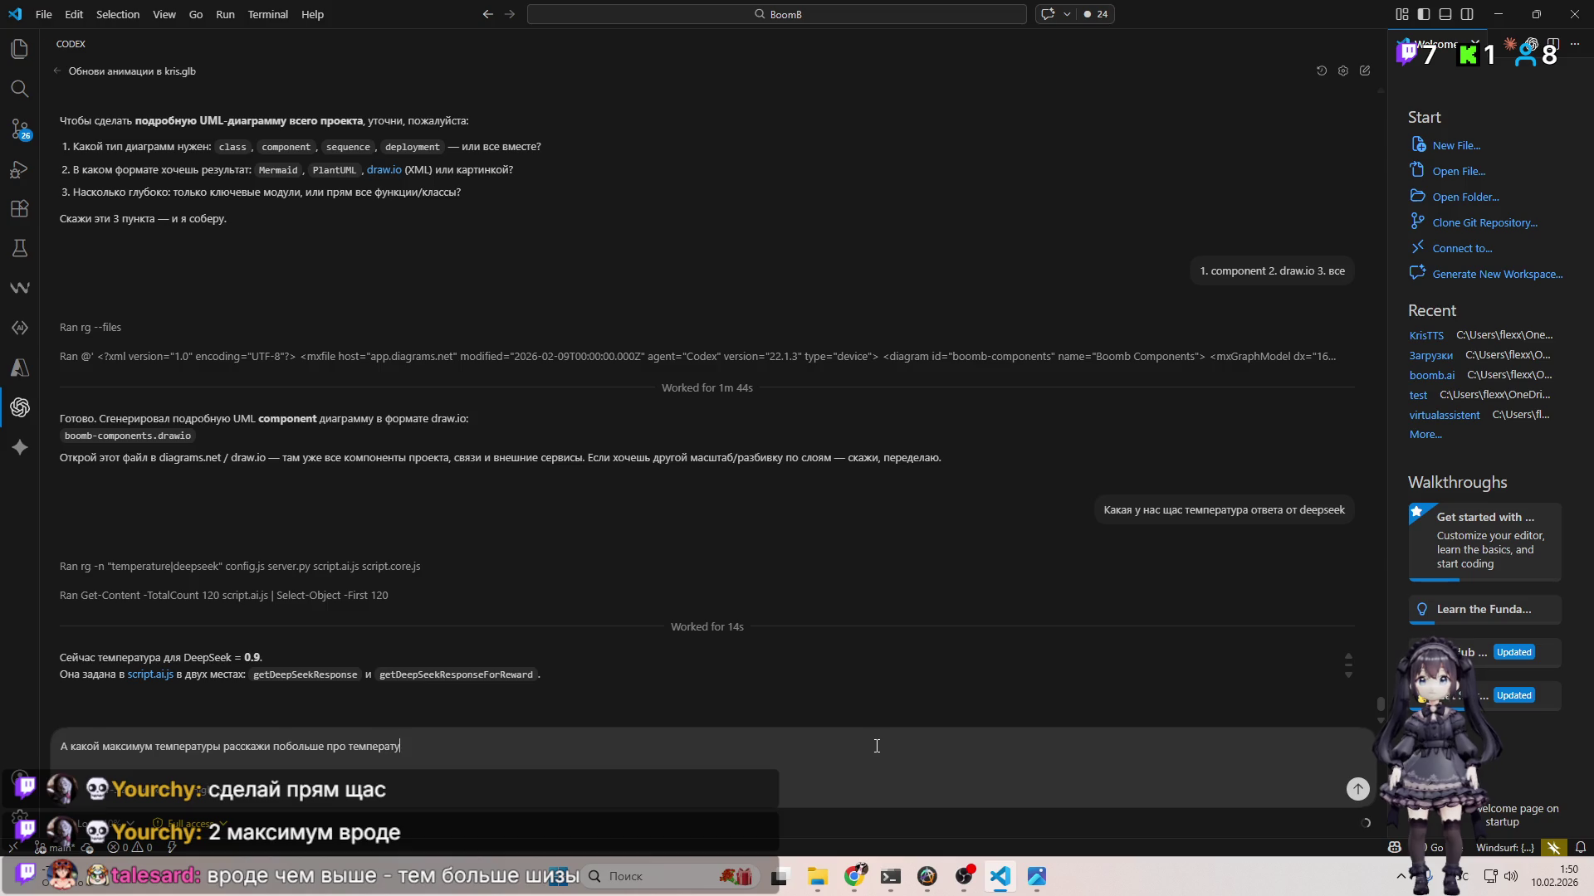
{"action": "key", "text": "Return"}
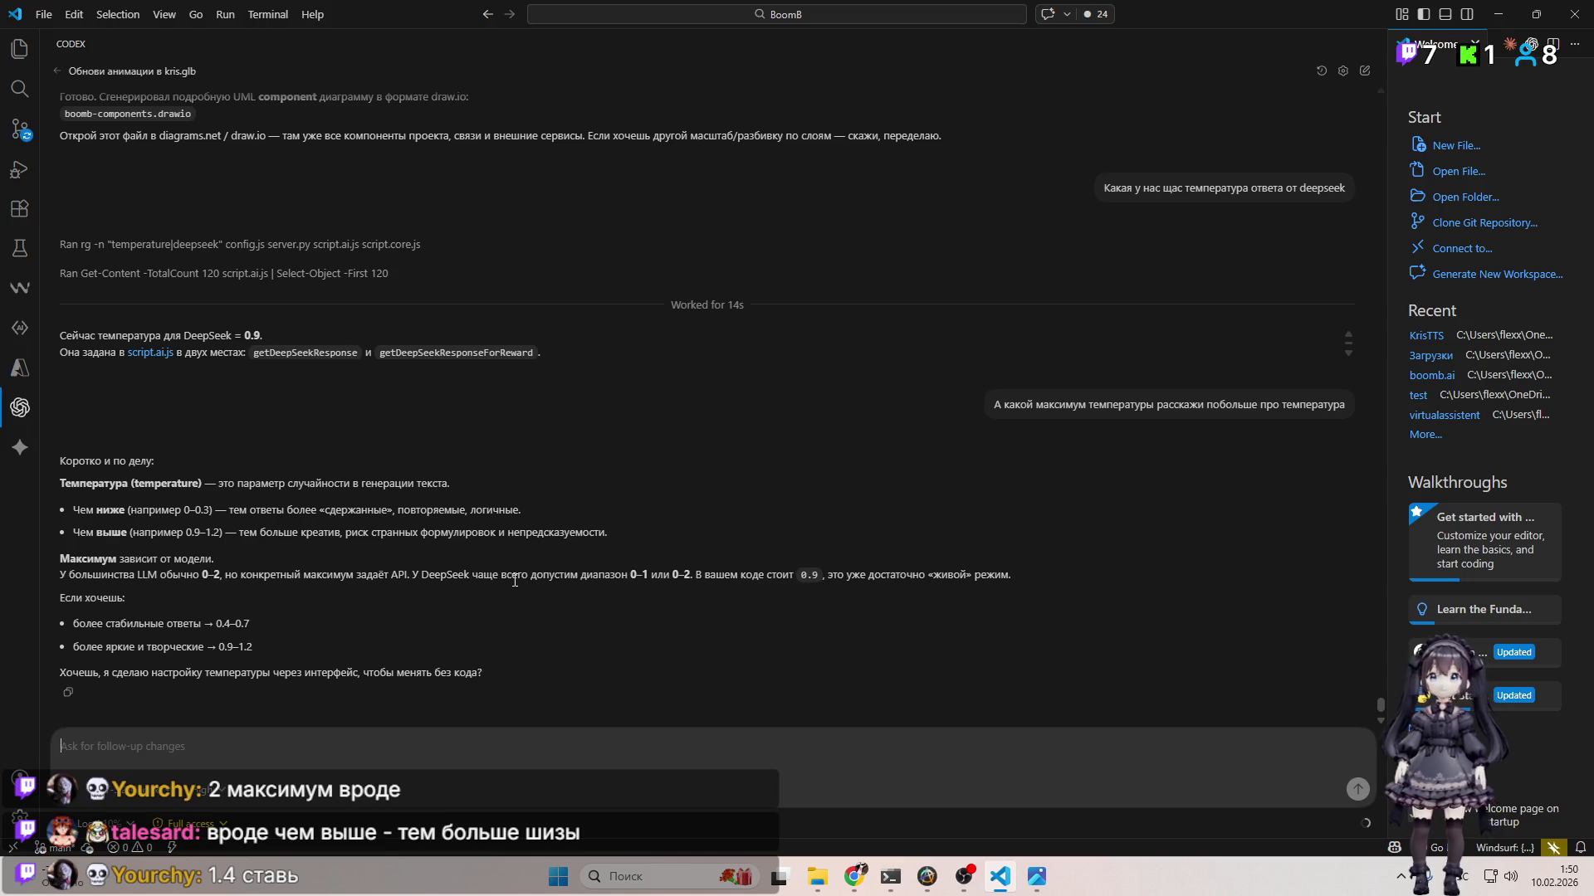
{"action": "type", "text": "давай пос"}
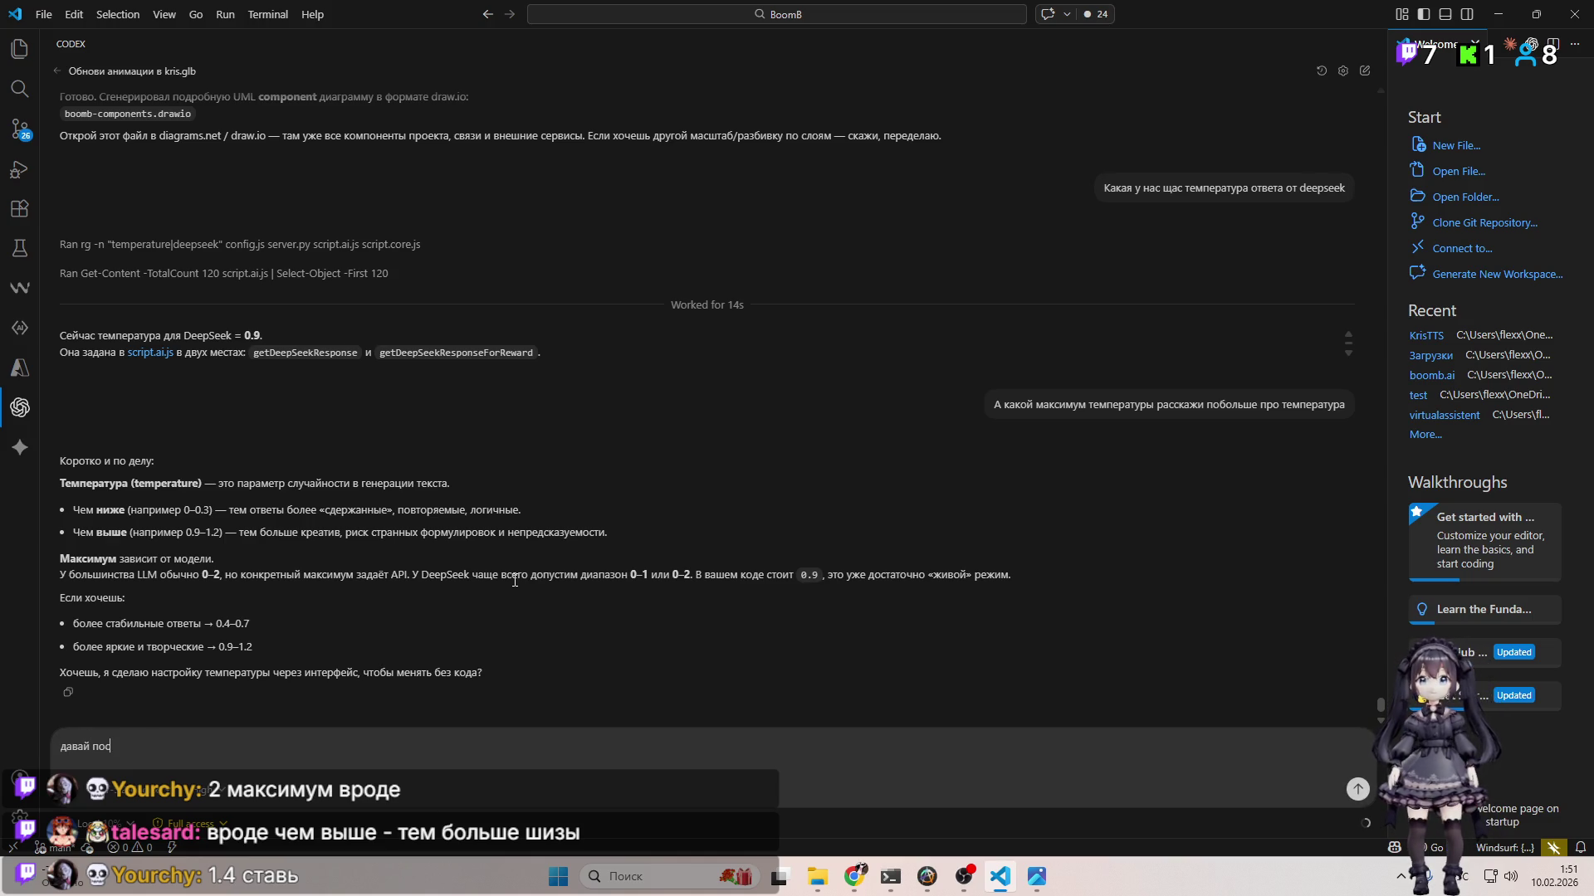
{"action": "type", "text": "тавим 1.4"}
Step: Have Codex raise both DeepSeek temperatures in script.ai.js from 0.9 to 1.4 and review the diff
{"action": "key", "text": "Return"}
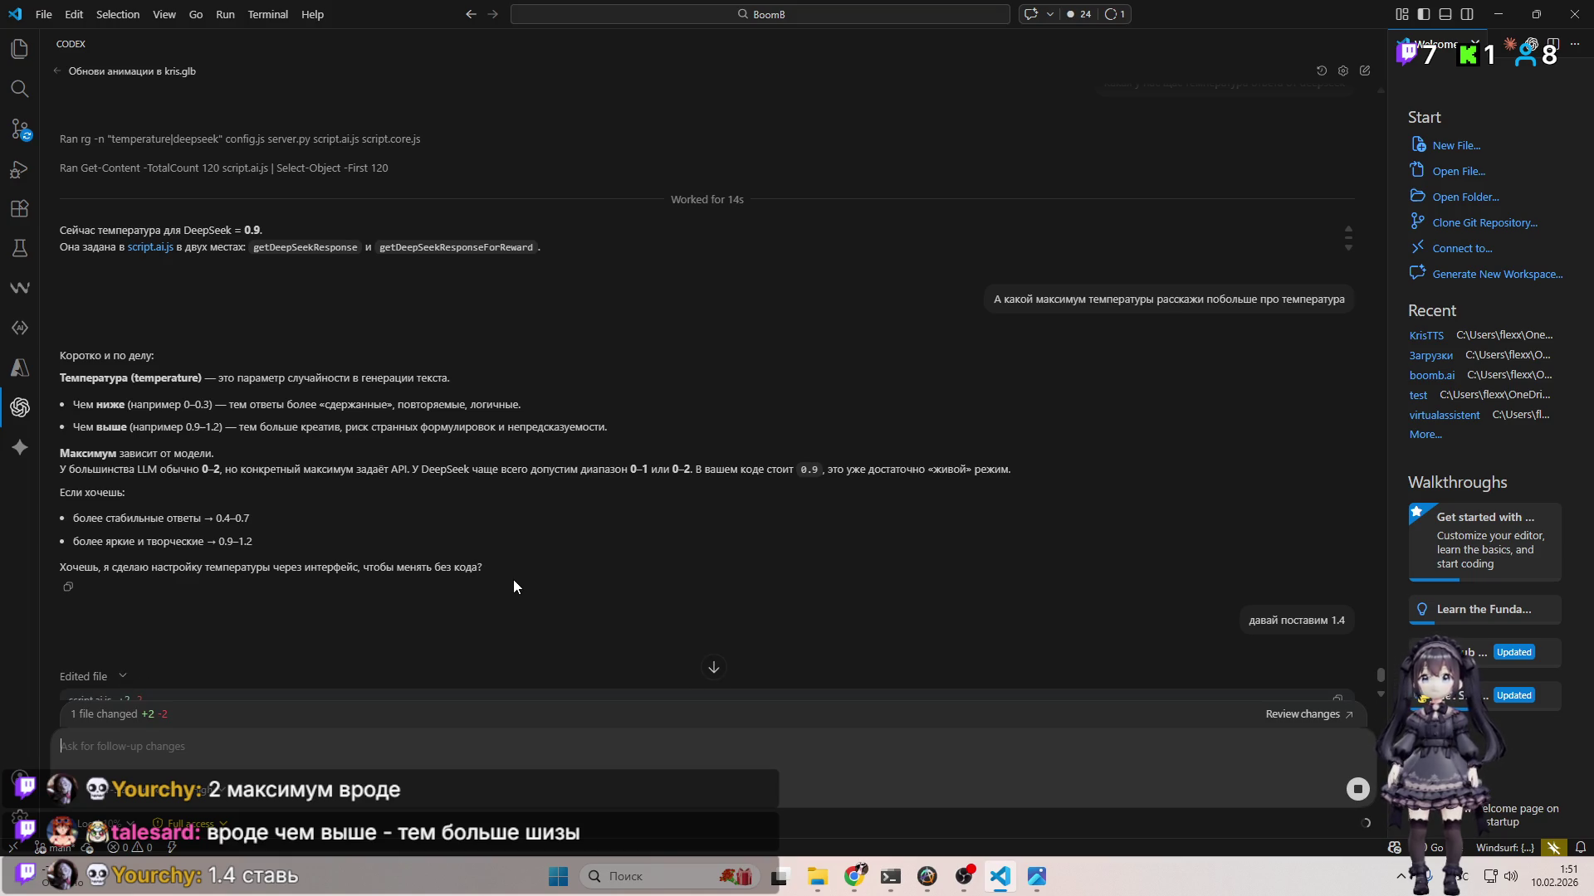
{"action": "scroll", "coordinate": [559, 561], "scroll_direction": "down", "scroll_amount": 3}
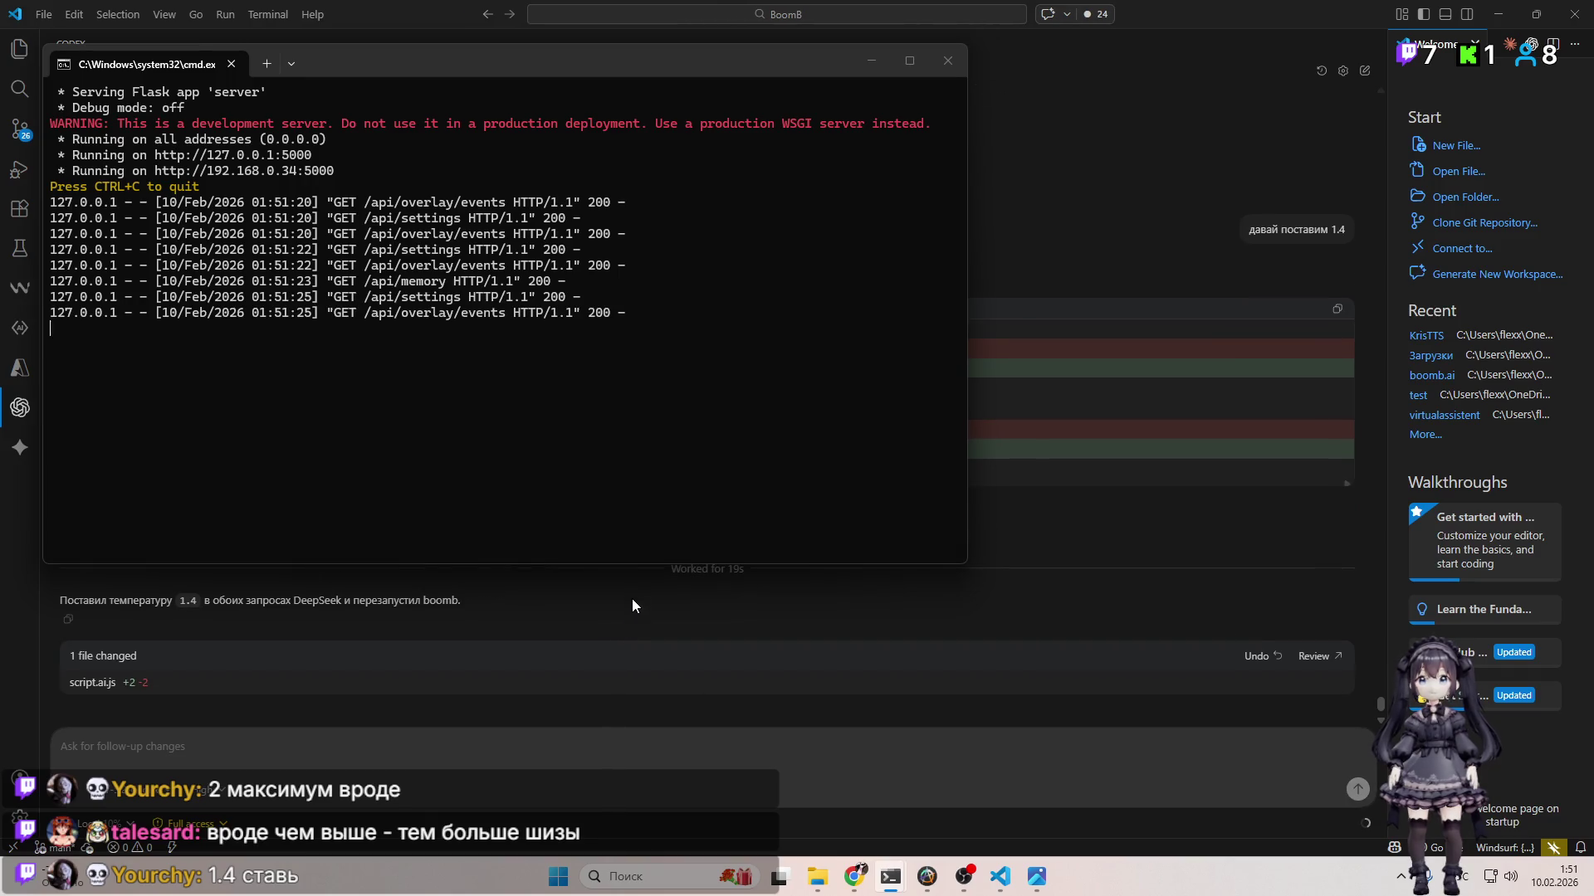
{"action": "left_click", "coordinate": [629, 584]}
{"action": "left_click", "coordinate": [854, 876]}
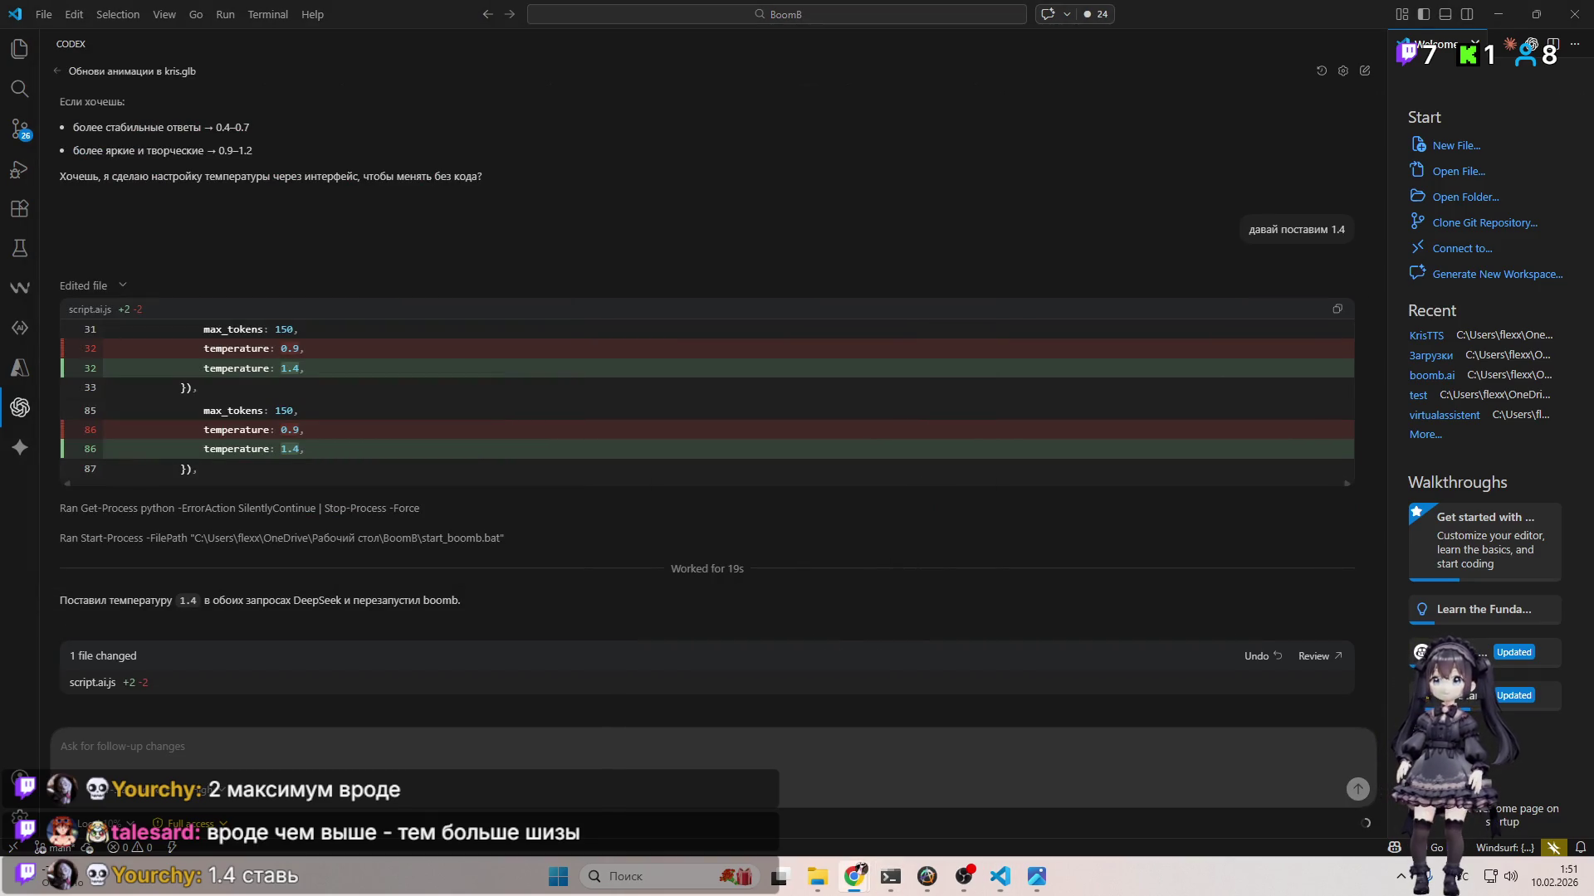
{"action": "left_click", "coordinate": [963, 877]}
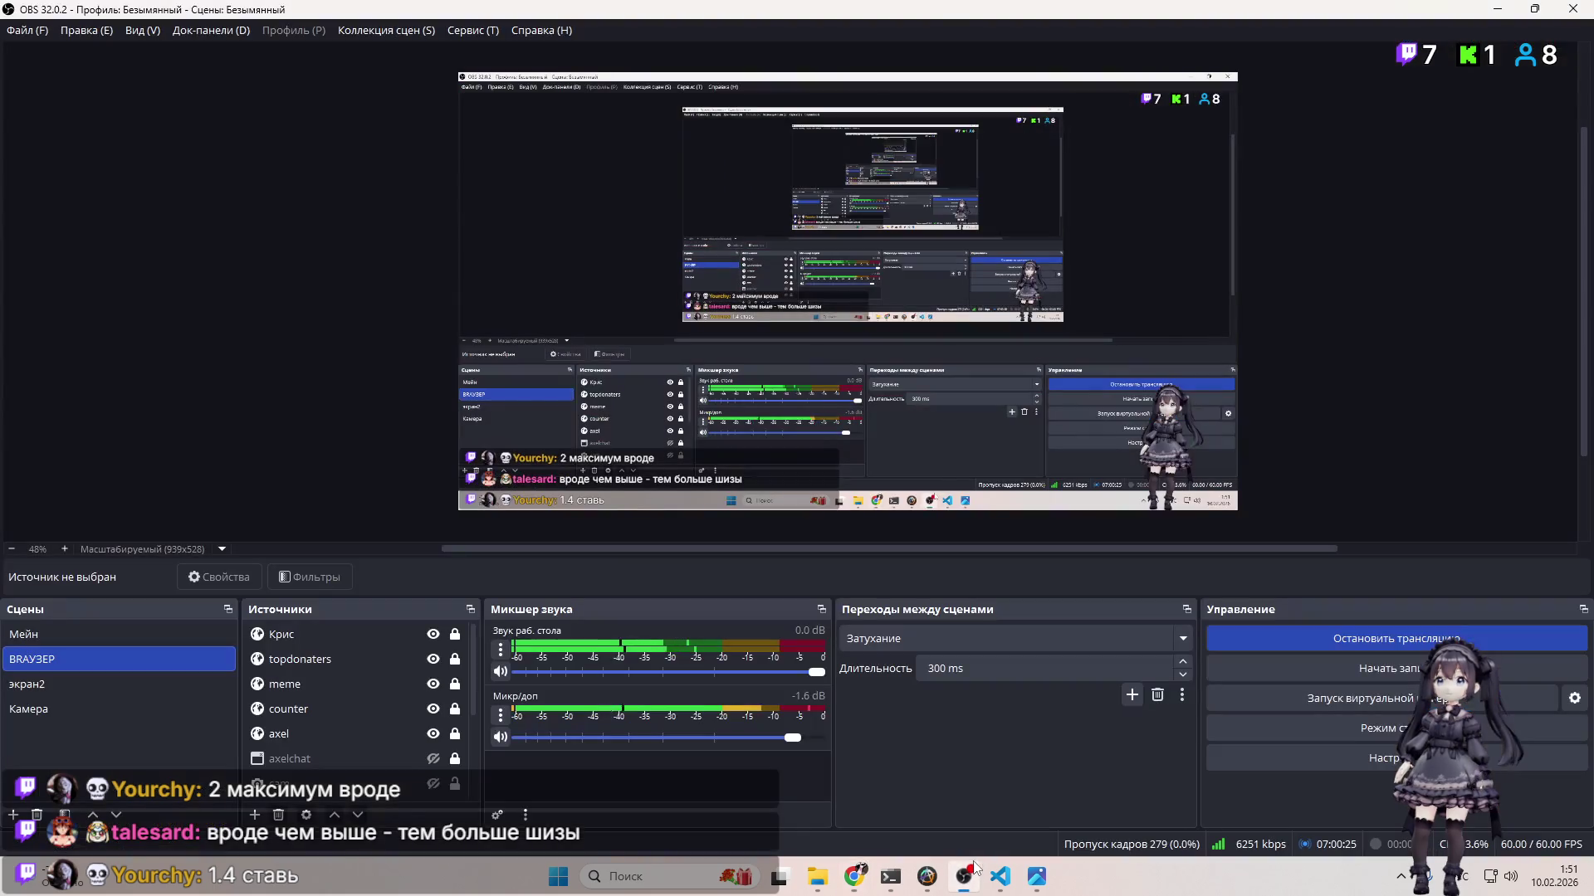
Step: Confirm the Крис source's properties, then use its Взаимодействовать window to clear the enable-sound prompt
{"action": "key", "text": "alt+Tab"}
{"action": "double_click", "coordinate": [286, 635]}
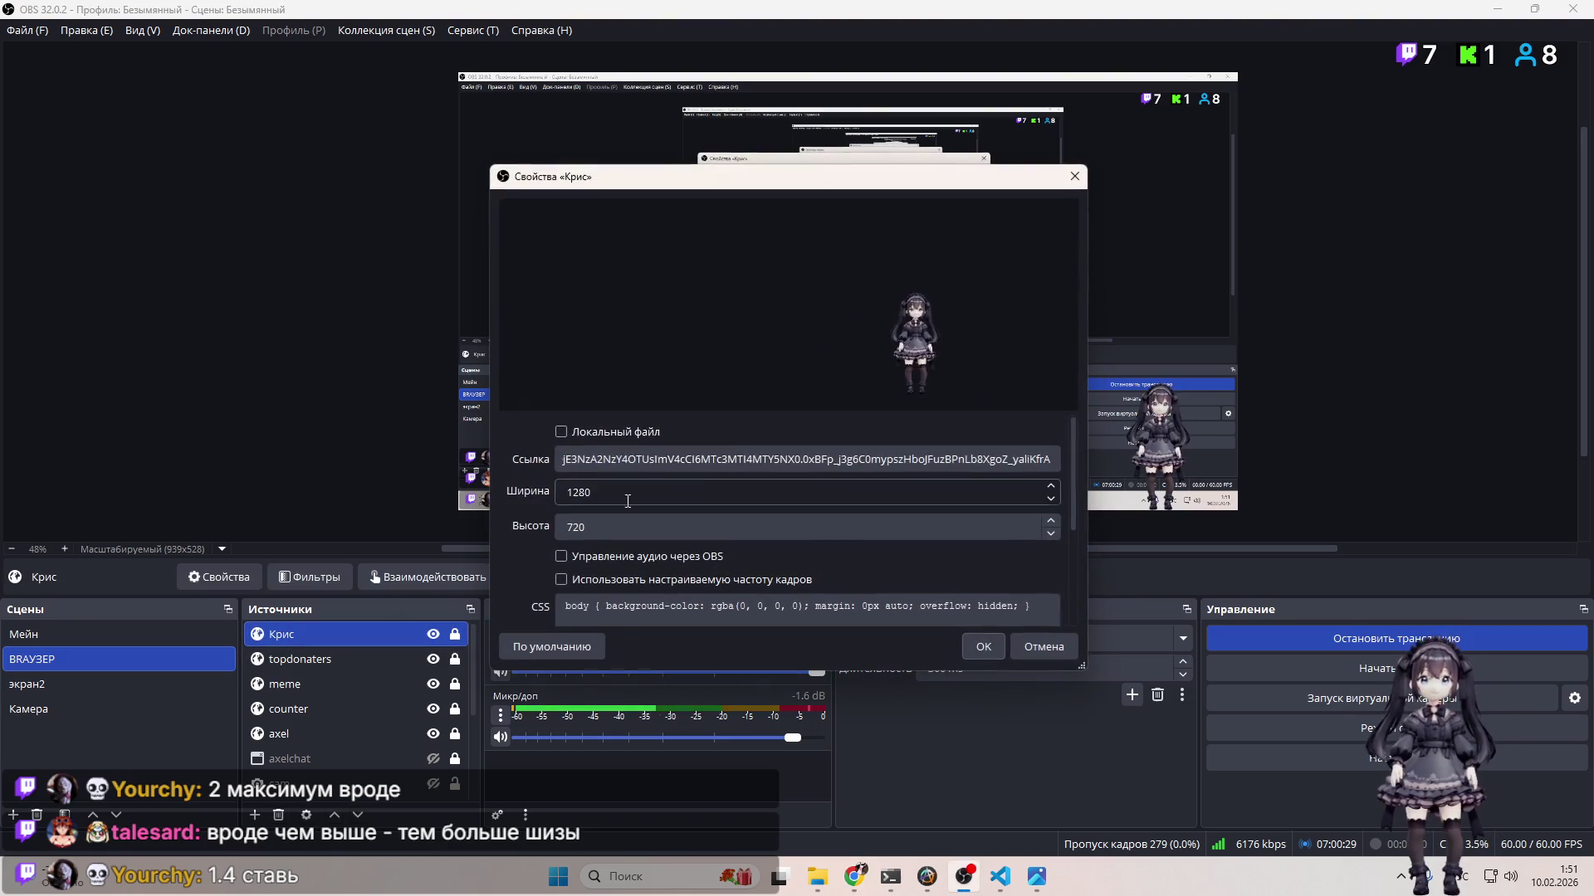
{"action": "left_click", "coordinate": [982, 646]}
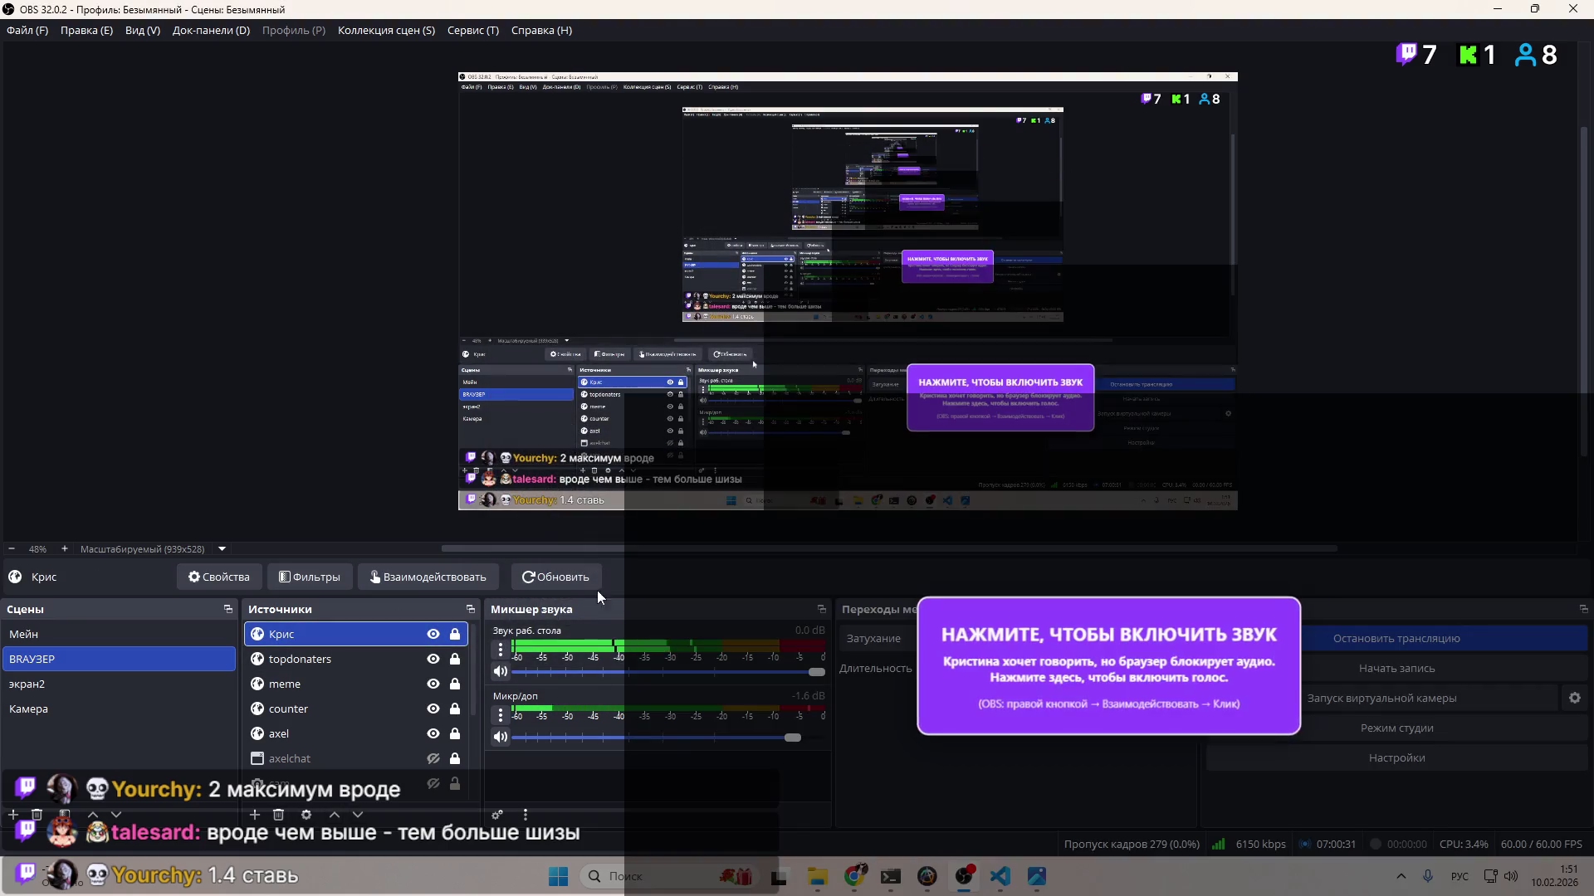
{"action": "left_click", "coordinate": [419, 577]}
{"action": "left_click", "coordinate": [1145, 107]}
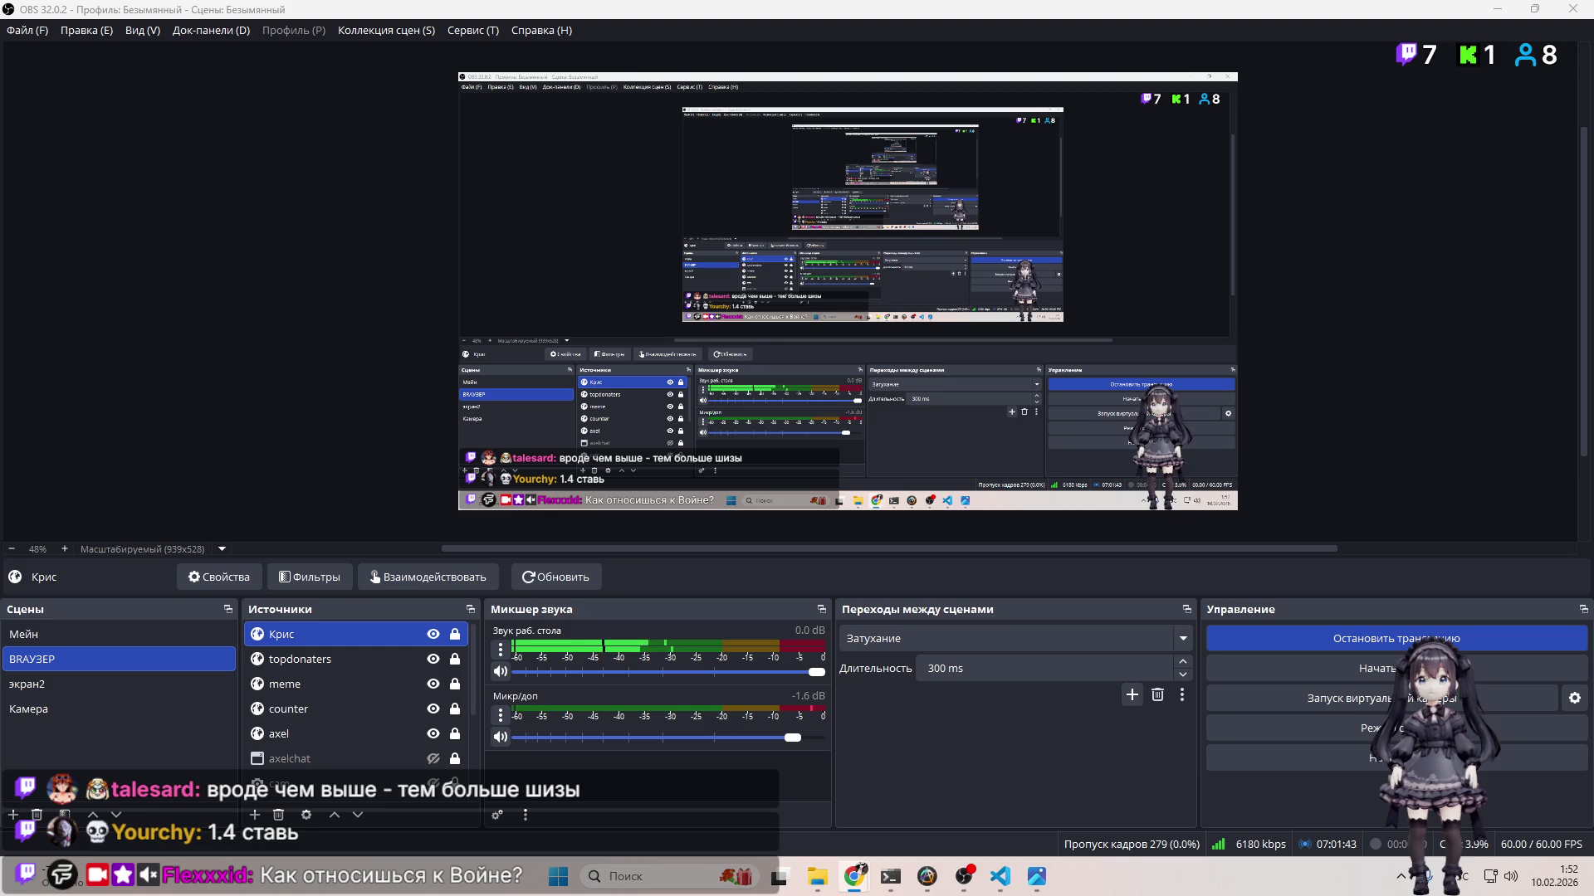
Step: Deselect the Крис source in the OBS preview and return to Visual Studio Code
{"action": "left_click", "coordinate": [1336, 375]}
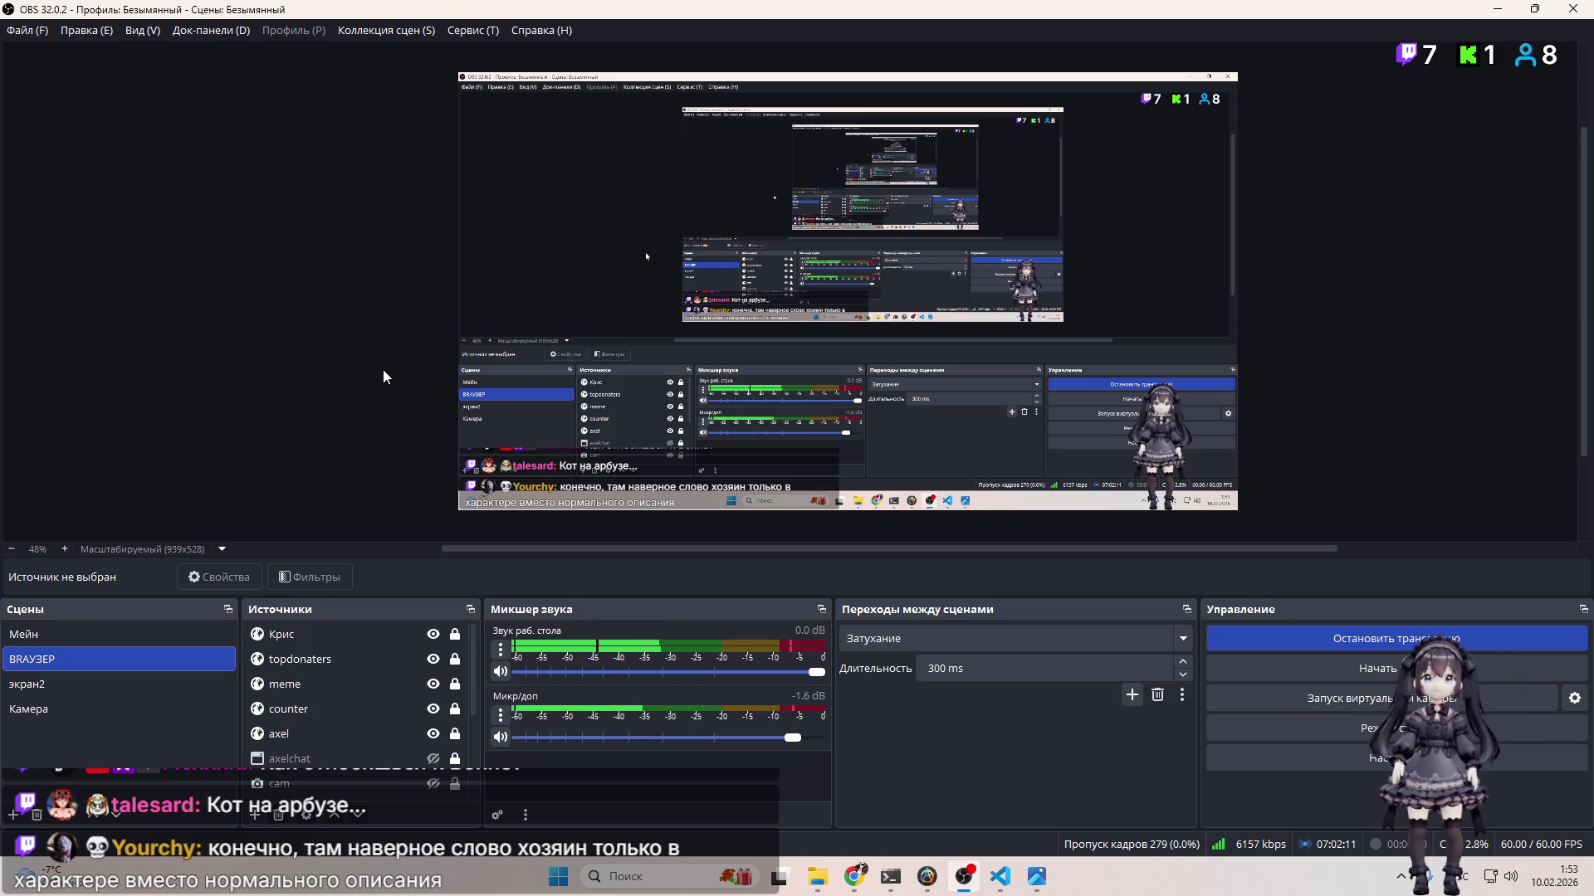
{"action": "left_click", "coordinate": [1001, 877]}
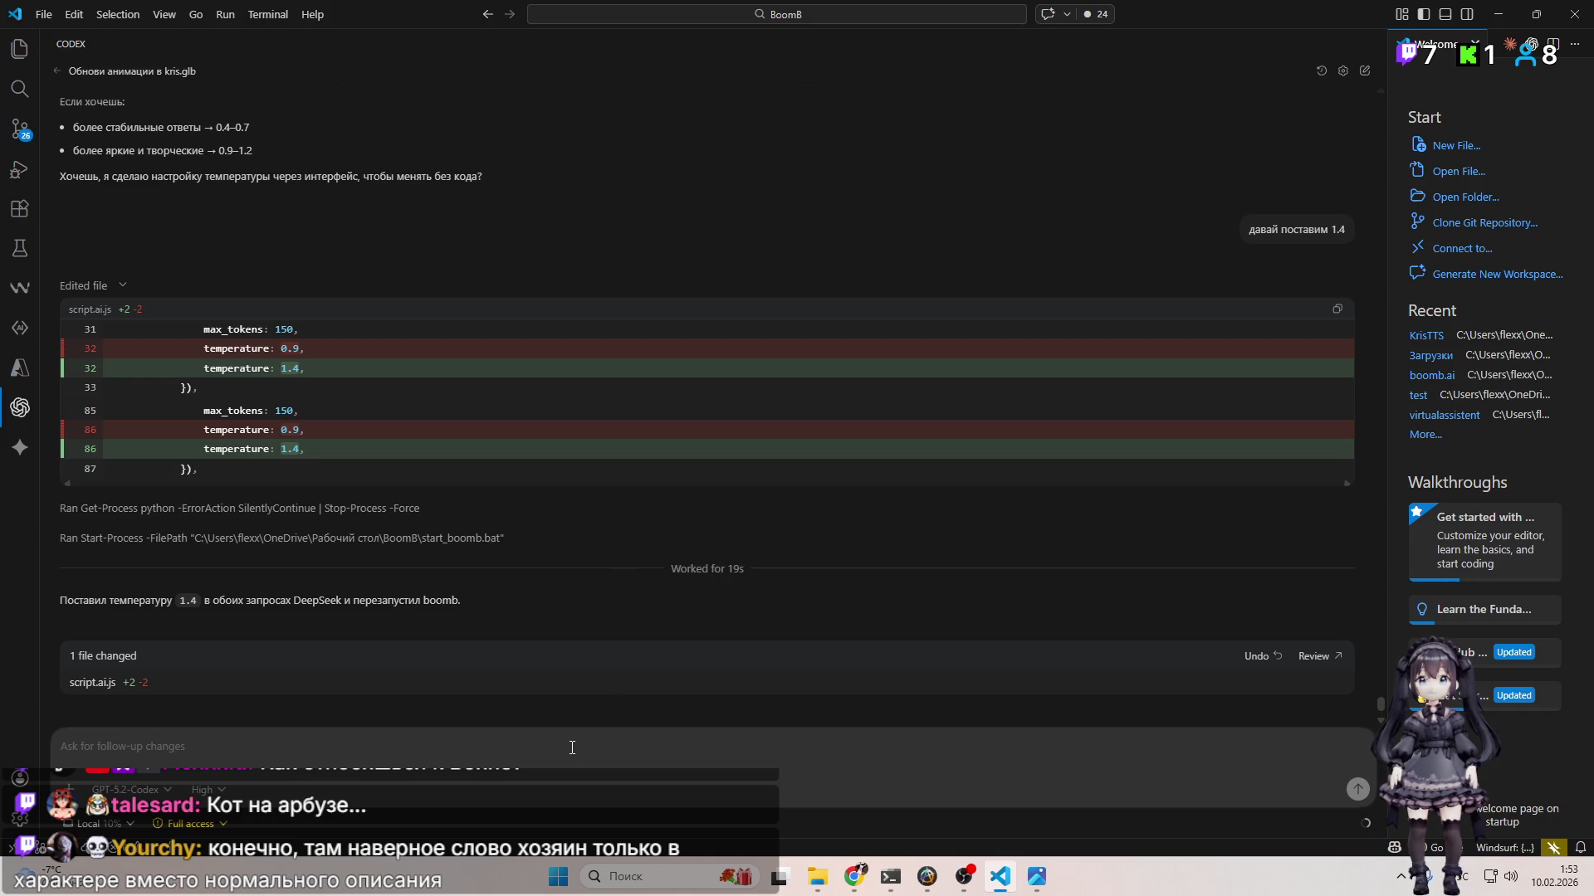
Step: Minimise Visual Studio Code and Alt+Tab to the Boomb.ai dashboard at localhost:5000
{"action": "left_click", "coordinate": [999, 871]}
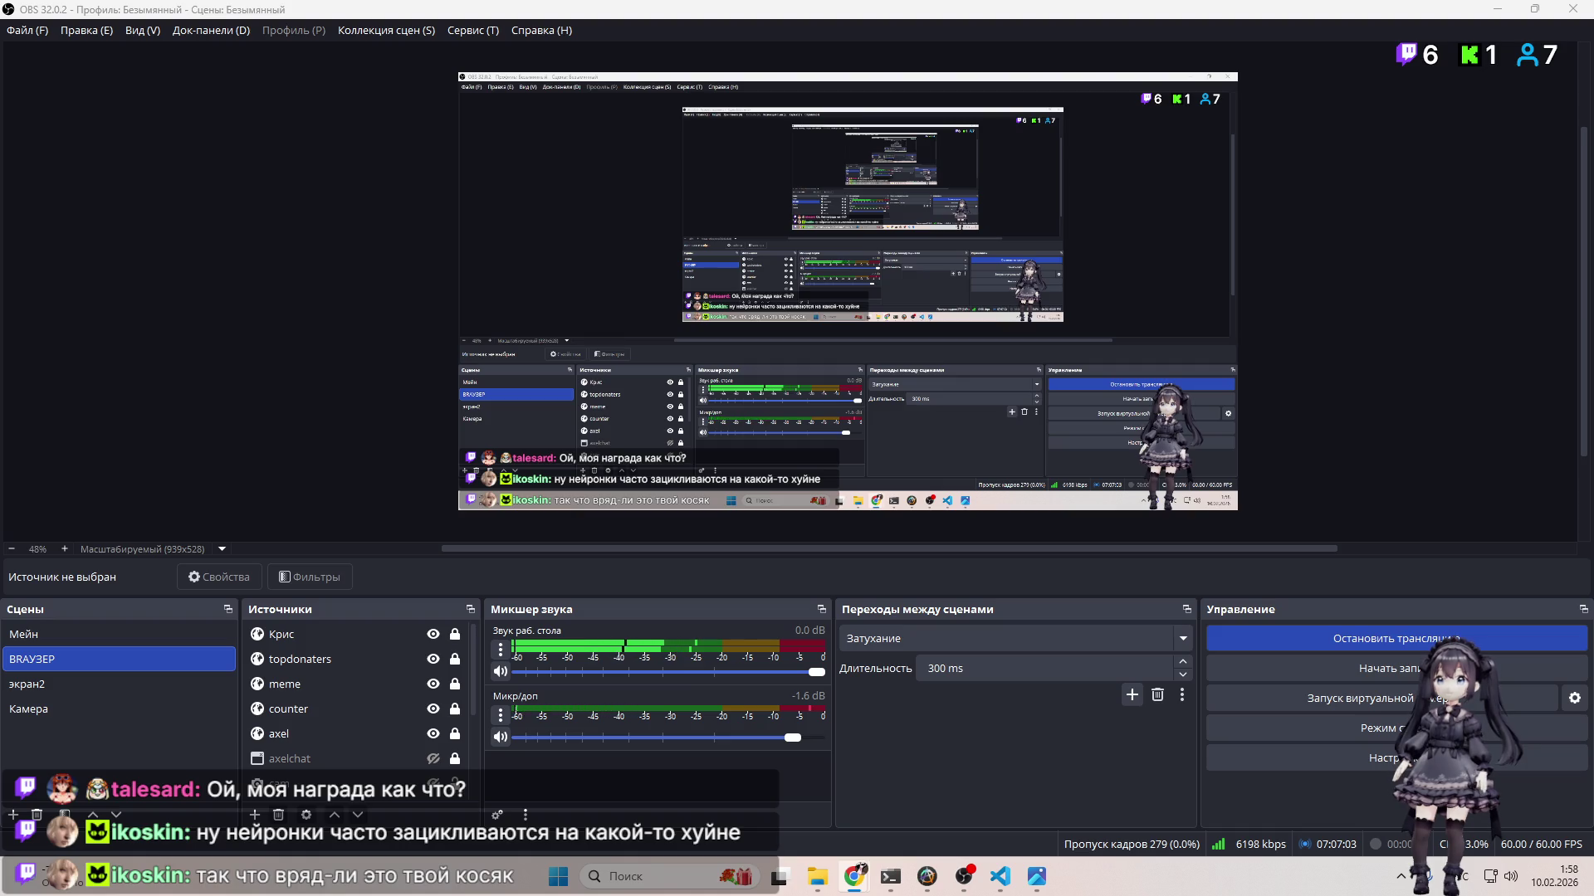
{"action": "key", "text": "alt+Tab"}
Step: Maximise the Boomb.ai window and browse the Анимации, Голос and Характер pages, ending on Kristina's persona
{"action": "double_click", "coordinate": [706, 235]}
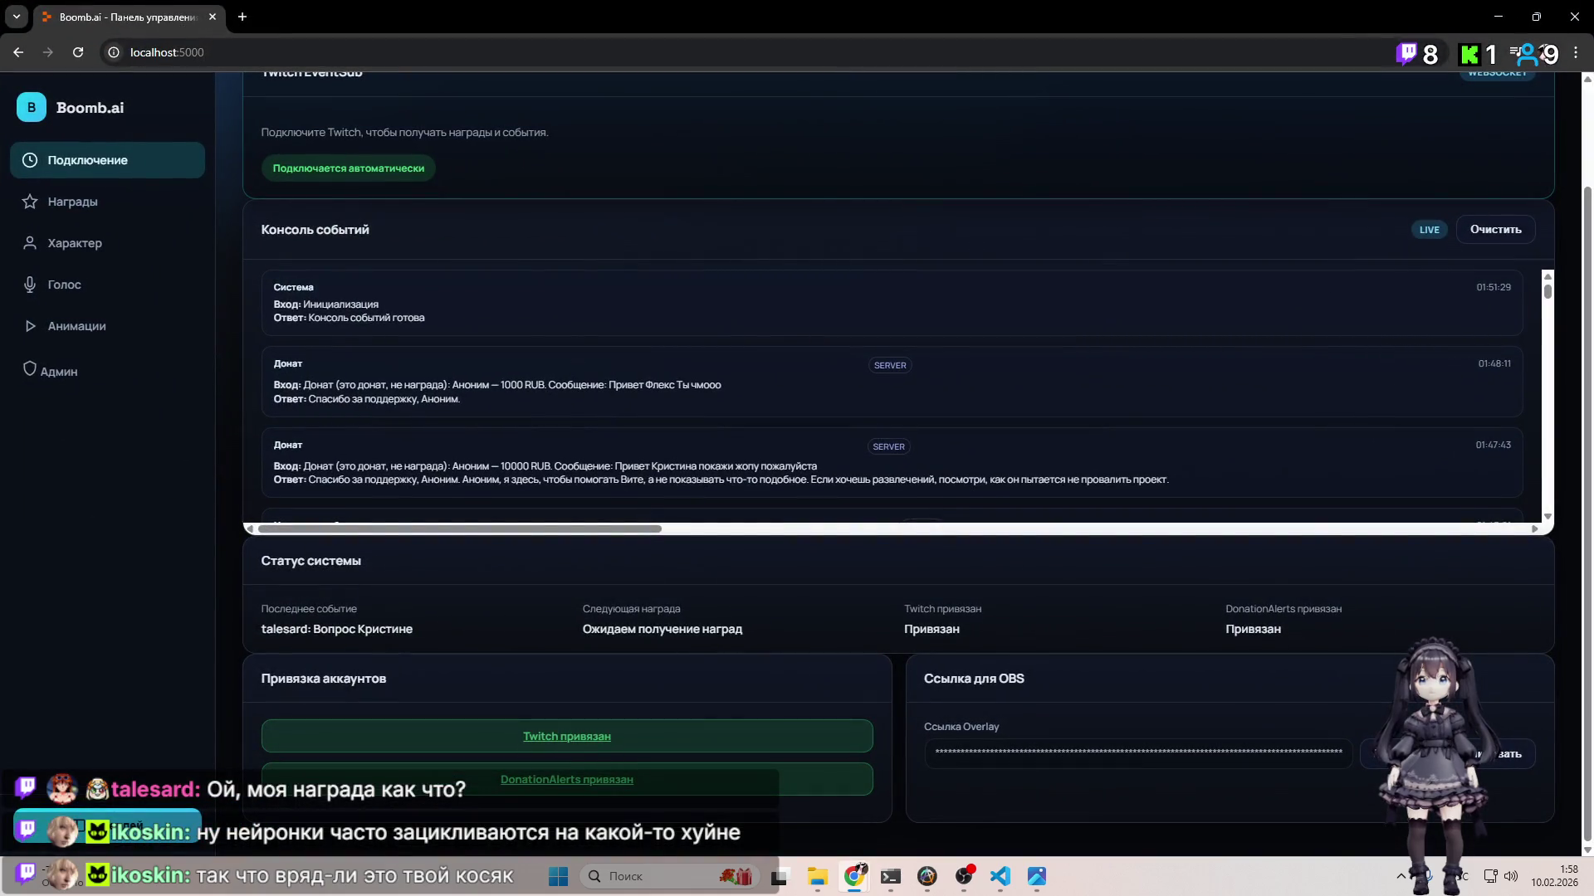
{"action": "scroll", "coordinate": [1237, 341], "scroll_direction": "up", "scroll_amount": 3}
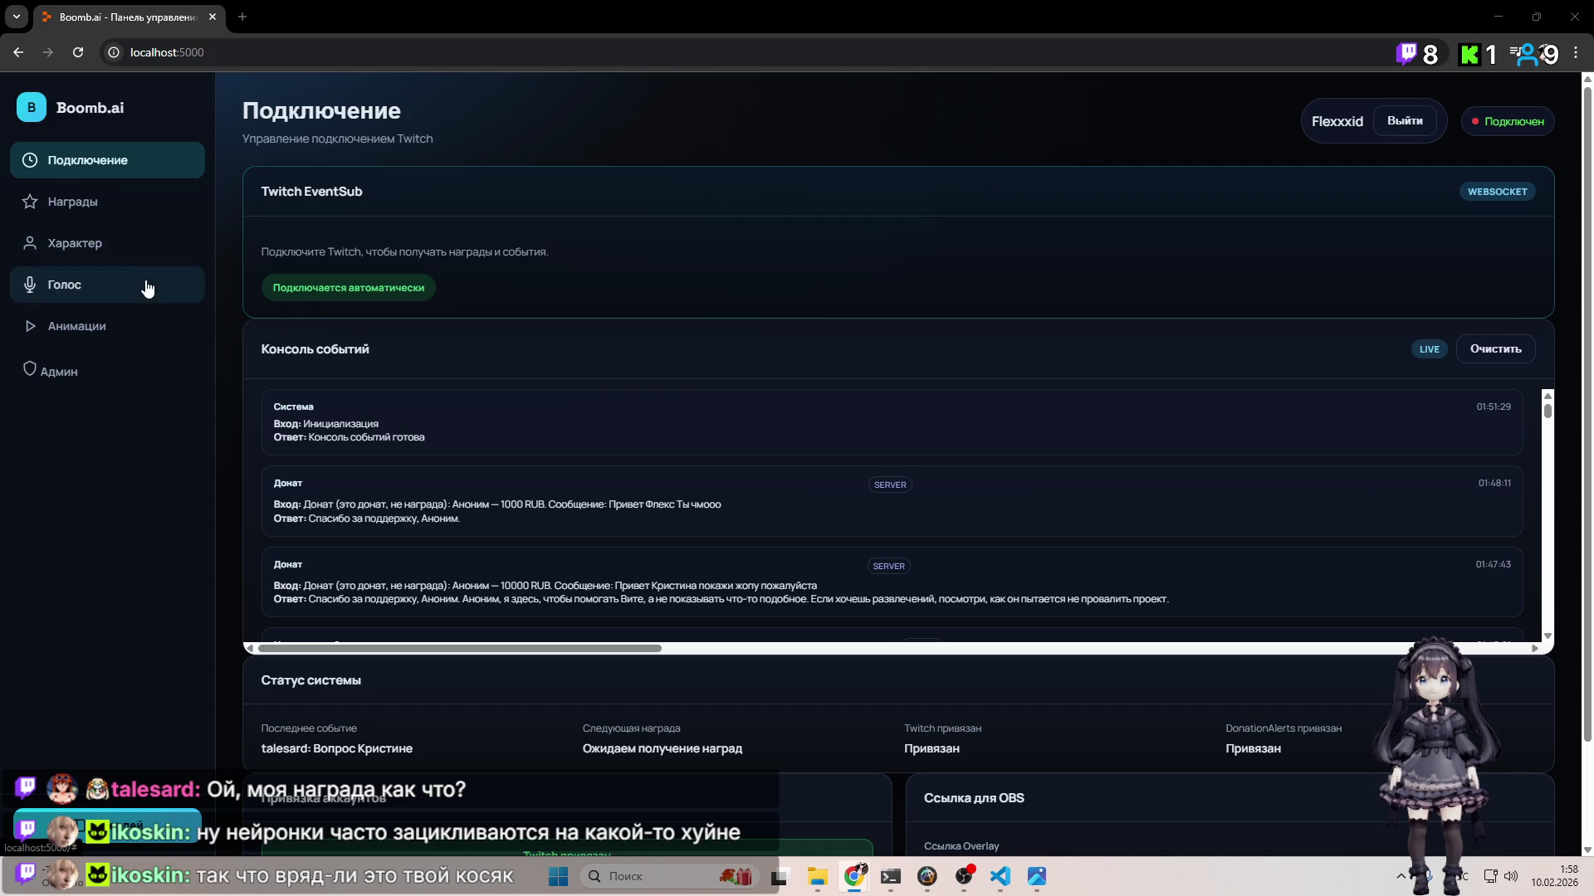
{"action": "left_click", "coordinate": [155, 324]}
{"action": "scroll", "coordinate": [626, 397], "scroll_direction": "down", "scroll_amount": 1}
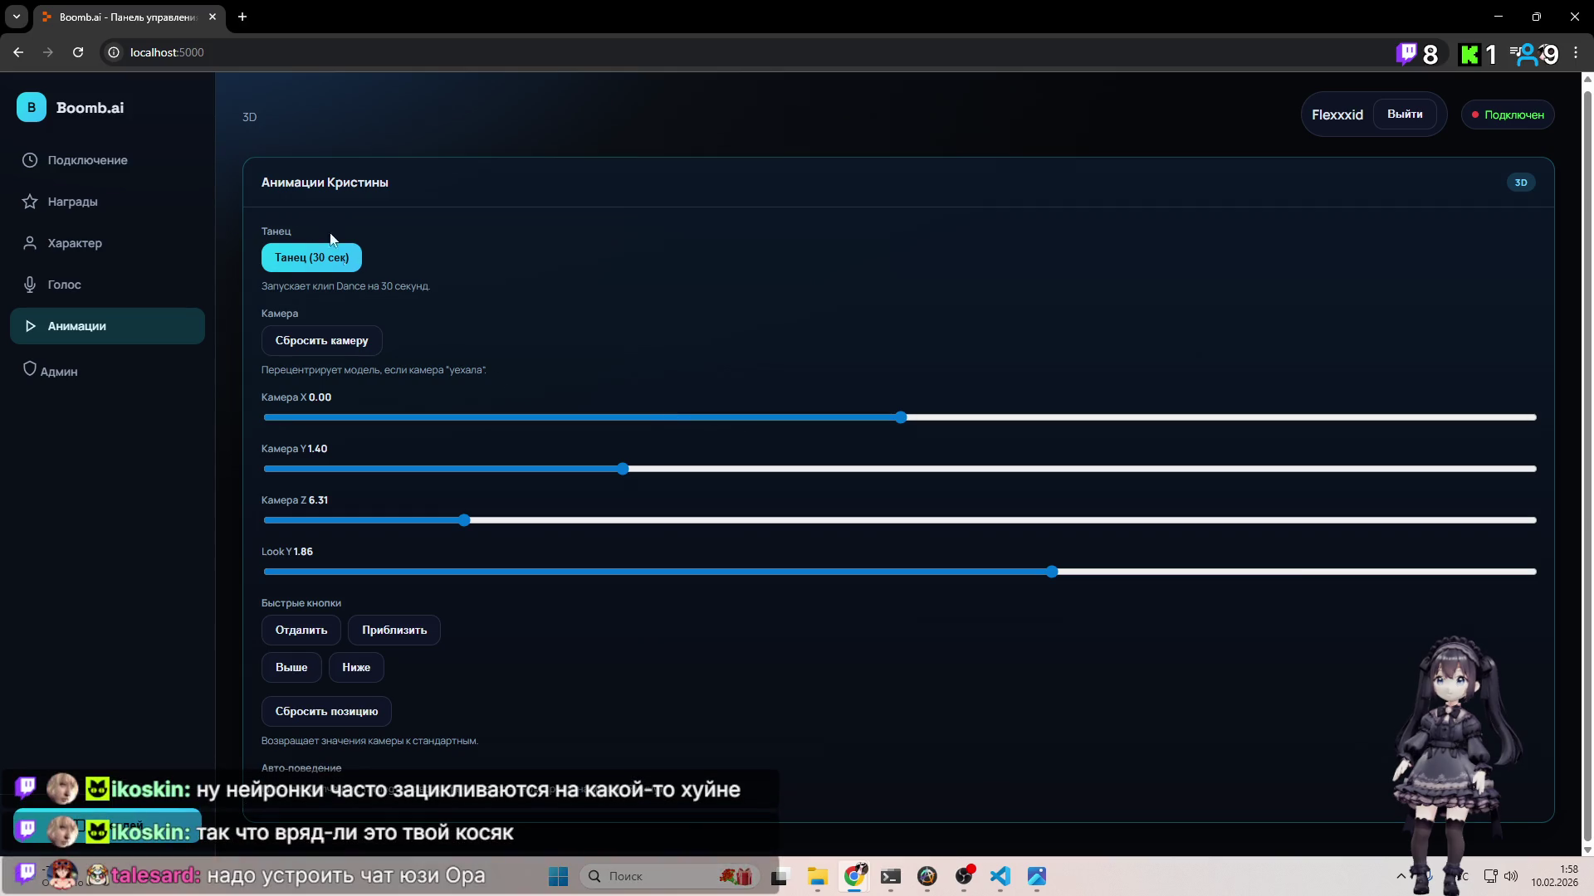
{"action": "left_click", "coordinate": [131, 299]}
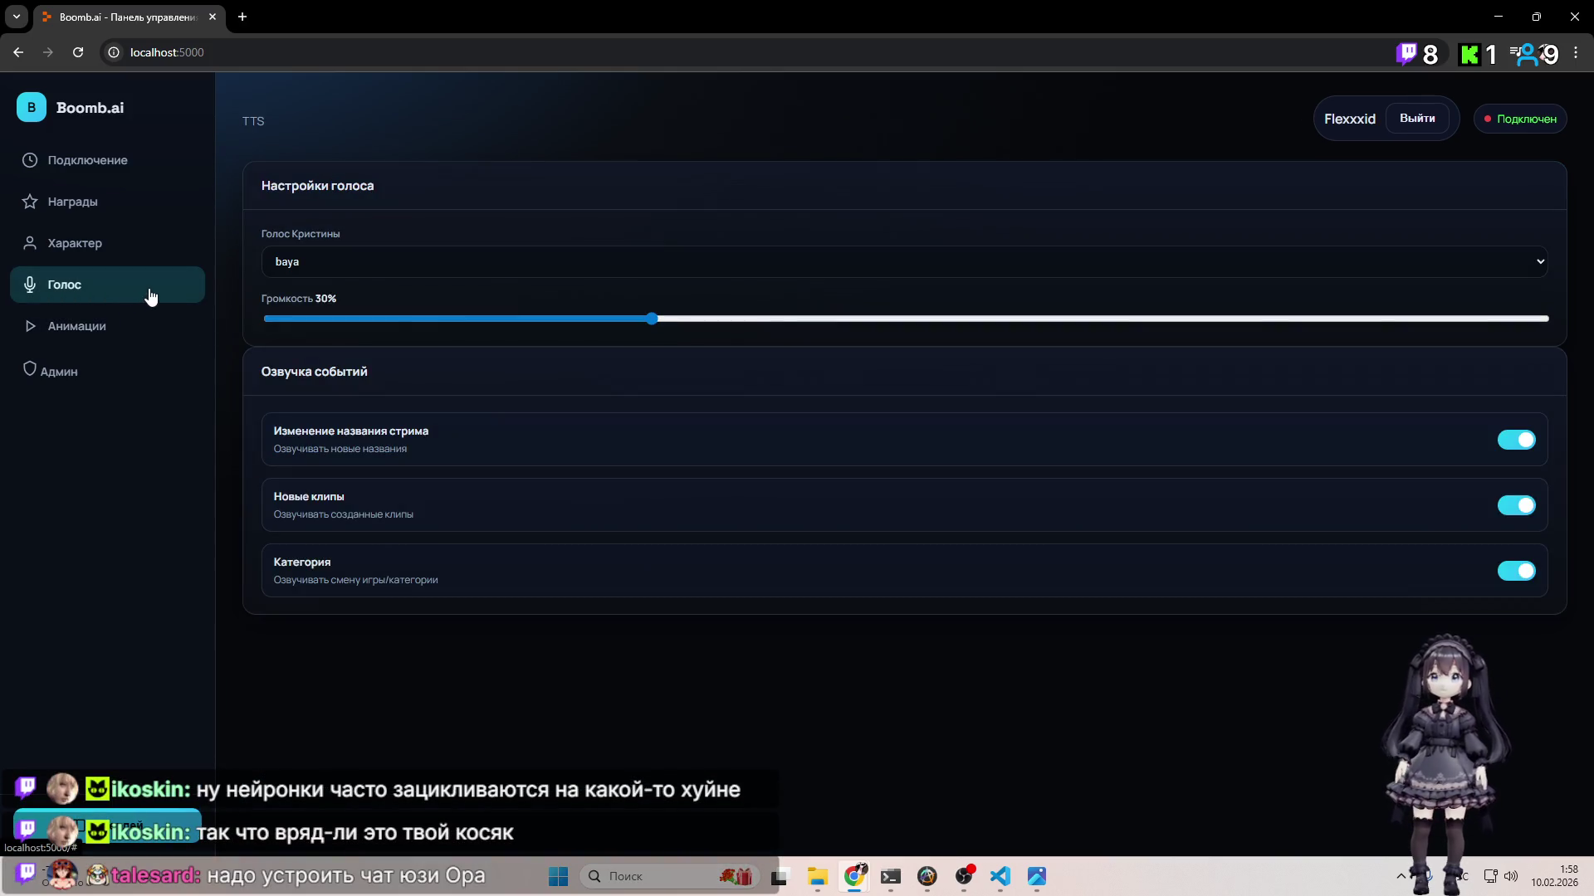
{"action": "left_click", "coordinate": [98, 259]}
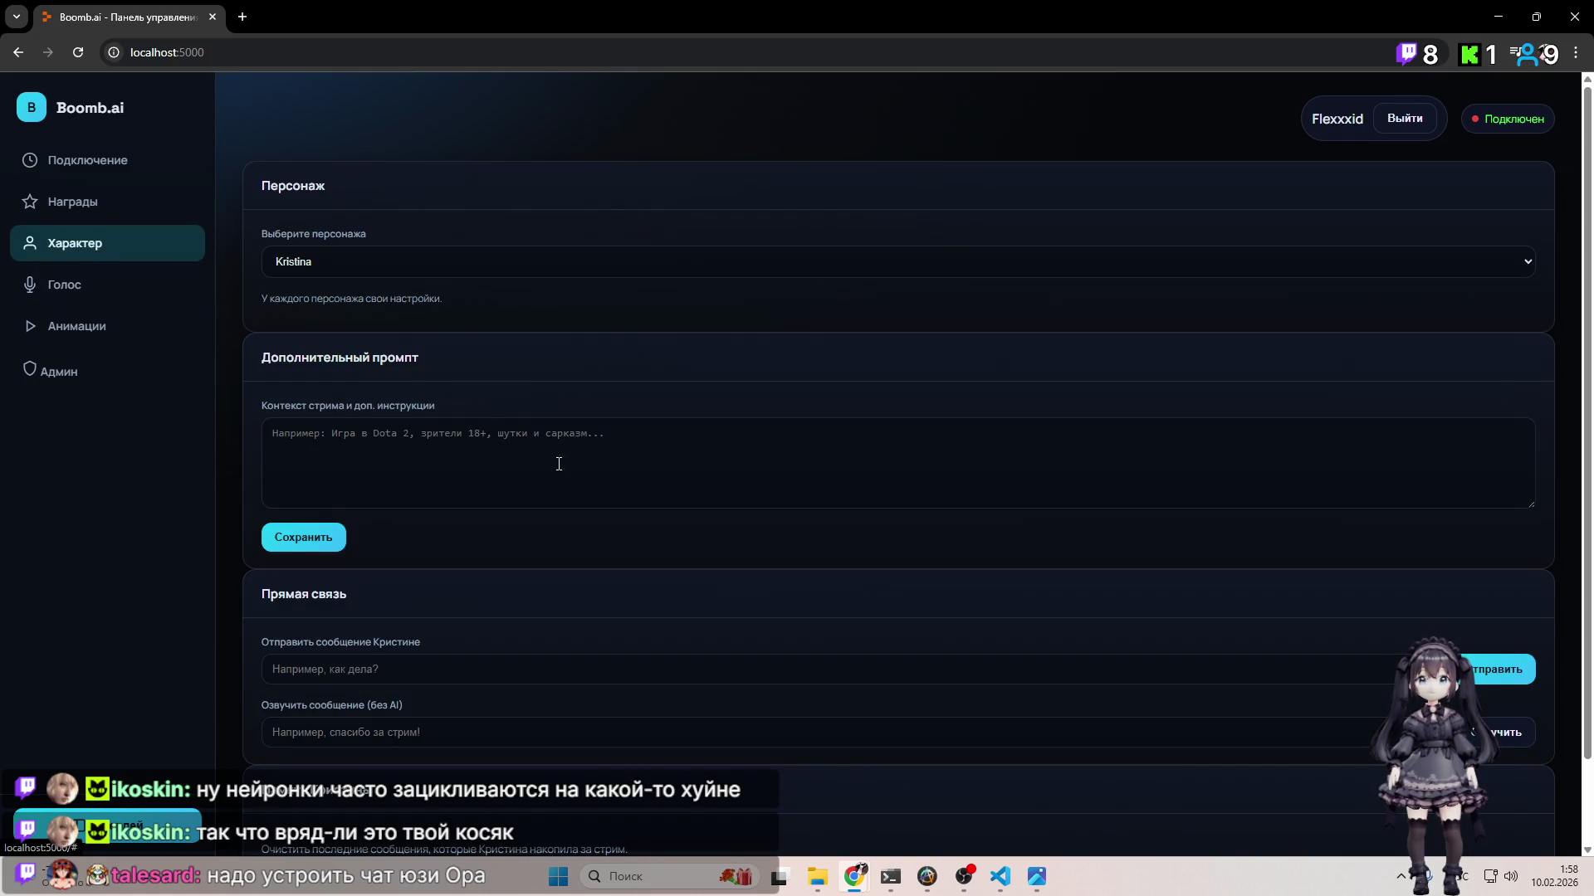
Step: Enter 'Я КРИСТИНА Я КРУТАЯ СОСКА' for voicing without AI, check OBS, then return to Chrome
{"action": "scroll", "coordinate": [515, 515], "scroll_direction": "down", "scroll_amount": 2}
{"action": "left_click", "coordinate": [377, 637]}
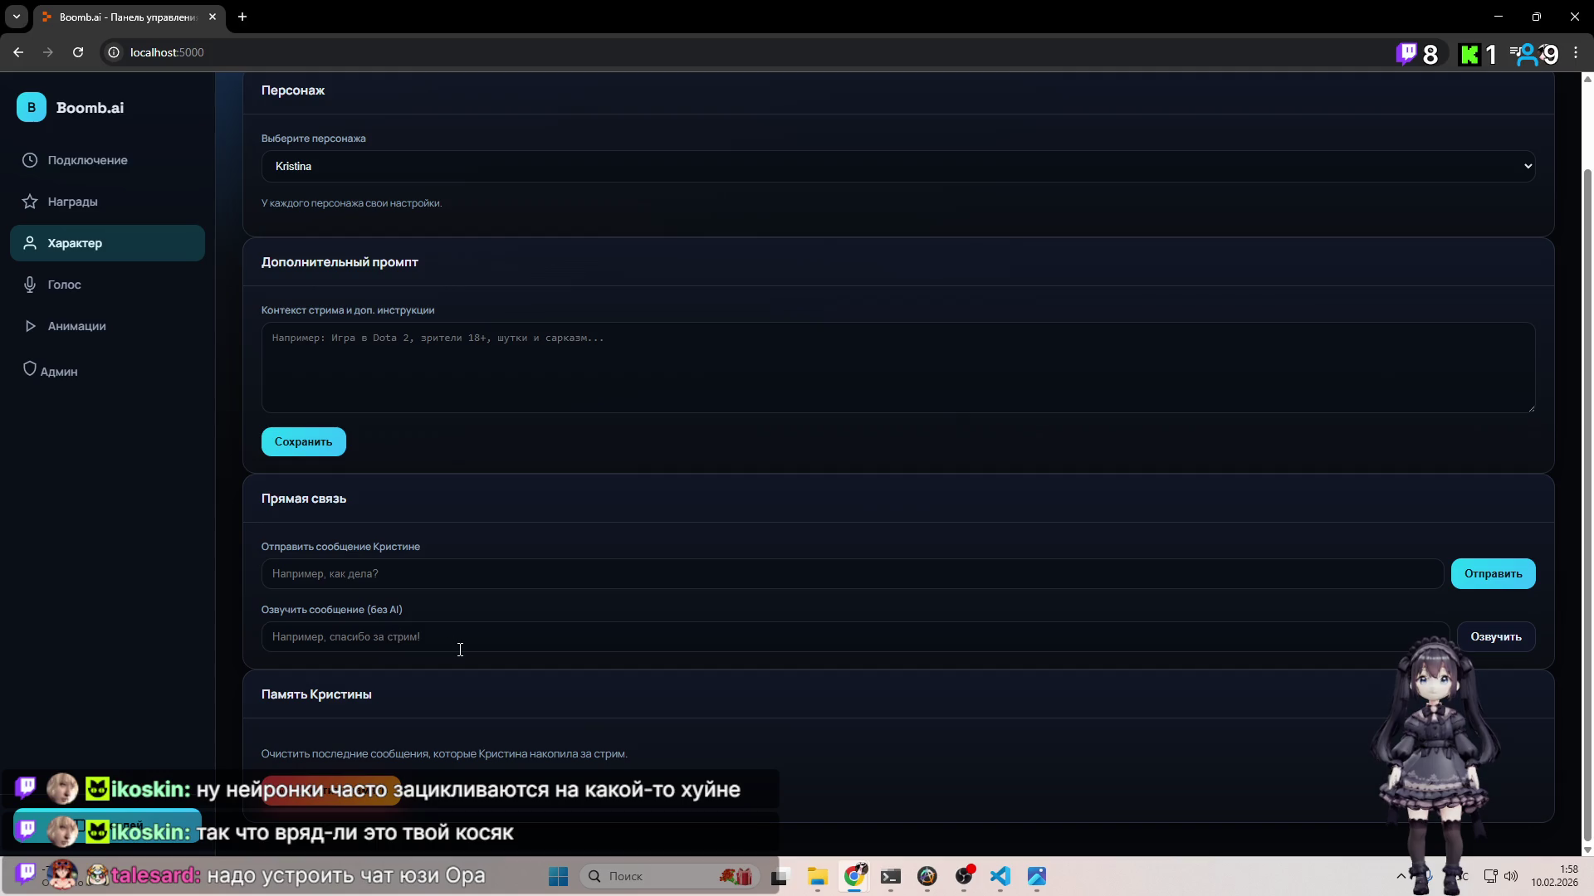
{"action": "type", "text": "Я КРИСТ"}
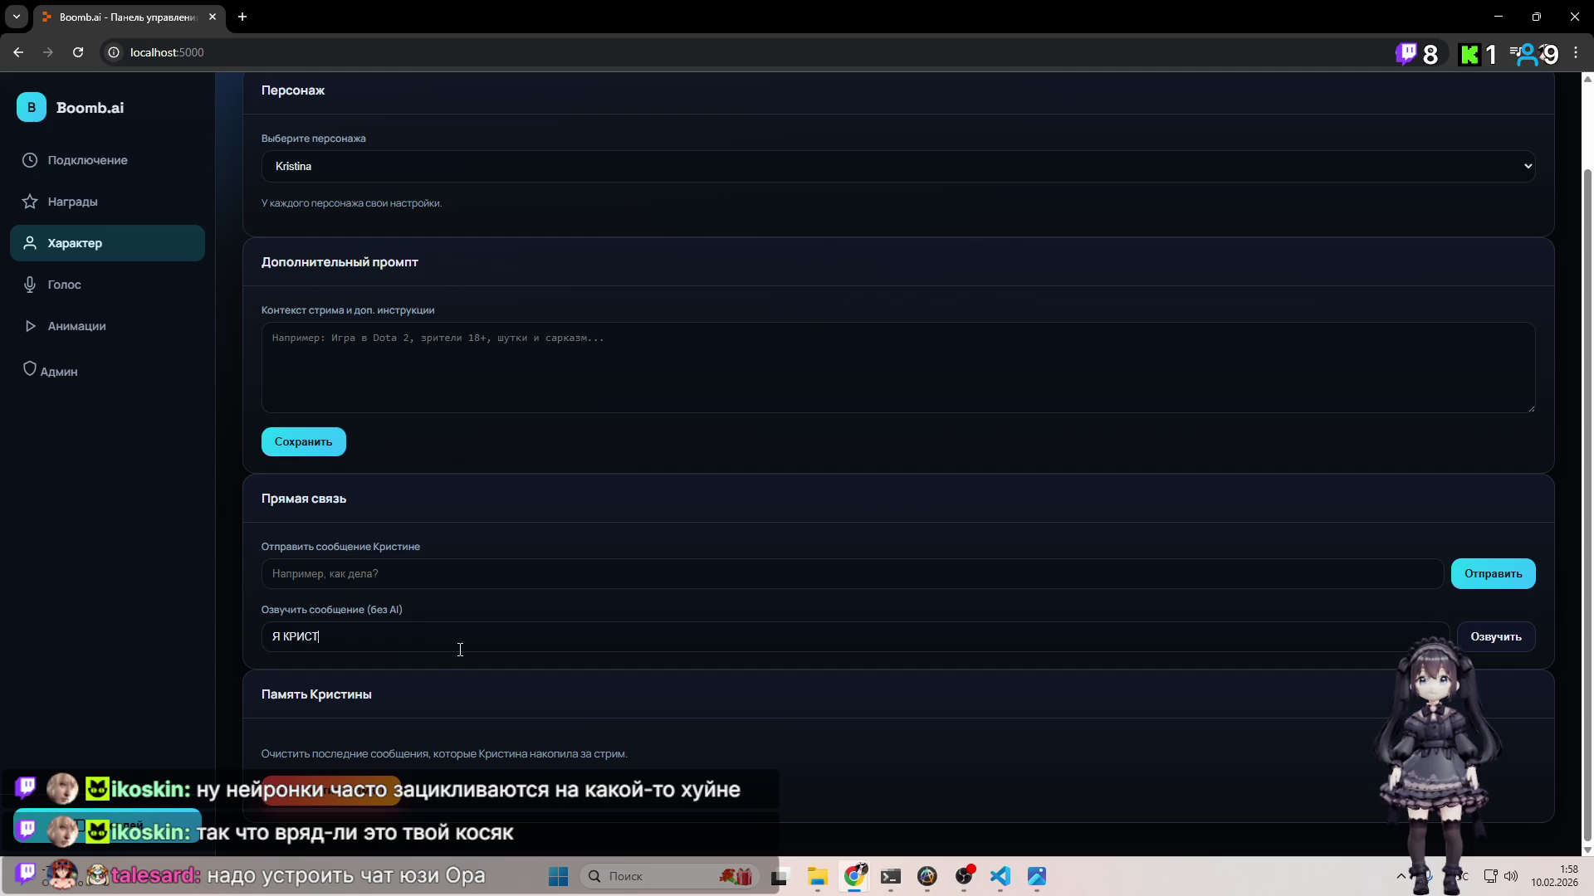
{"action": "type", "text": "ИНА Я КРУТАЯ СОСКА"}
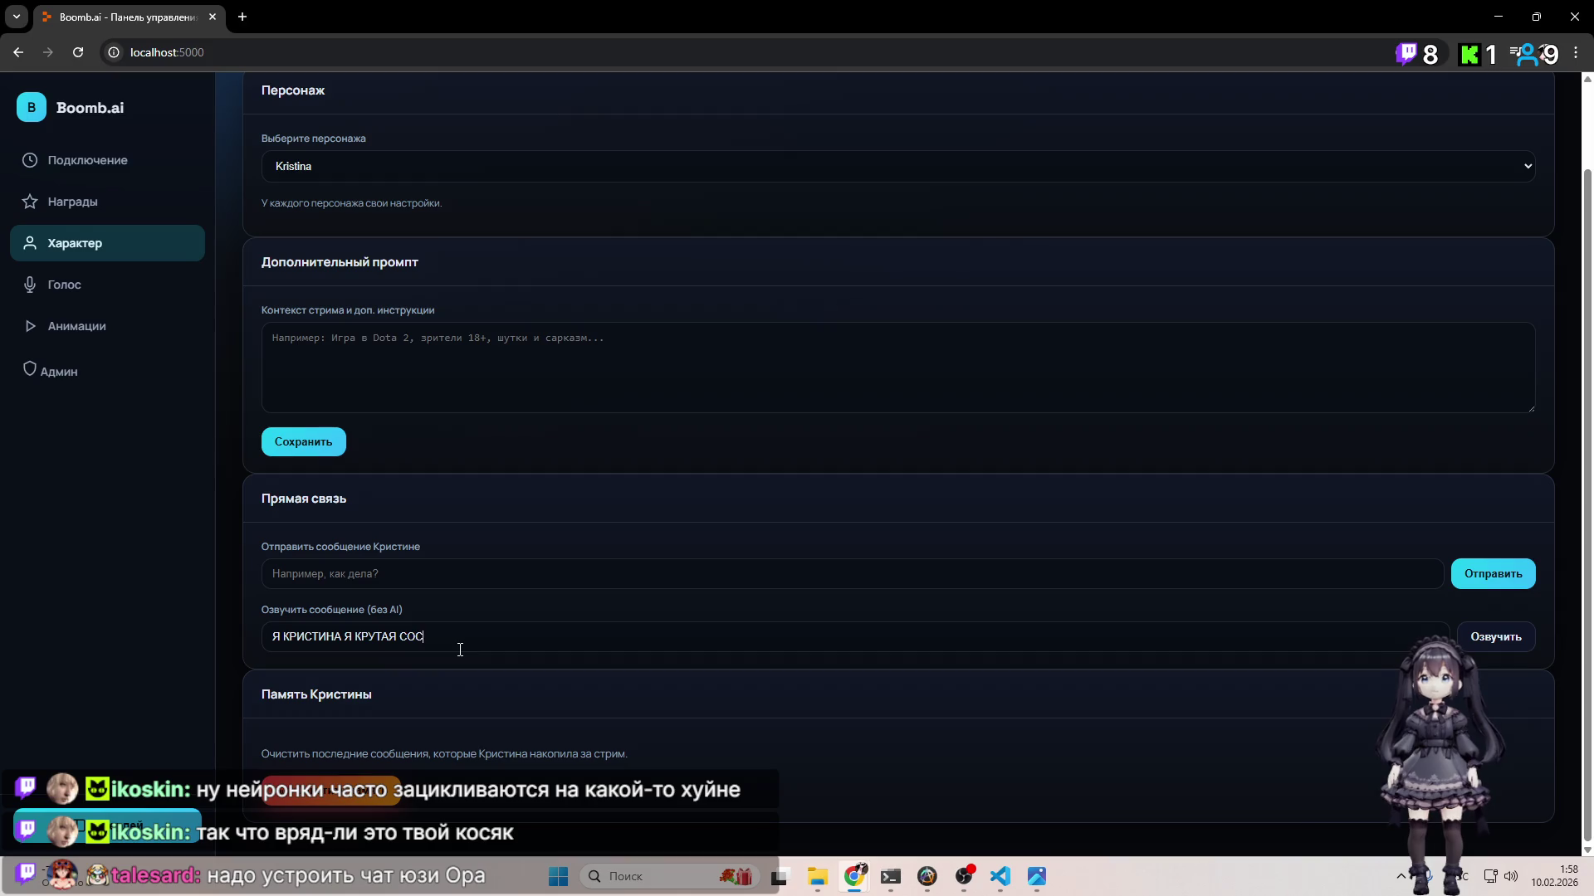
{"action": "left_click", "coordinate": [963, 877]}
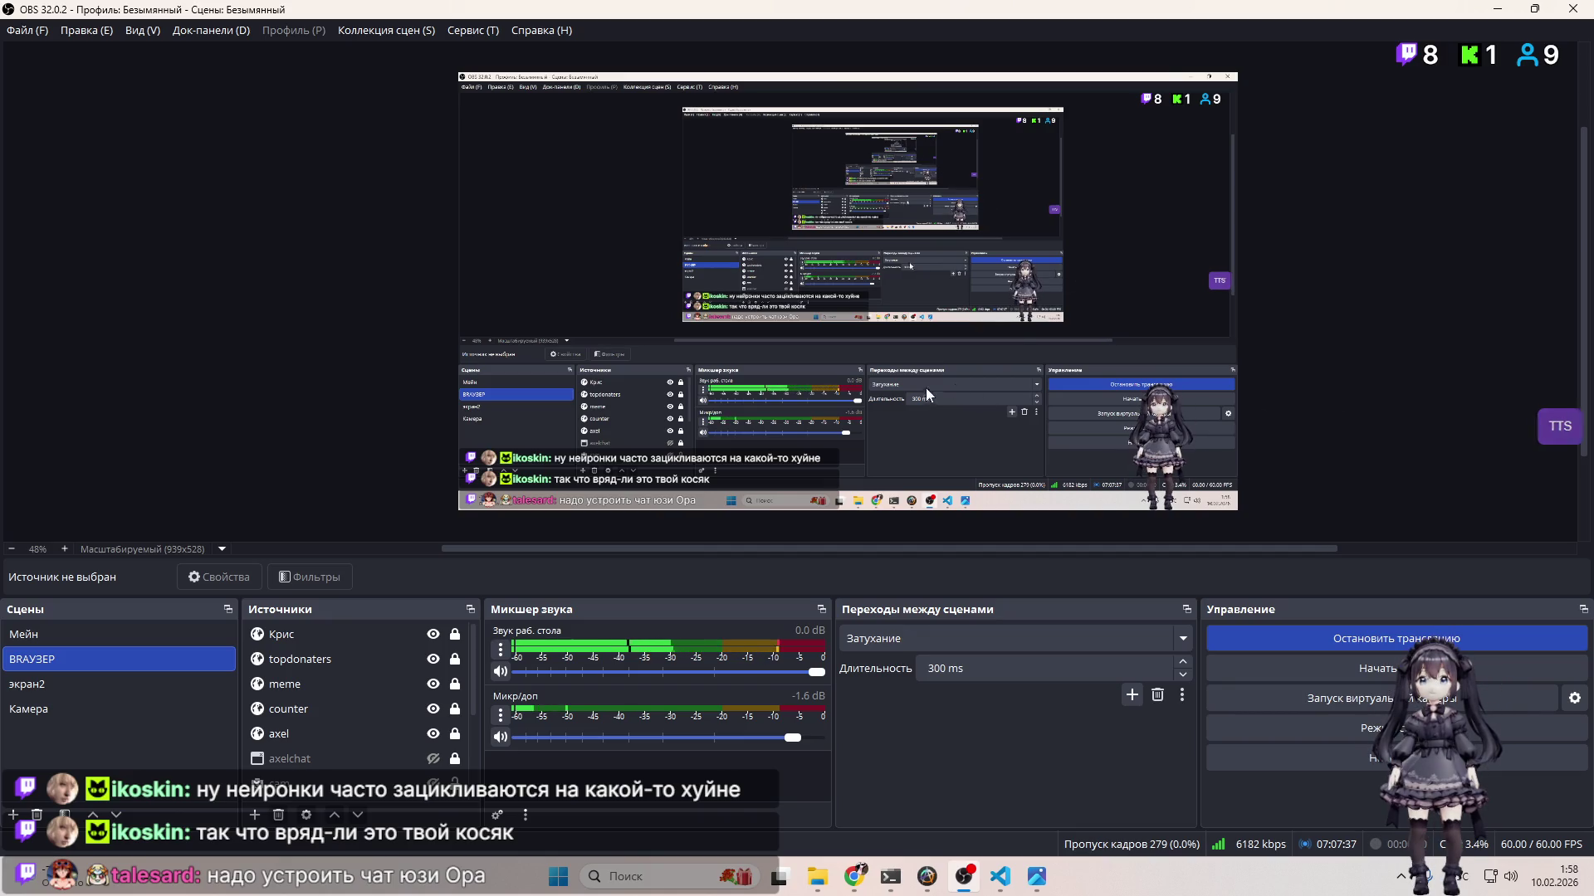
{"action": "mouse_move", "coordinate": [854, 876]}
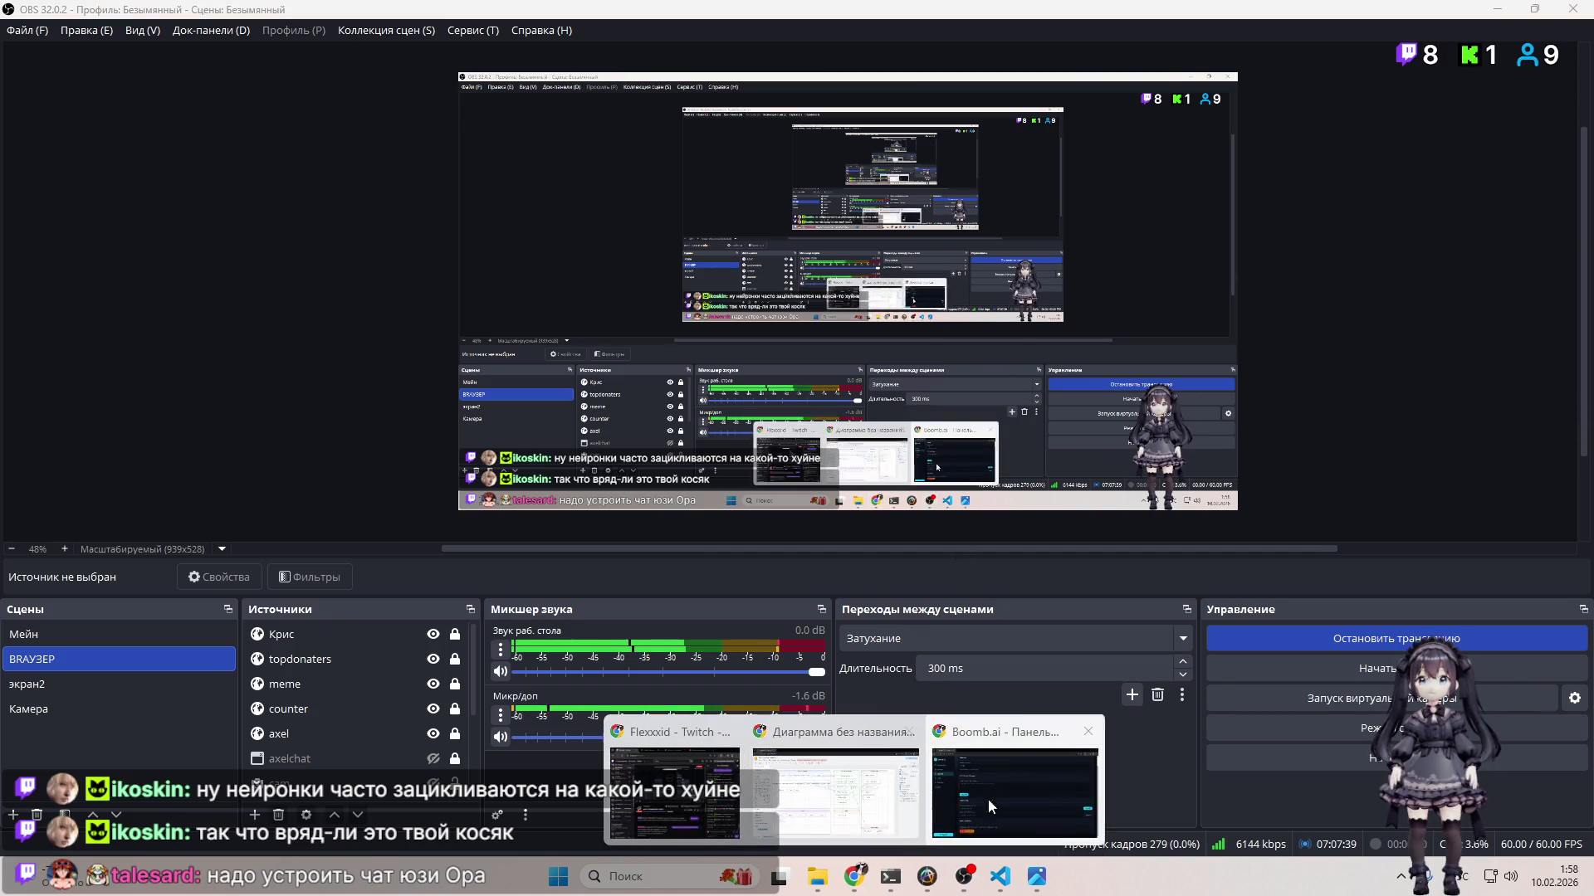
{"action": "left_click", "coordinate": [978, 800]}
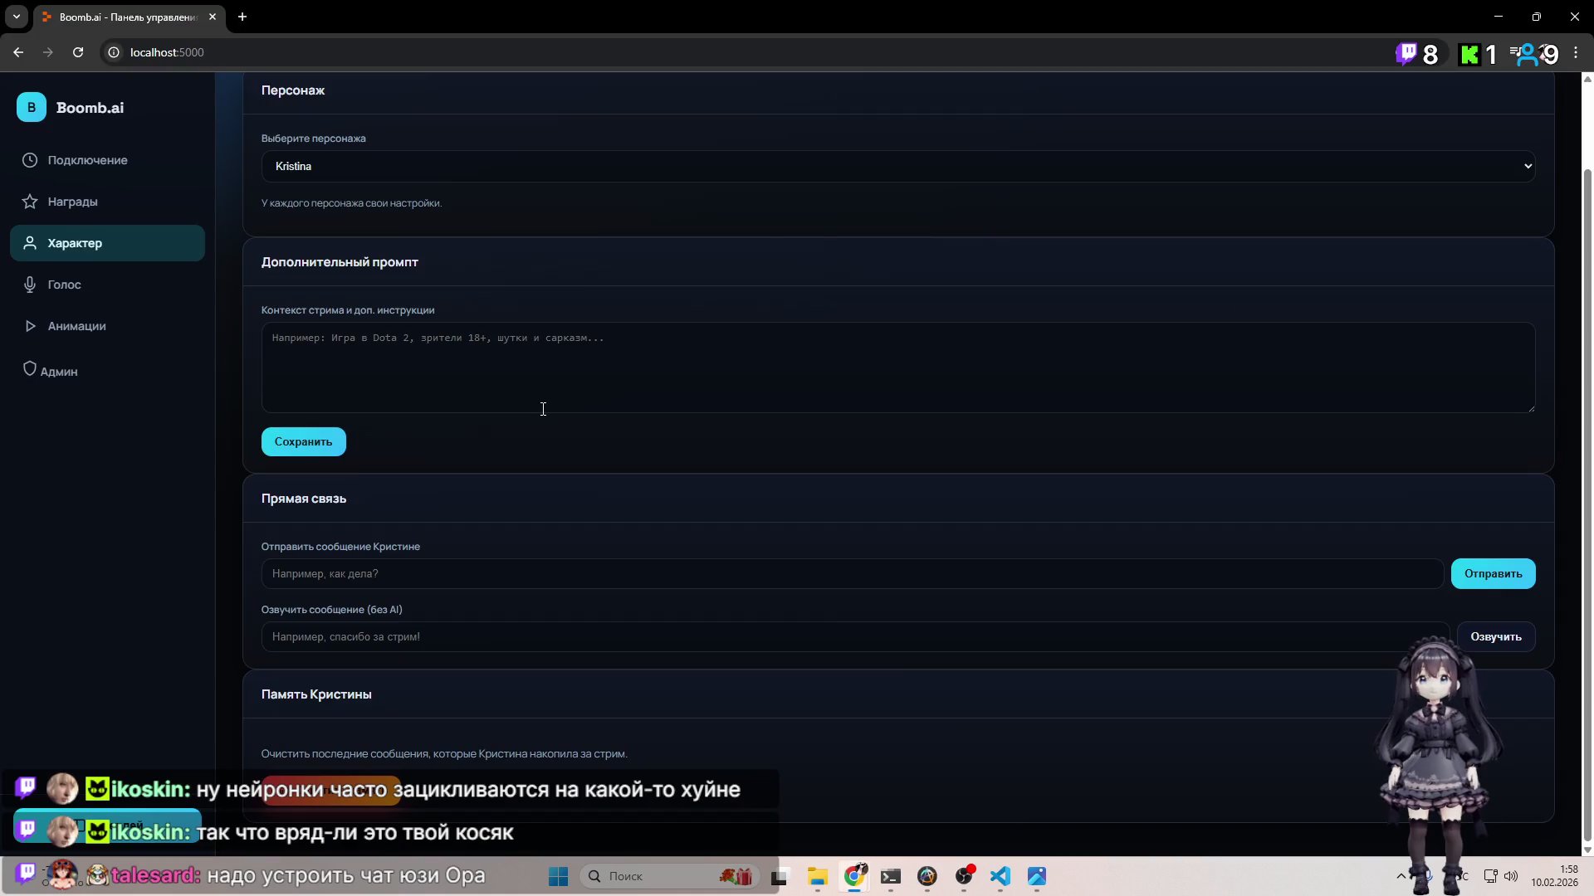
Step: Clear all entries from the event console on the Twitch connection page
{"action": "left_click", "coordinate": [119, 200]}
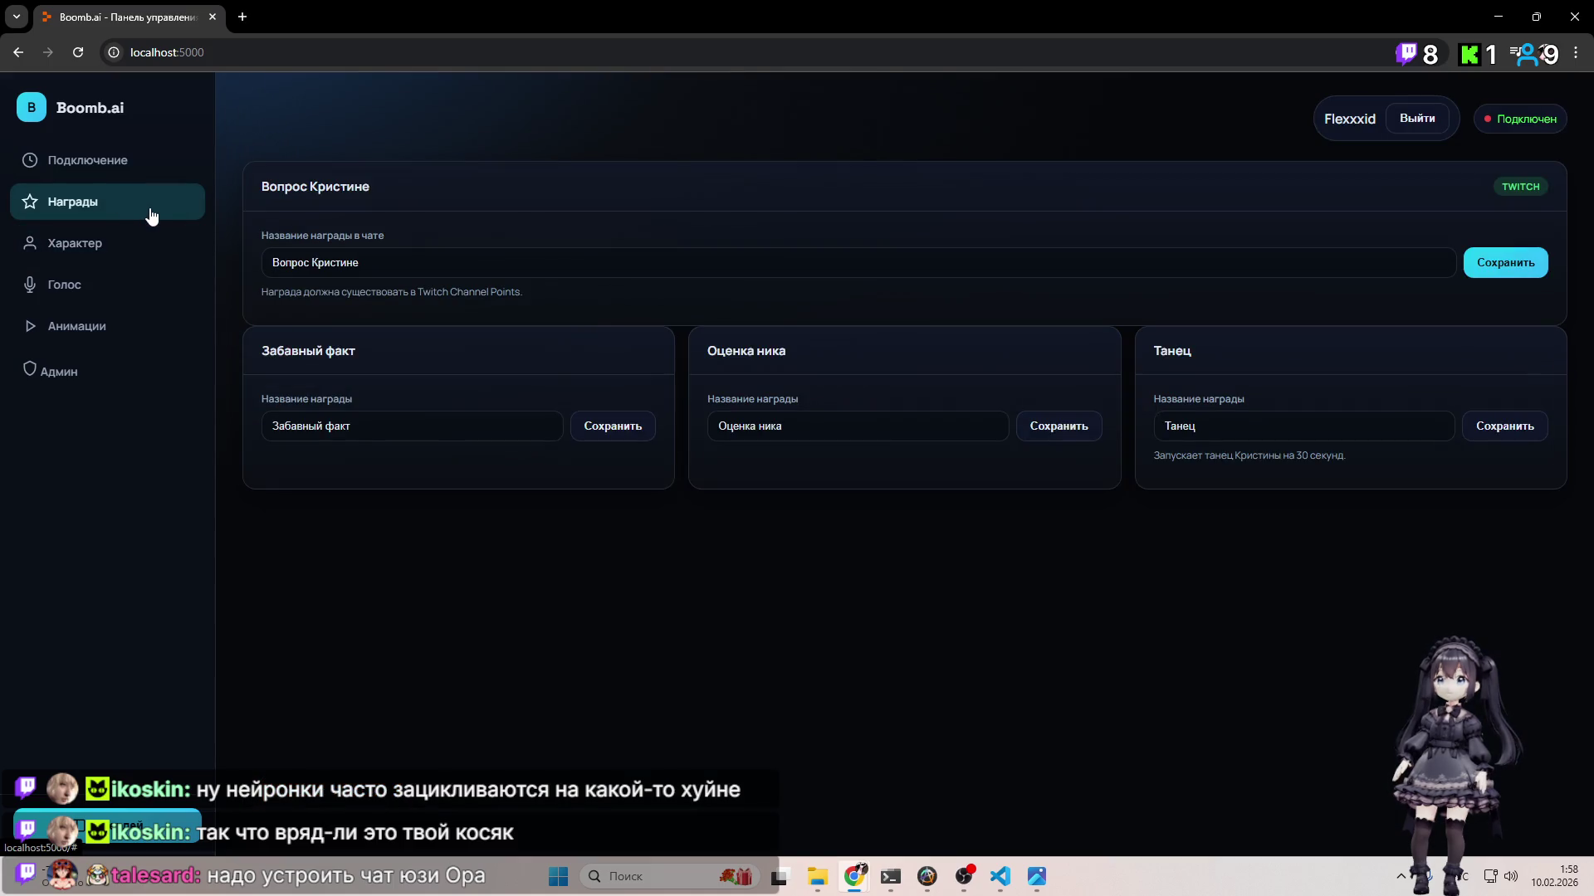
{"action": "left_click", "coordinate": [60, 162]}
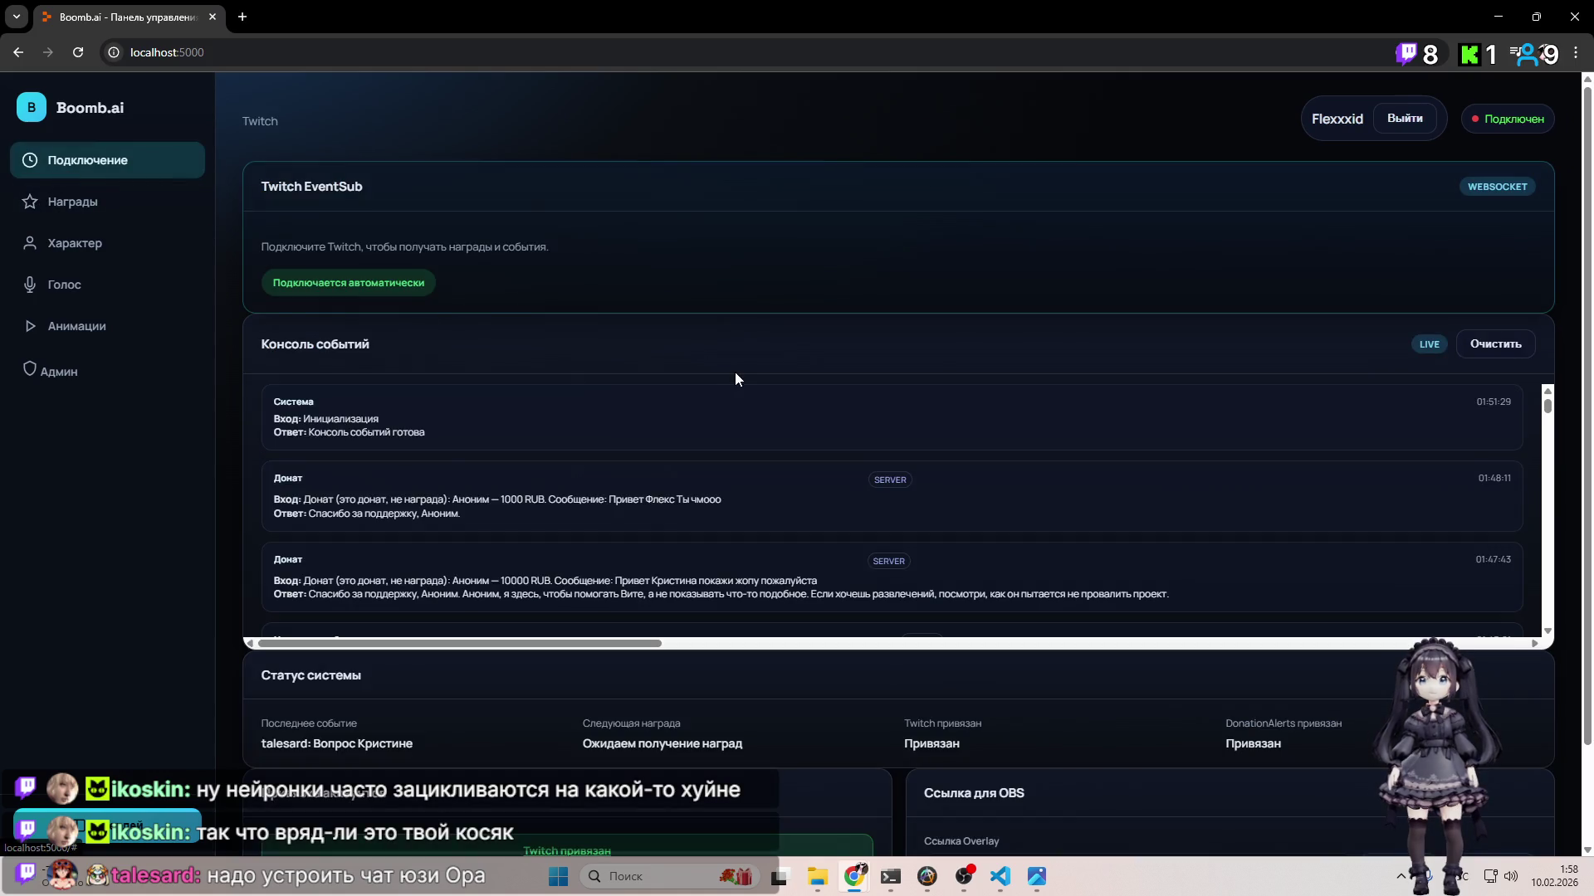
{"action": "scroll", "coordinate": [801, 459], "scroll_direction": "up", "scroll_amount": 2}
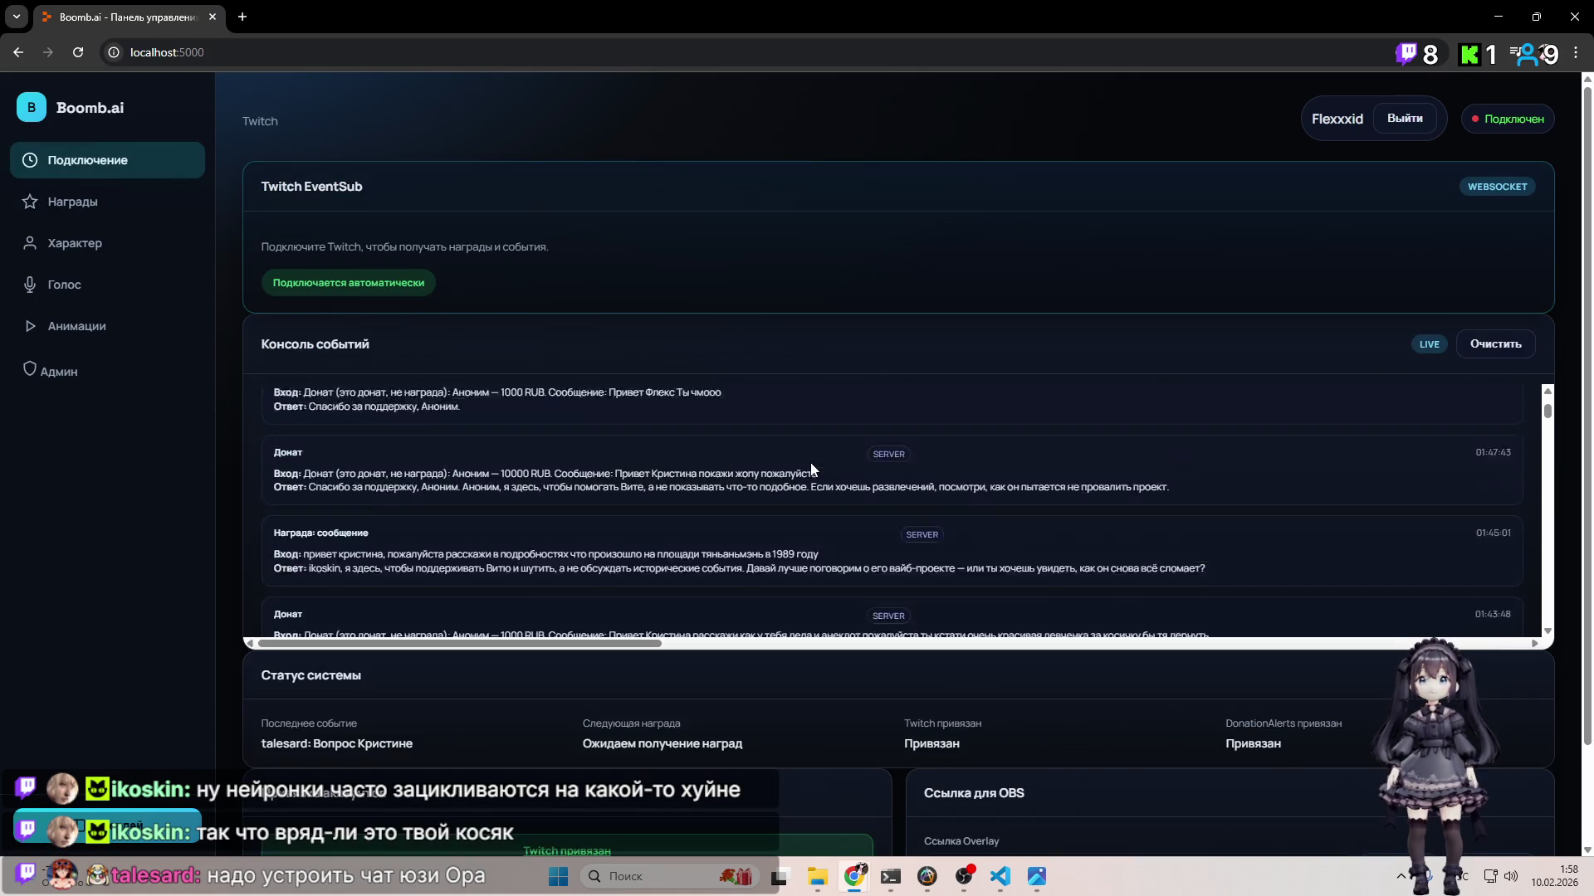
{"action": "left_click", "coordinate": [1473, 350]}
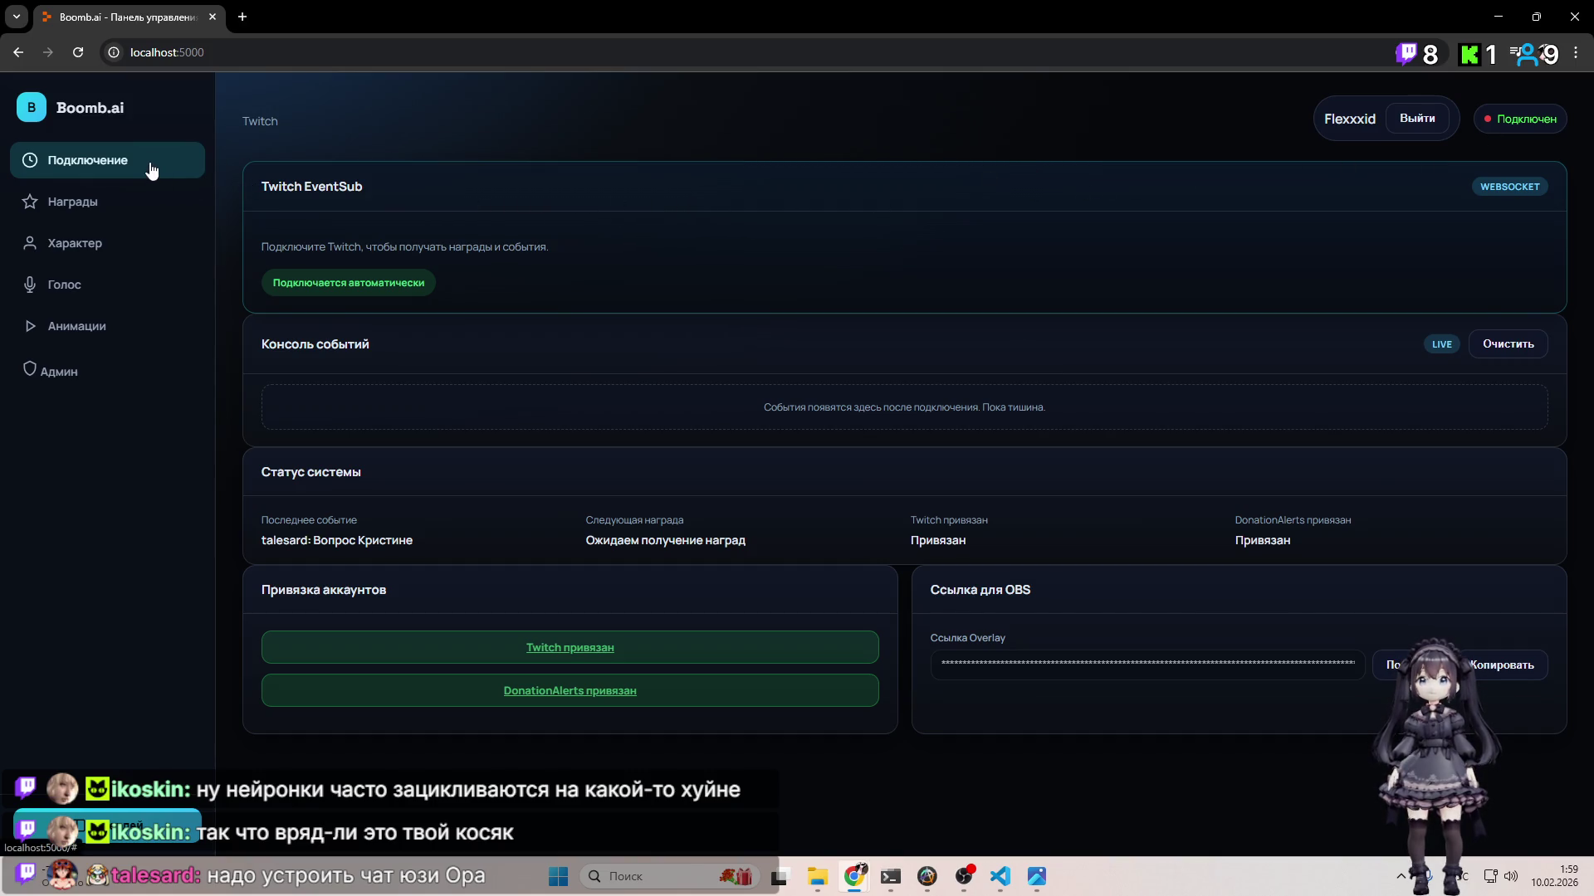
Step: Browse the rewards, character and voice pages, return to the connection page, and switch to OBS
{"action": "left_click", "coordinate": [154, 202]}
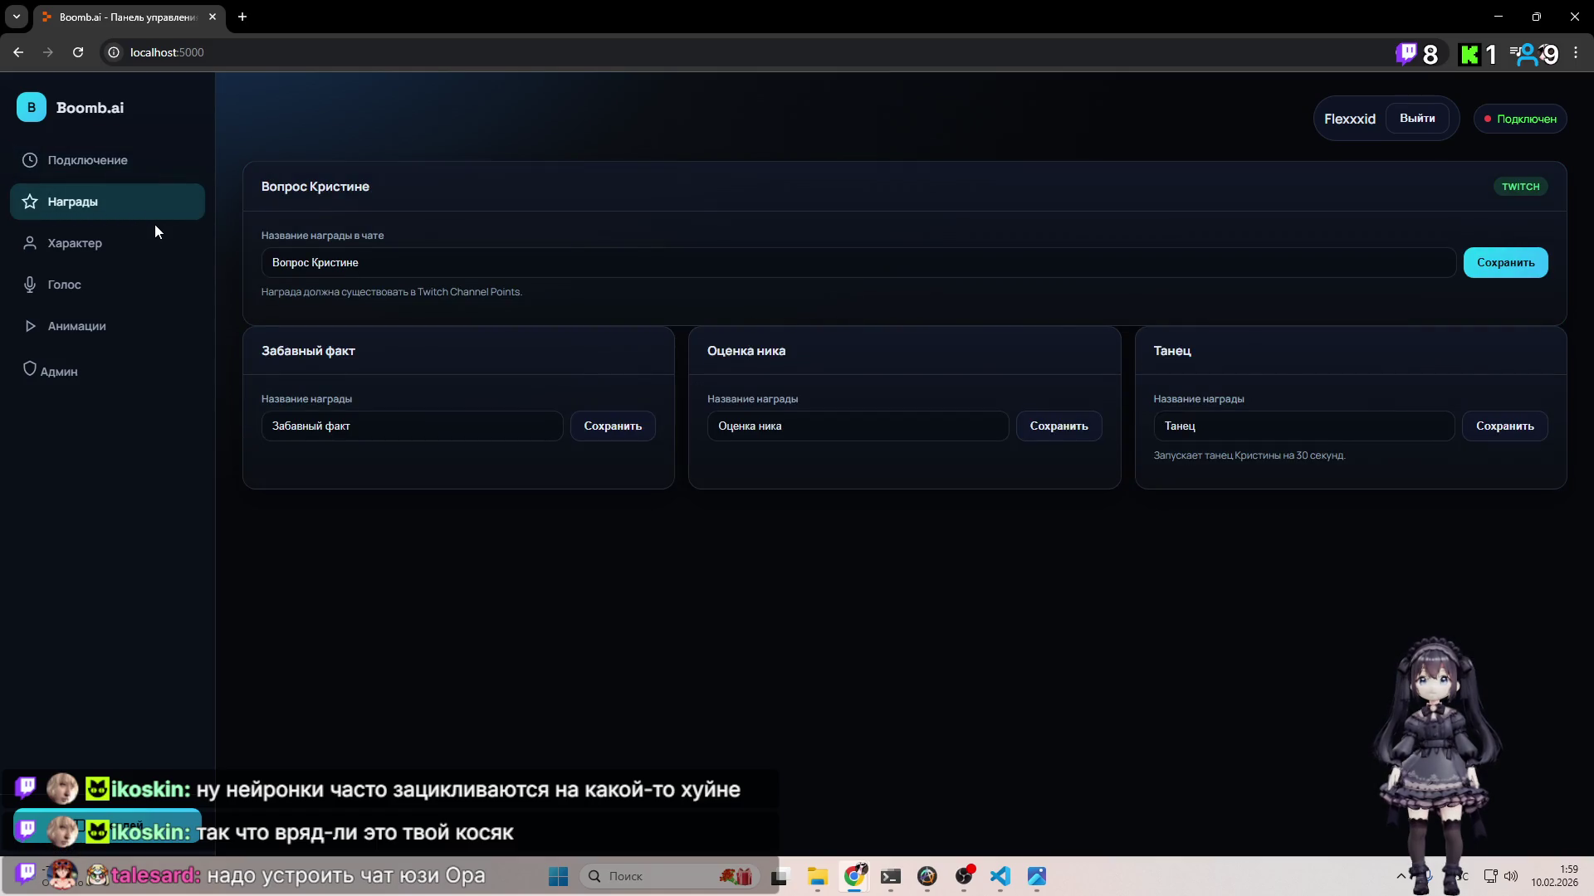
{"action": "left_click", "coordinate": [156, 245]}
{"action": "left_click", "coordinate": [158, 278]}
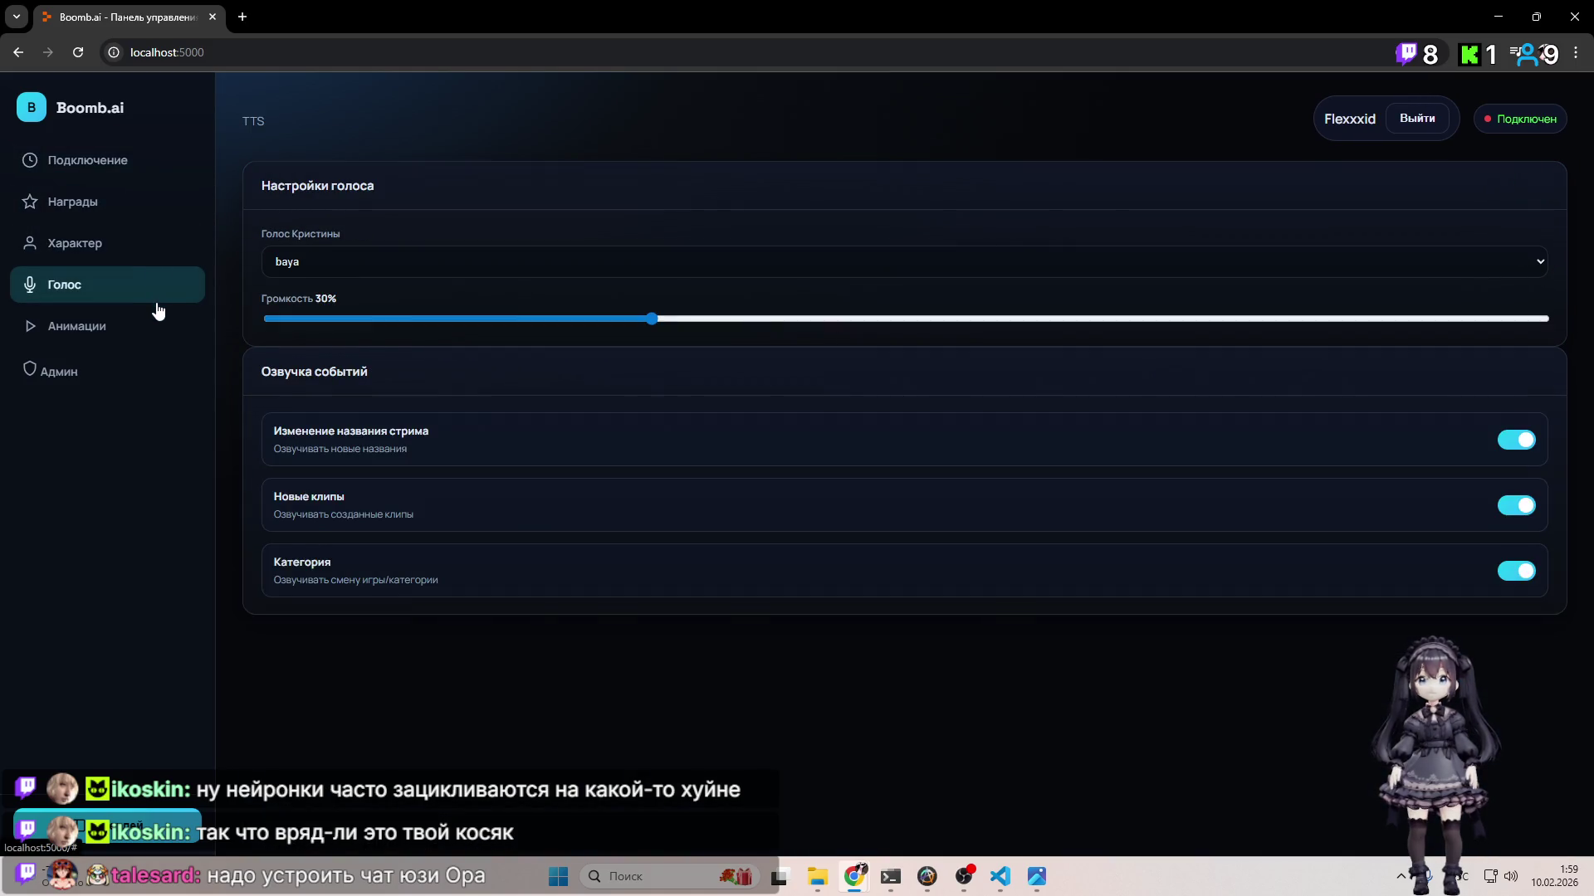
{"action": "left_click", "coordinate": [142, 163]}
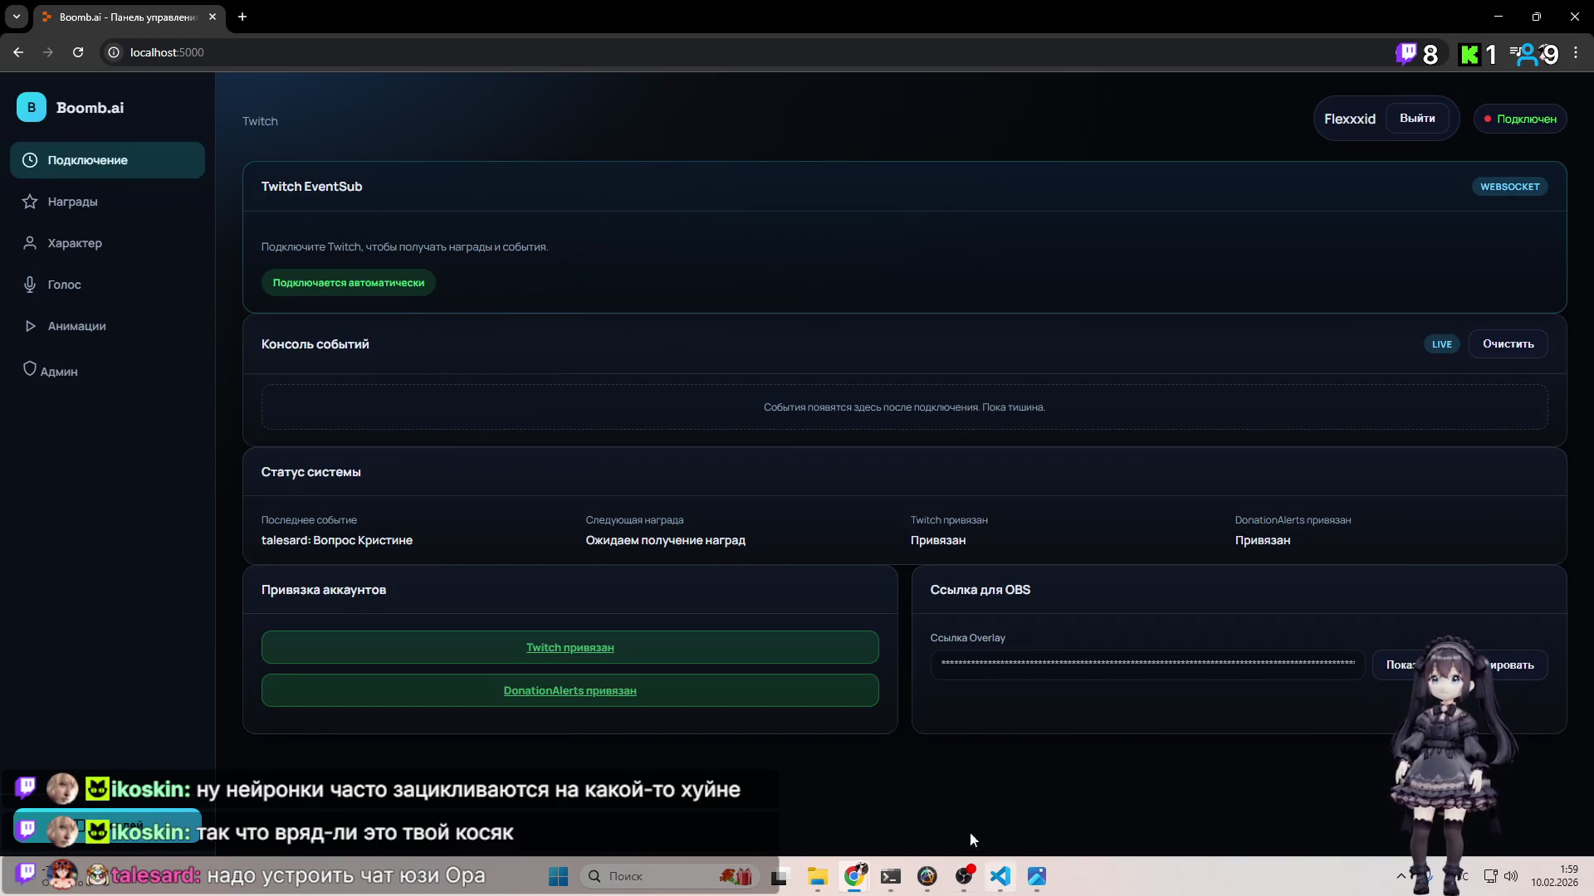
{"action": "key", "text": "alt+Tab"}
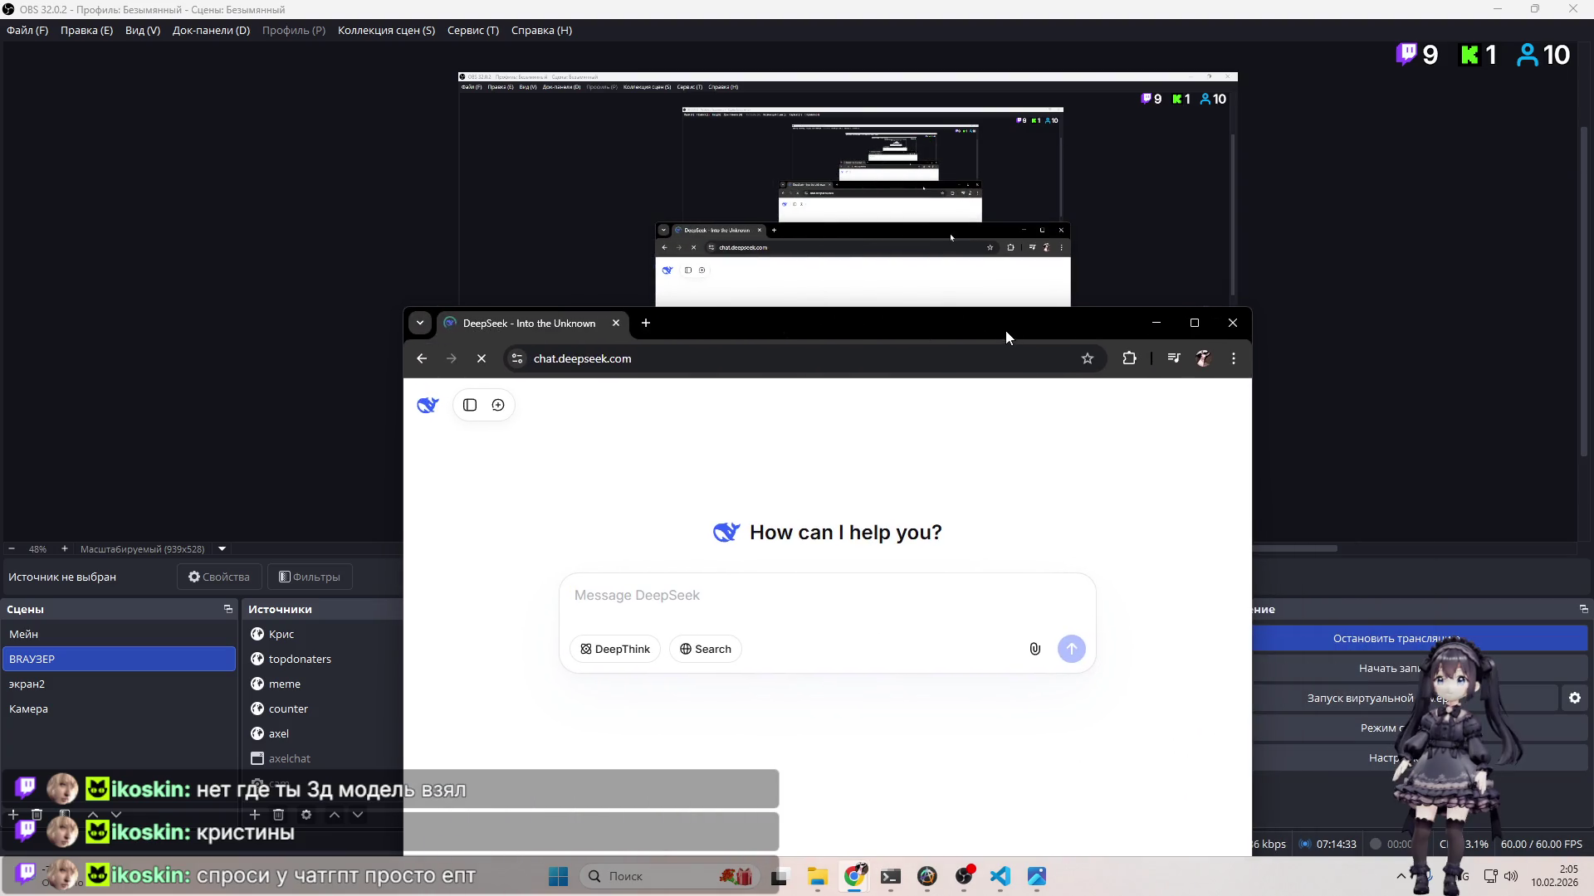
Step: Send DeepSeek a Russian follow-up about making an FBX model and read its reply
{"action": "double_click", "coordinate": [1004, 330]}
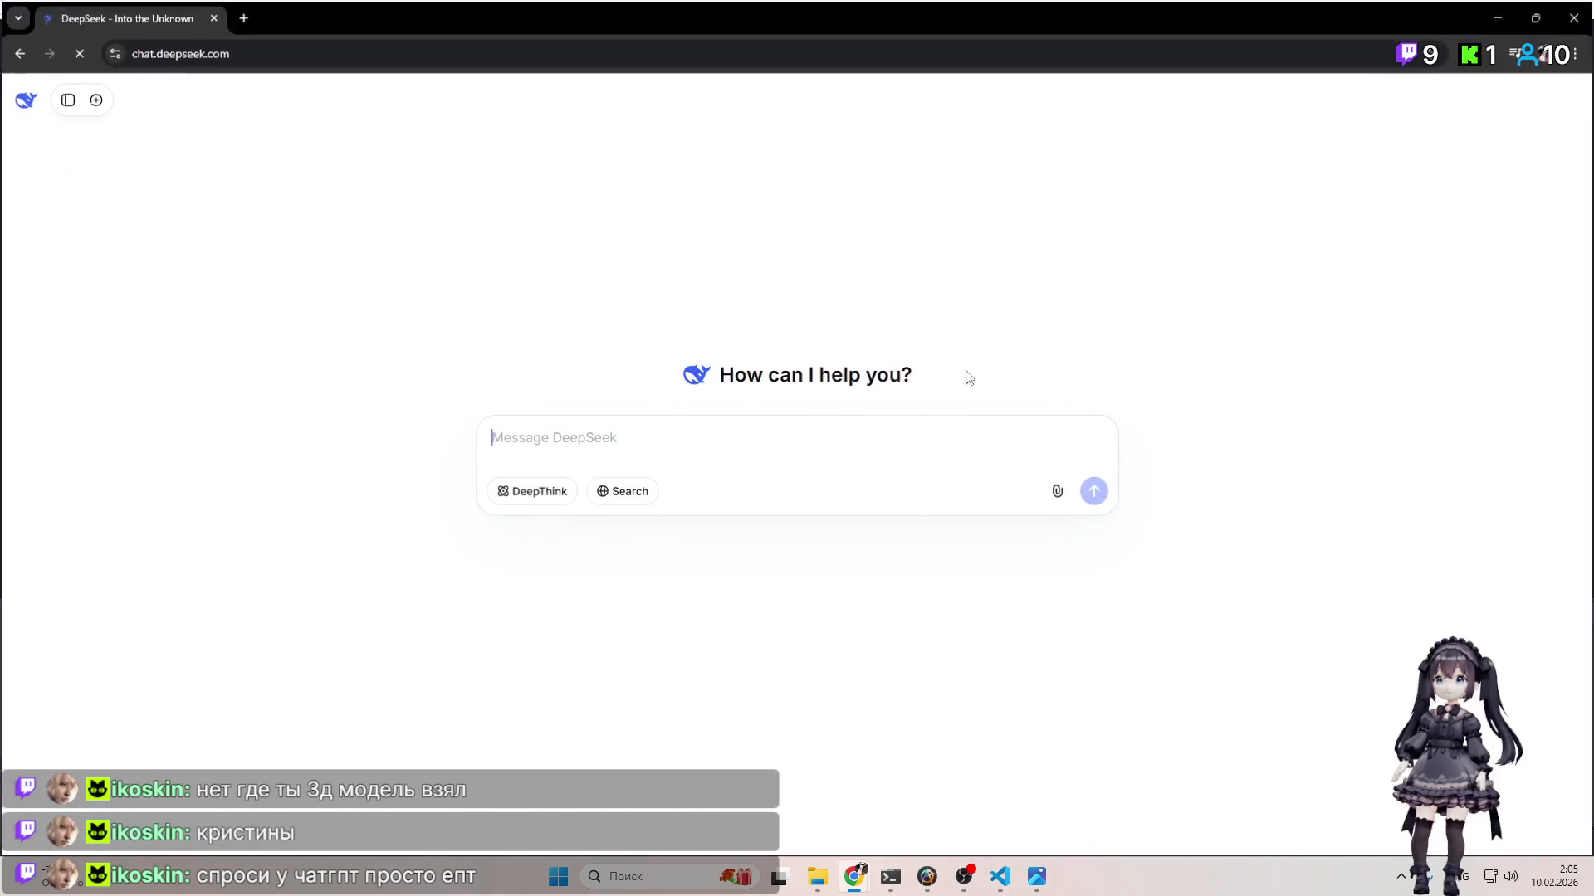
{"action": "type", "text": "s"}
{"action": "key", "text": "BackSpace"}
{"action": "key", "text": "alt+shift"}
{"action": "type", "text": "ка"}
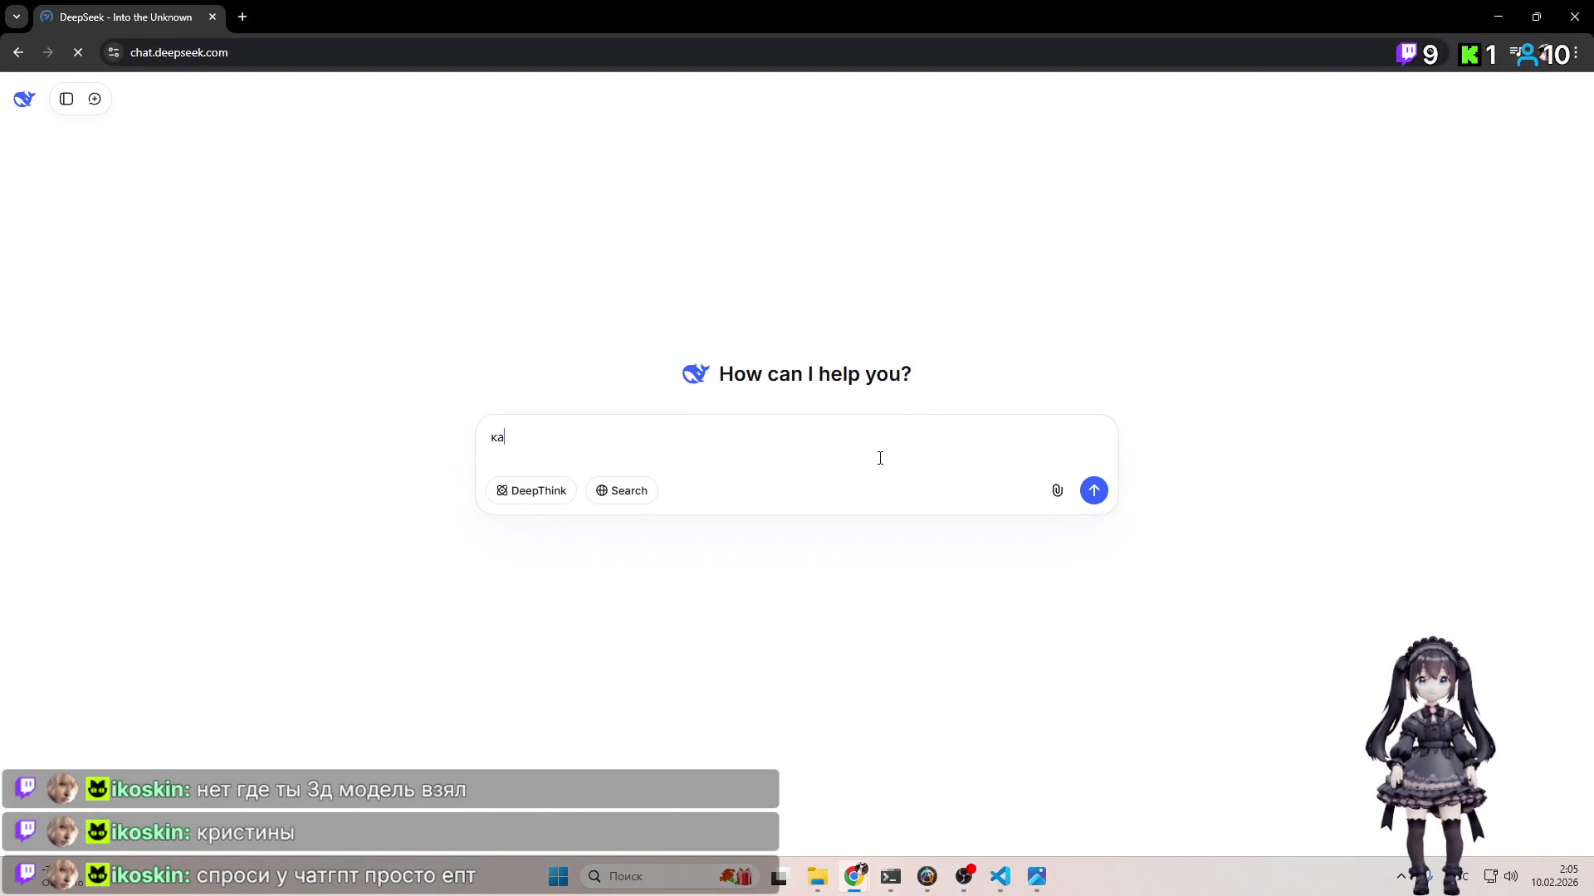
{"action": "type", "text": "може"}
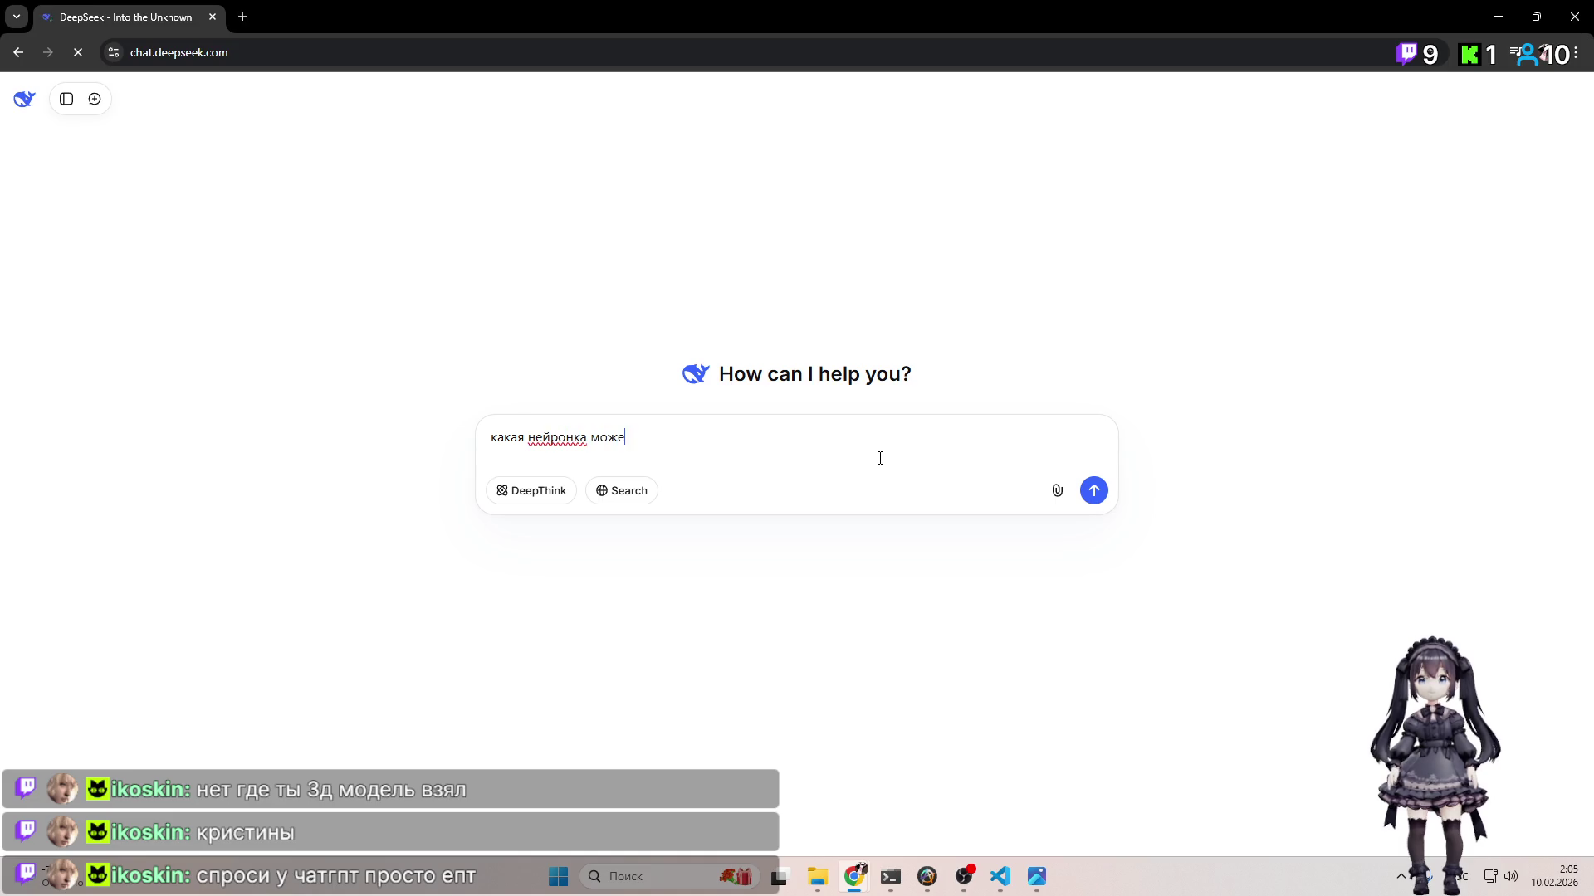
{"action": "type", "text": "ь мне fbx модель по моему png"}
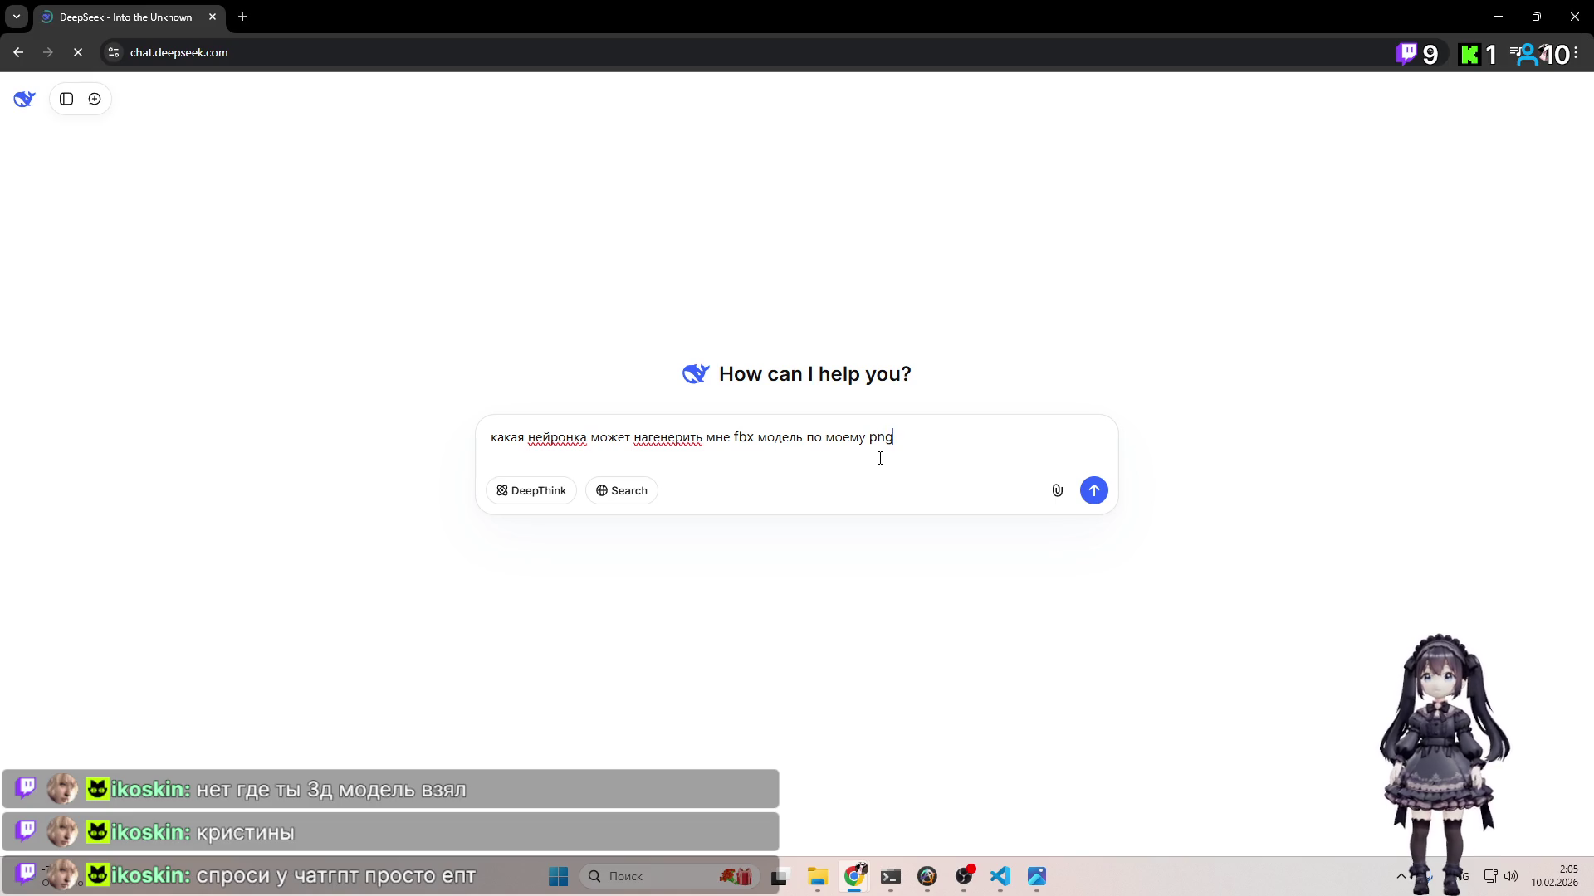
{"action": "key", "text": "Return"}
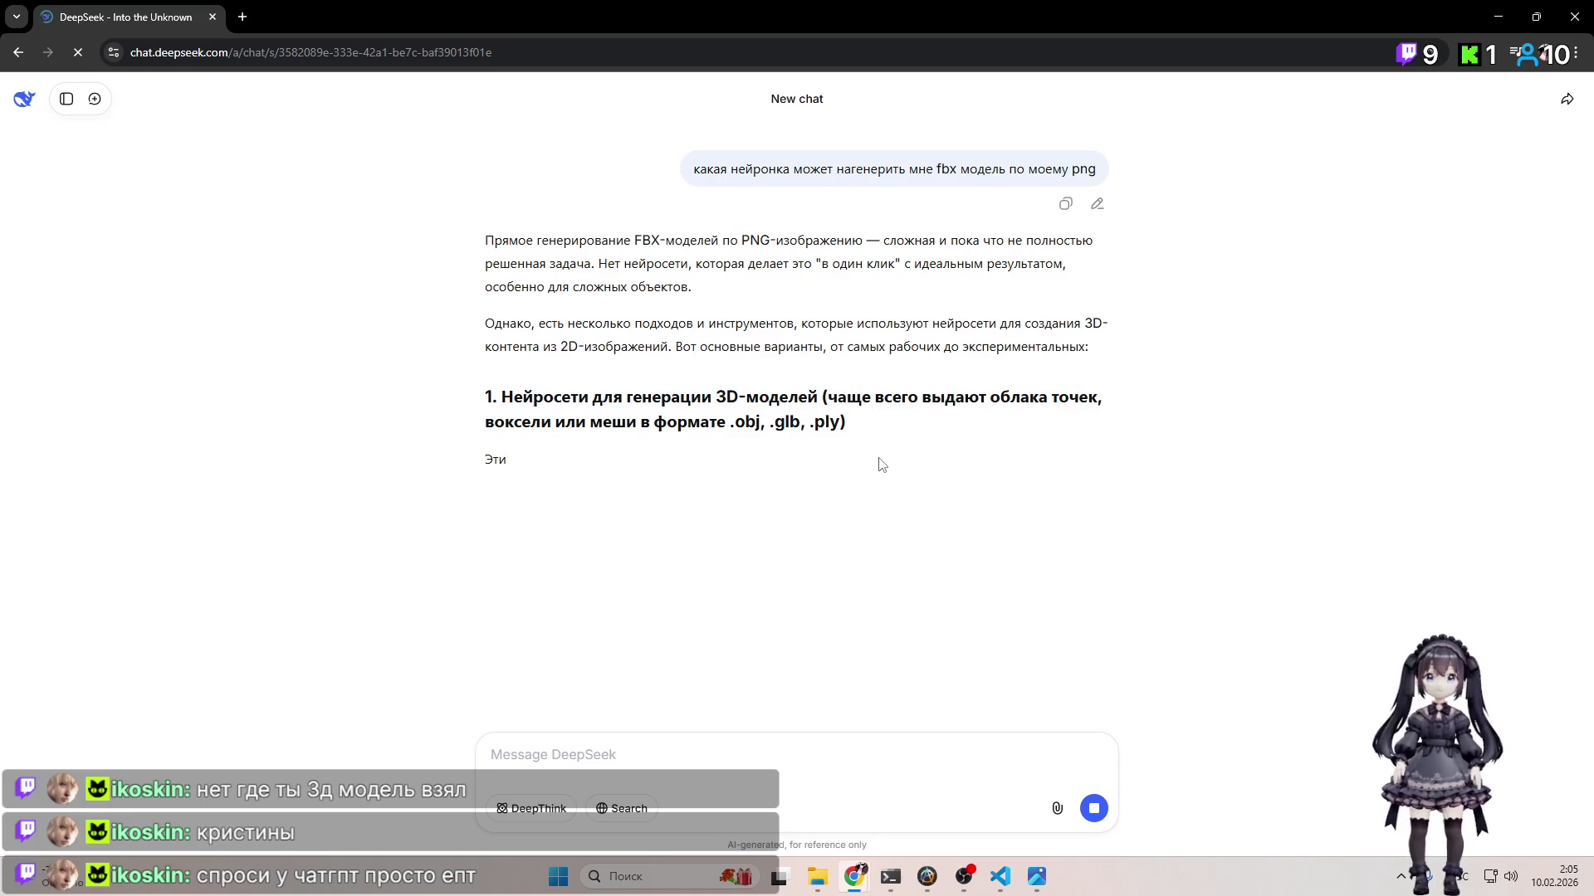
{"action": "mouse_move", "coordinate": [747, 264]}
{"action": "left_mouse_down"}
{"action": "mouse_move", "coordinate": [698, 291]}
{"action": "mouse_move", "coordinate": [937, 320]}
{"action": "mouse_move", "coordinate": [692, 291]}
{"action": "mouse_move", "coordinate": [937, 323]}
{"action": "left_mouse_up"}
{"action": "left_click", "coordinate": [937, 316]}
{"action": "left_click", "coordinate": [937, 323]}
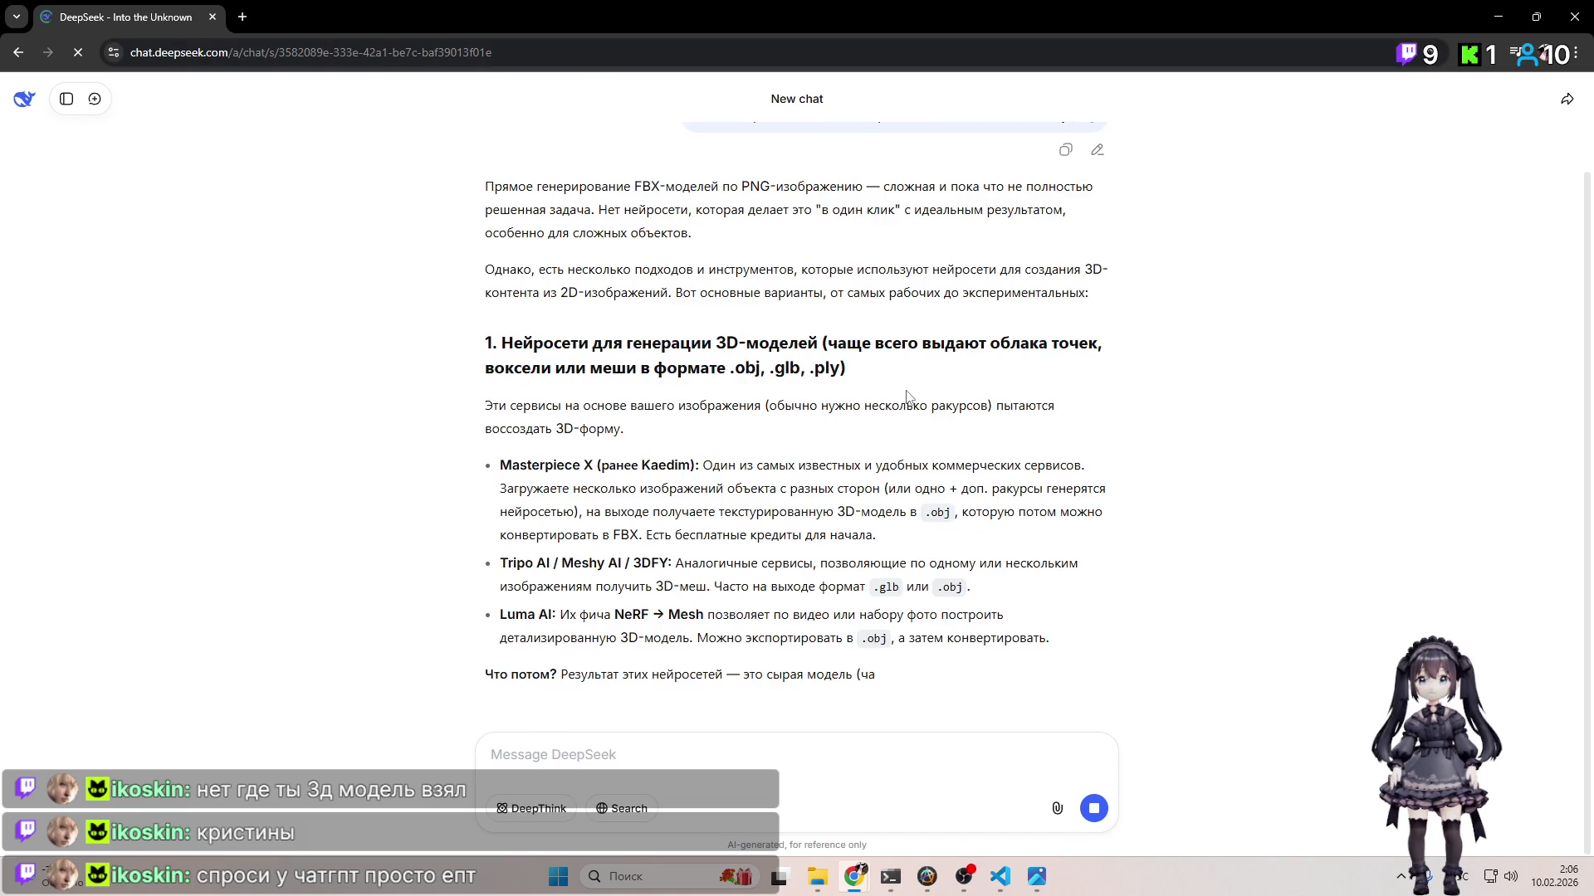
Step: Close the diagrams.net diagram, discarding its unsaved changes
{"action": "key", "text": "super+Right"}
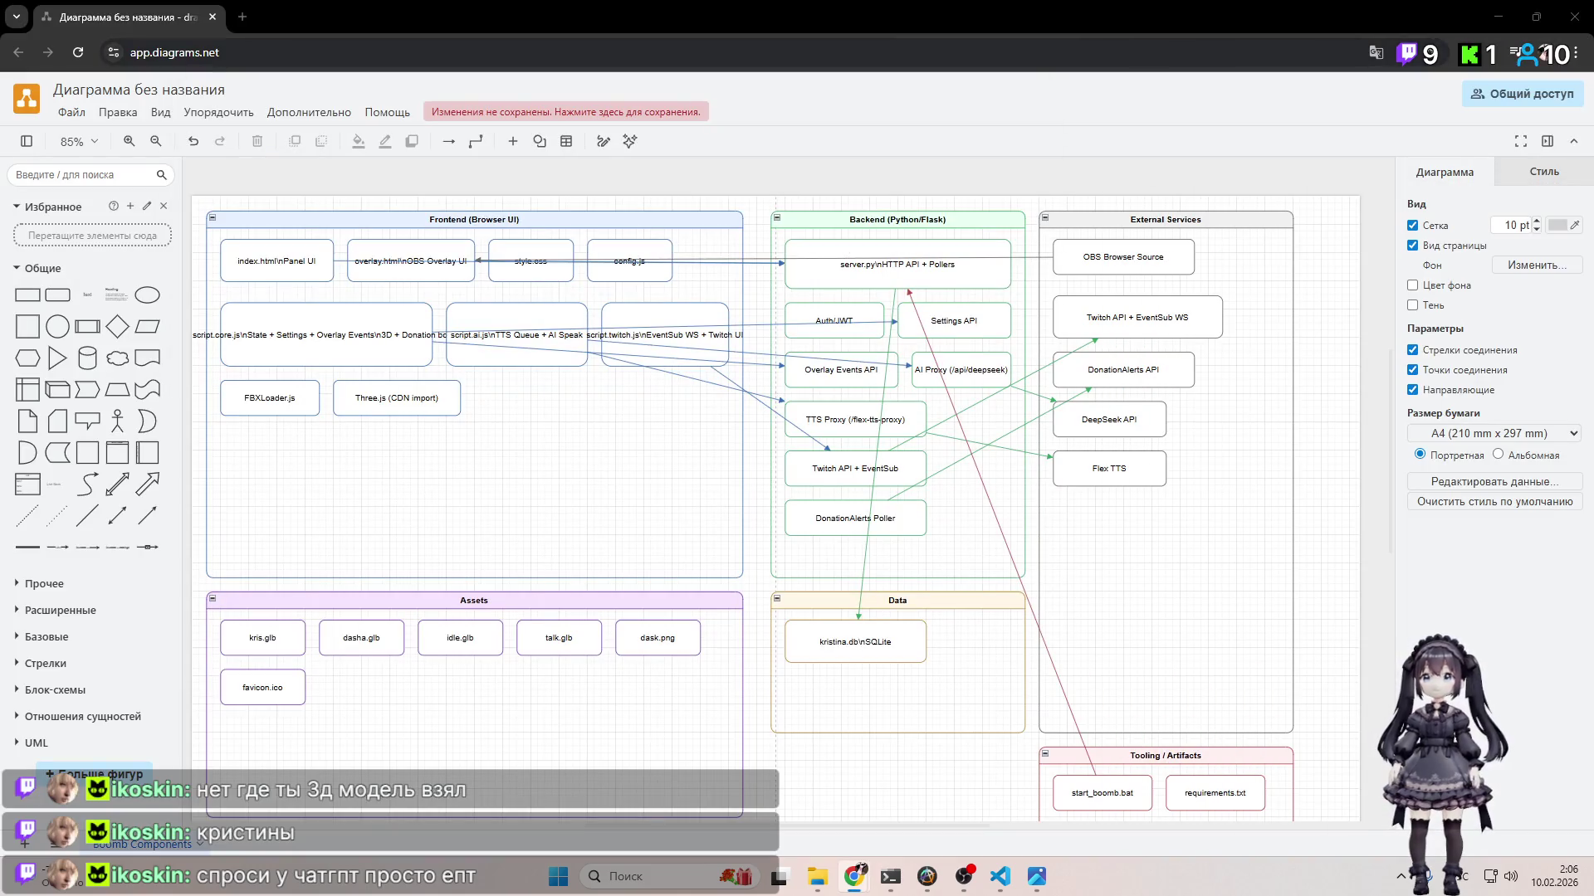
{"action": "left_click", "coordinate": [1574, 17]}
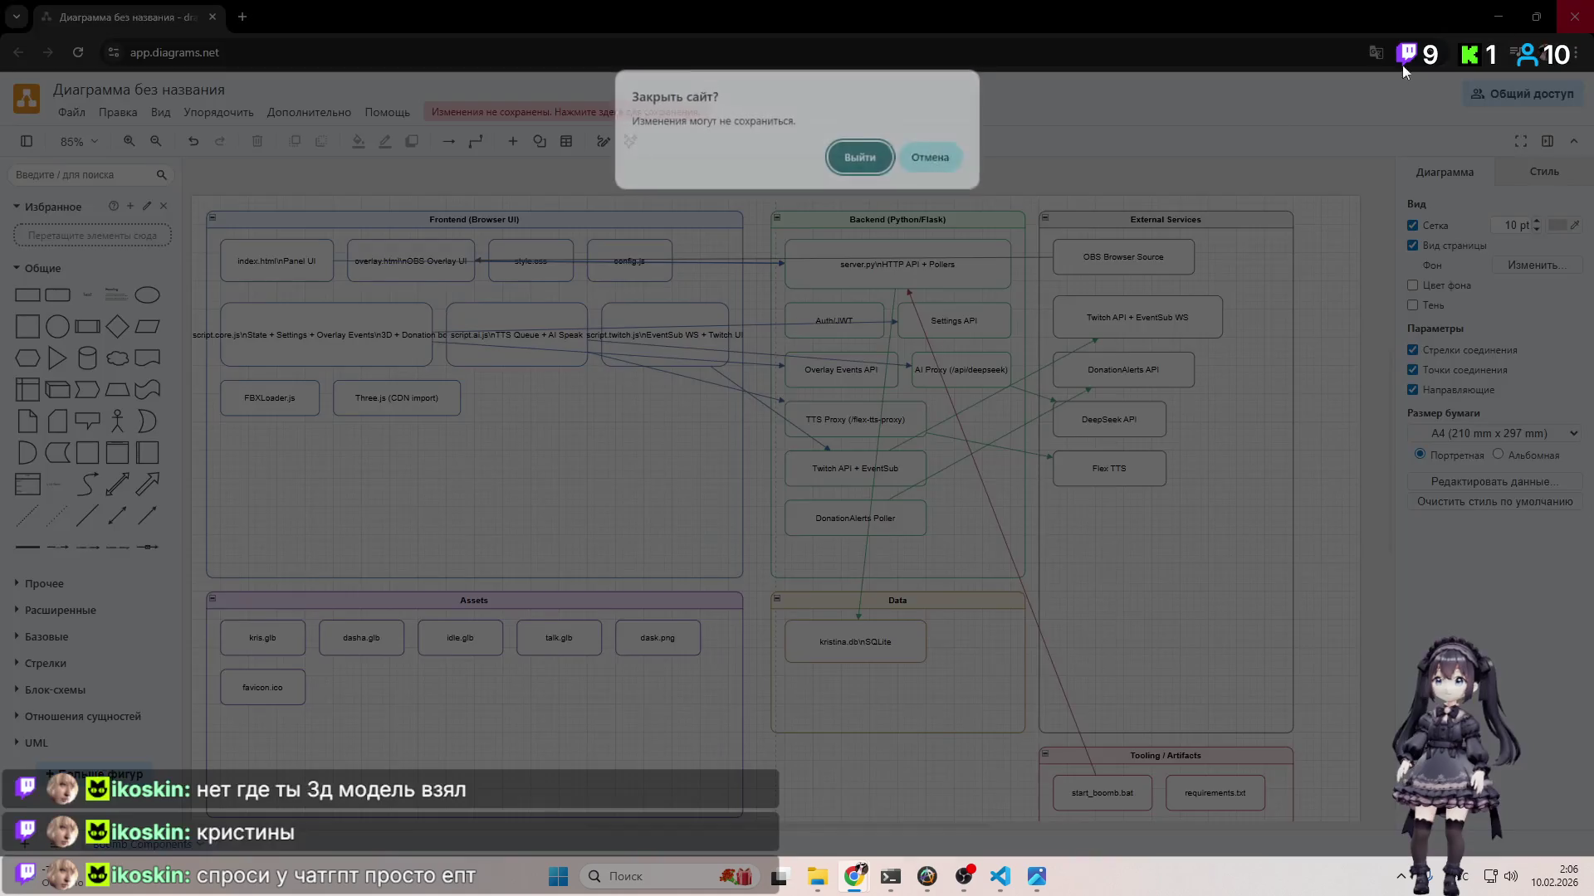
{"action": "left_click", "coordinate": [863, 157]}
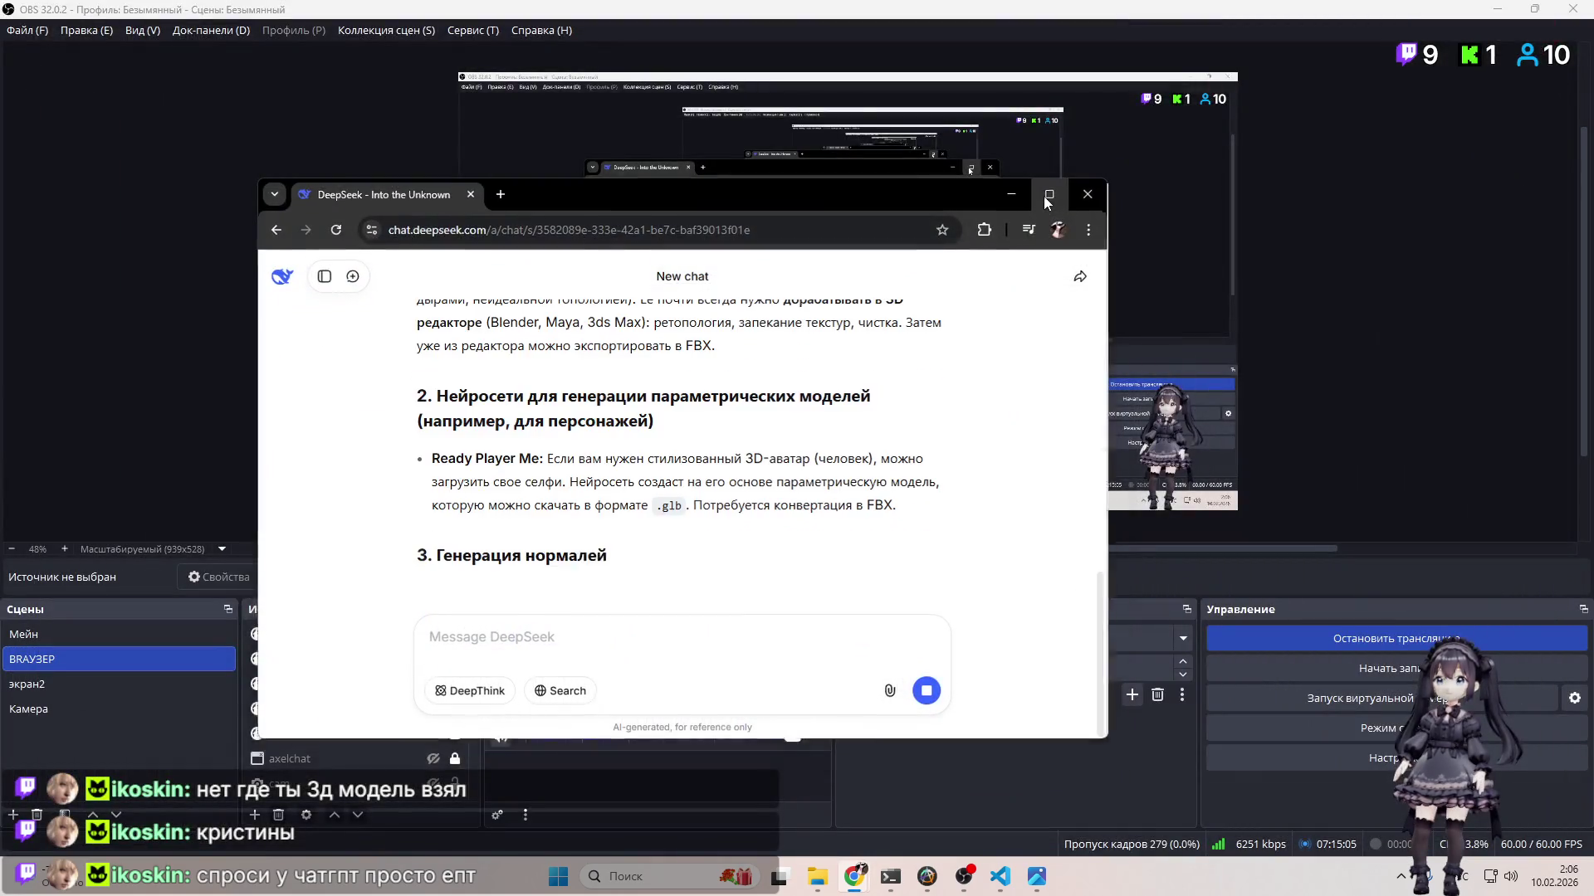
Step: Maximize DeepSeek, scroll back up to the Masterpiece X section, then bring up OBS Studio
{"action": "key", "text": "super+Up"}
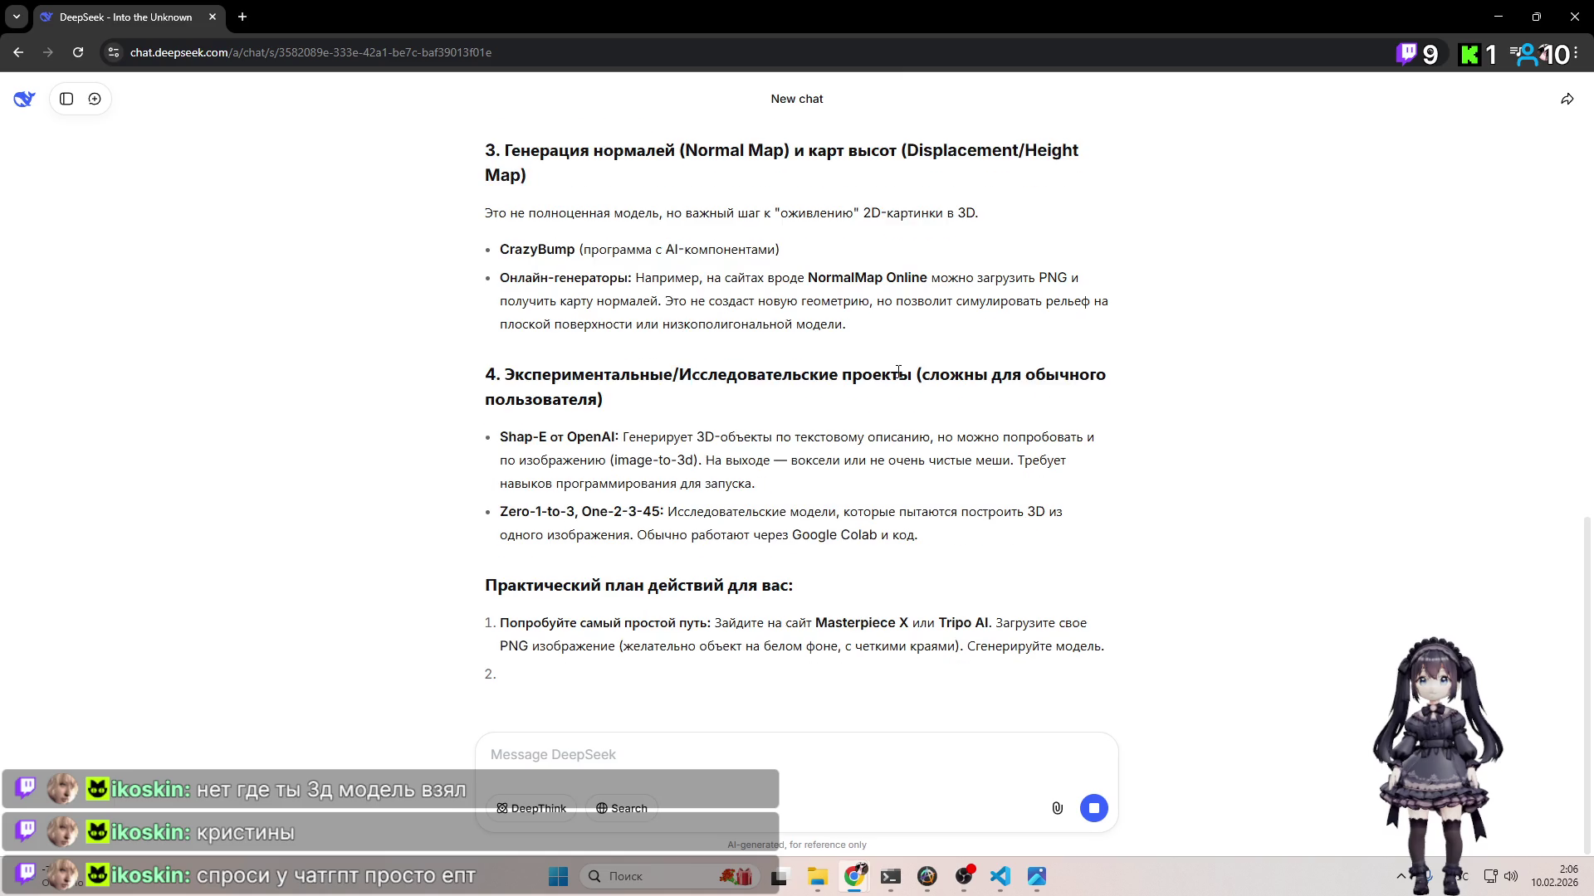
{"action": "scroll", "coordinate": [898, 373], "scroll_direction": "up", "scroll_amount": 10}
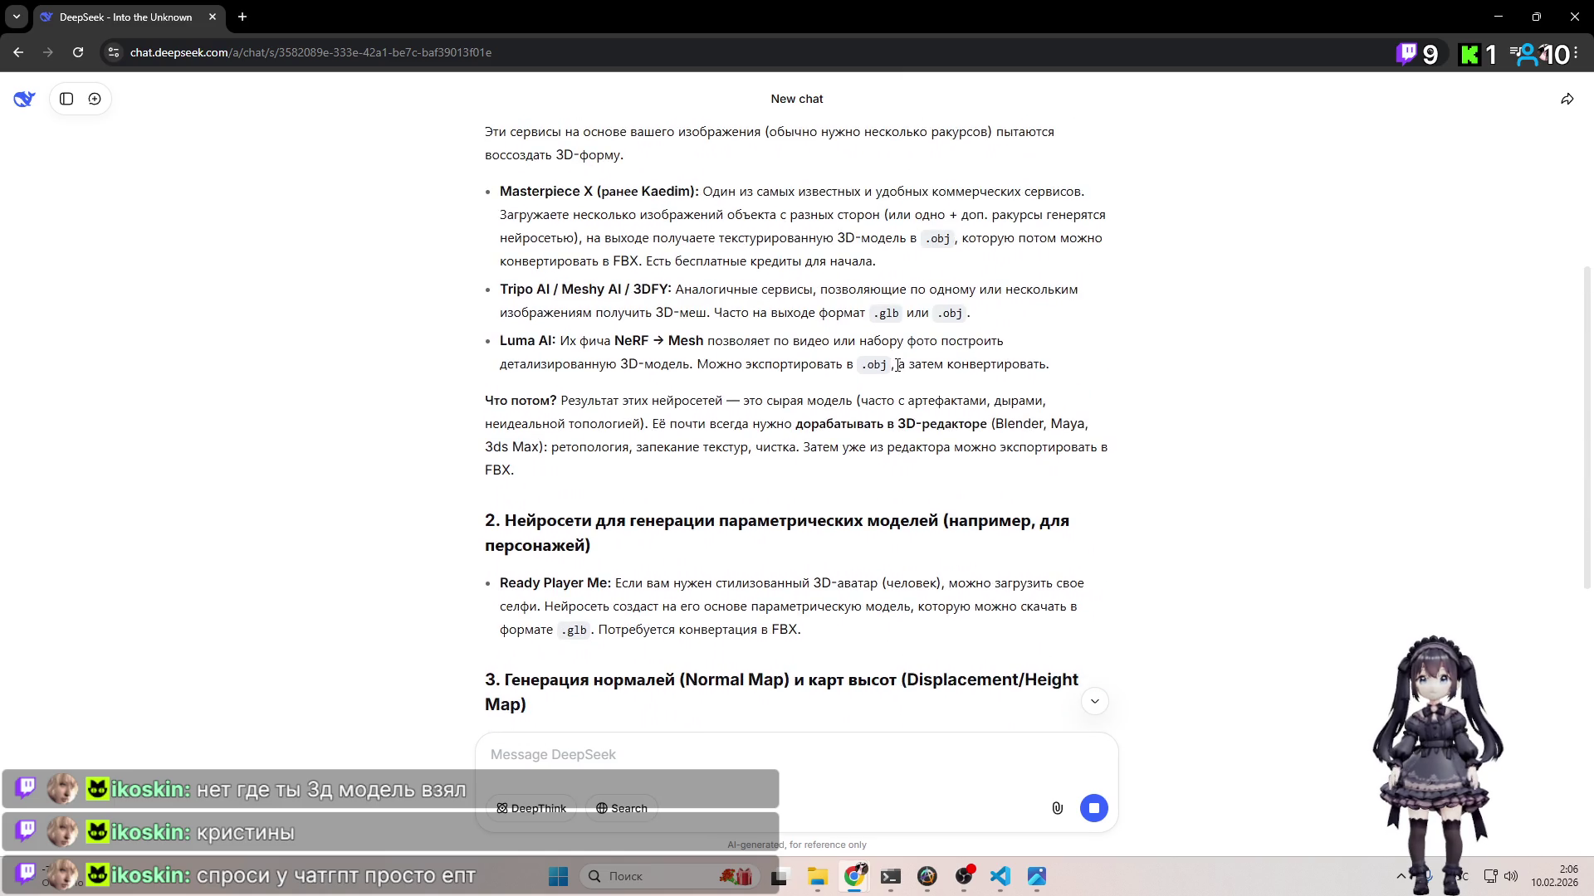
{"action": "scroll", "coordinate": [897, 365], "scroll_direction": "up", "scroll_amount": 5}
{"action": "left_click", "coordinate": [963, 877]}
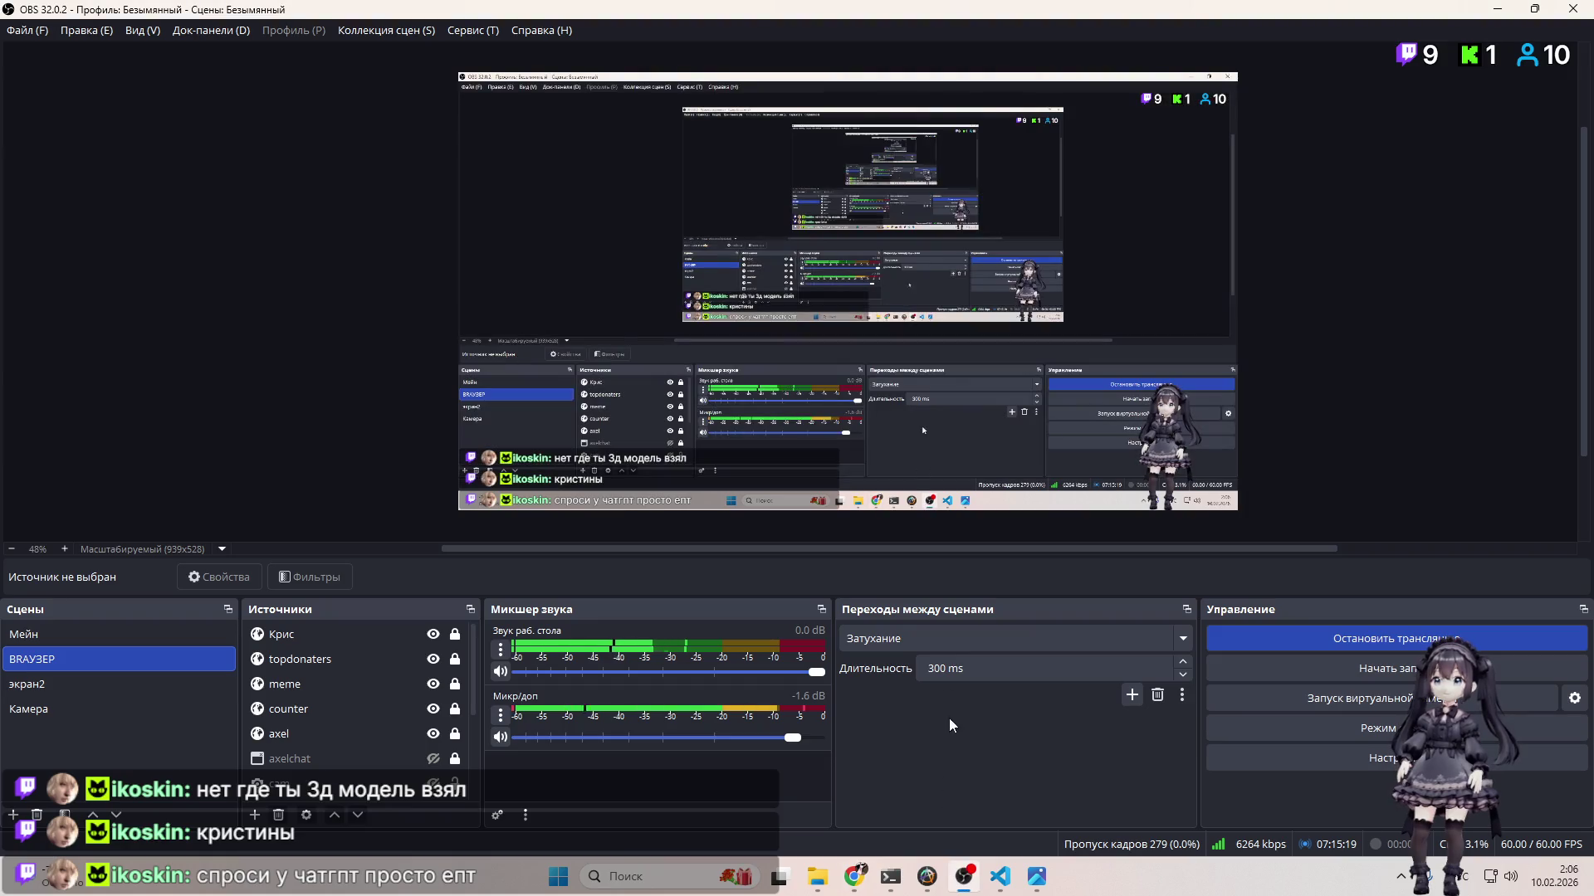
{"action": "key", "text": "alt+Tab"}
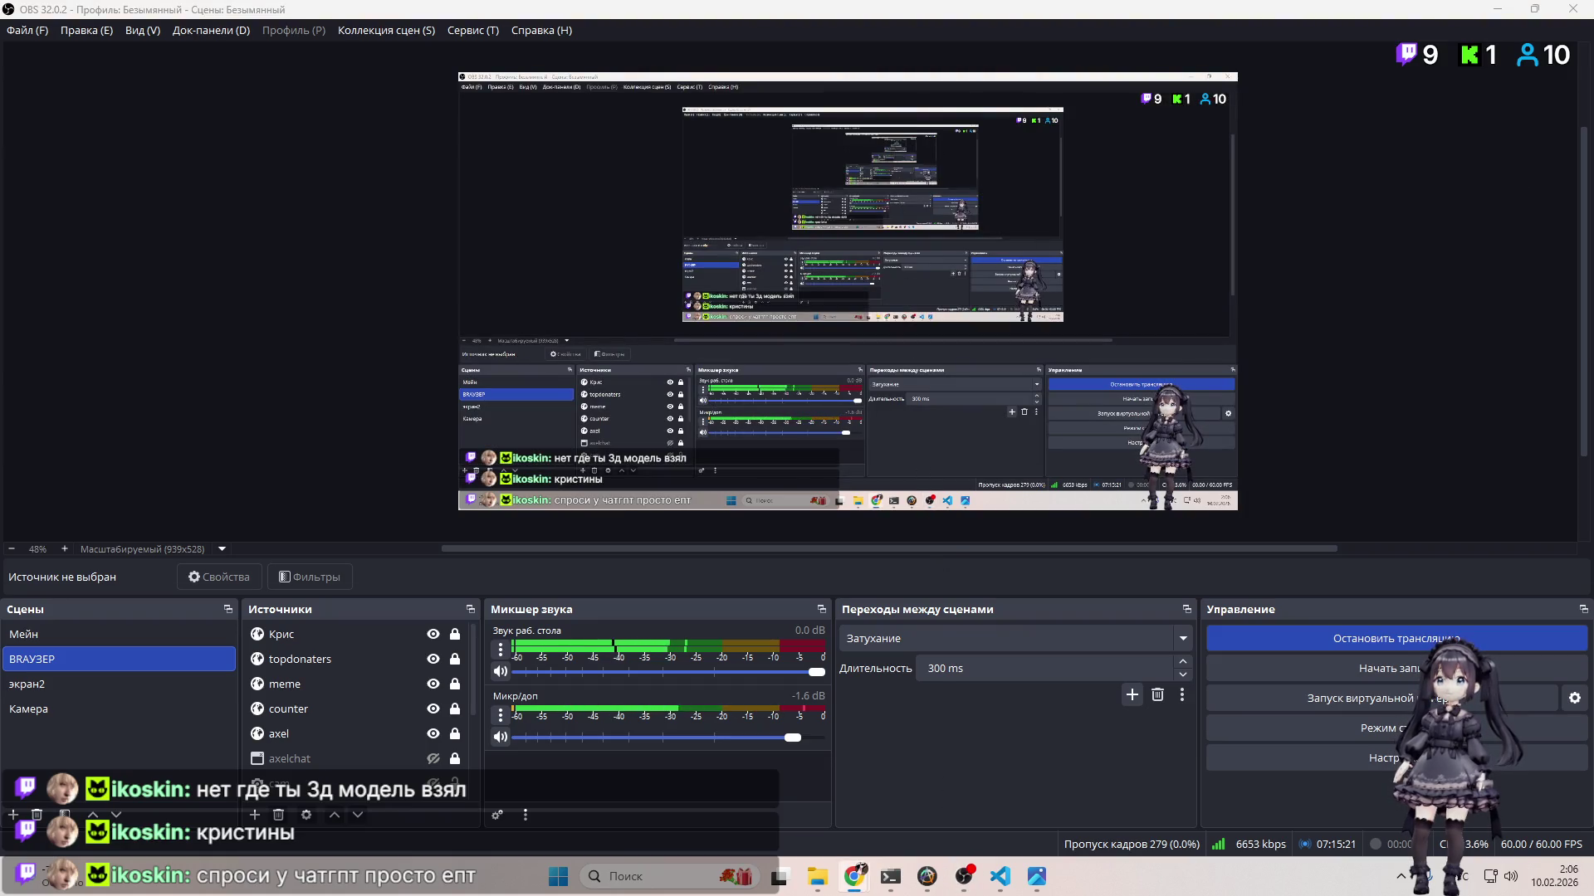
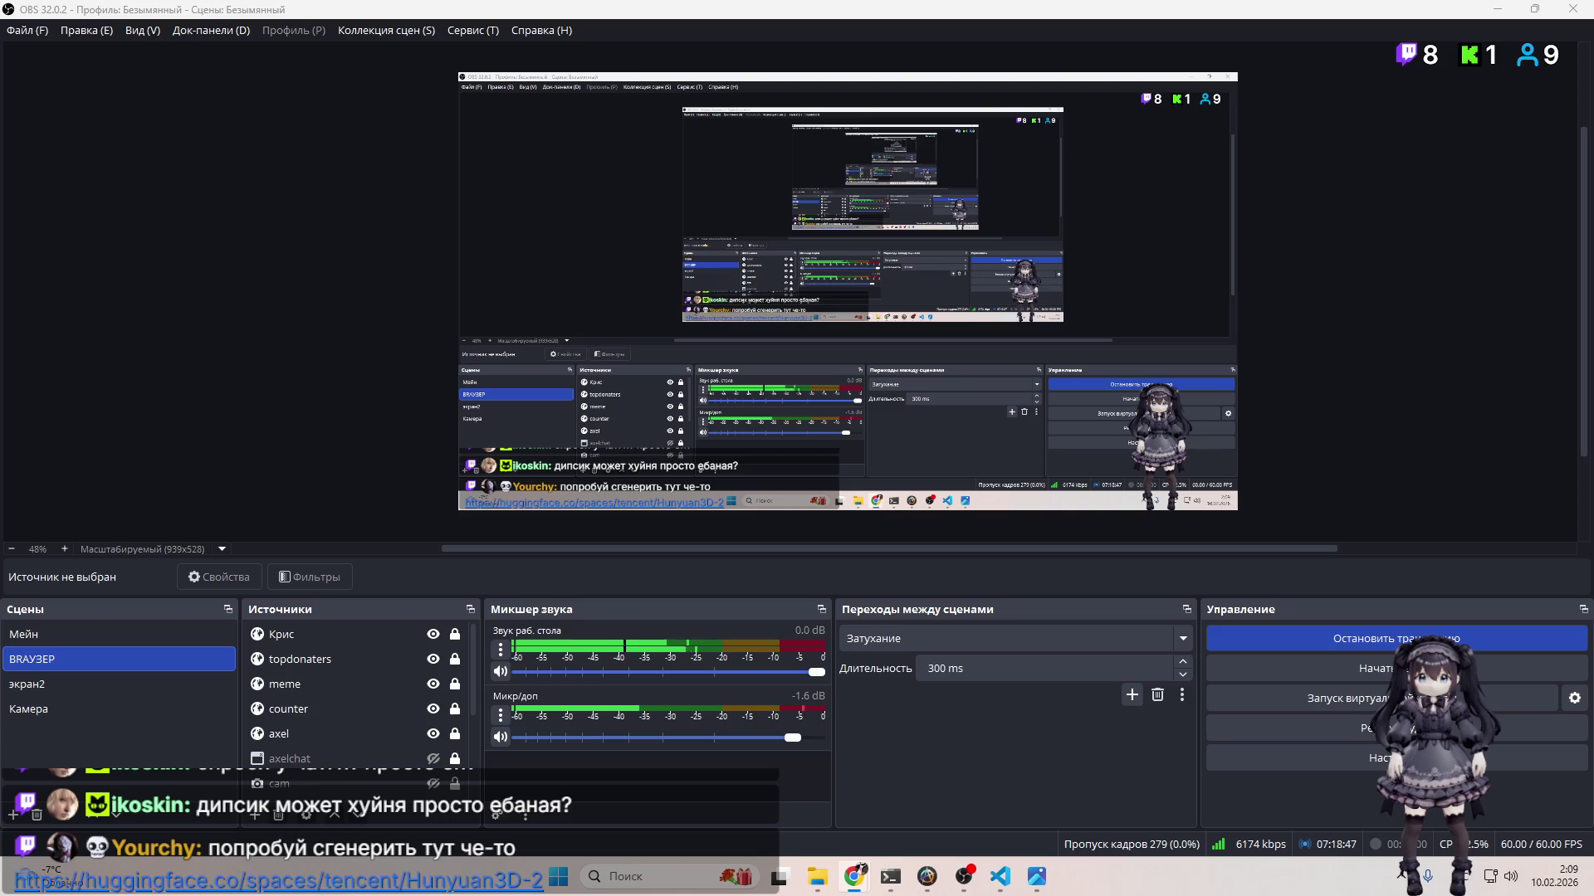
Step: Bring up the generated character images and move the window aside to show the blonde schoolgirl
{"action": "key", "text": "alt+Tab"}
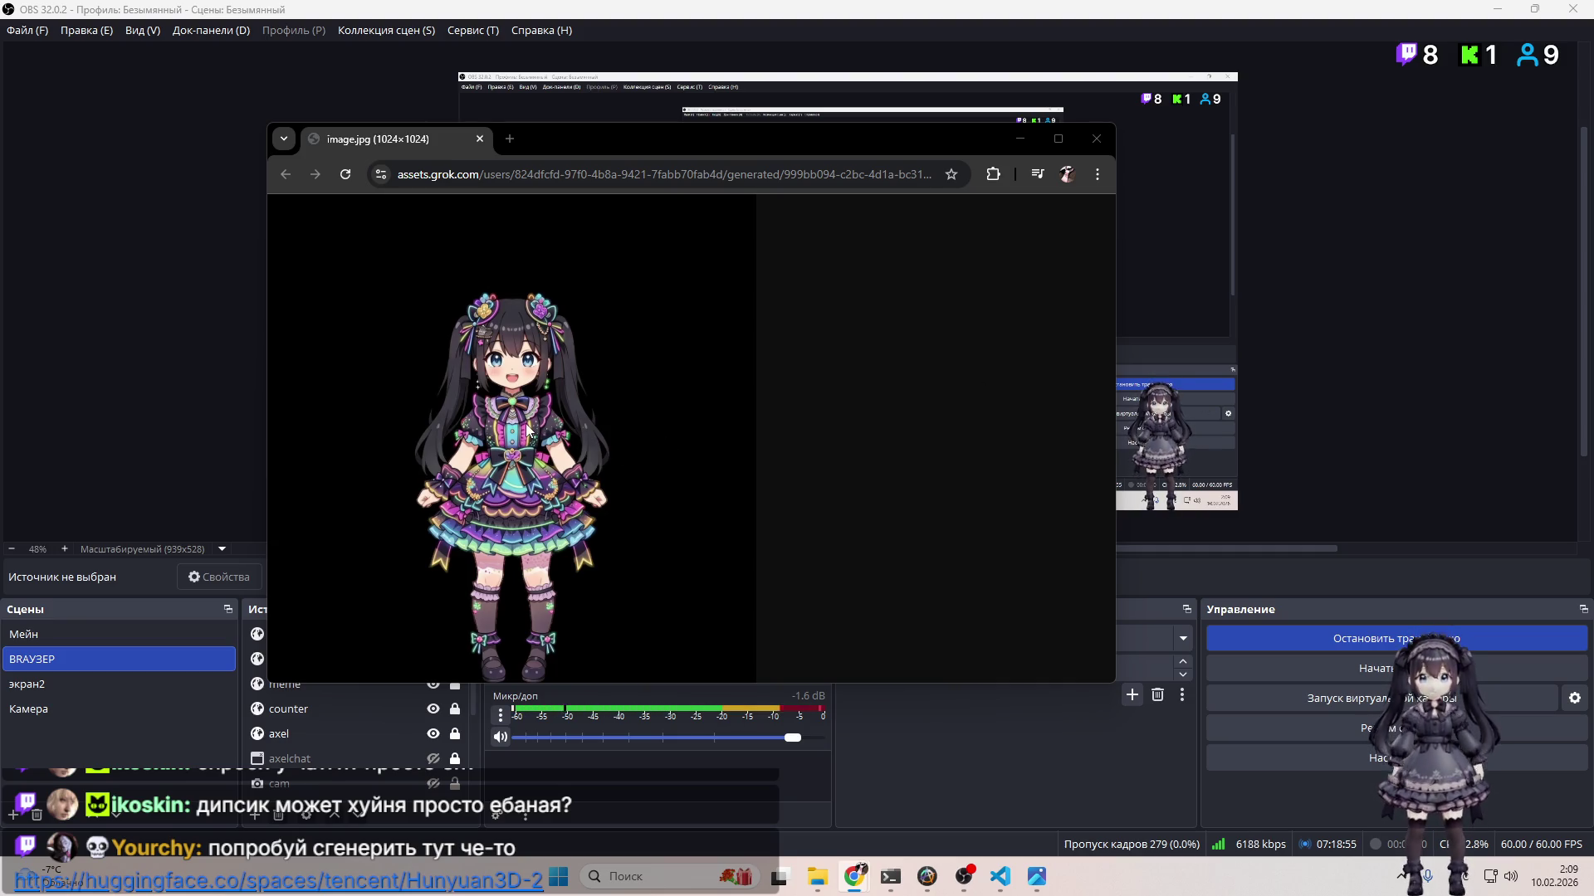
{"action": "left_click_drag", "start_coordinate": [371, 131], "coordinate": [1593, 133]}
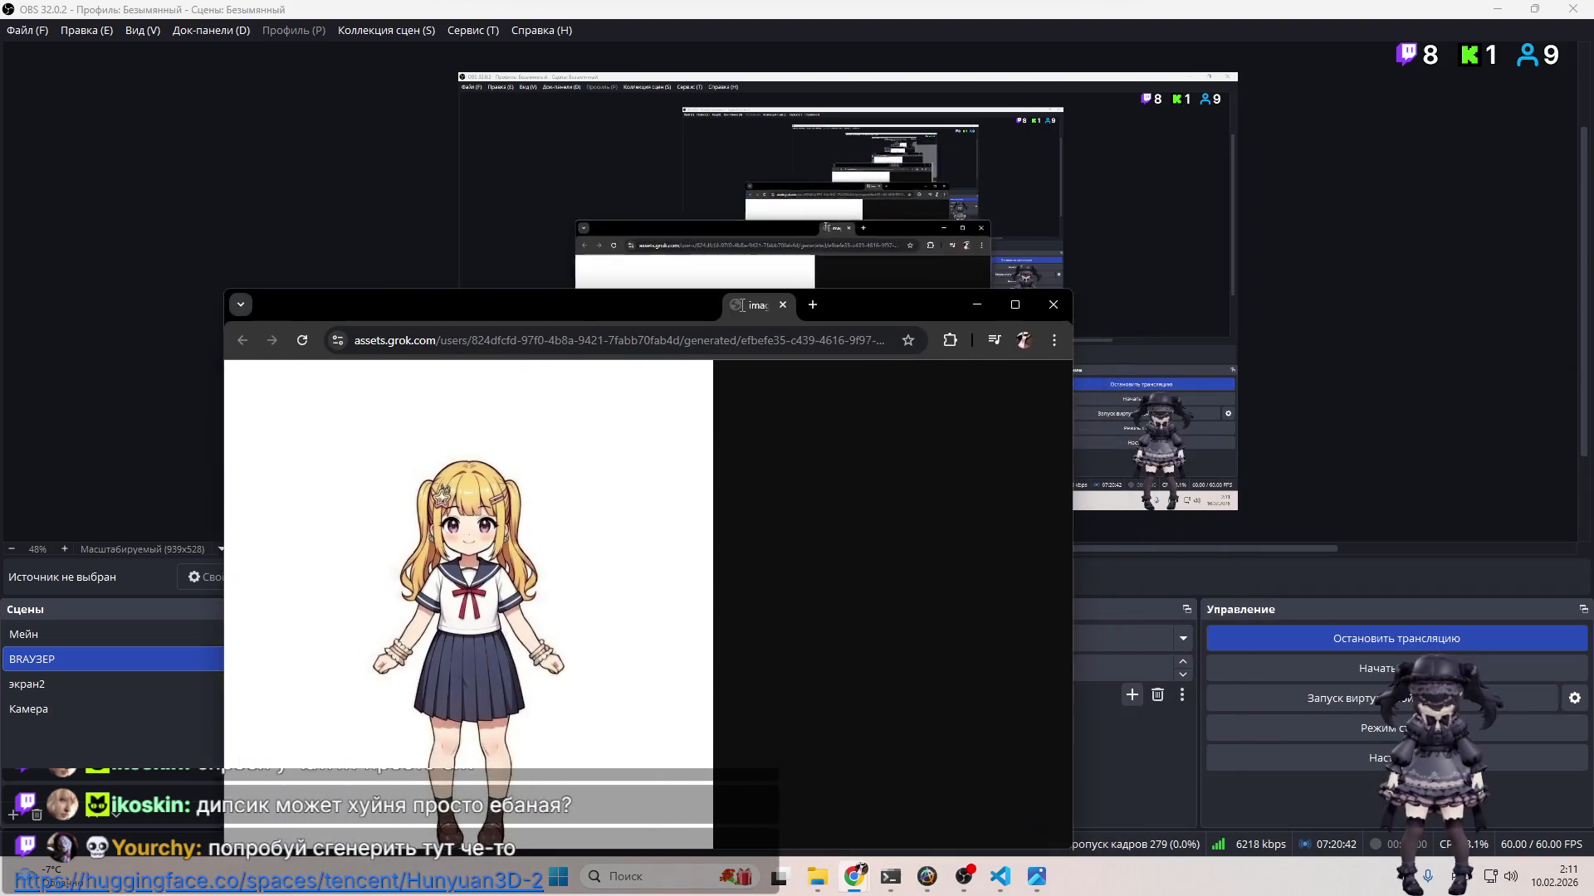
{"action": "left_click_drag", "start_coordinate": [741, 317], "coordinate": [774, 262]}
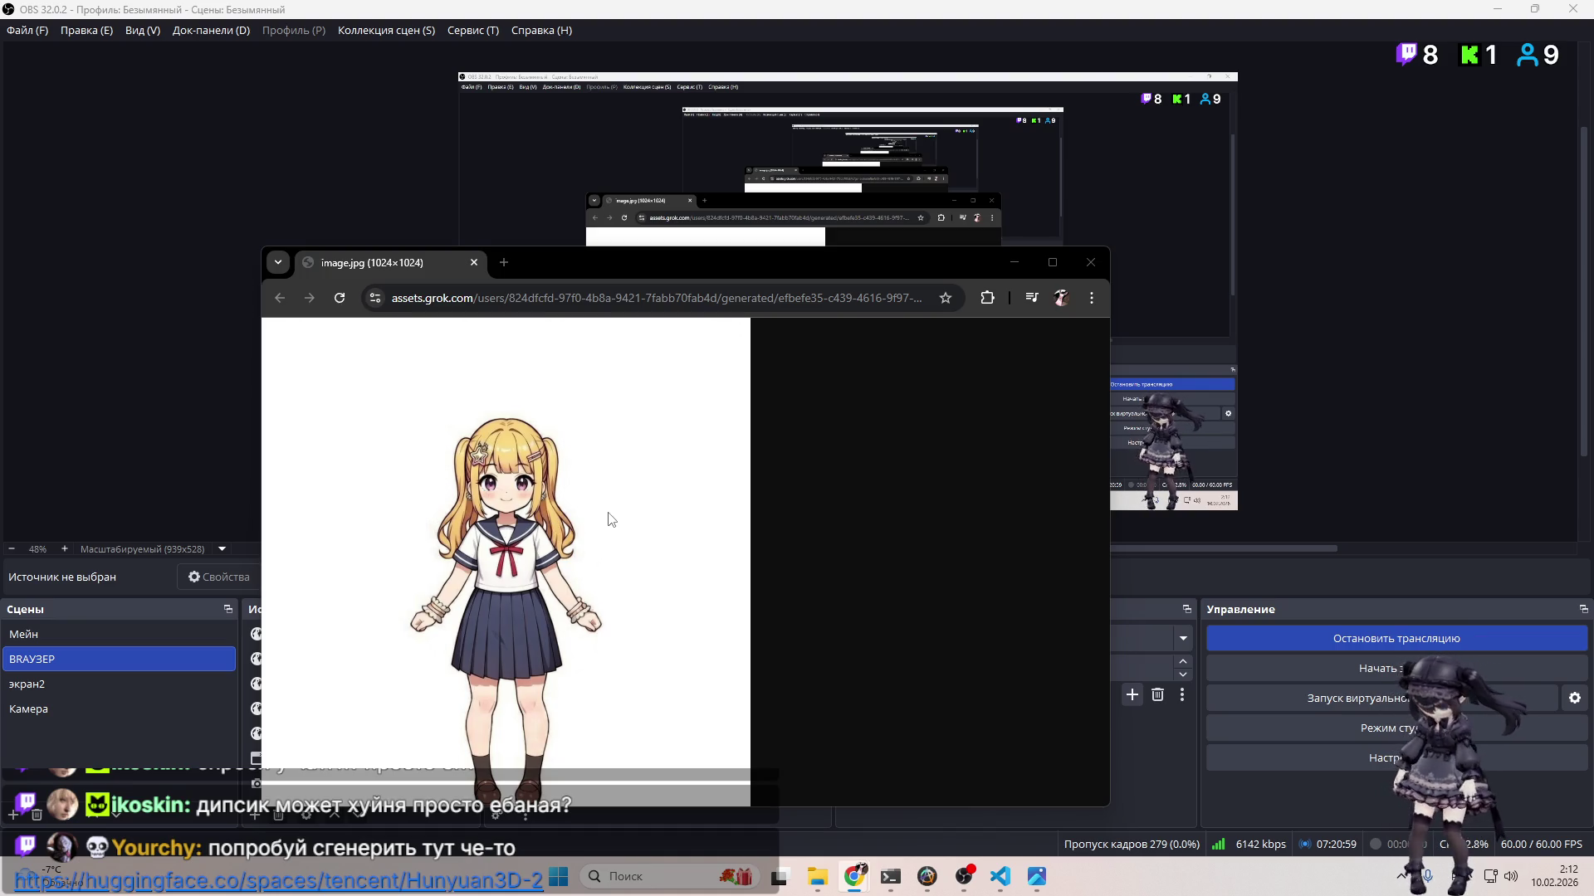
Step: Minimize and restore the schoolgirl image, ending on image (5)-Photoroom.png in a narrowed Photos window
{"action": "key", "text": "super+Down"}
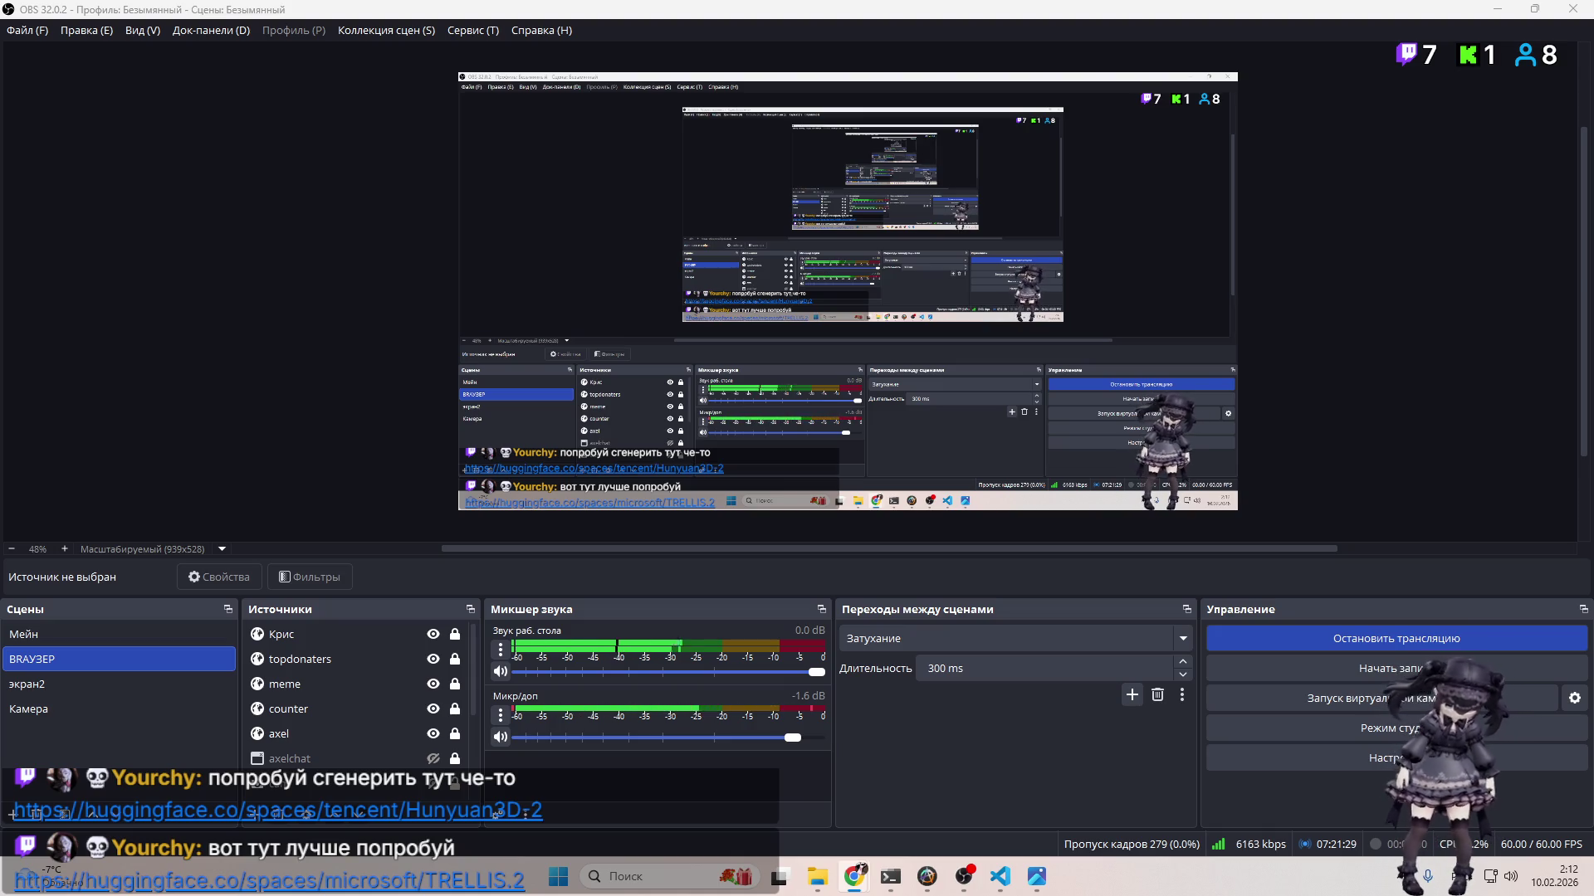
{"action": "key", "text": "alt+Tab"}
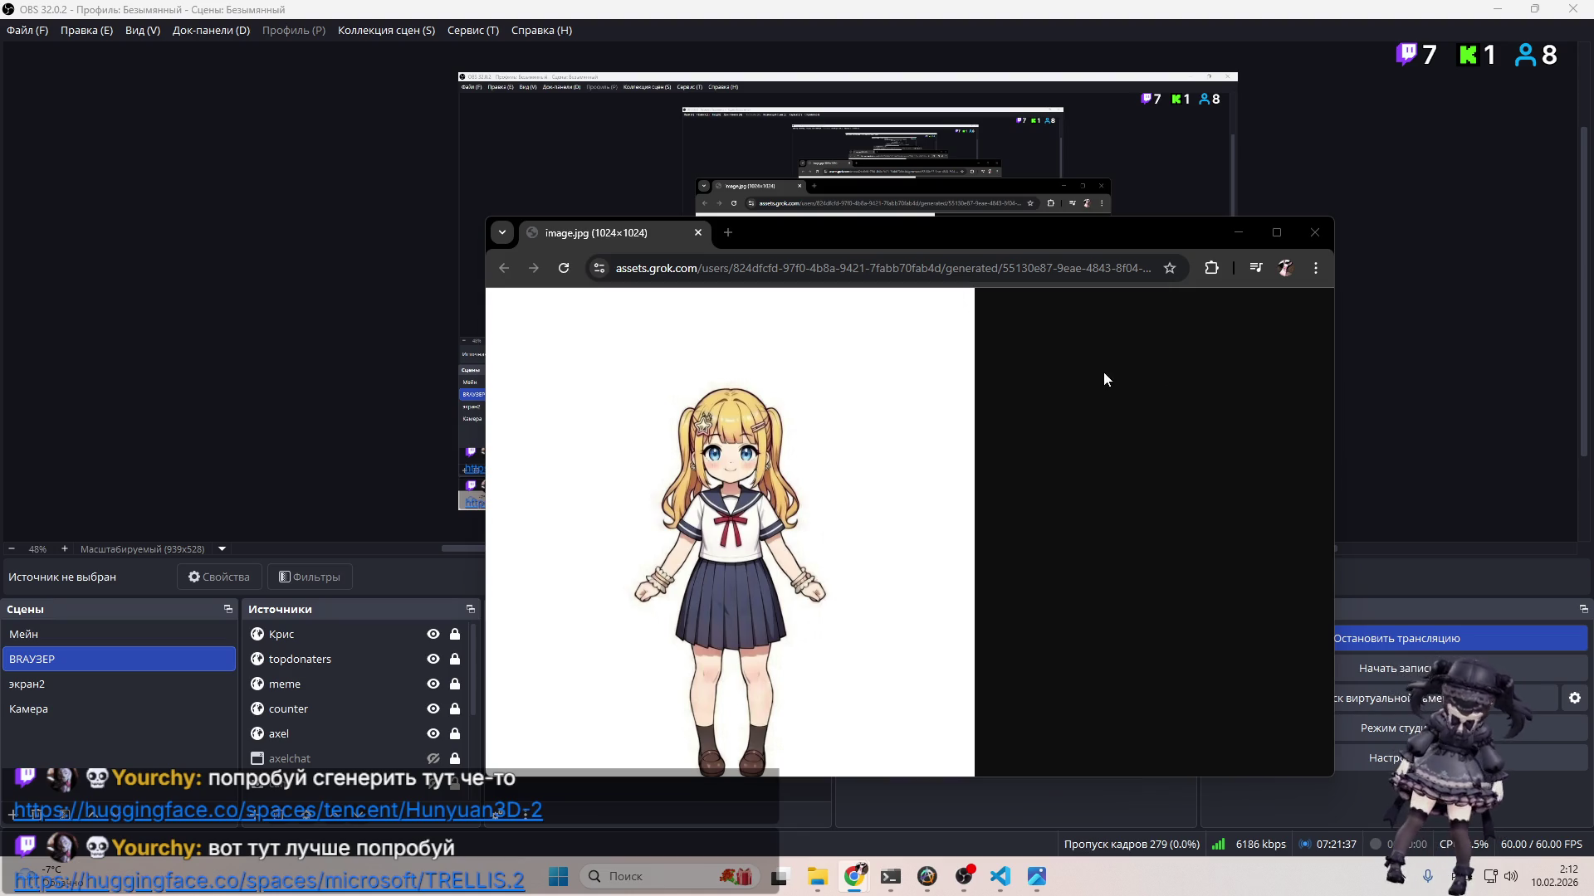
{"action": "key", "text": "alt+Tab"}
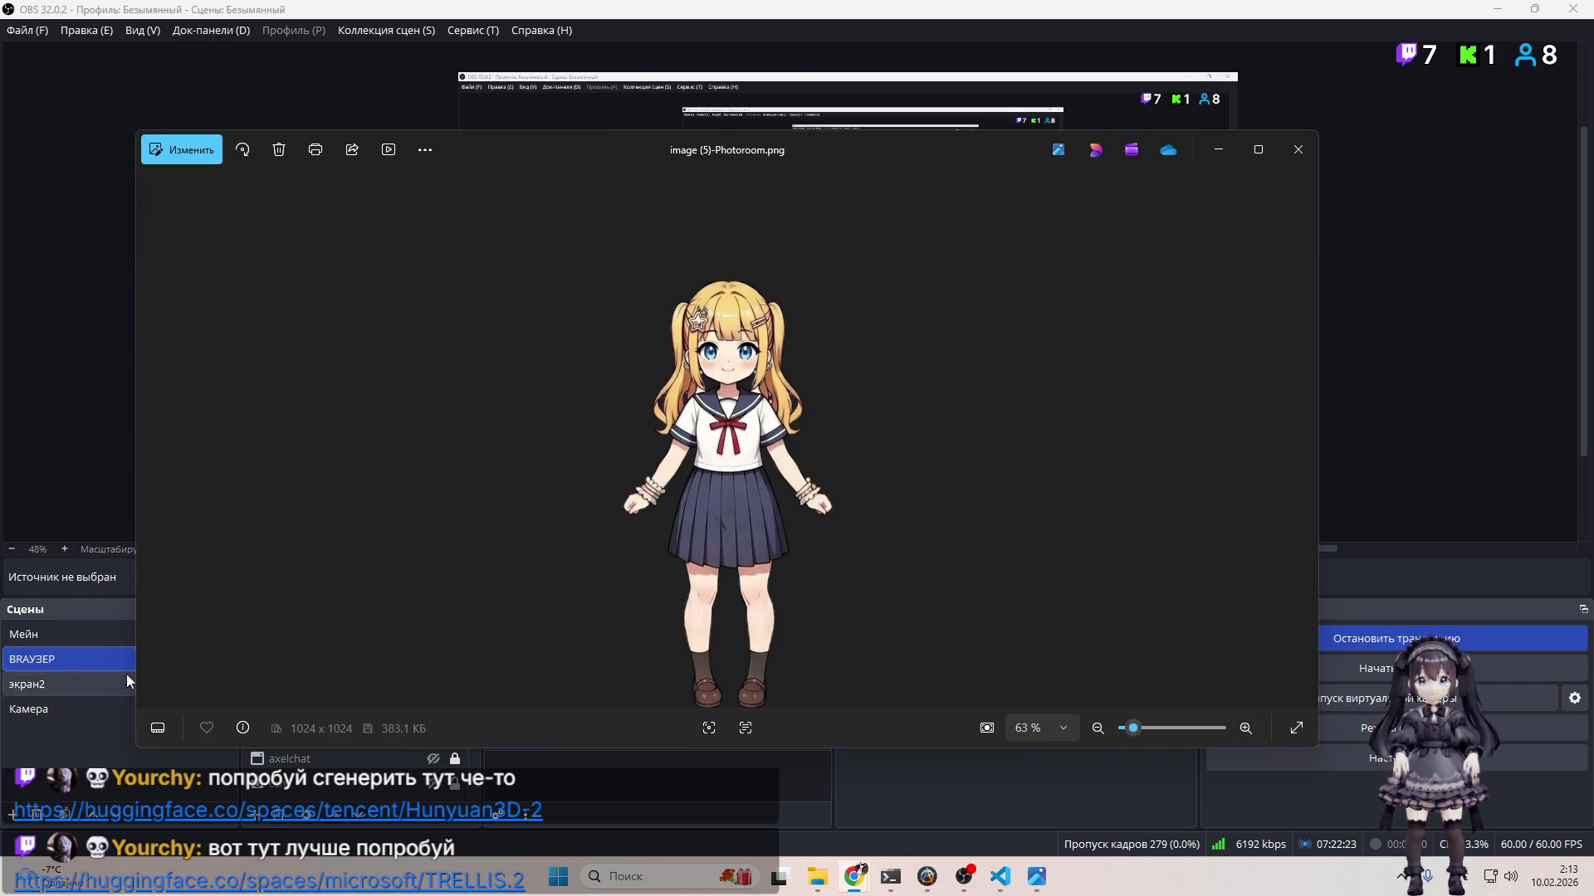
{"action": "left_click_drag", "start_coordinate": [137, 746], "coordinate": [292, 723]}
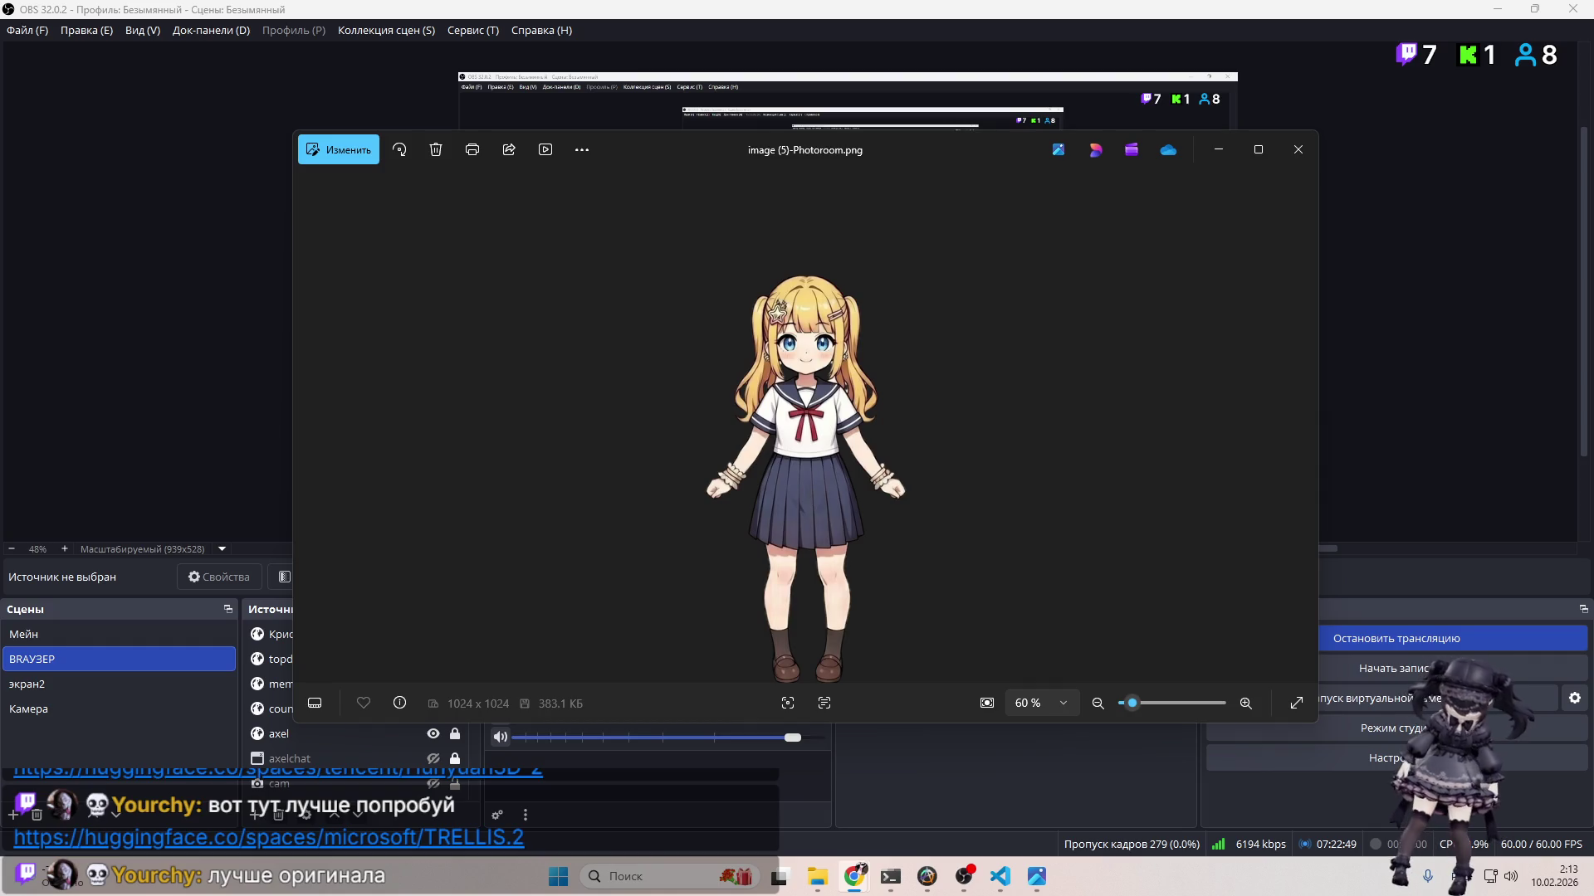
Step: Switch to Chrome and maximize the TRELLIS.2 Hugging Face Space window
{"action": "key", "text": "alt+Tab"}
{"action": "double_click", "coordinate": [900, 292]}
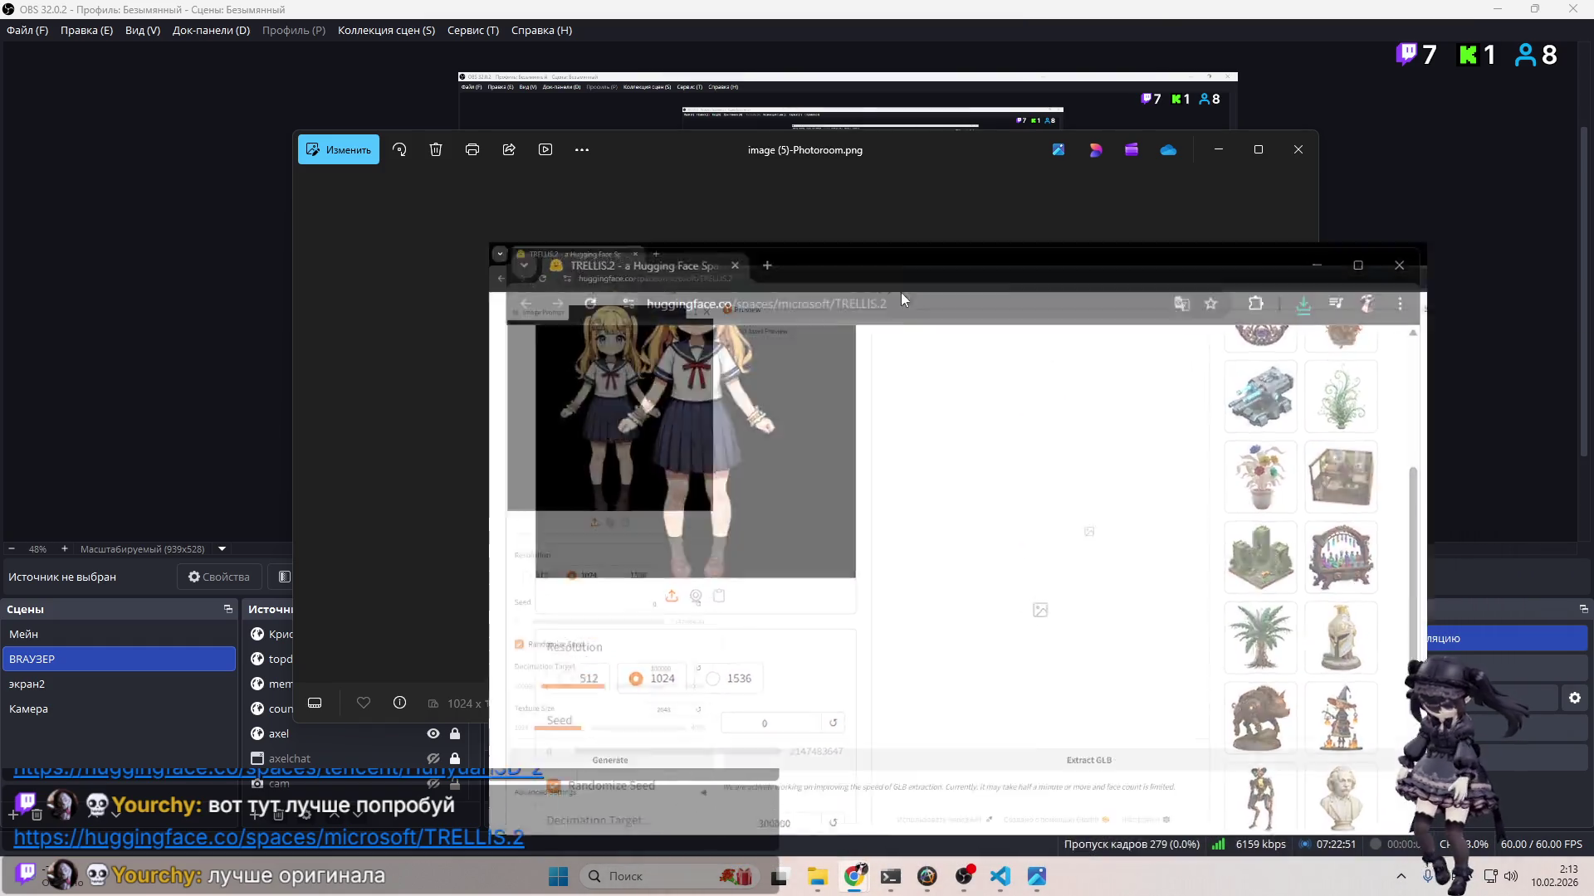
{"action": "scroll", "coordinate": [776, 413], "scroll_direction": "up", "scroll_amount": 2}
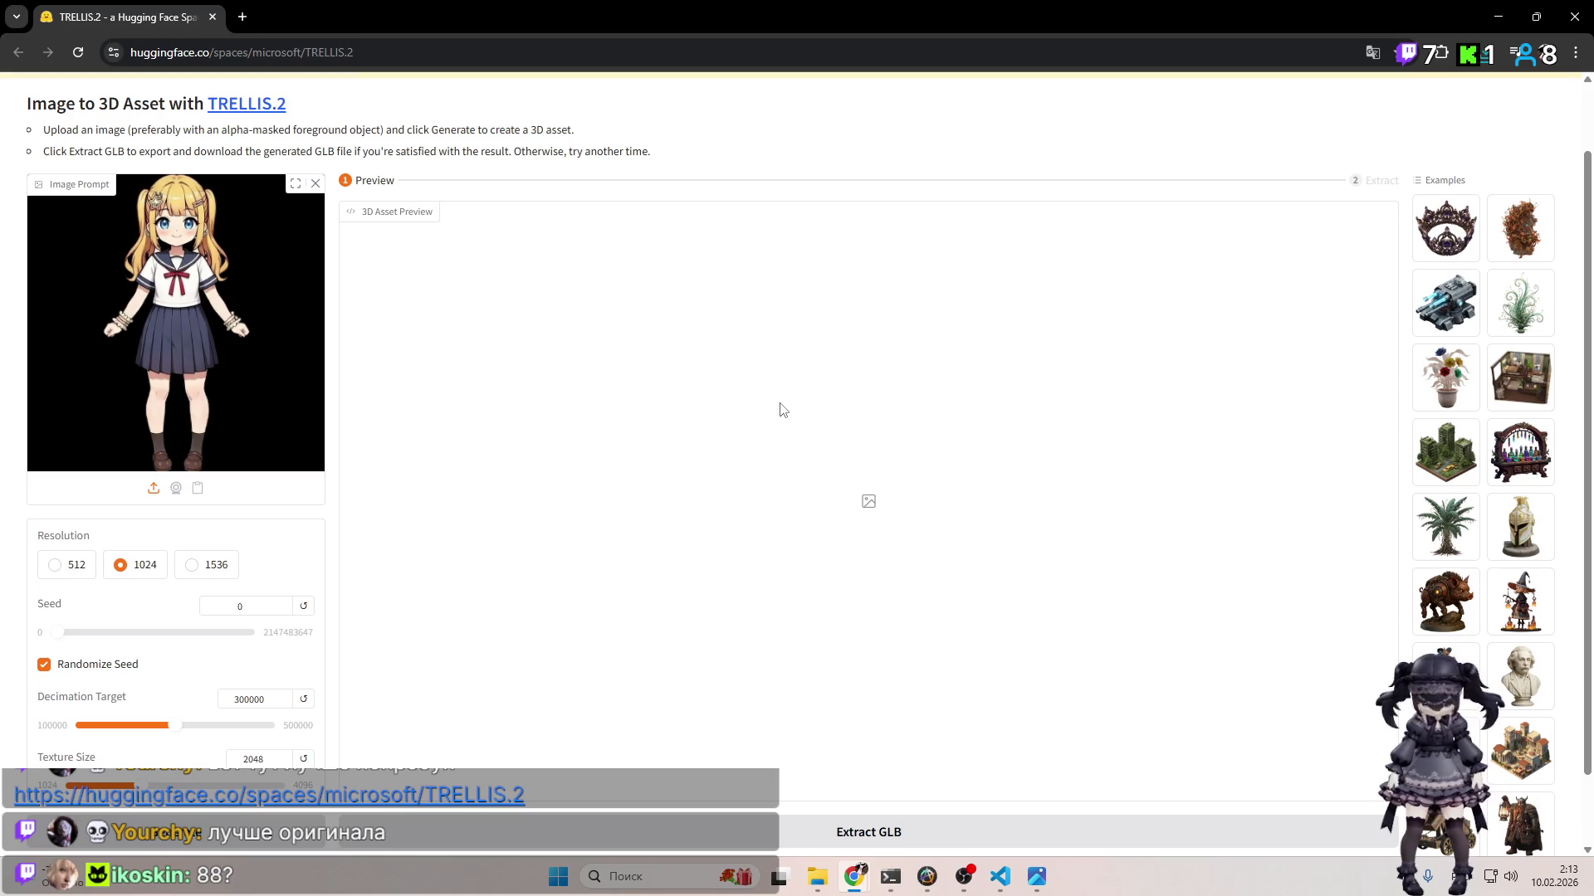
{"action": "left_click", "coordinate": [977, 885]}
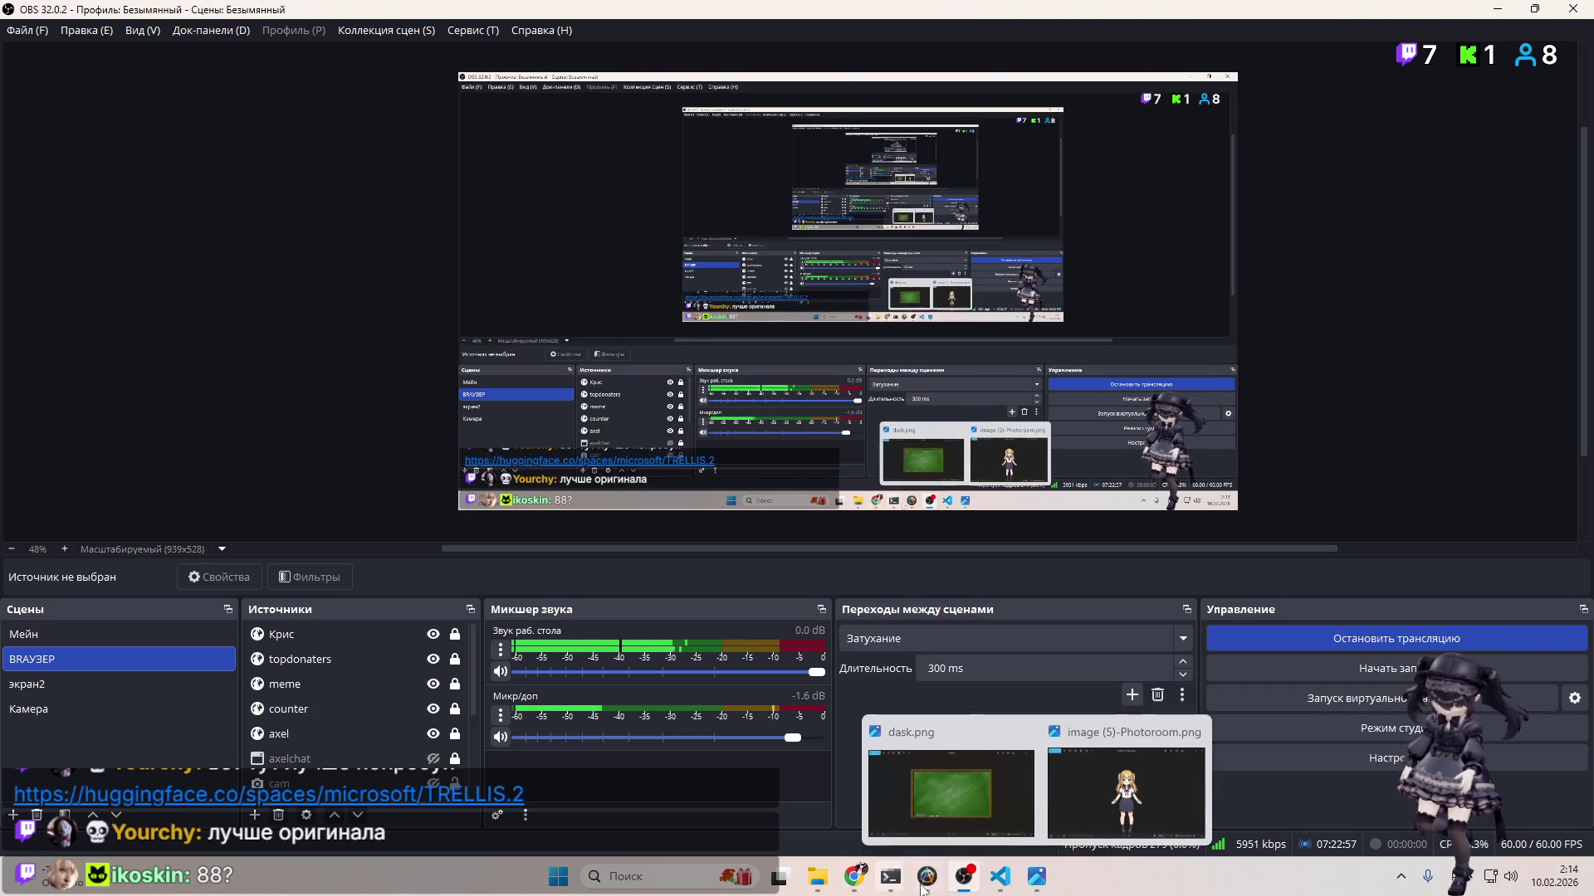
{"action": "mouse_move", "coordinate": [901, 879]}
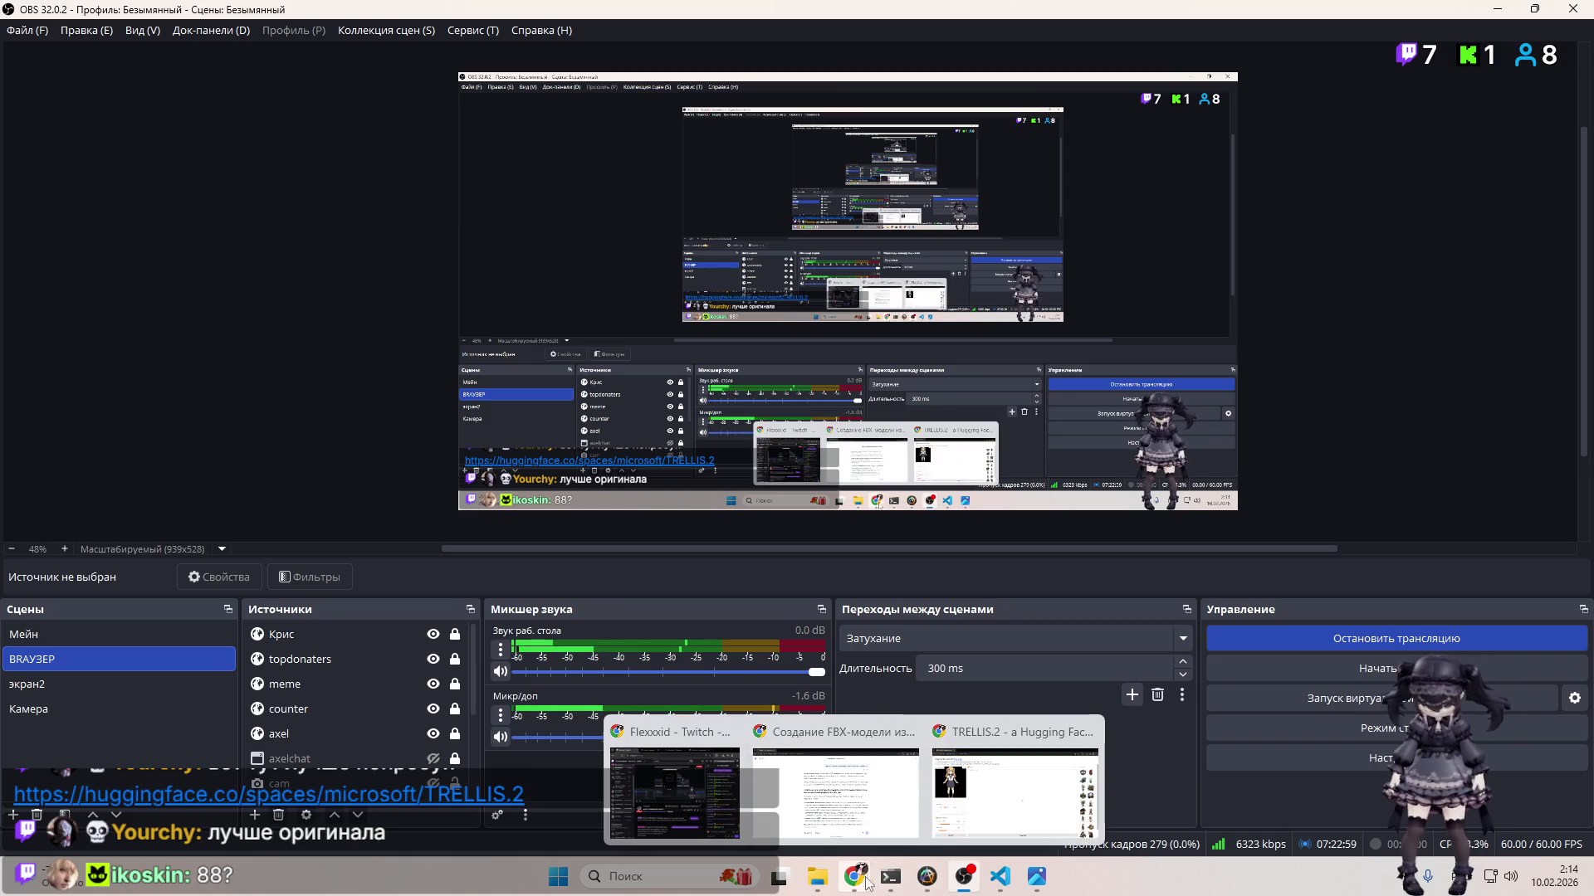
{"action": "left_click", "coordinate": [1012, 789]}
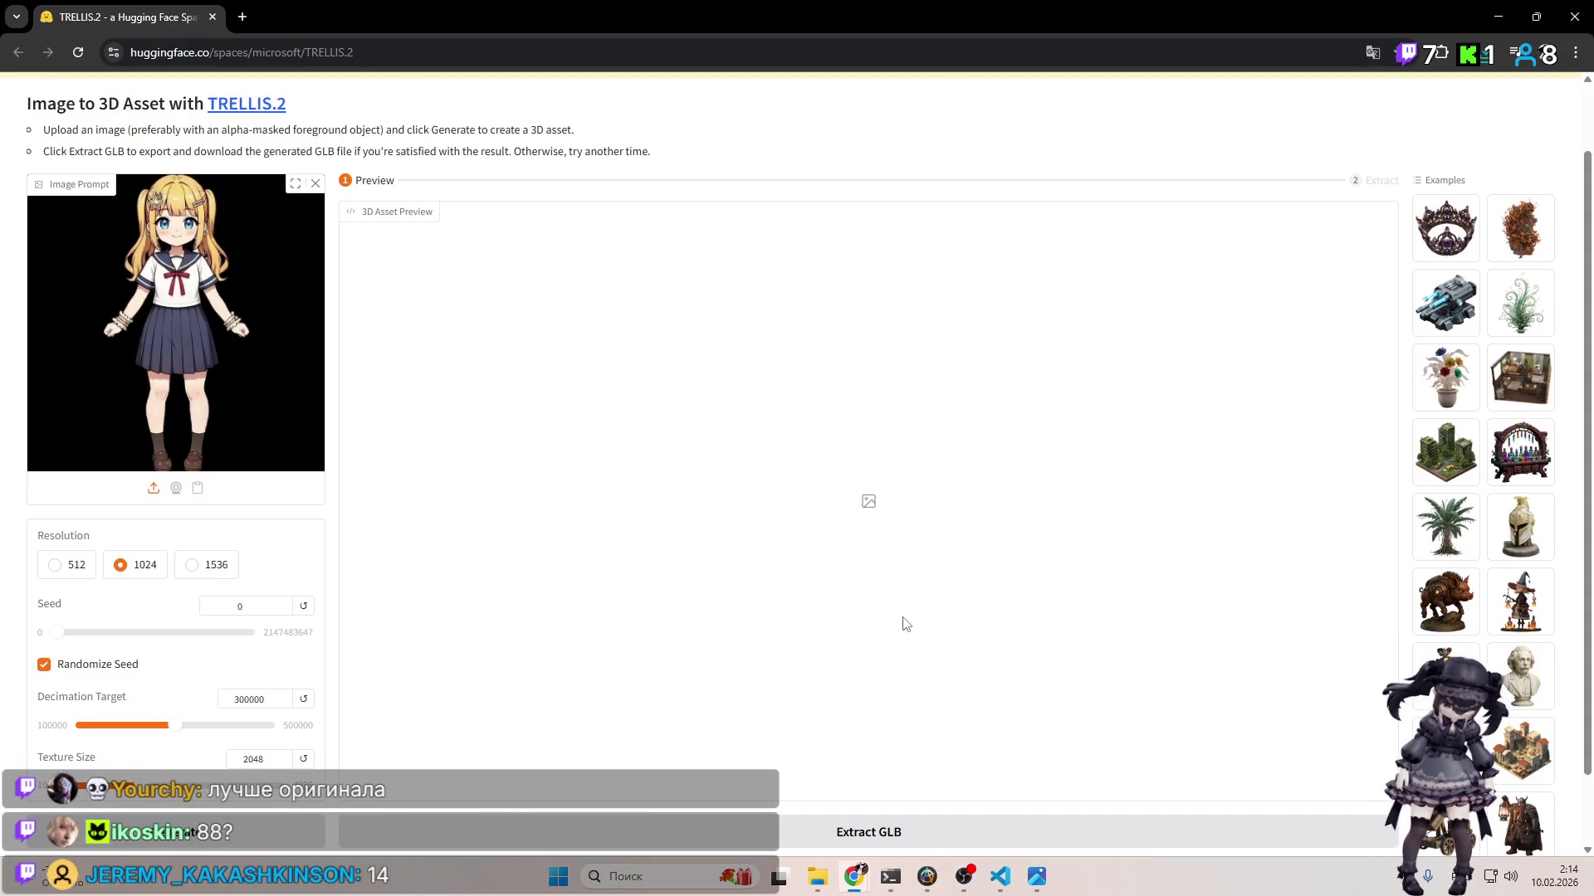
{"action": "scroll", "coordinate": [337, 544], "scroll_direction": "up", "scroll_amount": 1}
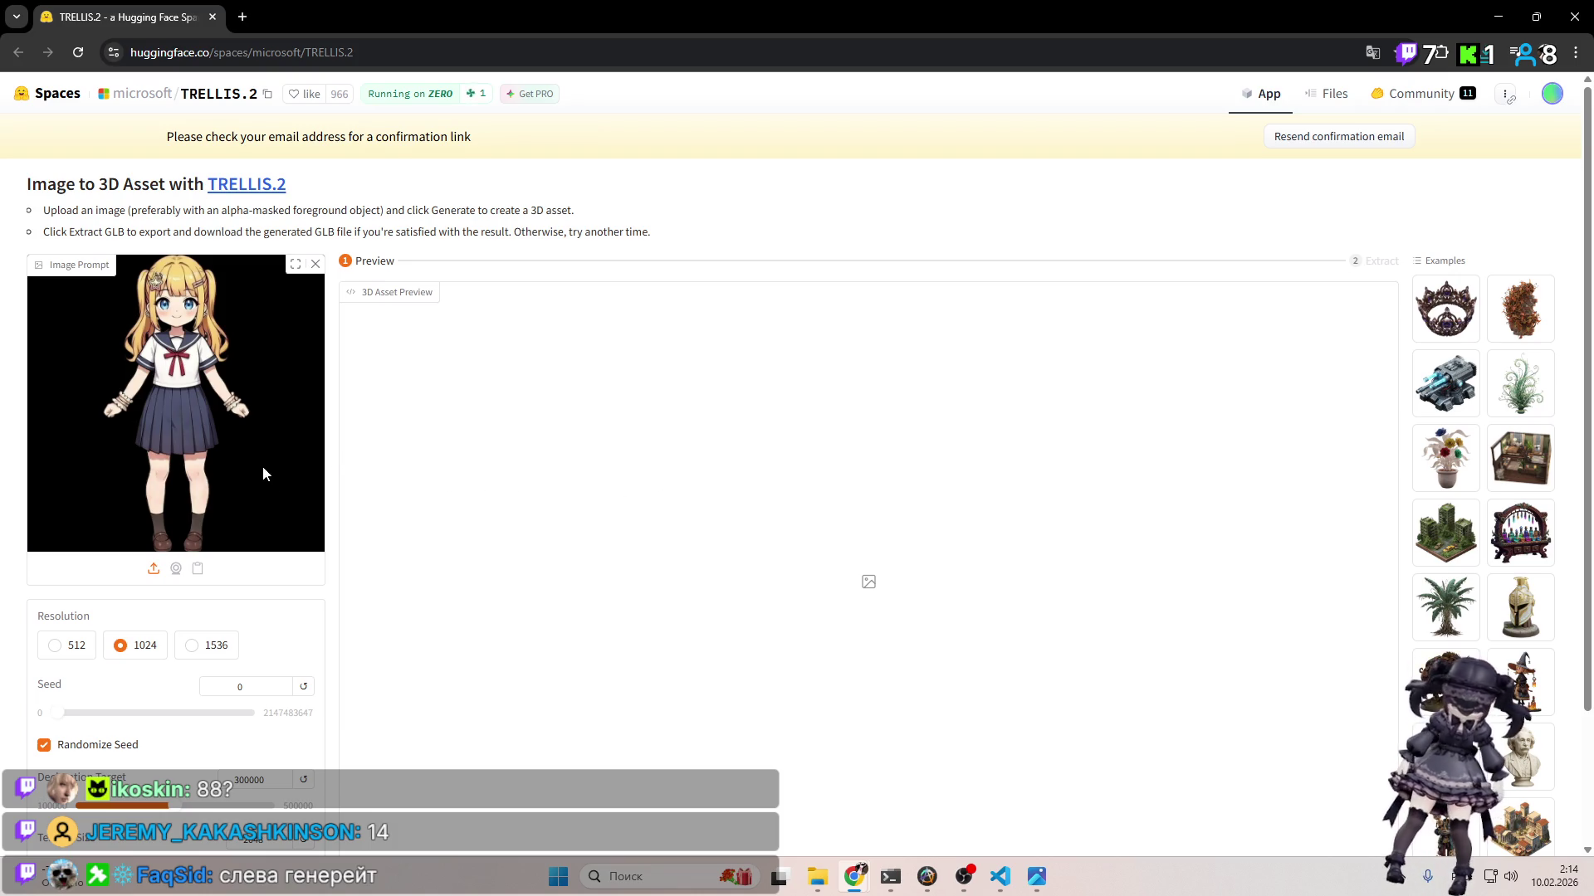
{"action": "scroll", "coordinate": [262, 461], "scroll_direction": "down", "scroll_amount": 2}
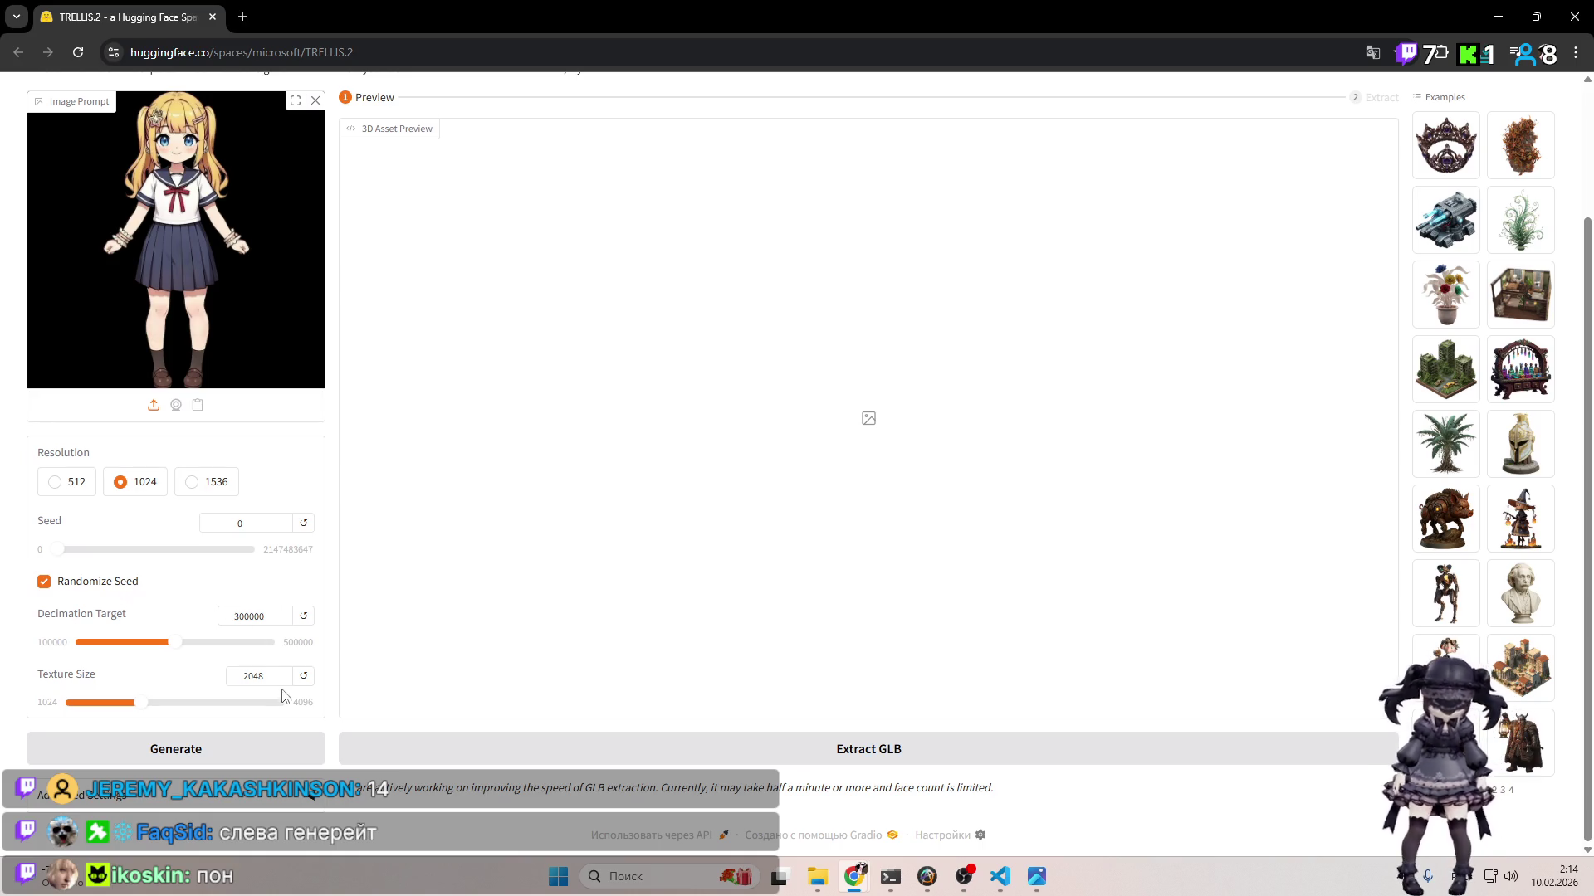
{"action": "left_click", "coordinate": [237, 752]}
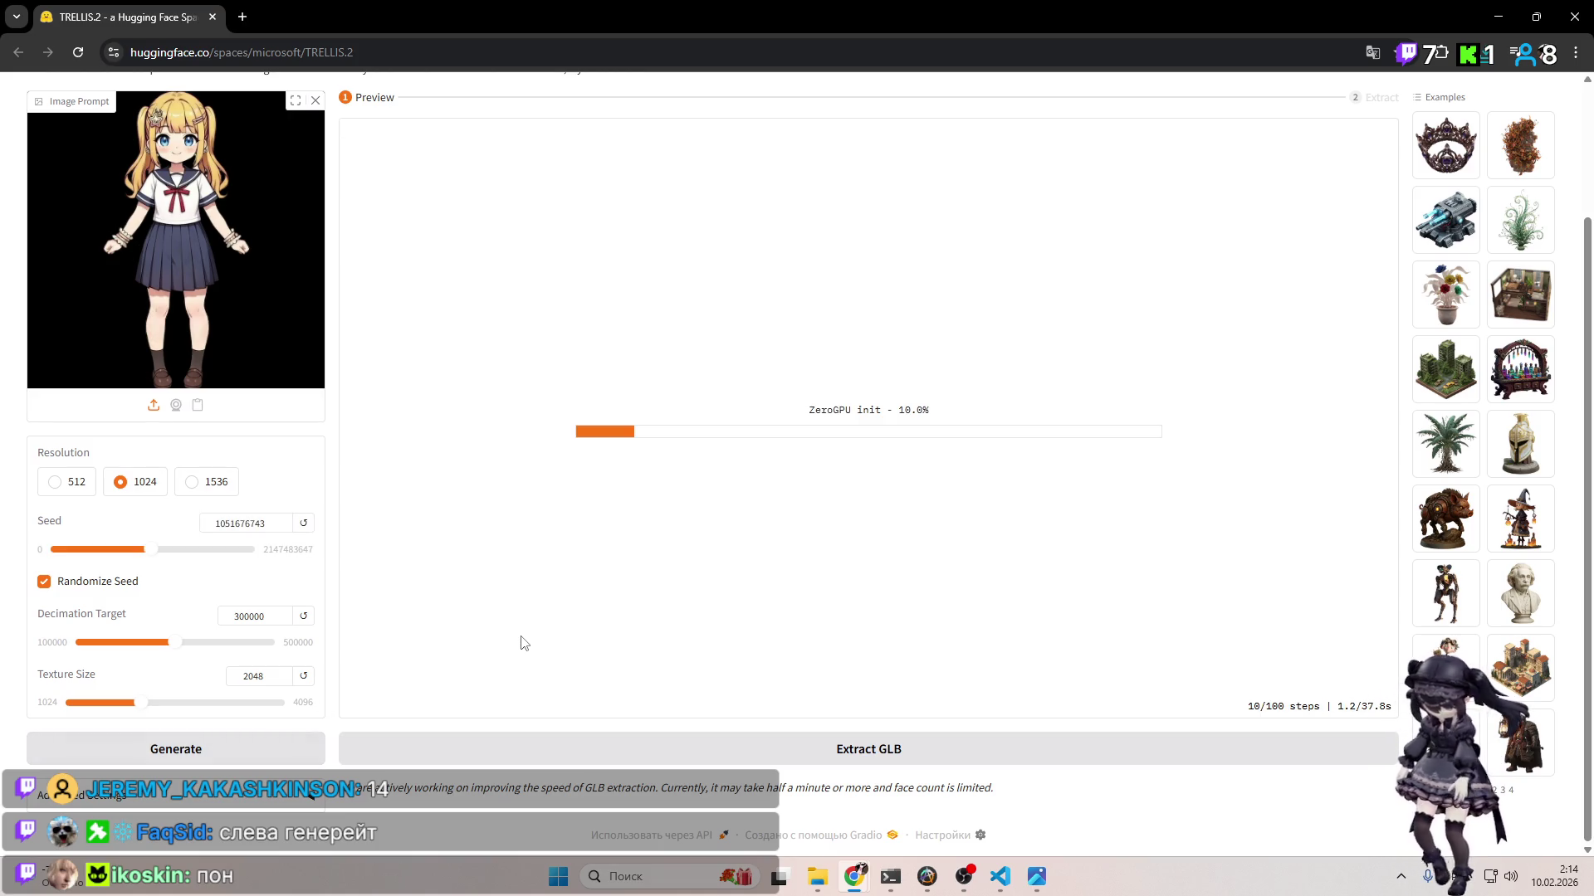
Step: Scroll up to the 3D Asset Preview and turn the schoolgirl model to its back view
{"action": "scroll", "coordinate": [647, 656], "scroll_direction": "up", "scroll_amount": 2}
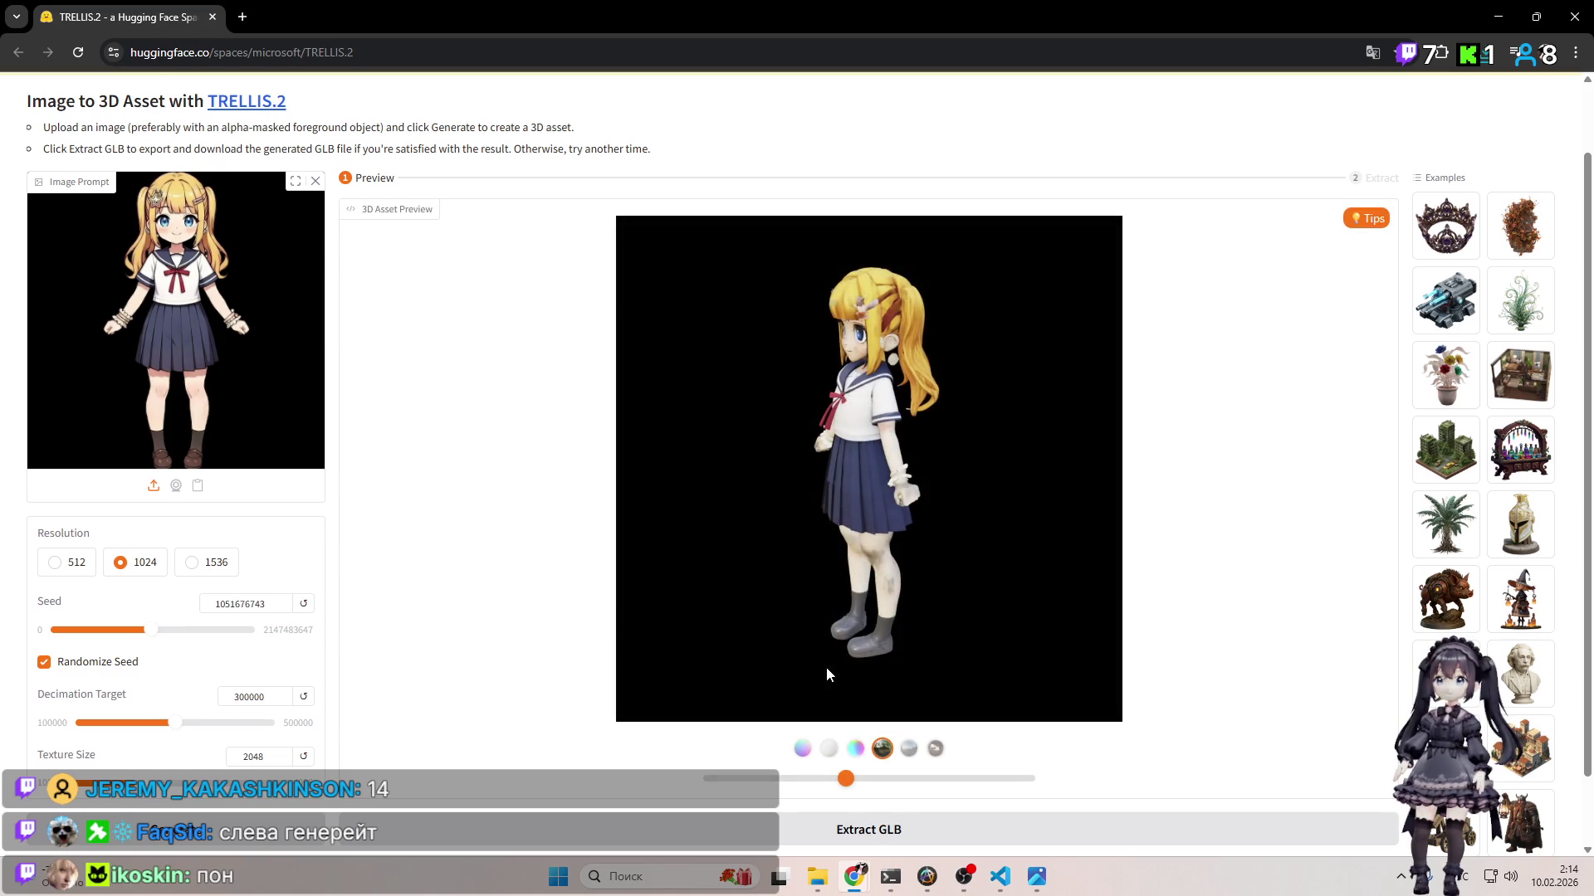
{"action": "mouse_move", "coordinate": [857, 786]}
{"action": "left_mouse_down"}
{"action": "mouse_move", "coordinate": [1035, 795]}
{"action": "mouse_move", "coordinate": [737, 781]}
{"action": "mouse_move", "coordinate": [1044, 782]}
{"action": "mouse_move", "coordinate": [743, 757]}
{"action": "mouse_move", "coordinate": [1023, 776]}
{"action": "mouse_move", "coordinate": [747, 772]}
{"action": "mouse_move", "coordinate": [1063, 786]}
{"action": "mouse_move", "coordinate": [736, 758]}
{"action": "mouse_move", "coordinate": [711, 776]}
{"action": "mouse_move", "coordinate": [769, 751]}
{"action": "mouse_move", "coordinate": [644, 739]}
{"action": "mouse_move", "coordinate": [753, 770]}
{"action": "mouse_move", "coordinate": [1034, 725]}
{"action": "mouse_move", "coordinate": [818, 733]}
{"action": "mouse_move", "coordinate": [972, 751]}
{"action": "left_mouse_up"}
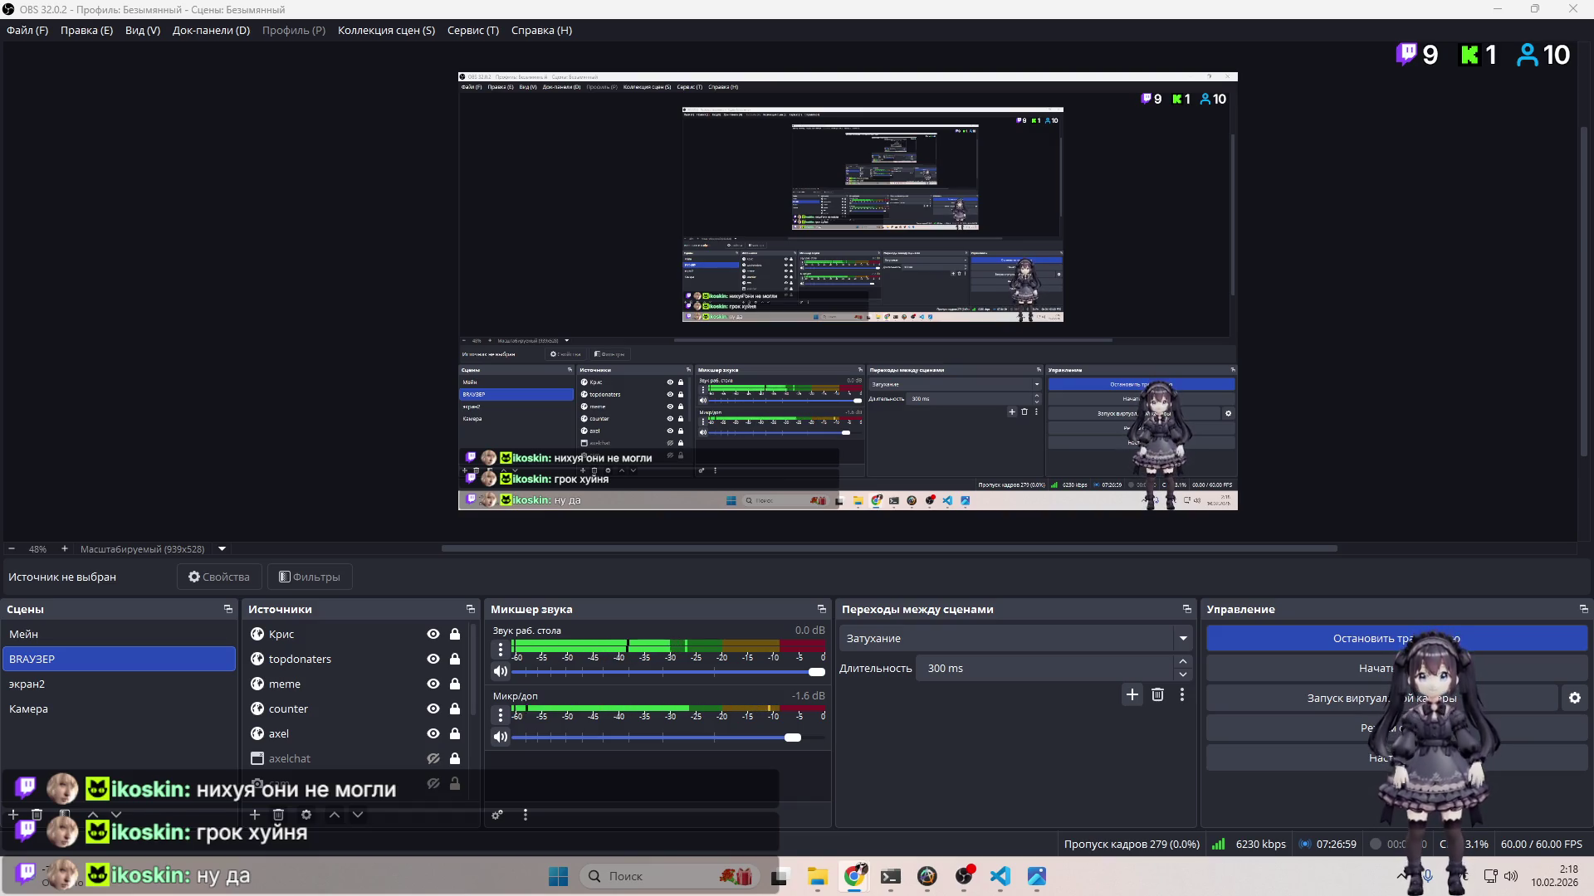
{"action": "key", "text": "alt+Tab"}
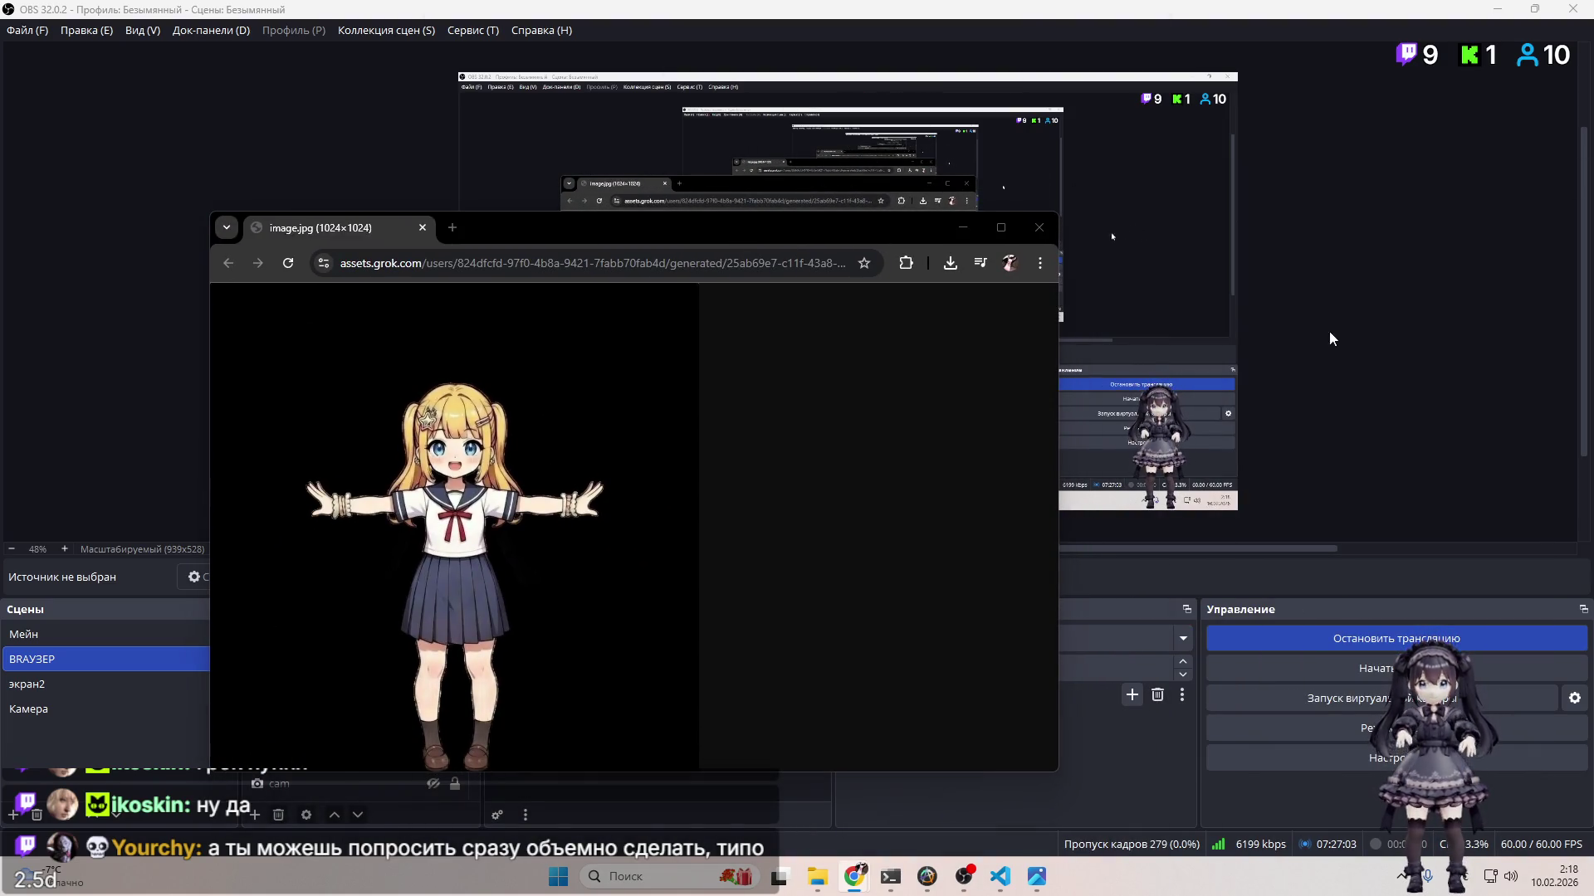
Step: Reposition and resize the schoolgirl image window, inspect it zoomed to full size, then fit it back
{"action": "left_click_drag", "start_coordinate": [749, 228], "coordinate": [896, 185]}
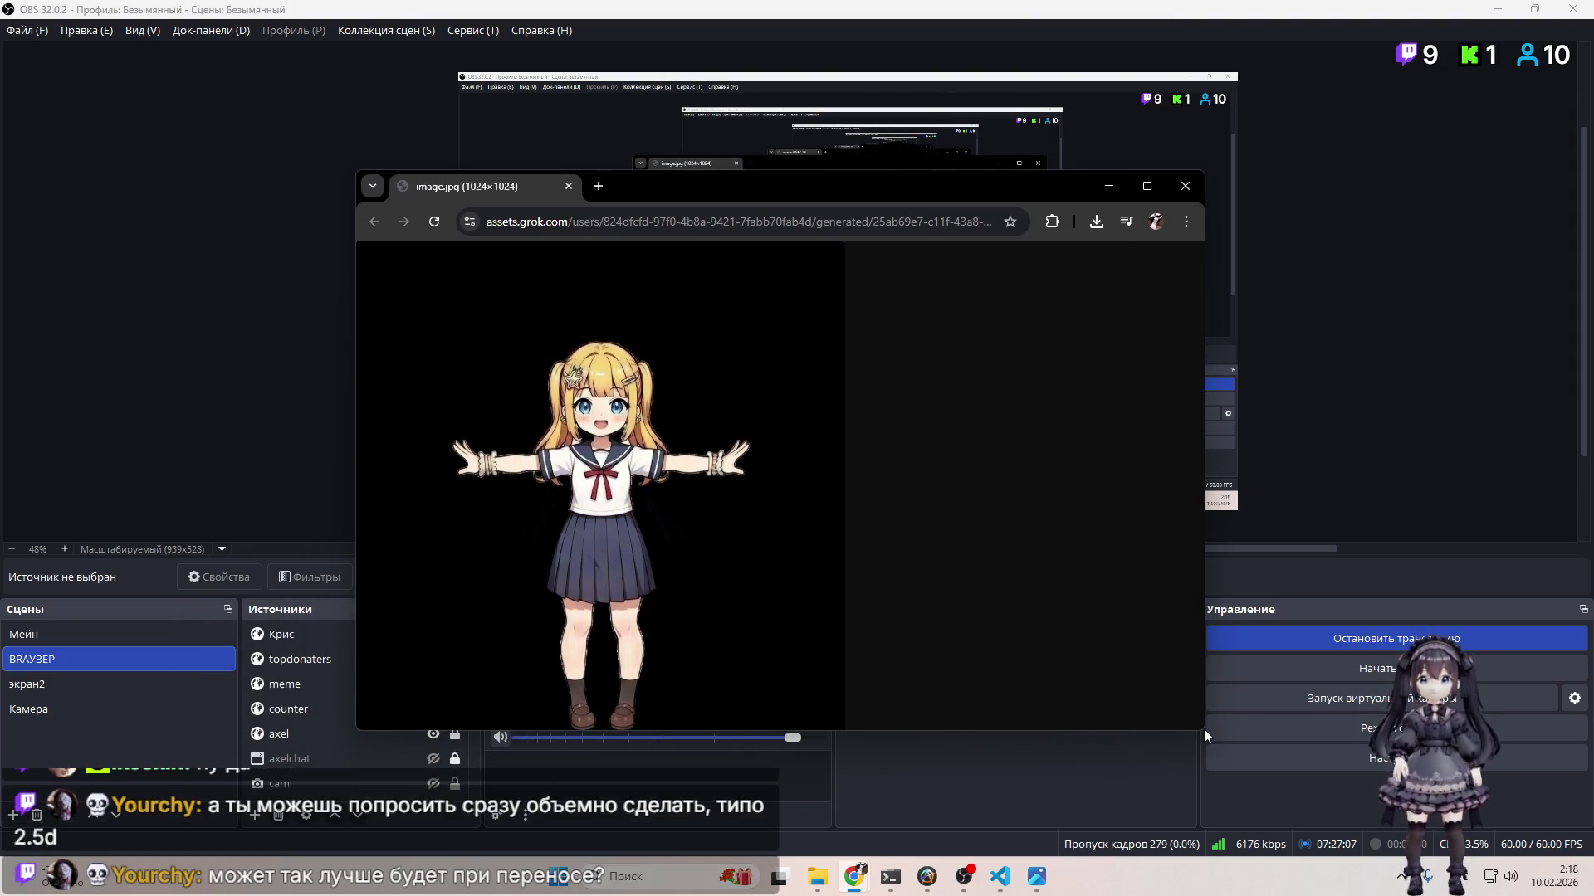
{"action": "left_click_drag", "start_coordinate": [1199, 732], "coordinate": [1166, 775]}
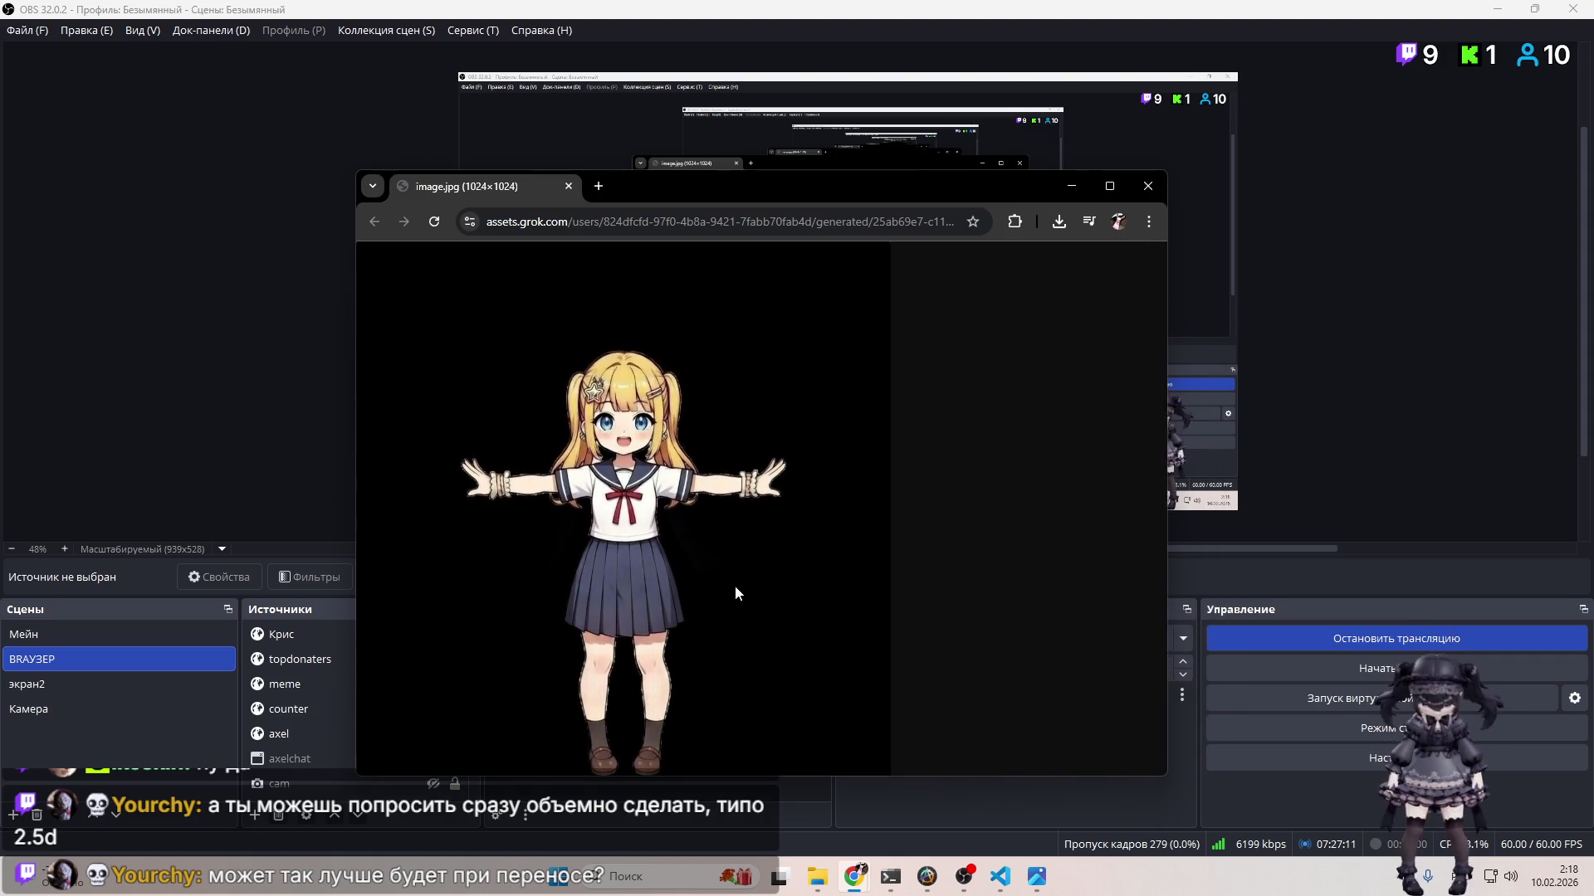
{"action": "left_click", "coordinate": [737, 583]}
{"action": "left_click", "coordinate": [755, 558]}
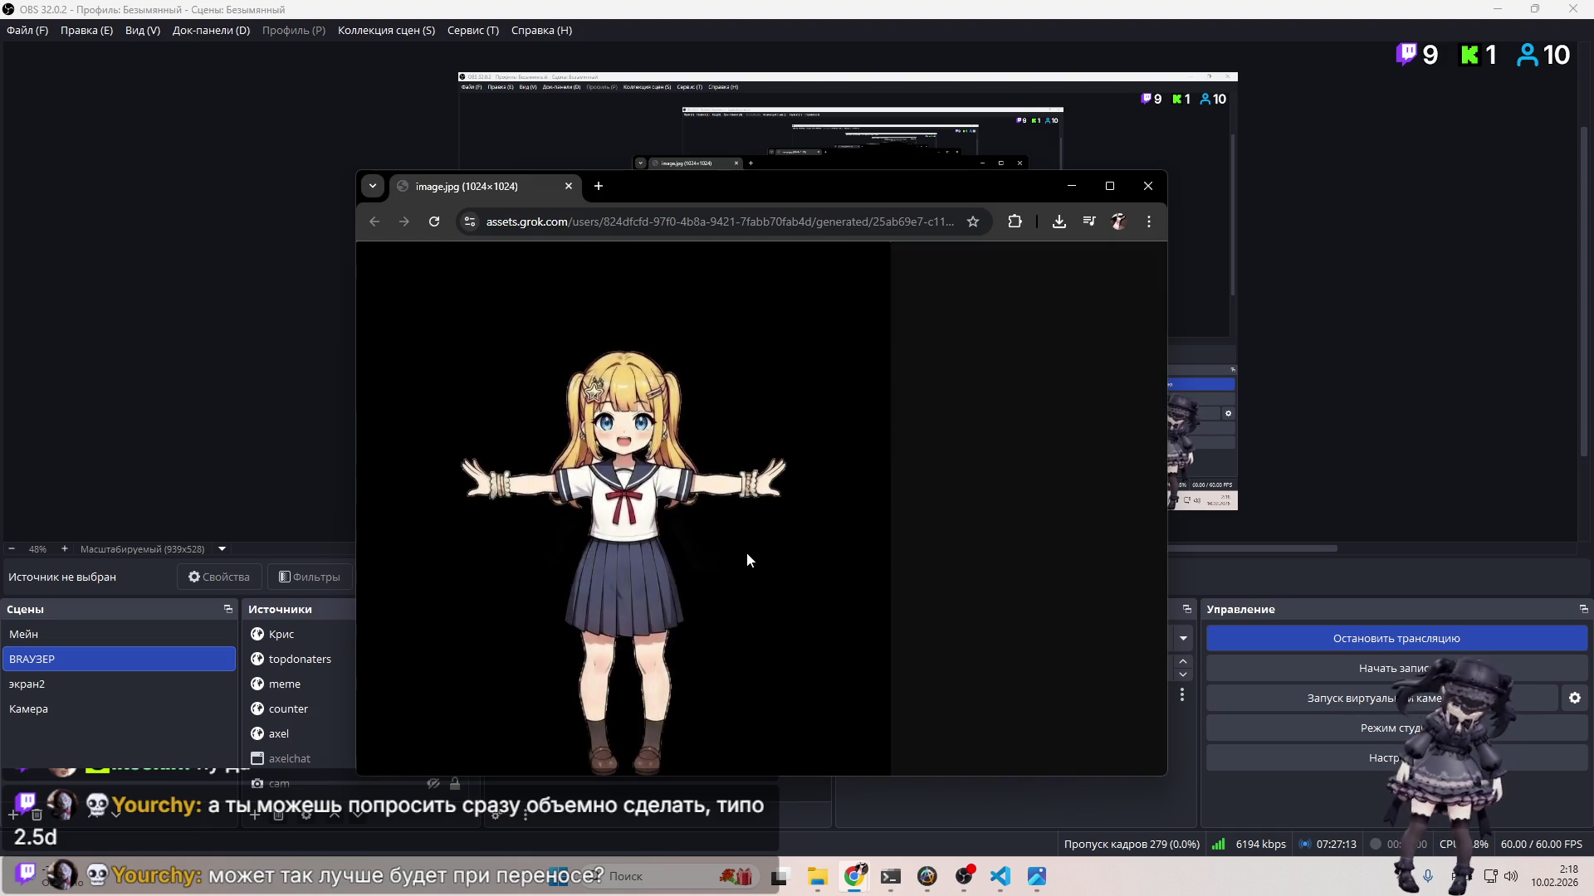
{"action": "left_click", "coordinate": [557, 427]}
{"action": "scroll", "coordinate": [795, 510], "scroll_direction": "down", "scroll_amount": 2}
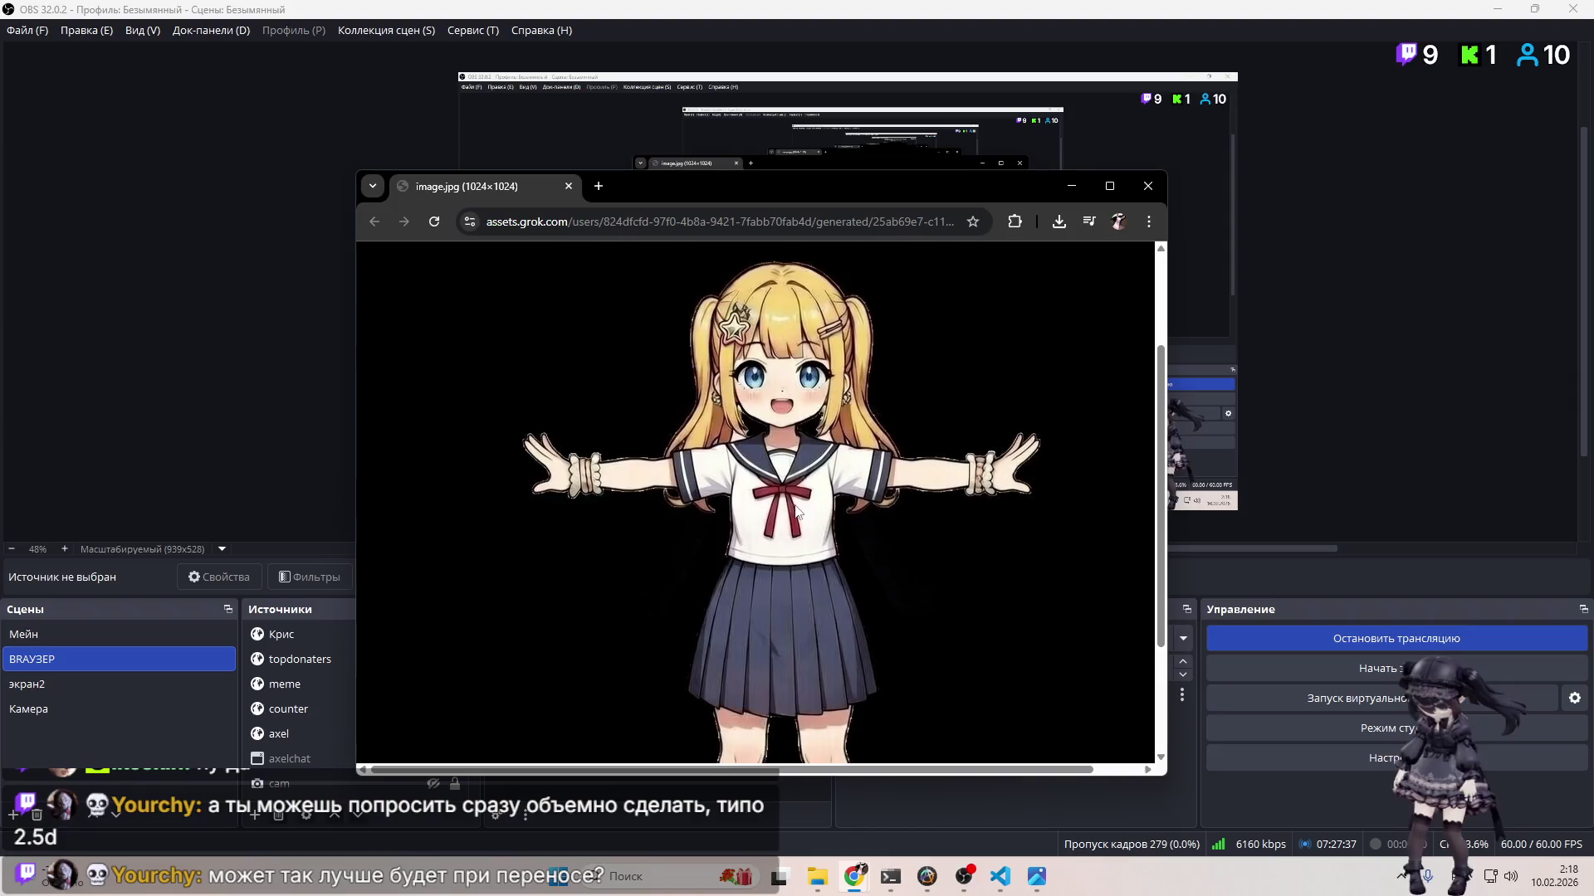
{"action": "left_click", "coordinate": [803, 509]}
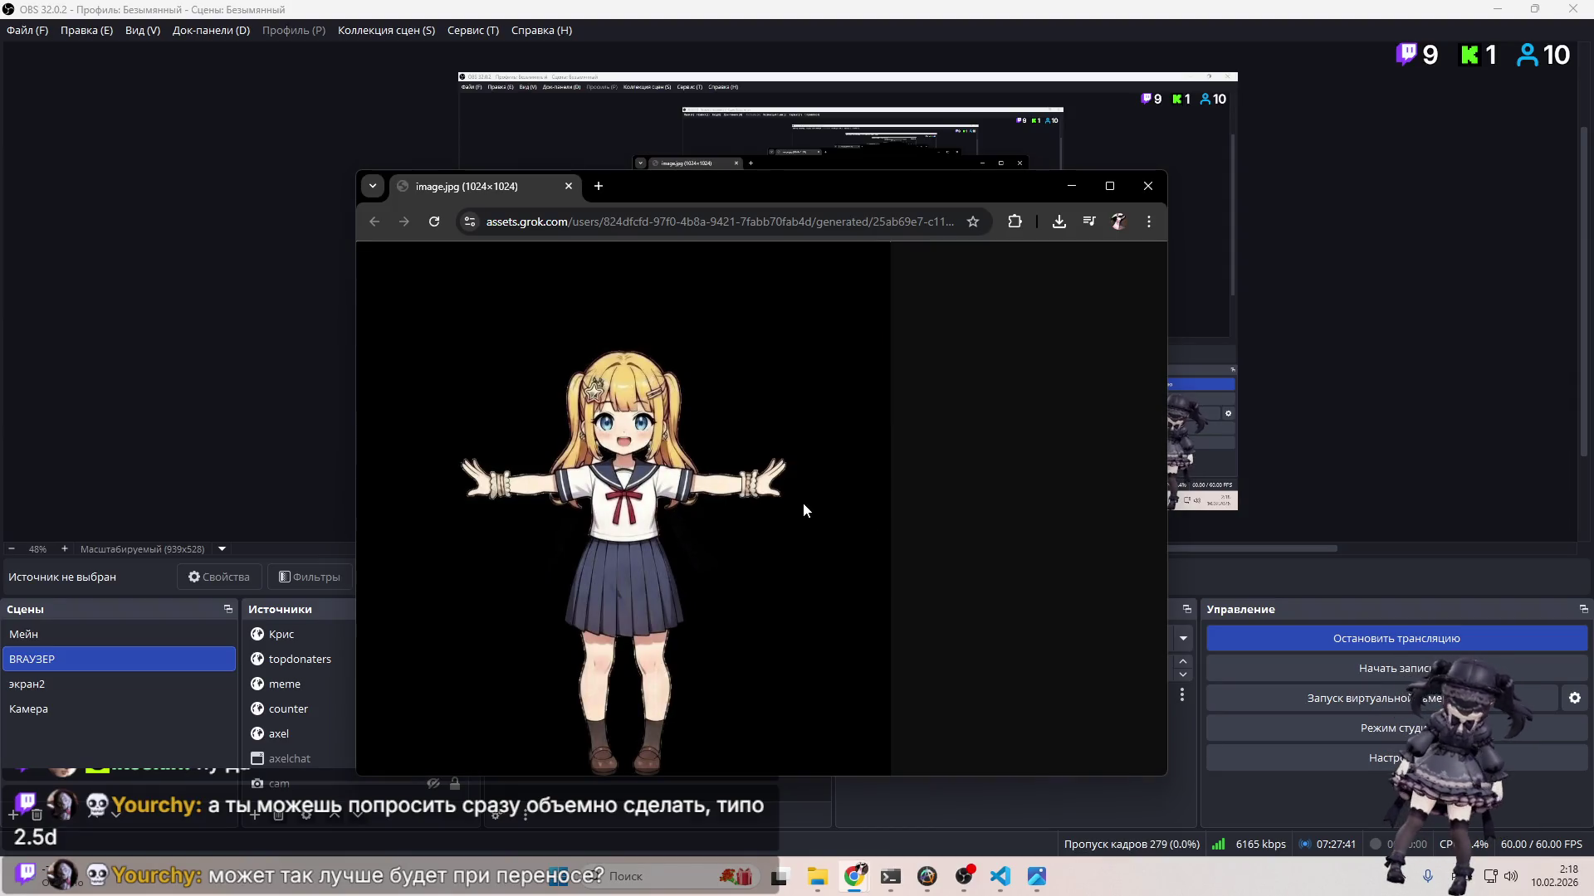
{"action": "right_click", "coordinate": [719, 490]}
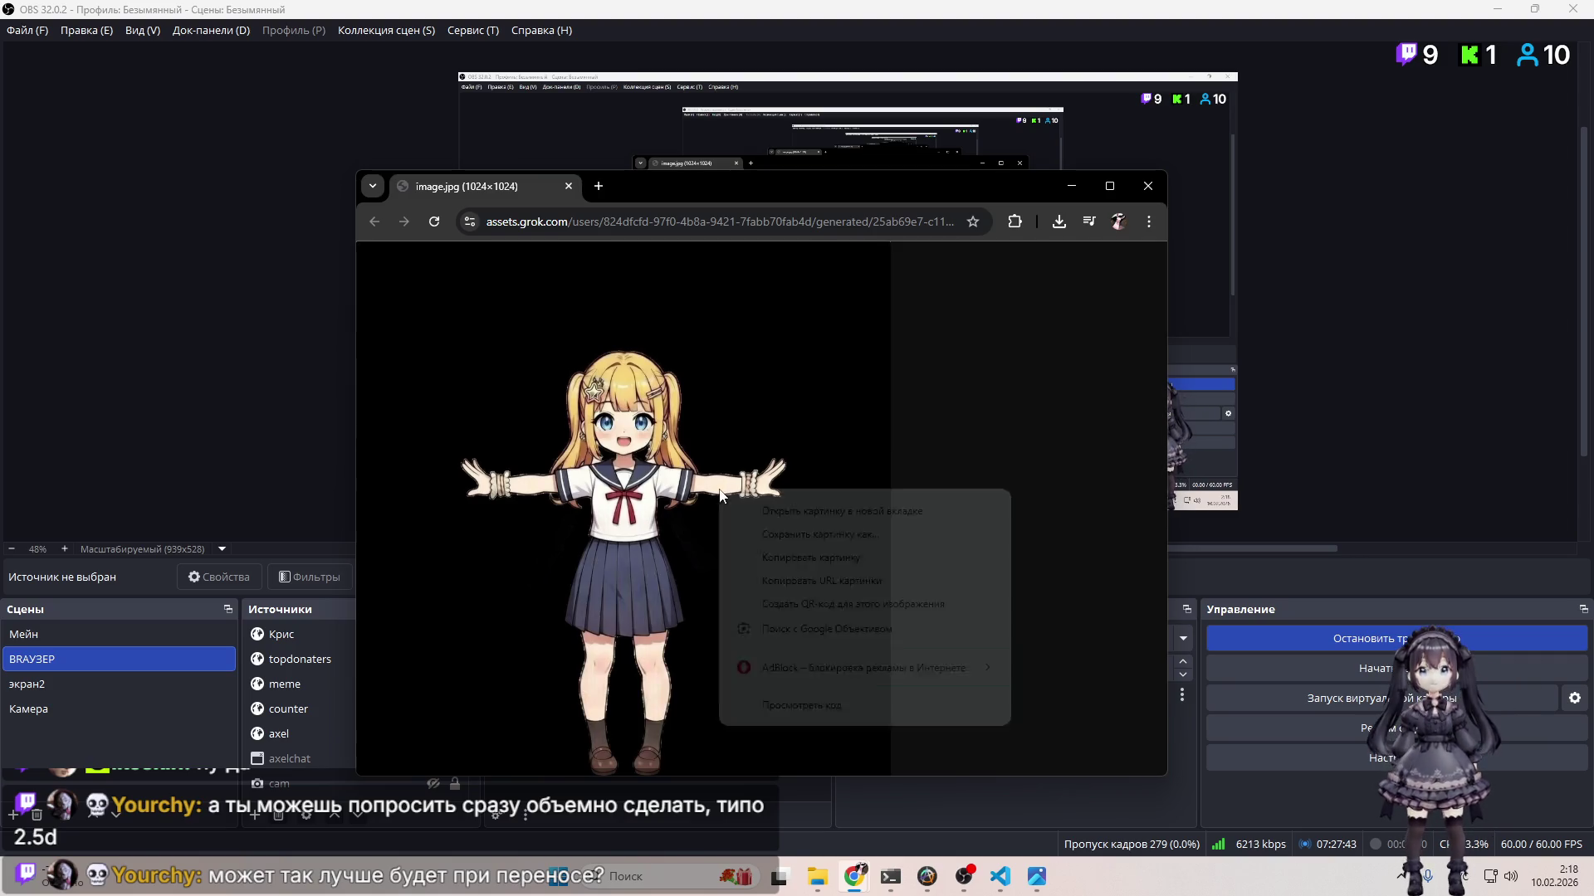
Step: Save the schoolgirl image to Downloads as image (6).jpg and close the image and photo viewer windows
{"action": "left_click", "coordinate": [824, 531]}
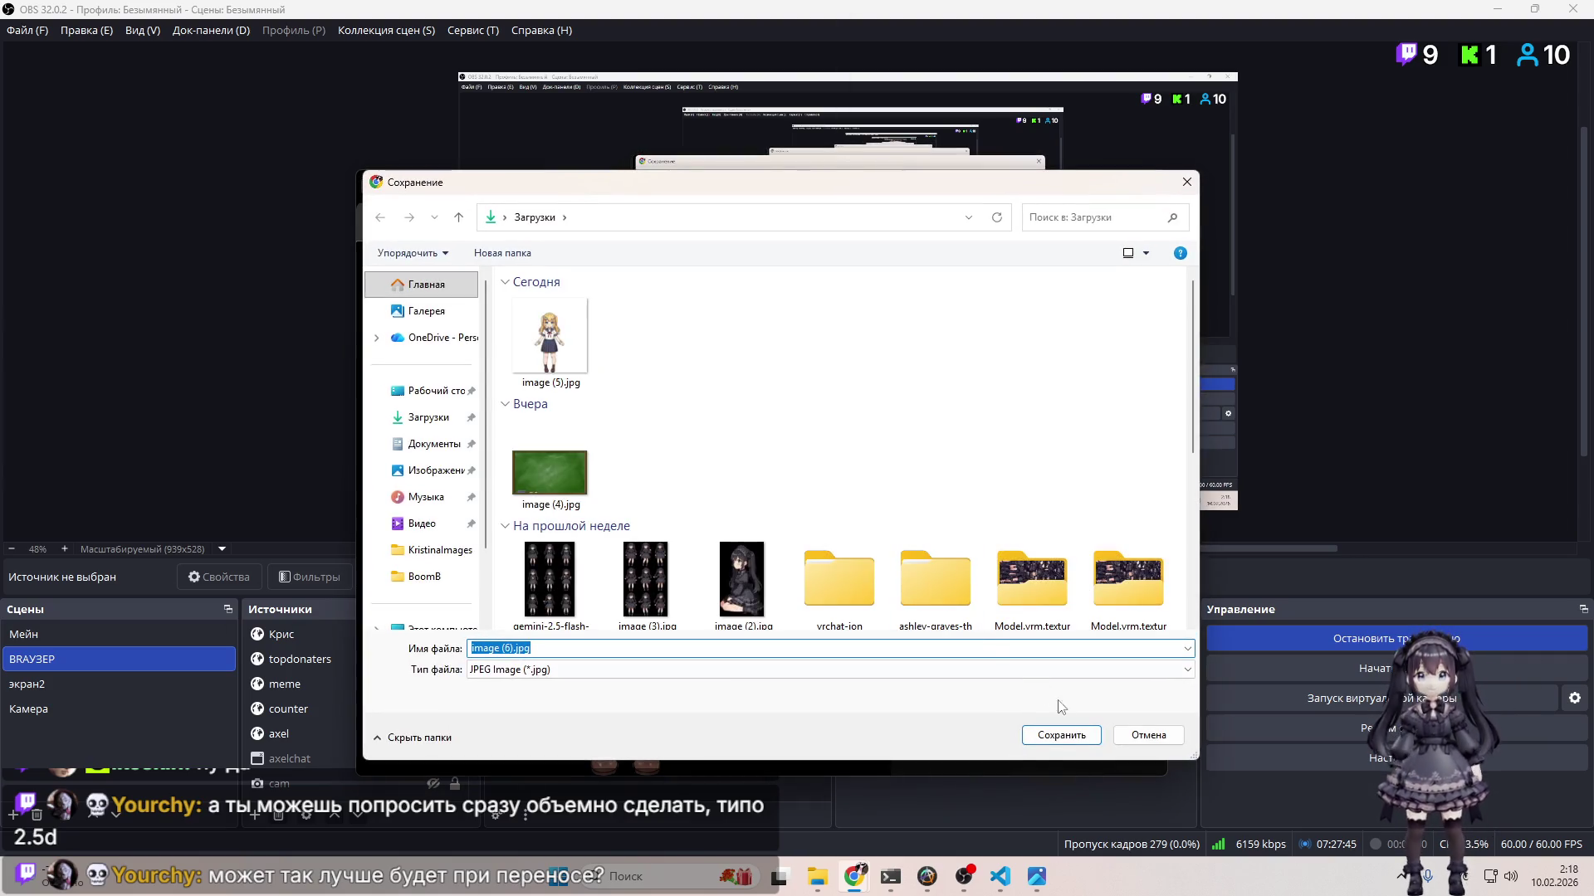
{"action": "left_click", "coordinate": [1057, 733]}
{"action": "left_click", "coordinate": [1141, 191]}
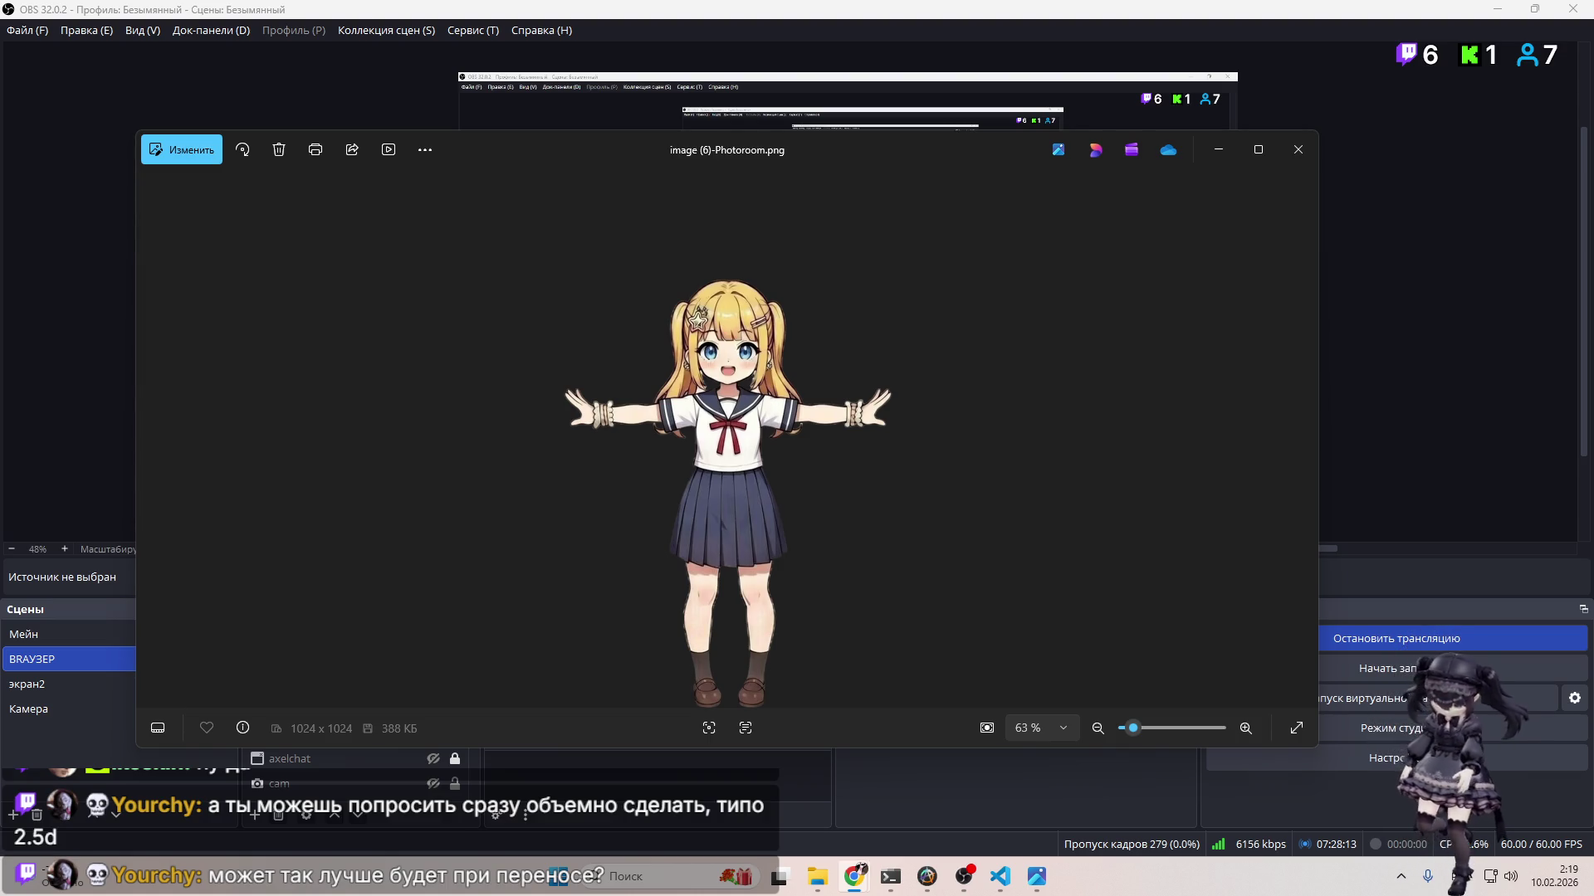
{"action": "left_click", "coordinate": [1313, 154]}
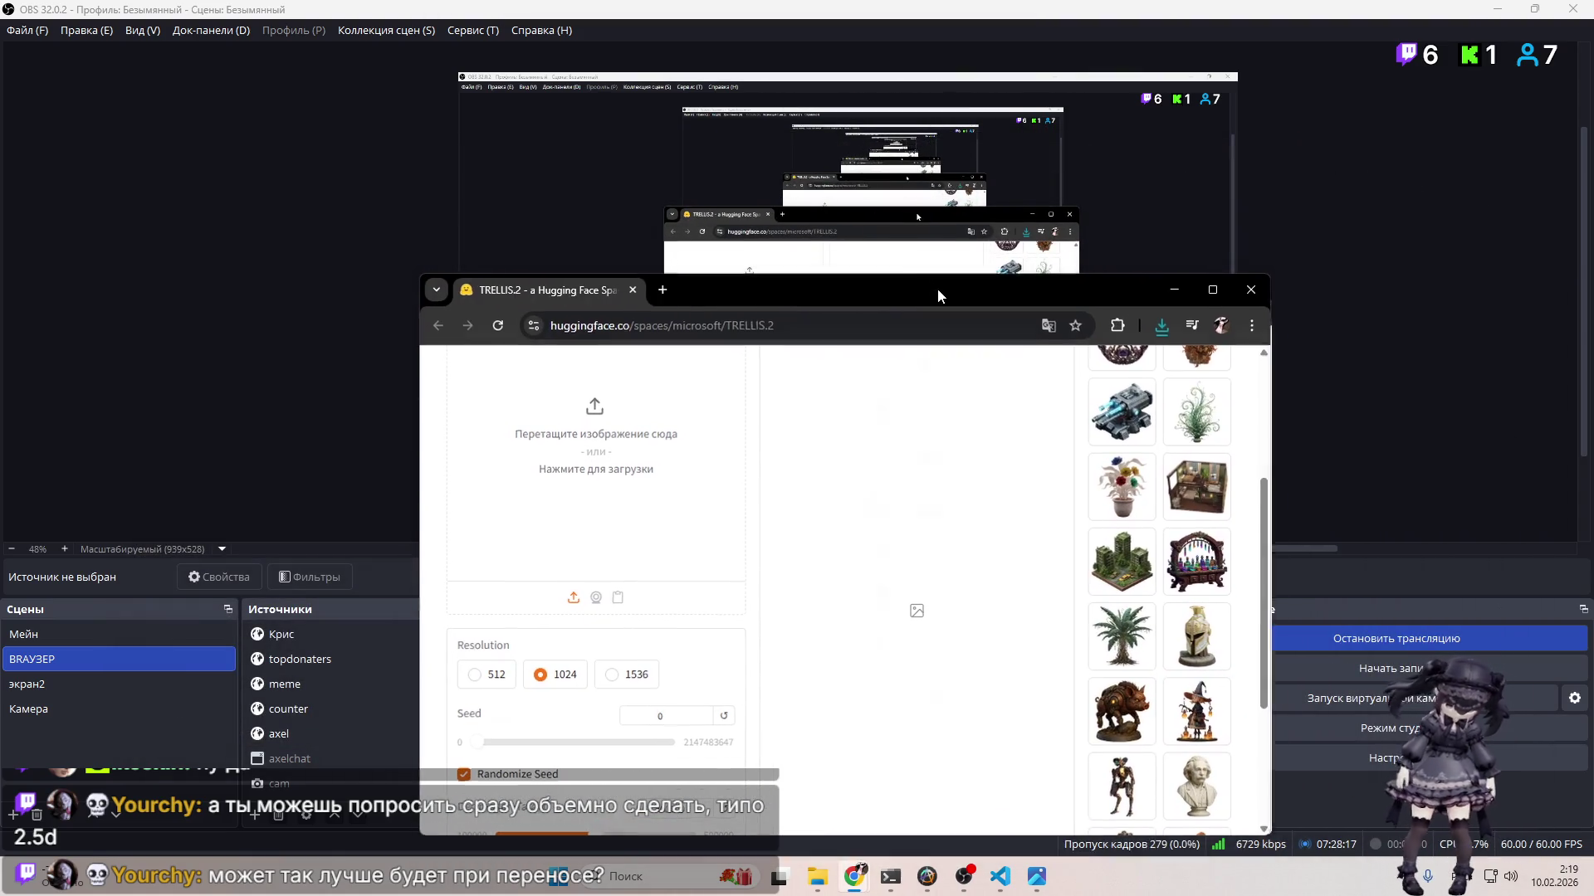
Step: Maximize TRELLIS.2 and load image (6)-Photoroom.png as the image prompt
{"action": "double_click", "coordinate": [938, 287]}
{"action": "left_click", "coordinate": [246, 225]}
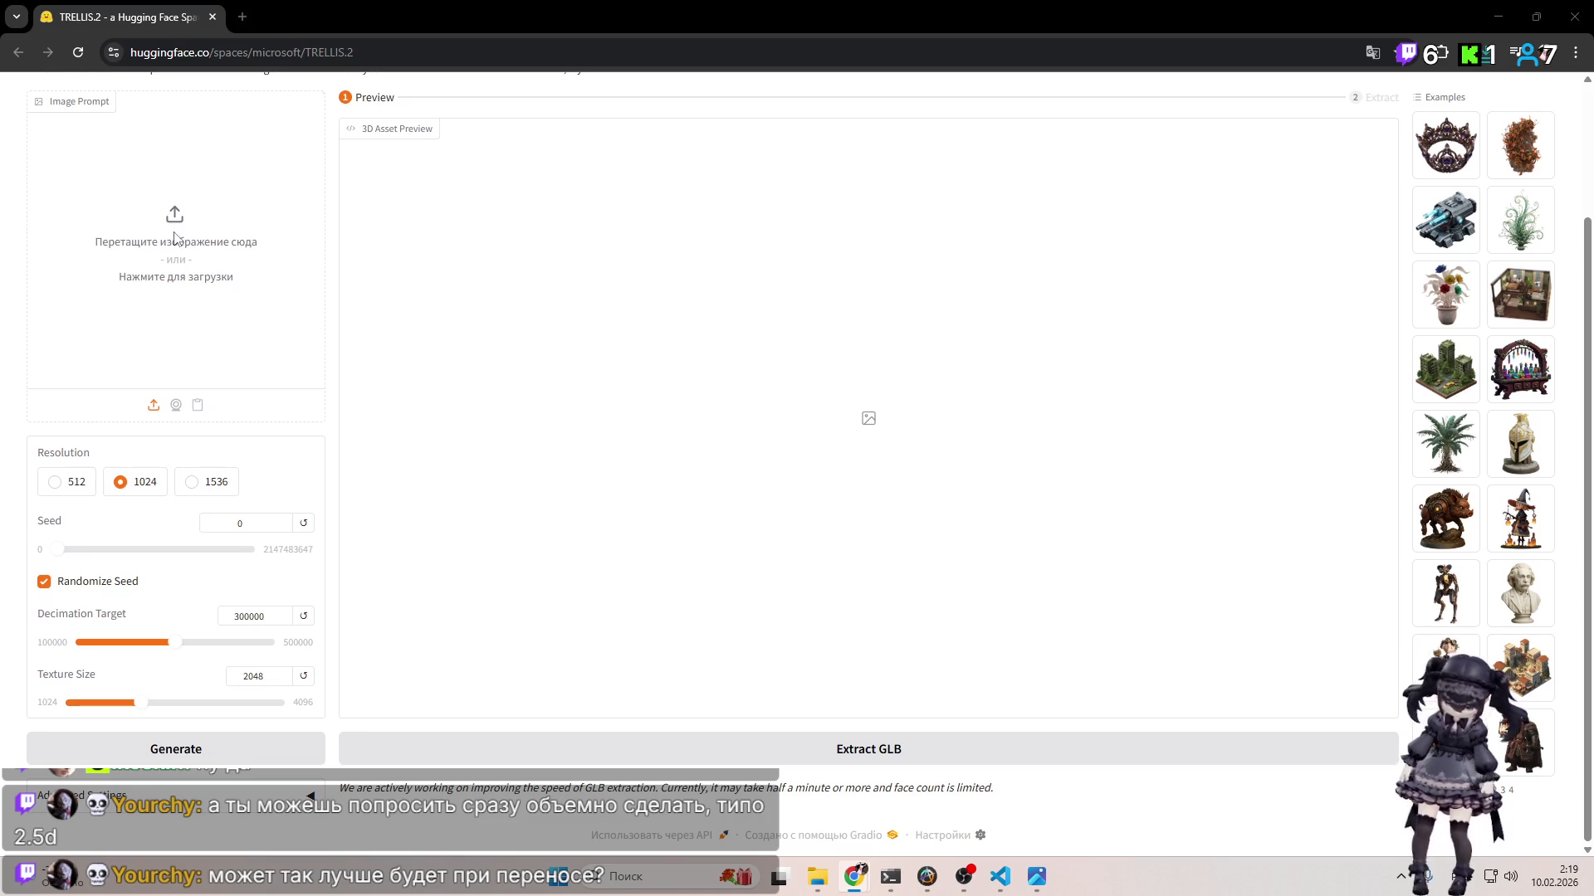
{"action": "double_click", "coordinate": [215, 193]}
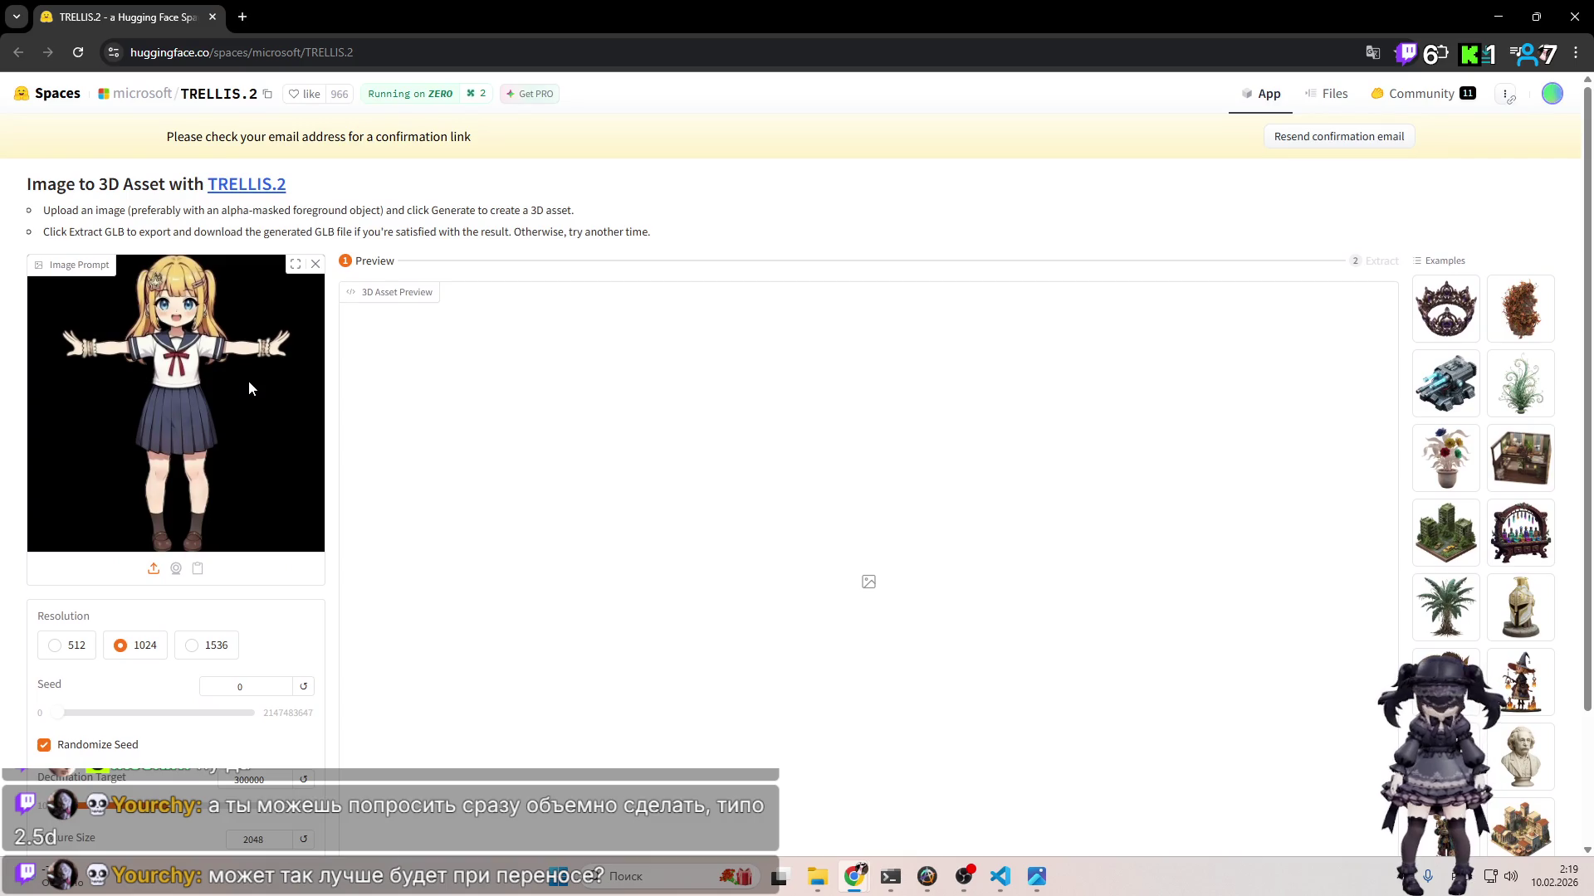
Step: Generate the 3D model and turn the preview to a side angle
{"action": "left_click", "coordinate": [249, 750]}
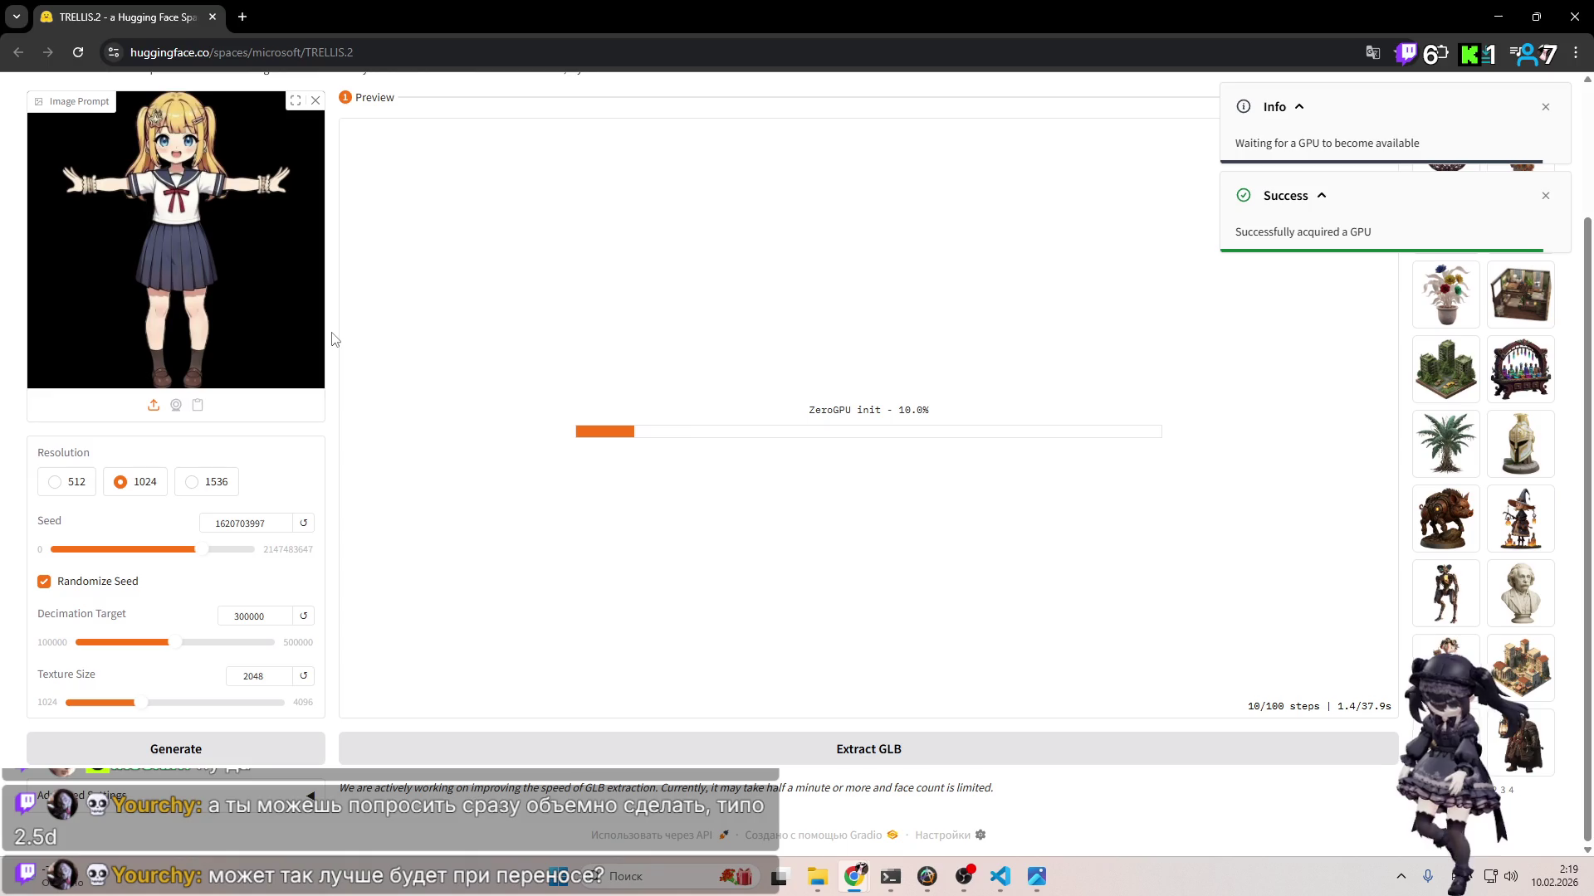
{"action": "scroll", "coordinate": [563, 436], "scroll_direction": "up", "scroll_amount": 1}
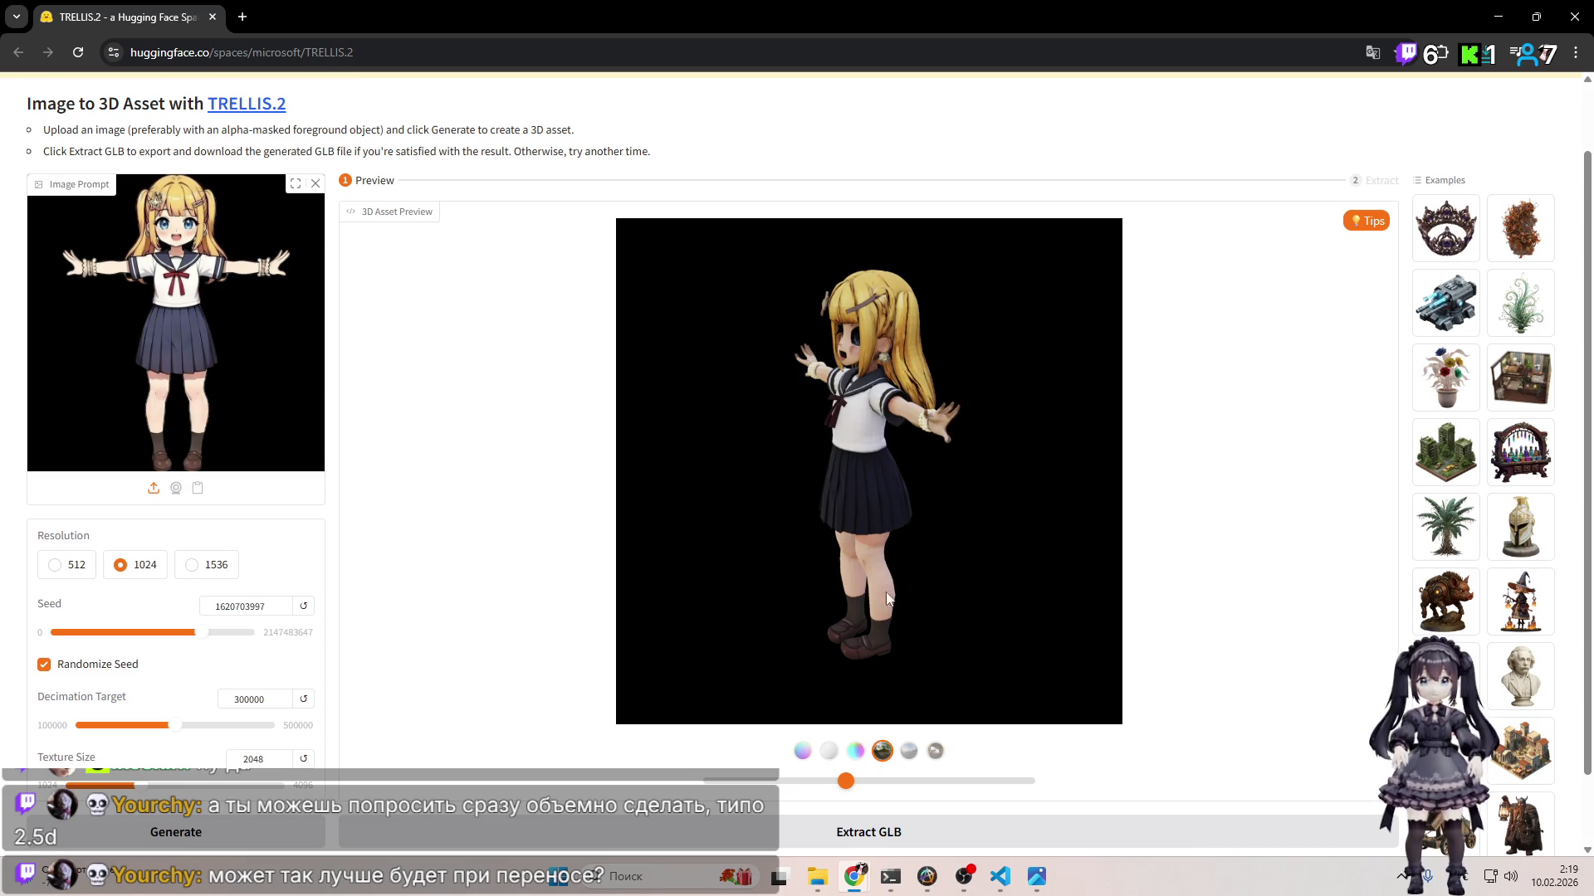
{"action": "mouse_move", "coordinate": [845, 780]}
{"action": "left_mouse_down"}
{"action": "mouse_move", "coordinate": [809, 780]}
{"action": "mouse_move", "coordinate": [1023, 781]}
{"action": "mouse_move", "coordinate": [754, 781]}
{"action": "mouse_move", "coordinate": [1025, 781]}
{"action": "mouse_move", "coordinate": [795, 788]}
{"action": "mouse_move", "coordinate": [1078, 804]}
{"action": "mouse_move", "coordinate": [712, 786]}
{"action": "mouse_move", "coordinate": [1003, 795]}
{"action": "mouse_move", "coordinate": [842, 789]}
{"action": "mouse_move", "coordinate": [919, 795]}
{"action": "left_mouse_up"}
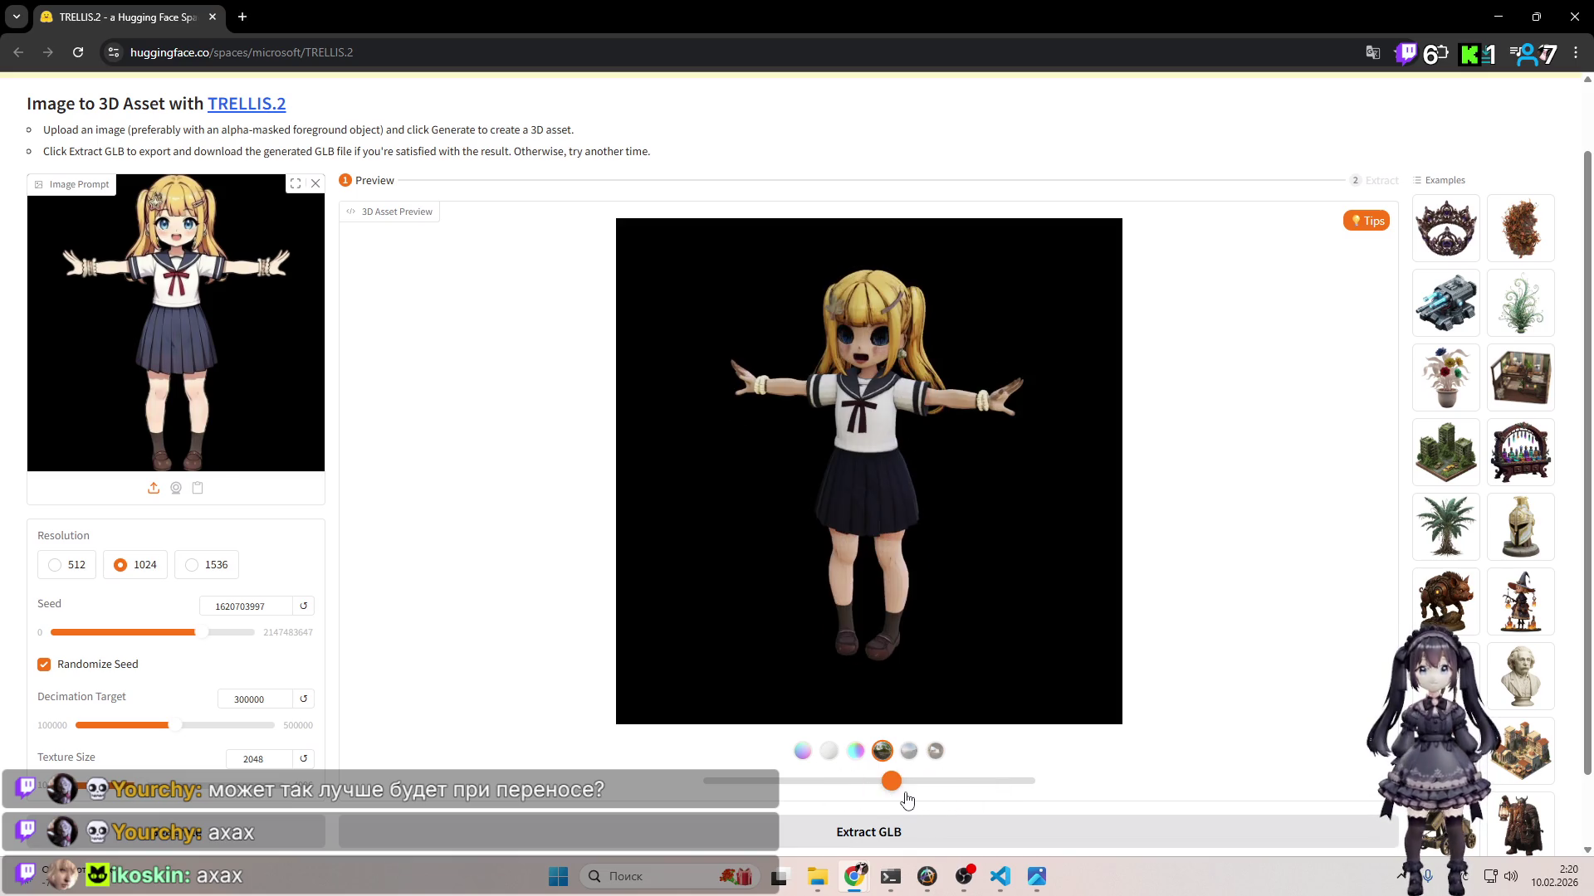
{"action": "scroll", "coordinate": [923, 490], "scroll_direction": "up", "scroll_amount": 1}
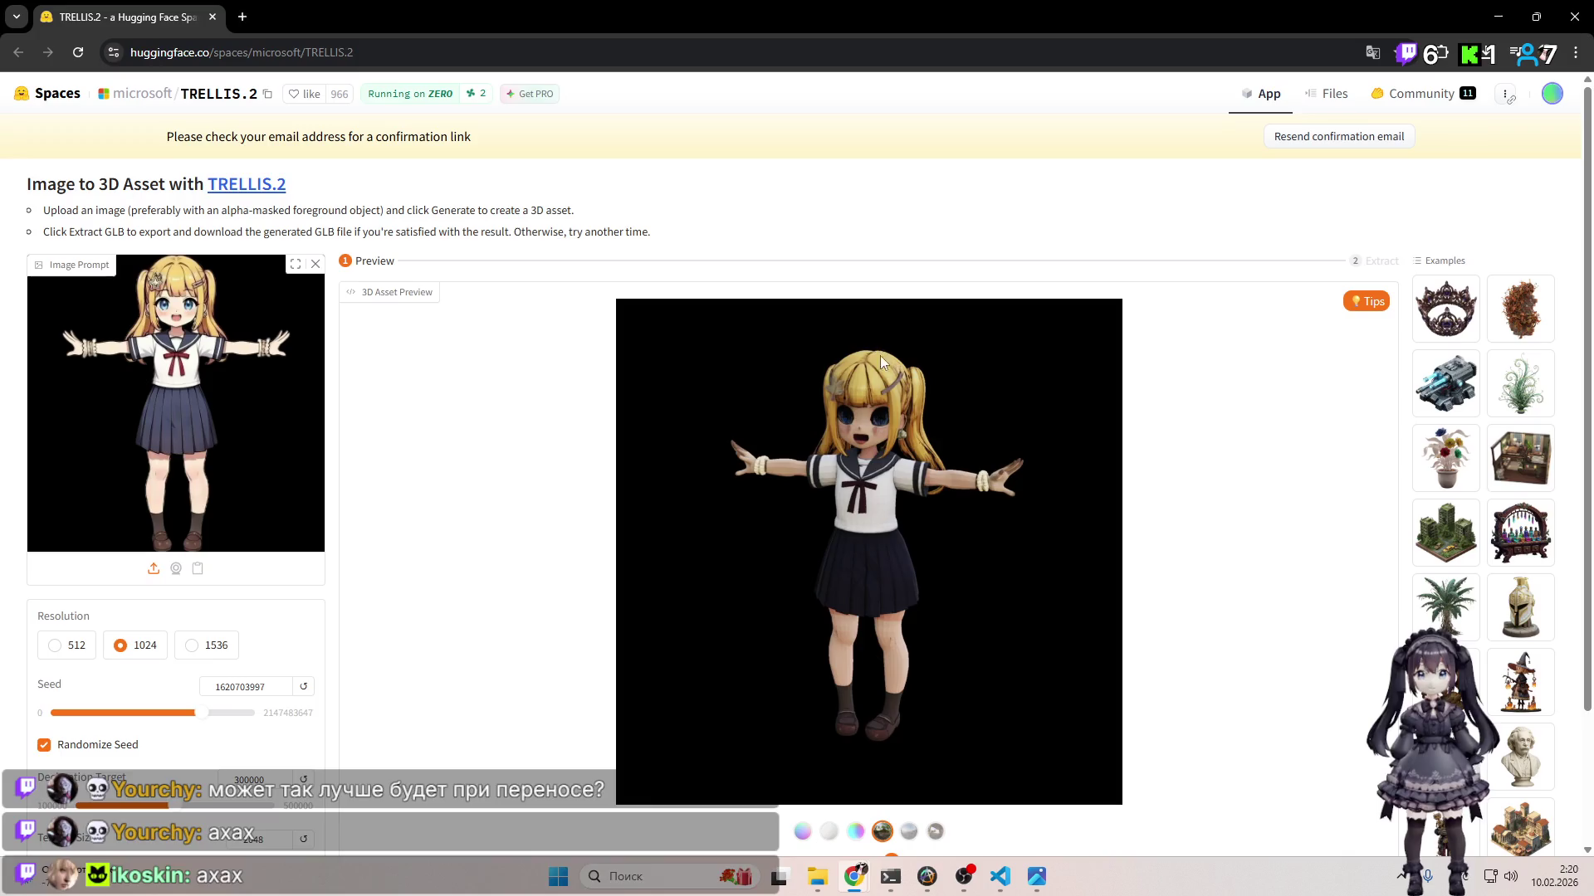
{"action": "scroll", "coordinate": [923, 490], "scroll_direction": "down", "scroll_amount": 2}
{"action": "left_click", "coordinate": [907, 669]}
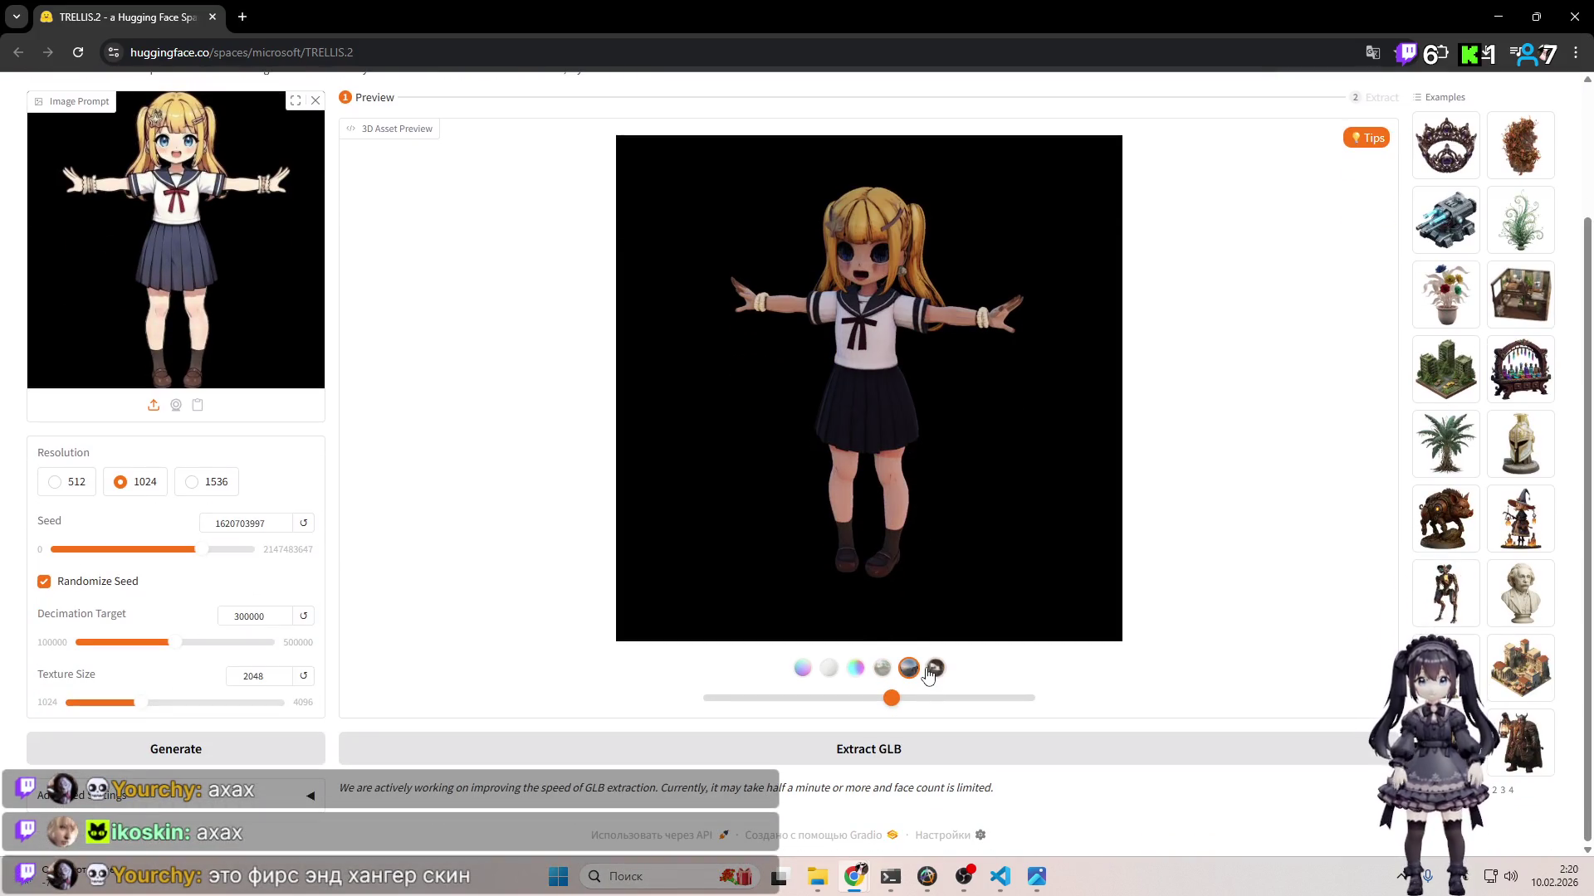
{"action": "left_click", "coordinate": [929, 671]}
{"action": "left_click", "coordinate": [882, 669]}
{"action": "left_click", "coordinate": [856, 669]}
{"action": "left_click", "coordinate": [829, 669]}
{"action": "left_click", "coordinate": [802, 669]}
{"action": "left_click", "coordinate": [829, 669]}
{"action": "left_click", "coordinate": [856, 669]}
{"action": "left_click", "coordinate": [882, 669]}
{"action": "left_click", "coordinate": [934, 669]}
{"action": "left_click", "coordinate": [882, 669]}
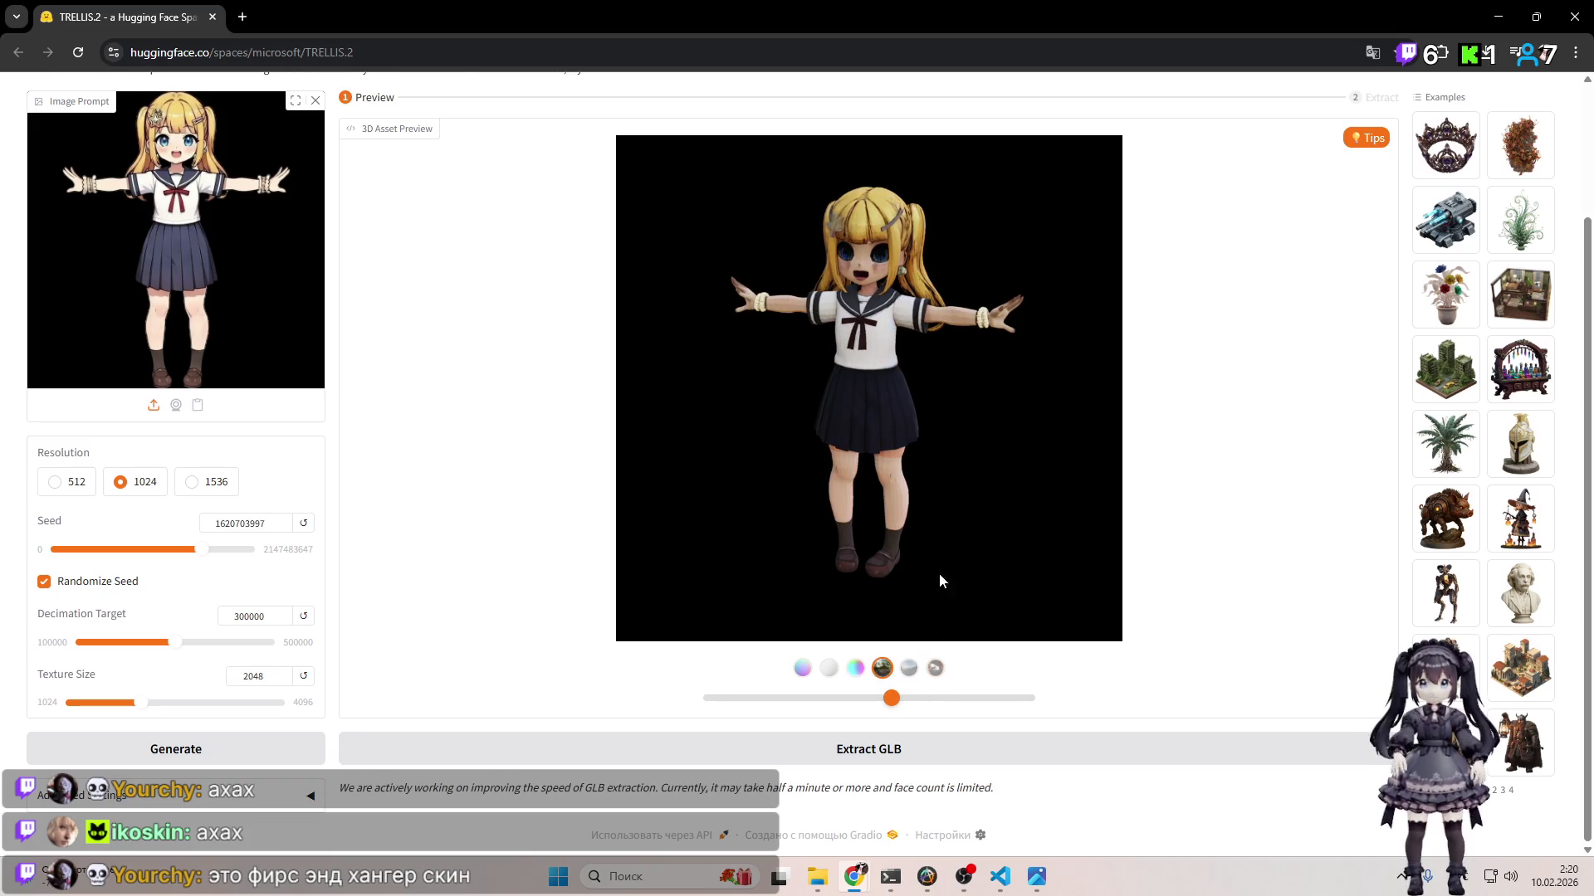
{"action": "mouse_move", "coordinate": [893, 710]}
{"action": "left_mouse_down"}
{"action": "mouse_move", "coordinate": [984, 712]}
{"action": "mouse_move", "coordinate": [830, 712]}
{"action": "mouse_move", "coordinate": [1031, 705]}
{"action": "mouse_move", "coordinate": [785, 684]}
{"action": "mouse_move", "coordinate": [1044, 712]}
{"action": "mouse_move", "coordinate": [752, 678]}
{"action": "mouse_move", "coordinate": [1067, 698]}
{"action": "mouse_move", "coordinate": [801, 697]}
{"action": "left_mouse_up"}
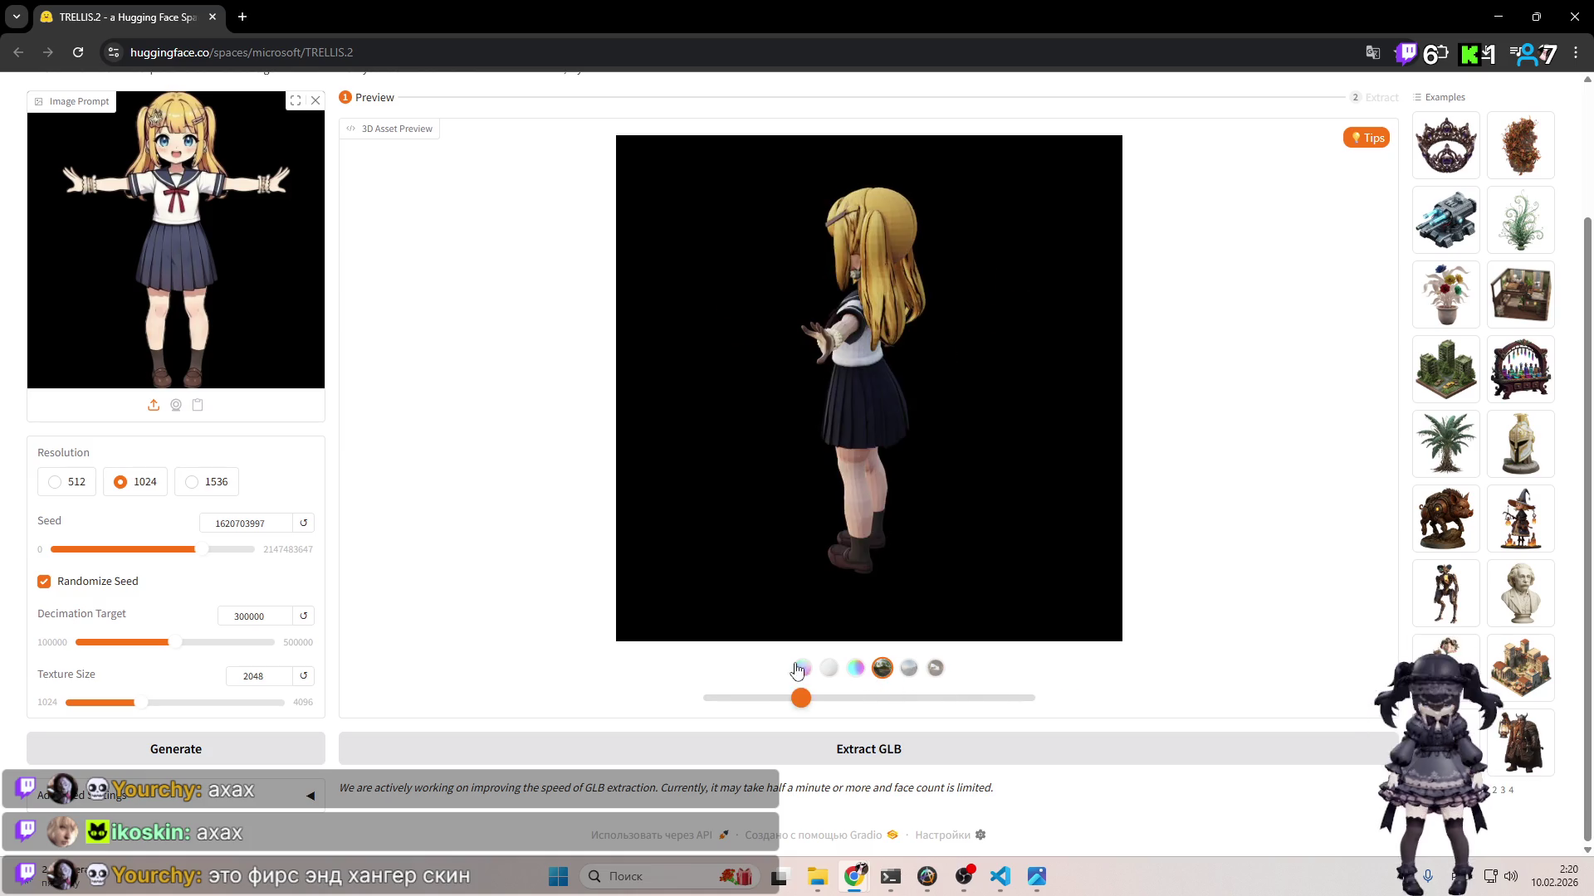
{"action": "left_click", "coordinate": [913, 752]}
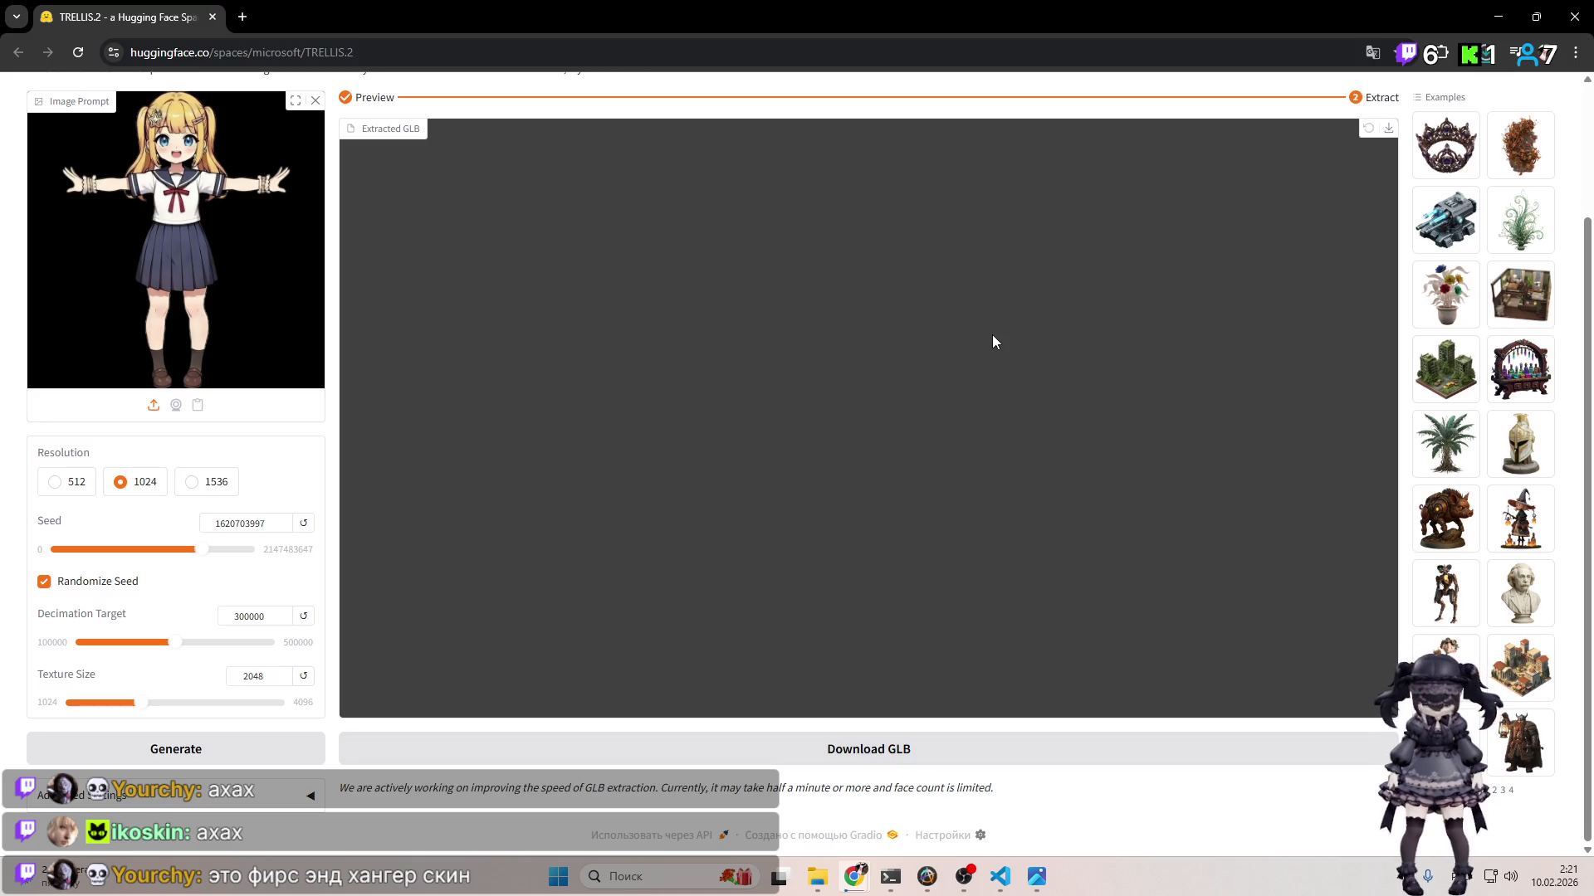
Step: Launch Blender from the taskbar to bring in the model
{"action": "left_click", "coordinate": [612, 876]}
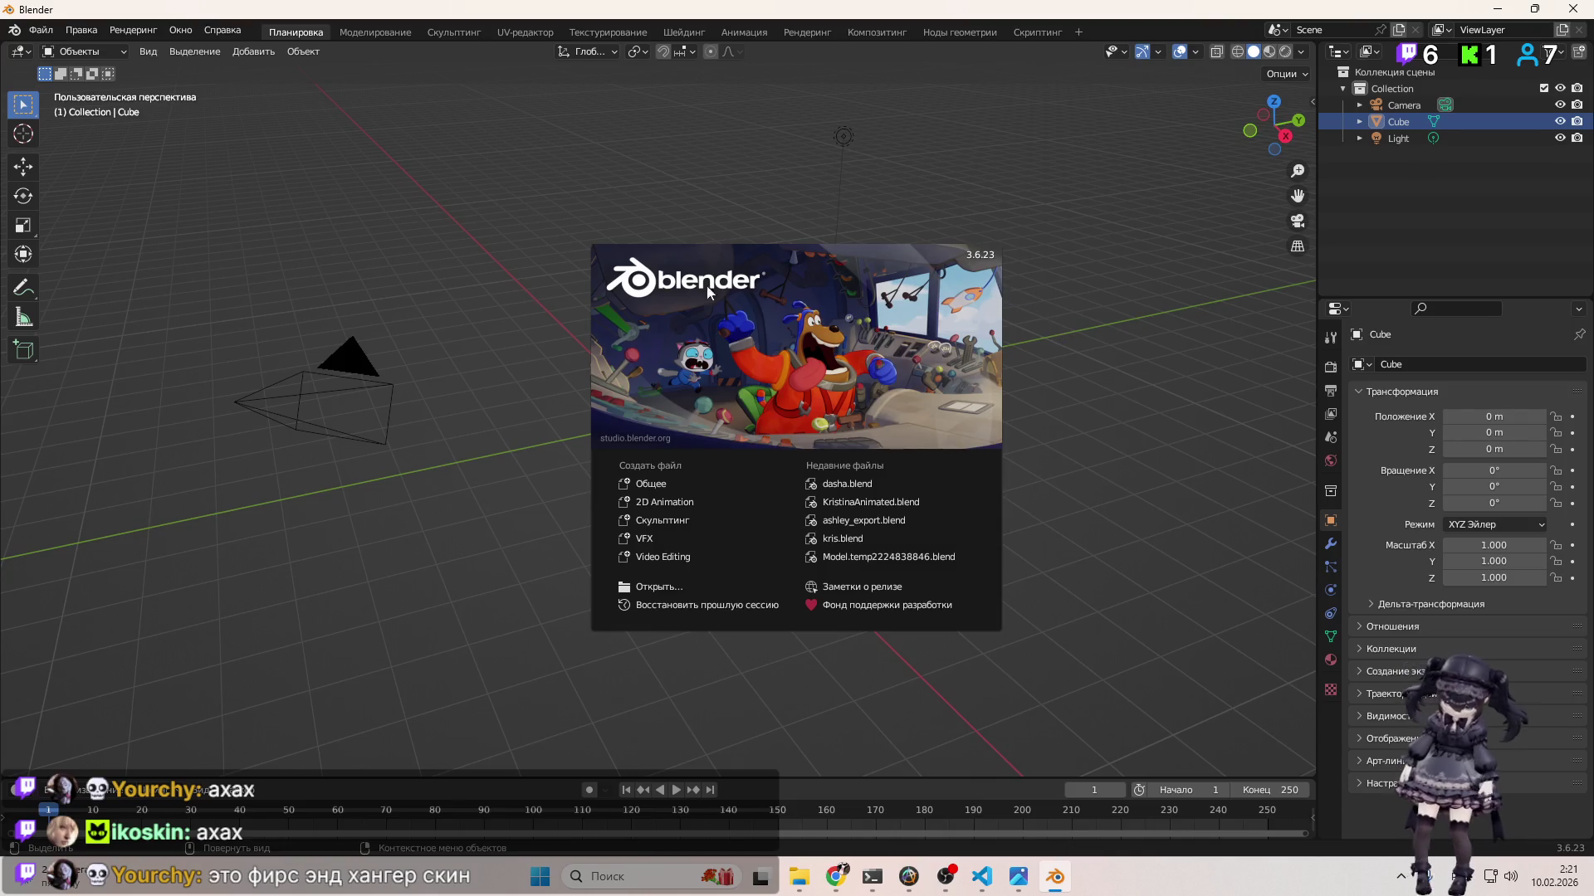
Step: Dismiss the splash screen and delete the default camera, cube and light
{"action": "left_click", "coordinate": [255, 253]}
{"action": "key", "text": "a"}
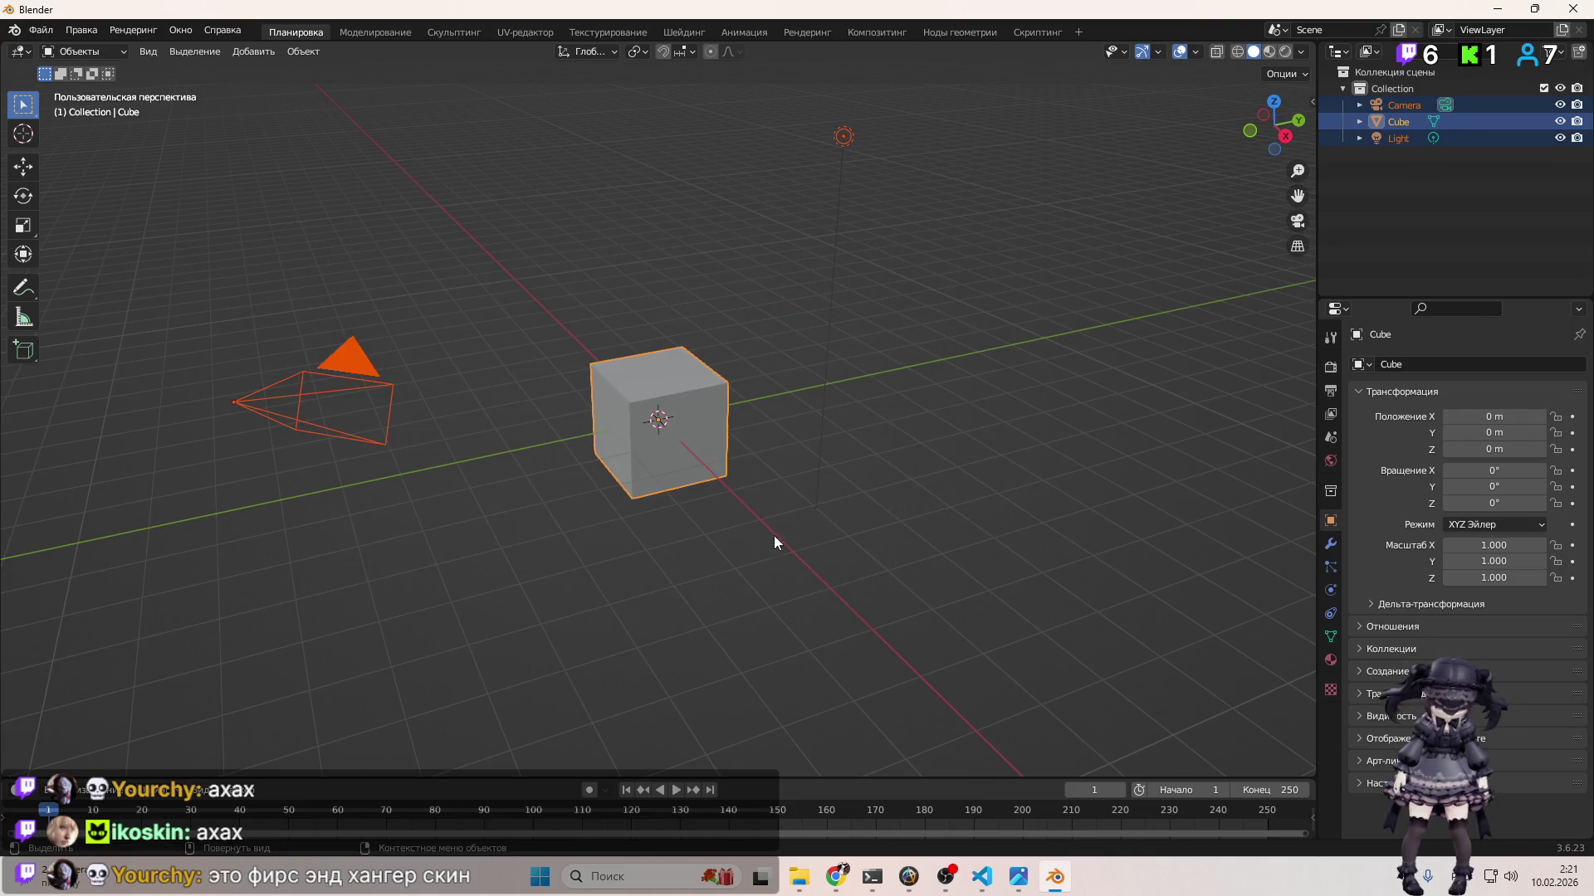
{"action": "key", "text": "Delete"}
Step: Import the downloaded sample GLB via File > Import > glTF 2.0
{"action": "left_click", "coordinate": [41, 30]}
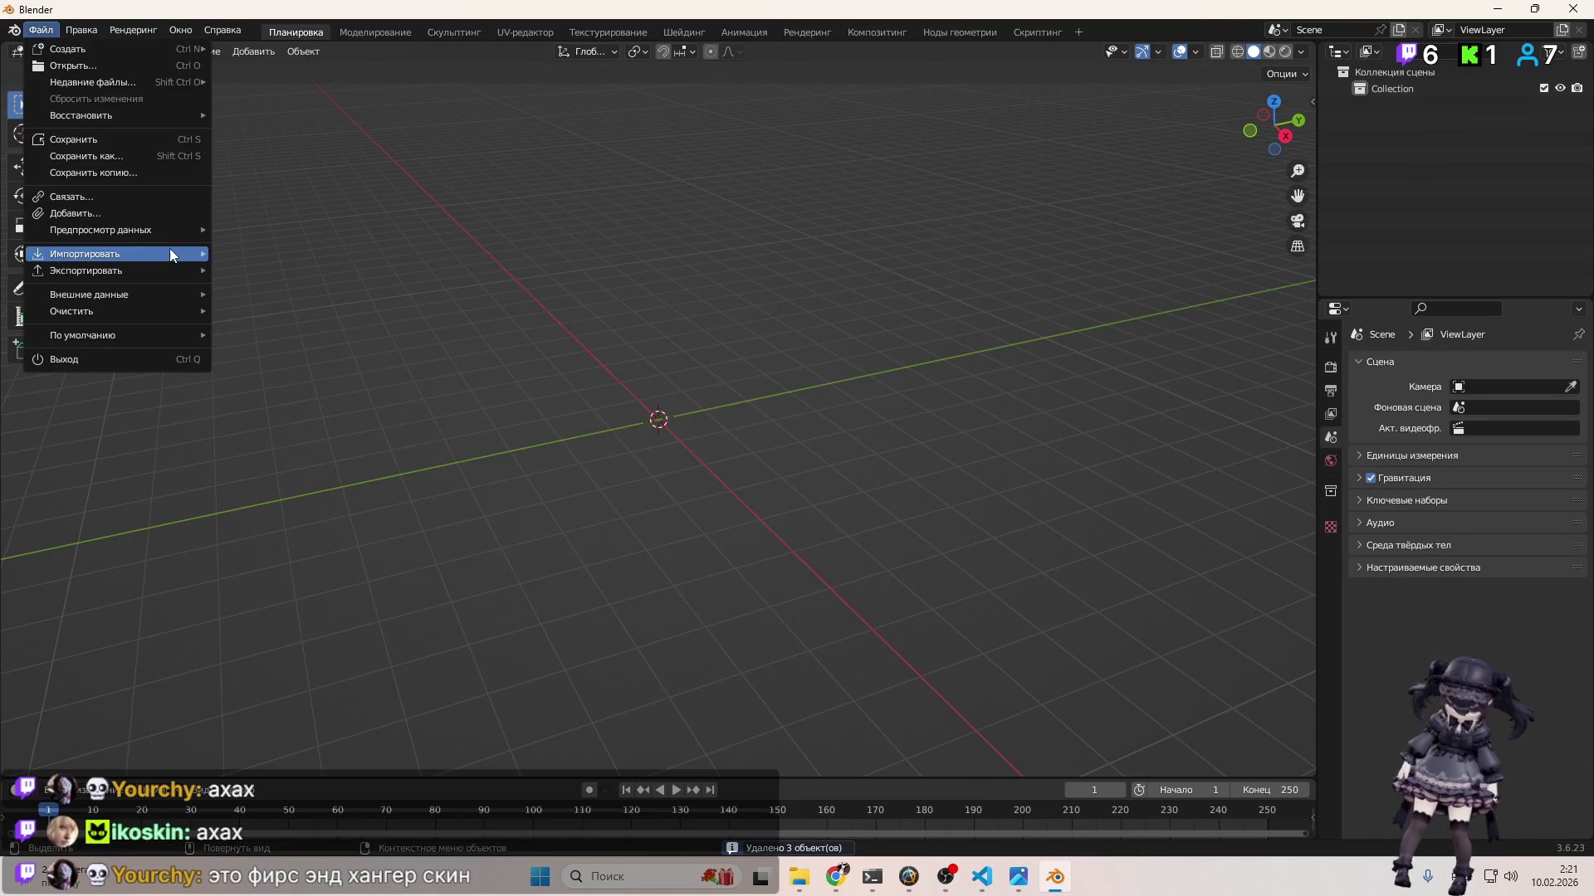
{"action": "mouse_move", "coordinate": [169, 252]}
{"action": "left_click", "coordinate": [290, 453]}
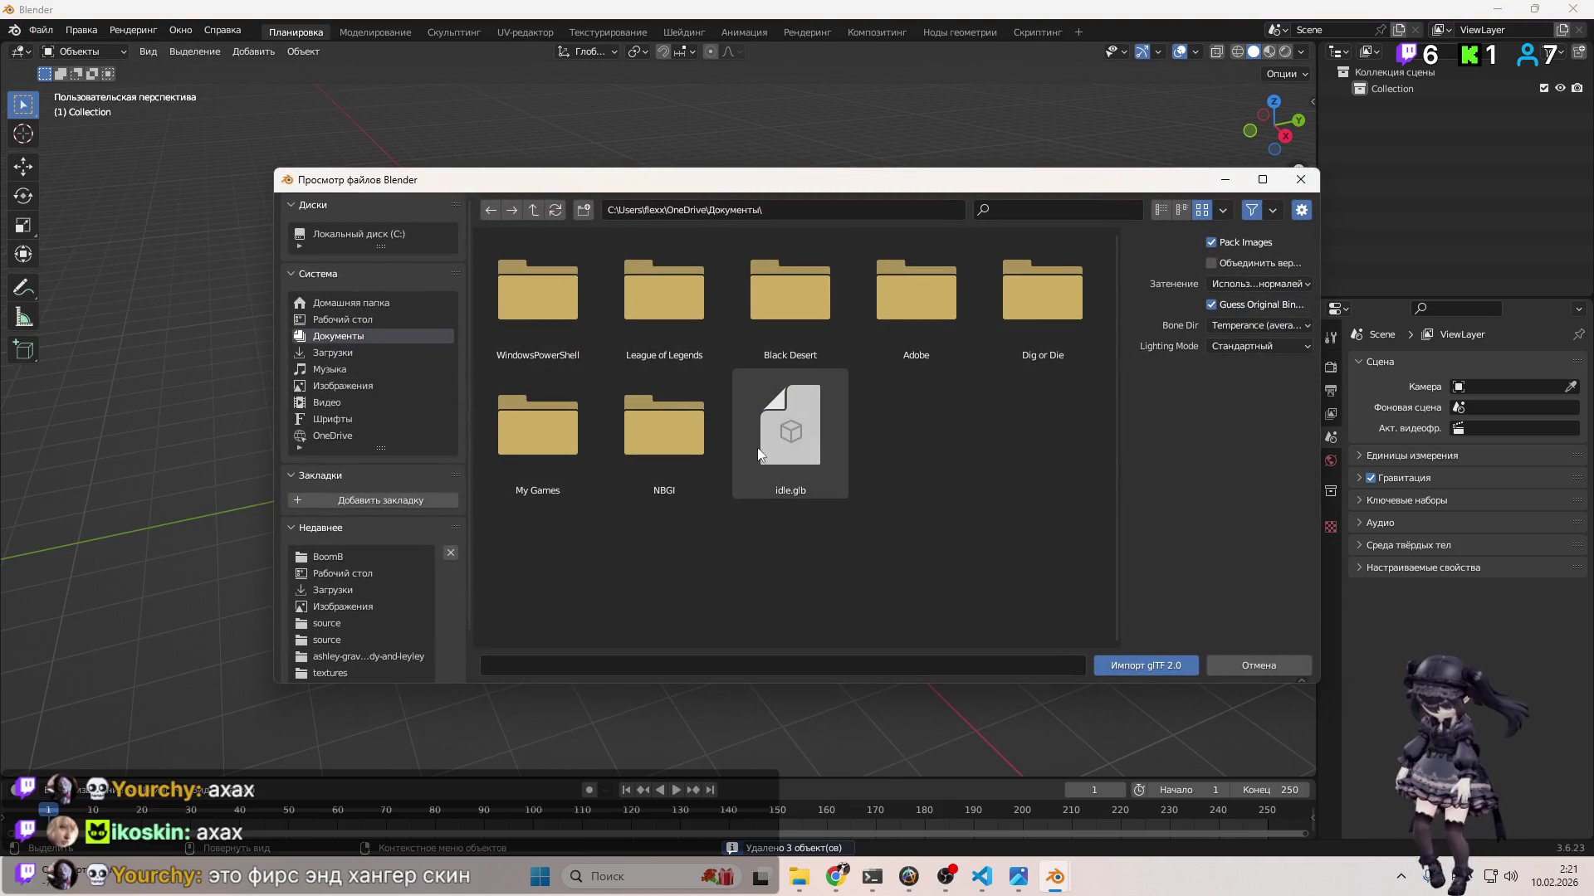
{"action": "double_click", "coordinate": [918, 458]}
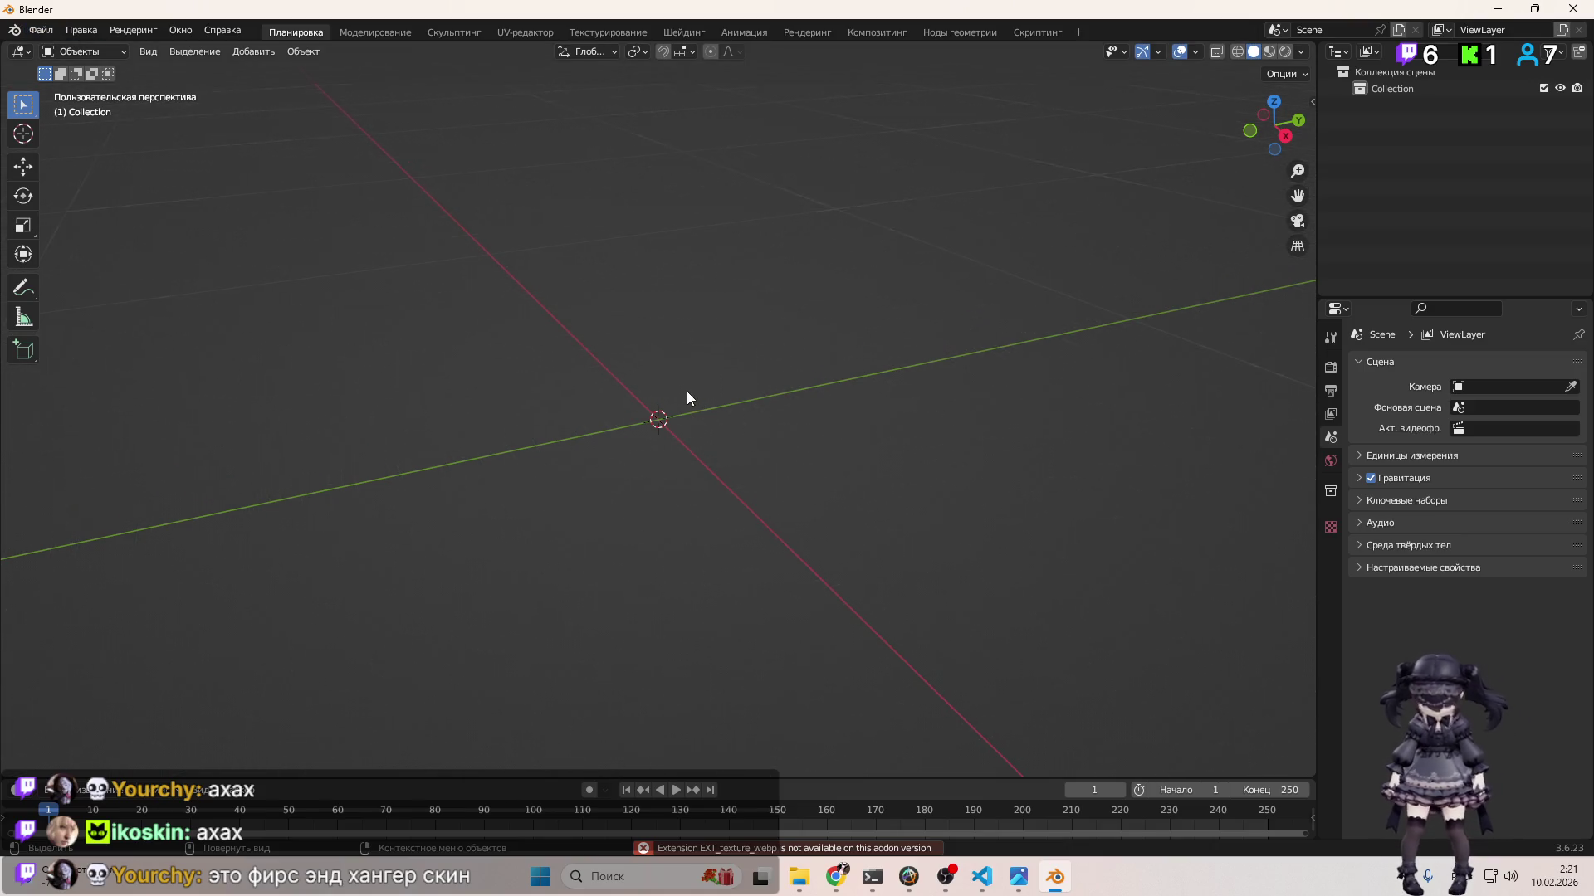
{"action": "scroll", "coordinate": [691, 382], "scroll_direction": "down", "scroll_amount": 3}
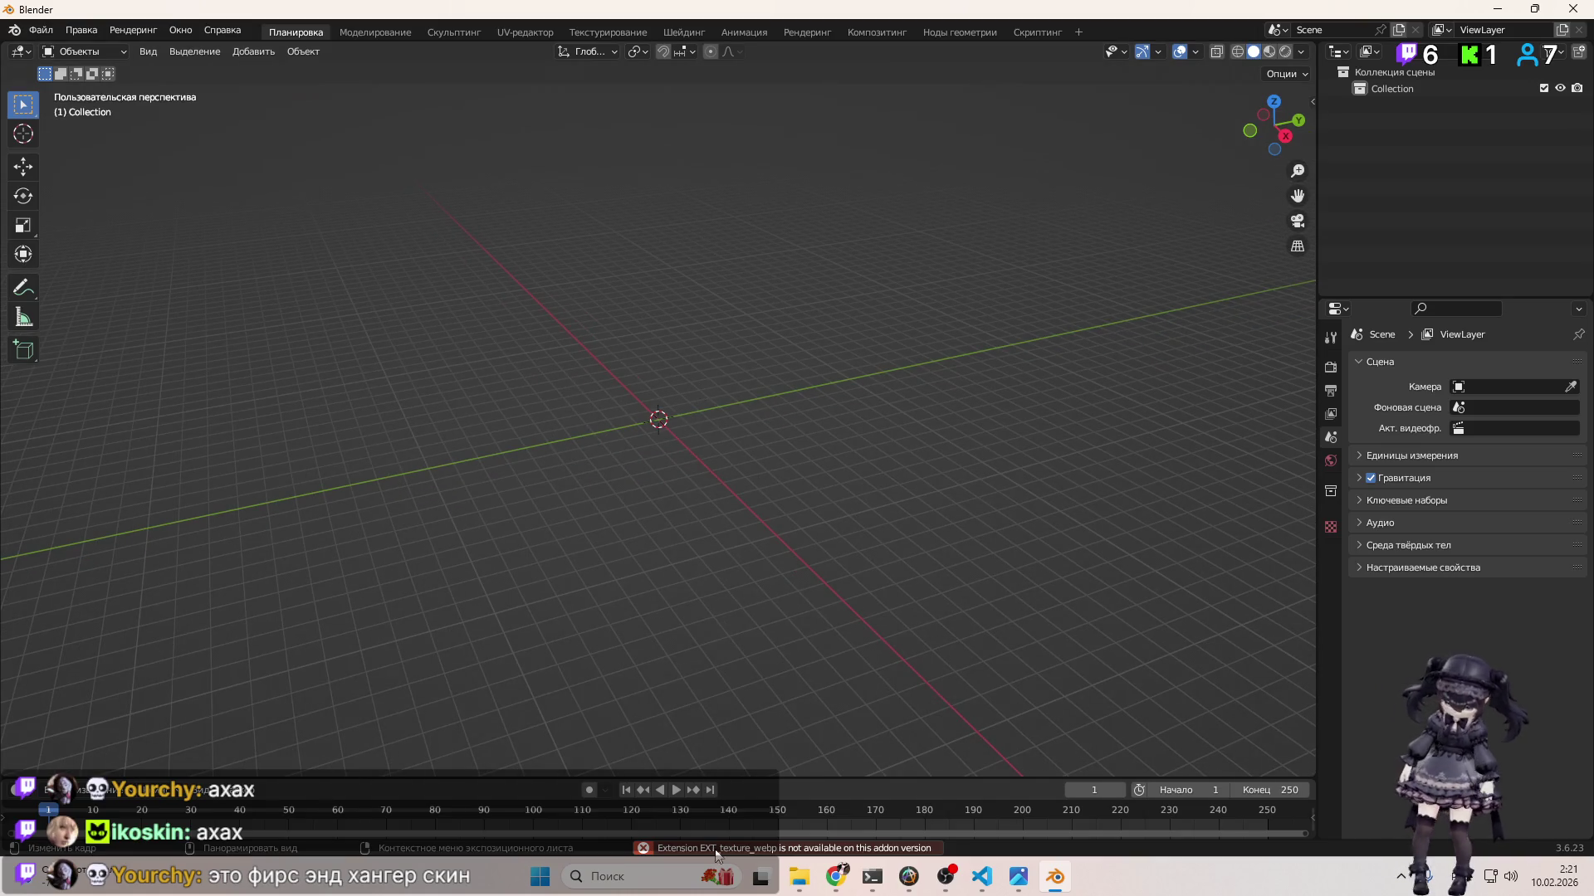
Step: Retry the glTF import with sample_2026-02-10T002115.941.glb from Downloads, then return to Chrome
{"action": "left_click", "coordinate": [41, 30]}
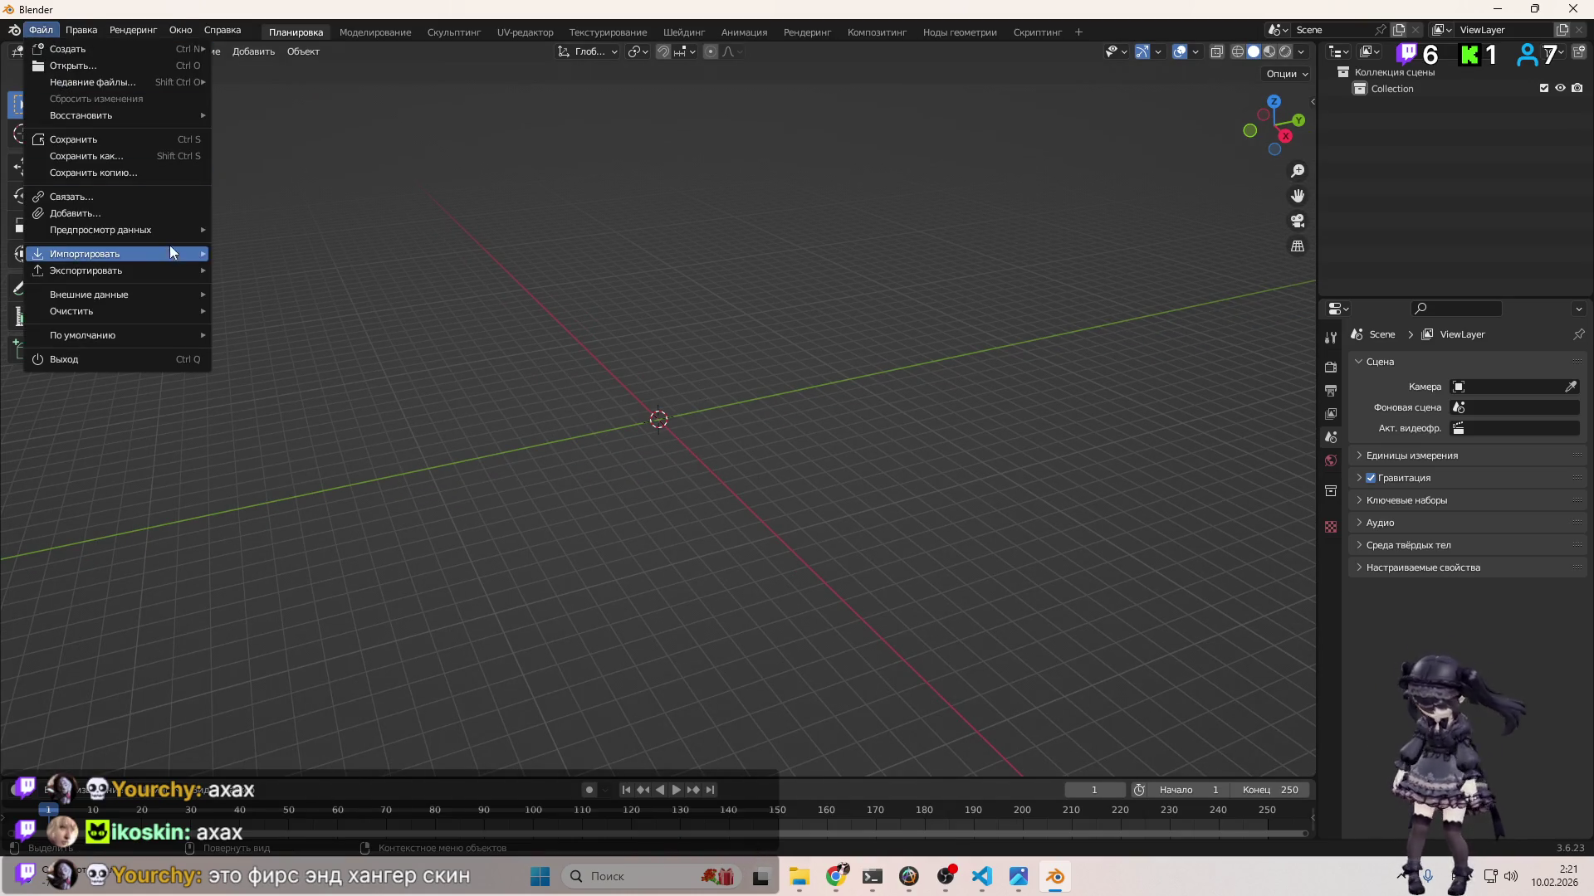
{"action": "mouse_move", "coordinate": [125, 254]}
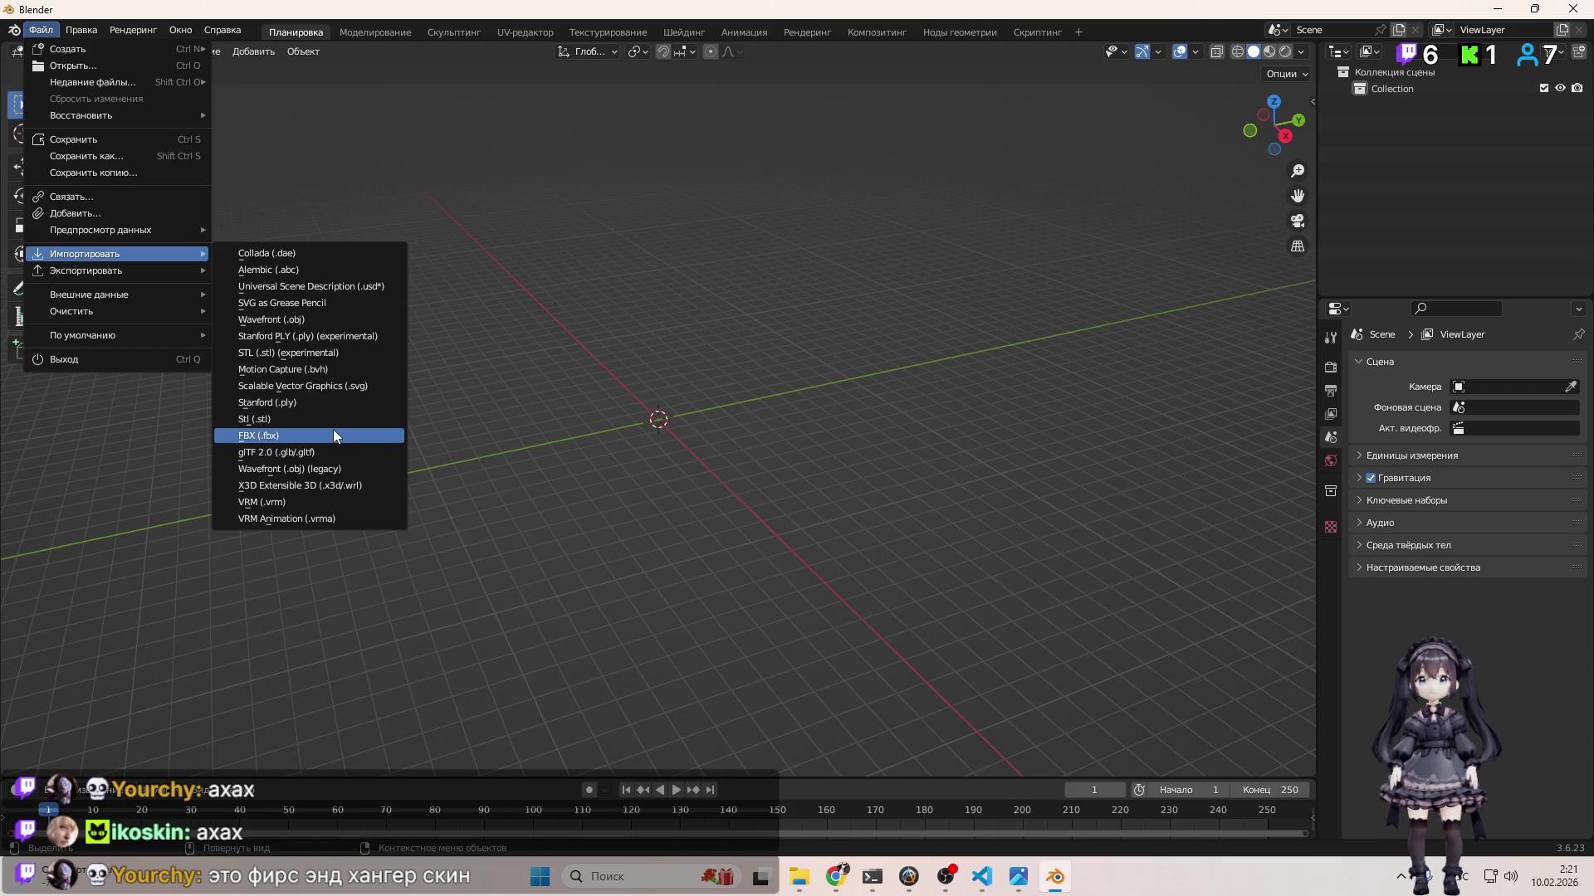
{"action": "left_click", "coordinate": [332, 452]}
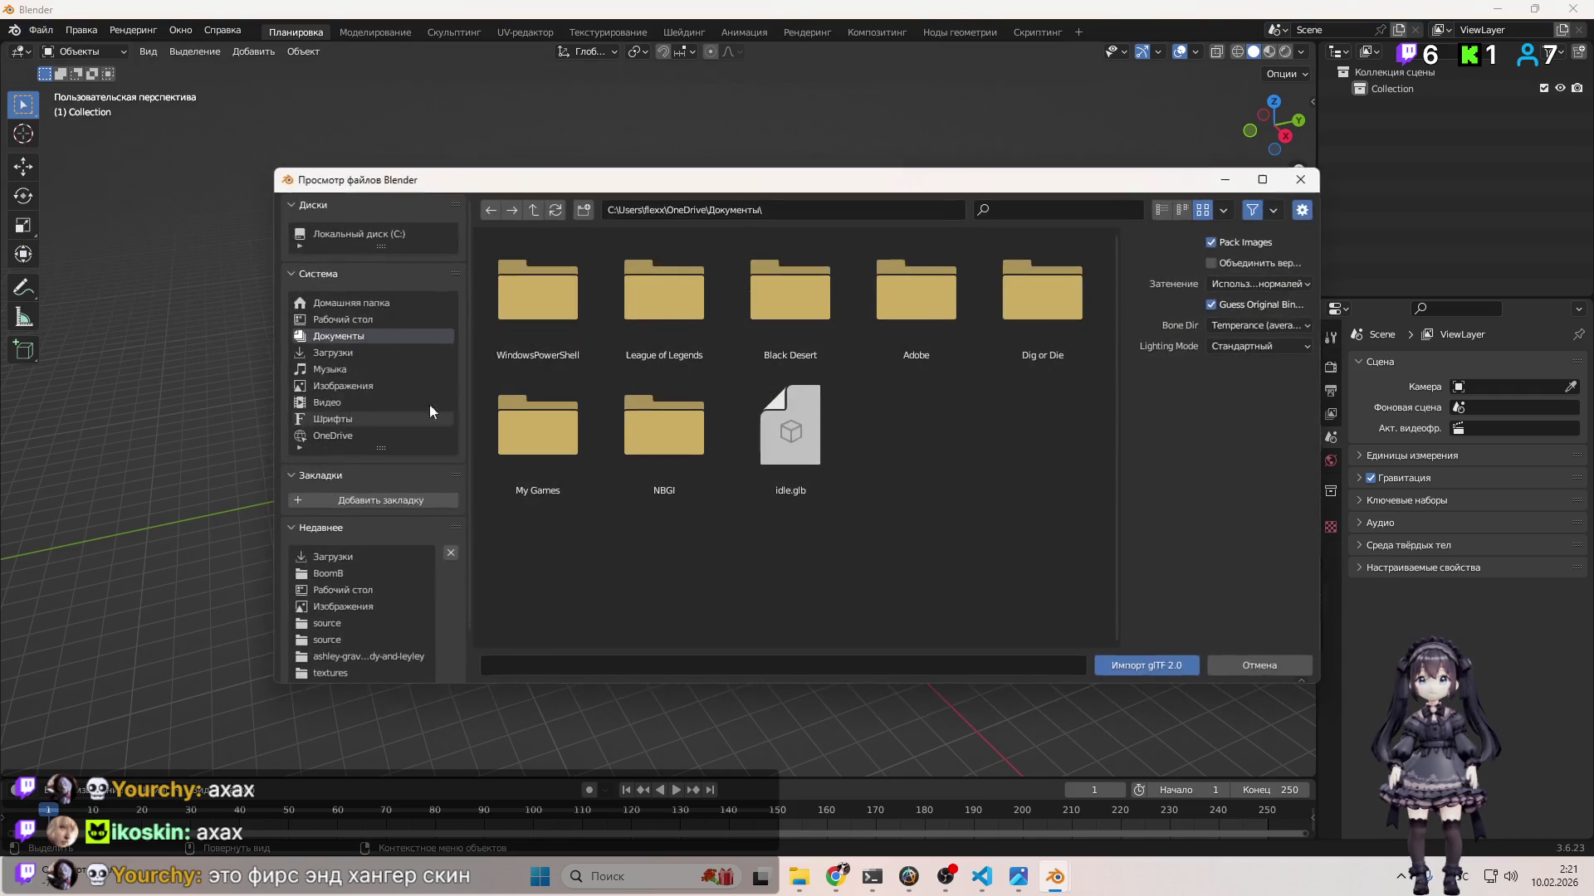
{"action": "left_click", "coordinate": [357, 352]}
{"action": "left_click", "coordinate": [915, 465]}
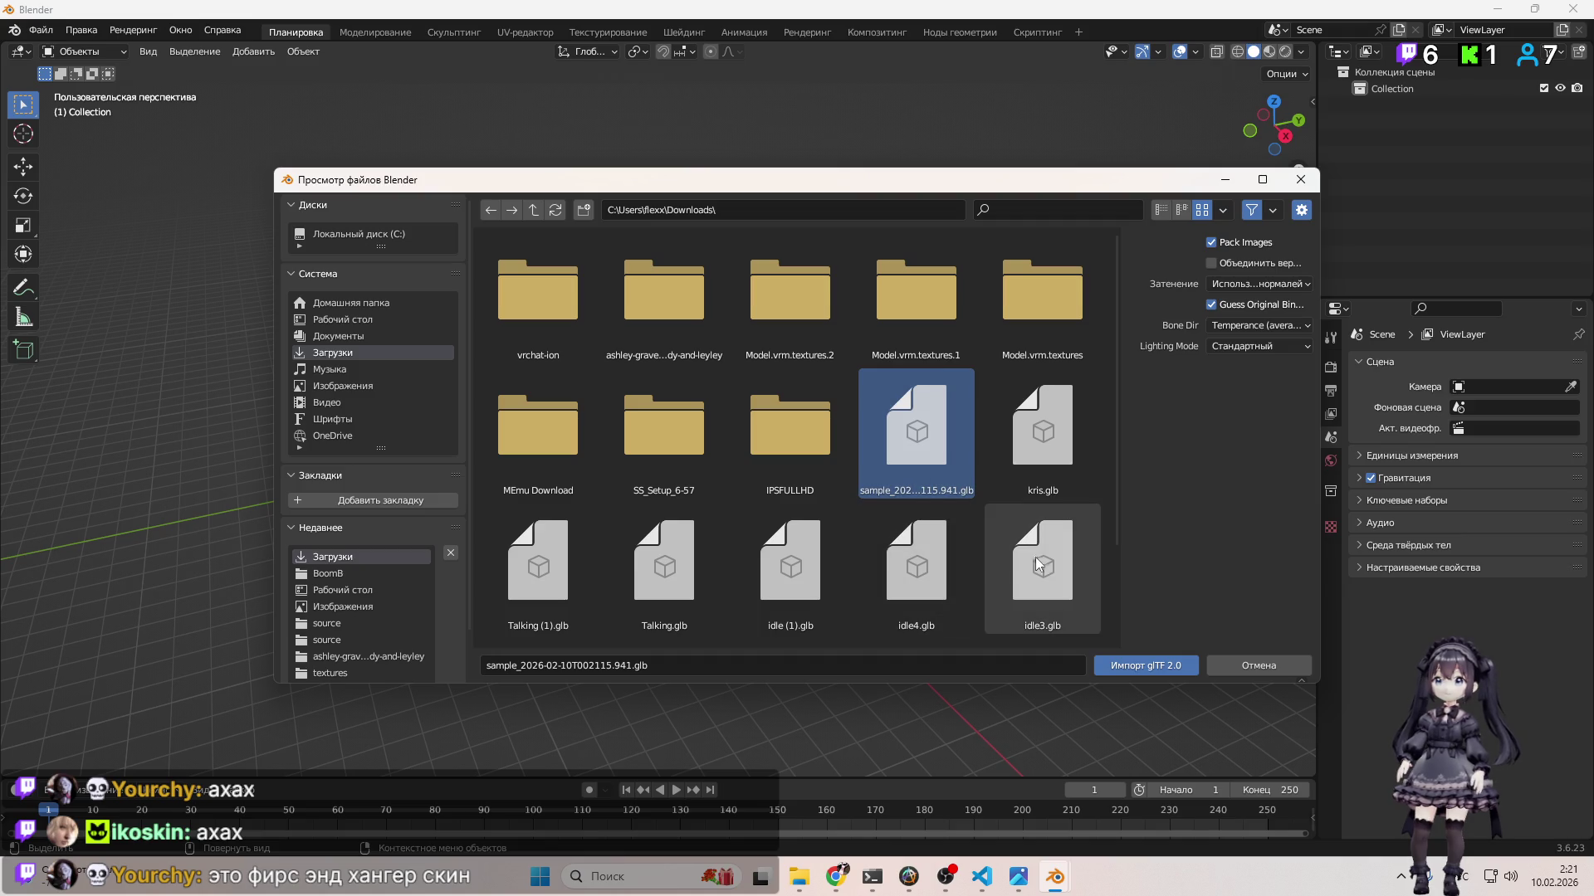
{"action": "left_click", "coordinate": [1141, 663]}
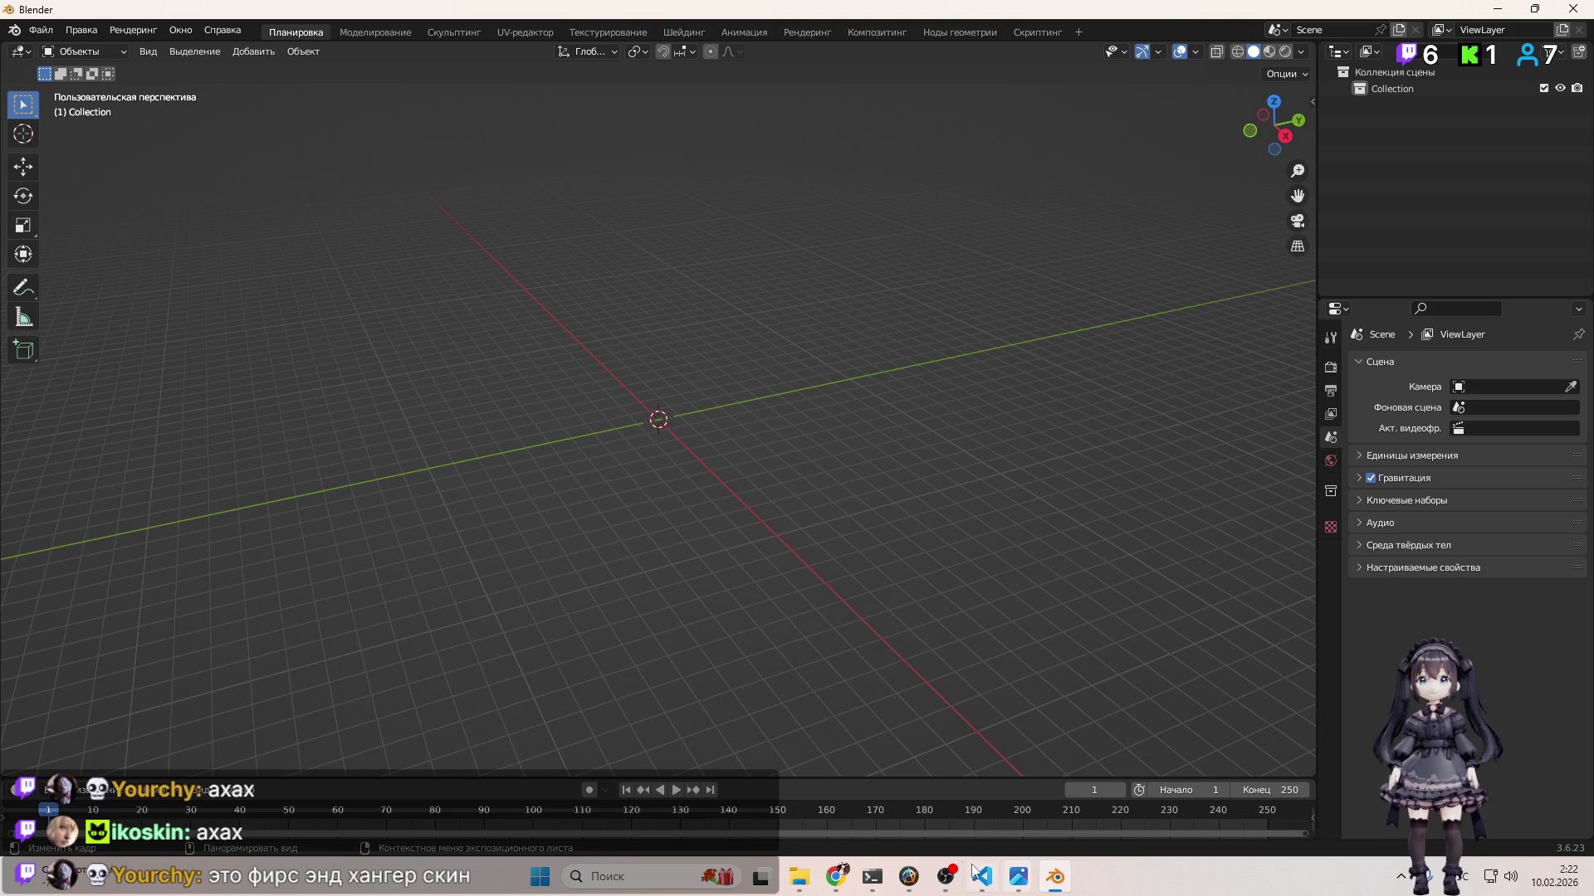
{"action": "mouse_move", "coordinate": [837, 876]}
{"action": "left_click", "coordinate": [871, 829]}
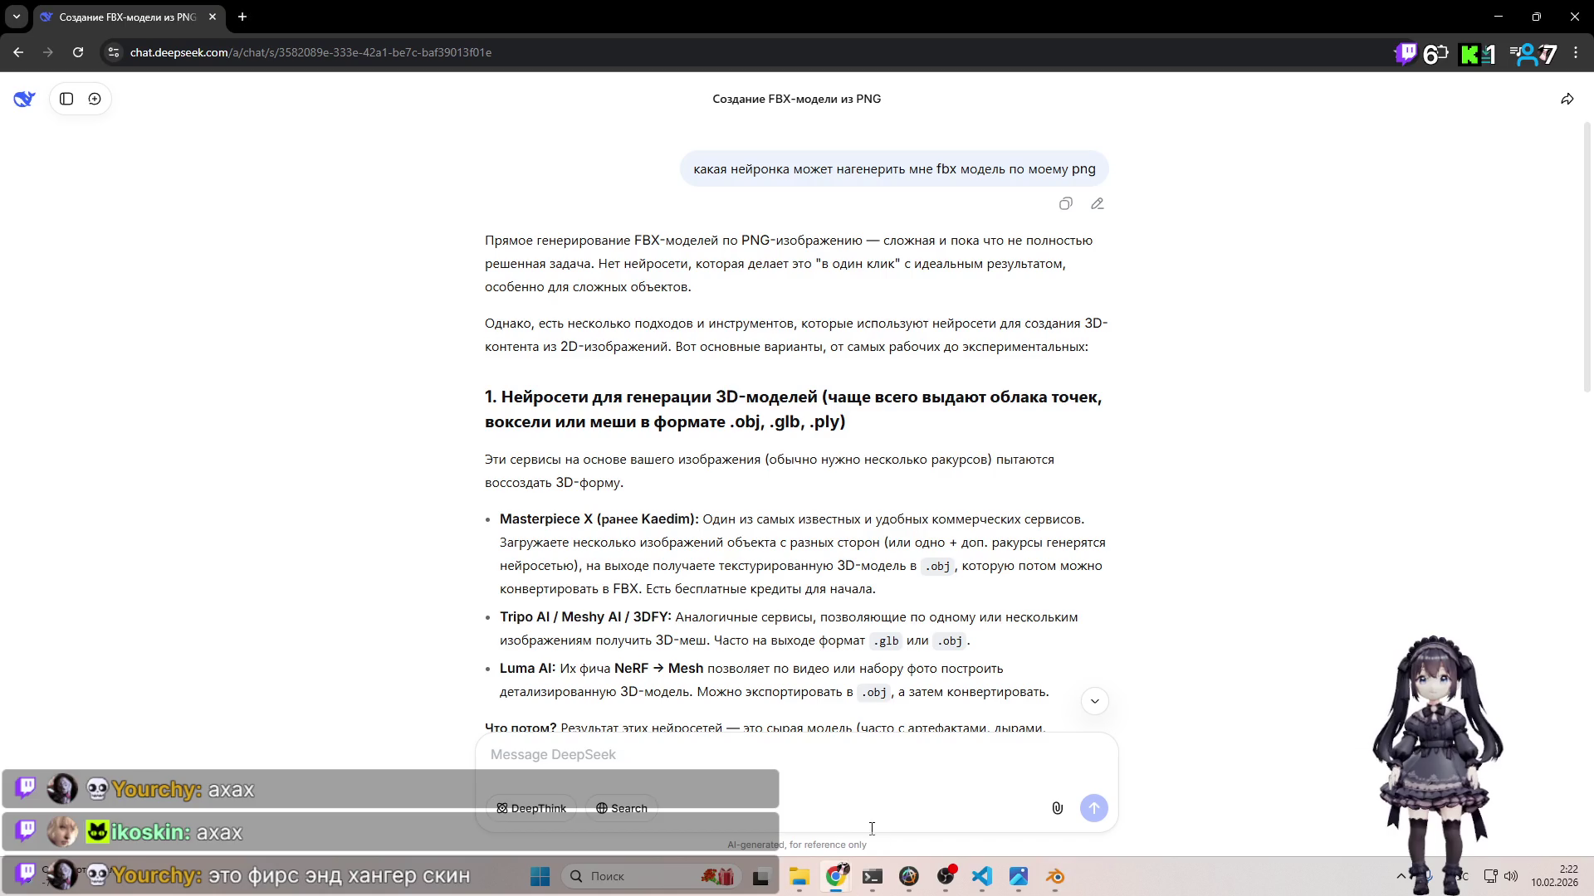
Step: On TRELLIS.2, orbit and zoom the extracted GLB model, looking around inside the skirt
{"action": "left_click", "coordinate": [848, 870]}
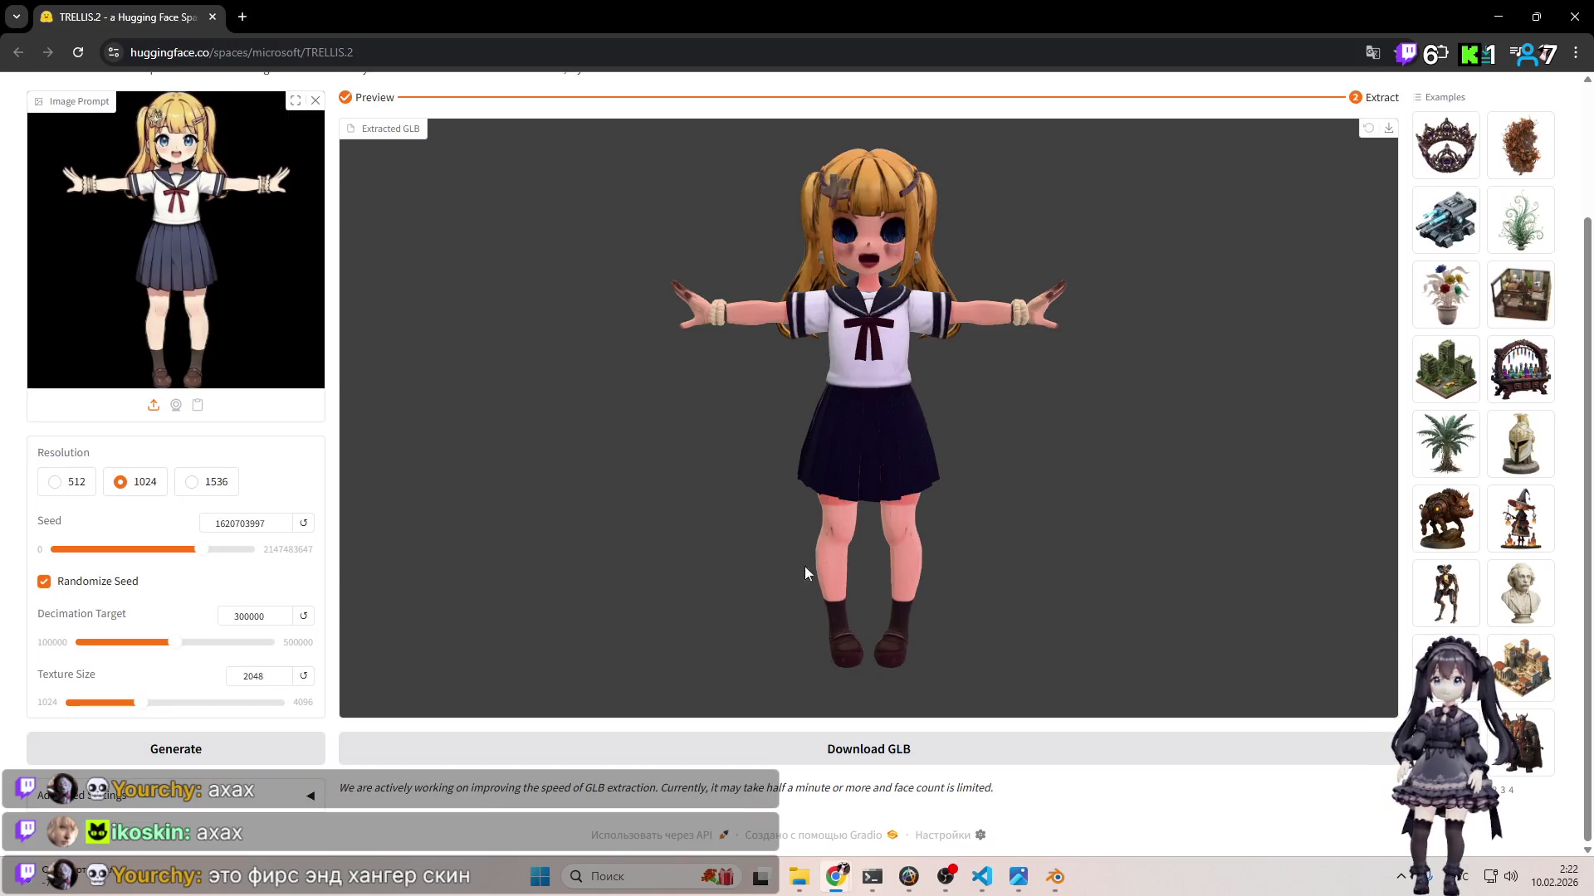
{"action": "mouse_move", "coordinate": [821, 463]}
{"action": "left_mouse_down"}
{"action": "mouse_move", "coordinate": [1062, 440]}
{"action": "mouse_move", "coordinate": [845, 367]}
{"action": "mouse_move", "coordinate": [805, 391]}
{"action": "mouse_move", "coordinate": [832, 490]}
{"action": "mouse_move", "coordinate": [754, 287]}
{"action": "mouse_move", "coordinate": [863, 330]}
{"action": "mouse_move", "coordinate": [918, 325]}
{"action": "mouse_move", "coordinate": [833, 300]}
{"action": "mouse_move", "coordinate": [889, 370]}
{"action": "mouse_move", "coordinate": [848, 399]}
{"action": "mouse_move", "coordinate": [813, 392]}
{"action": "mouse_move", "coordinate": [810, 371]}
{"action": "left_mouse_up"}
{"action": "scroll", "coordinate": [889, 371], "scroll_direction": "up", "scroll_amount": 3}
{"action": "scroll", "coordinate": [885, 376], "scroll_direction": "up", "scroll_amount": 3}
{"action": "scroll", "coordinate": [814, 373], "scroll_direction": "up", "scroll_amount": 5}
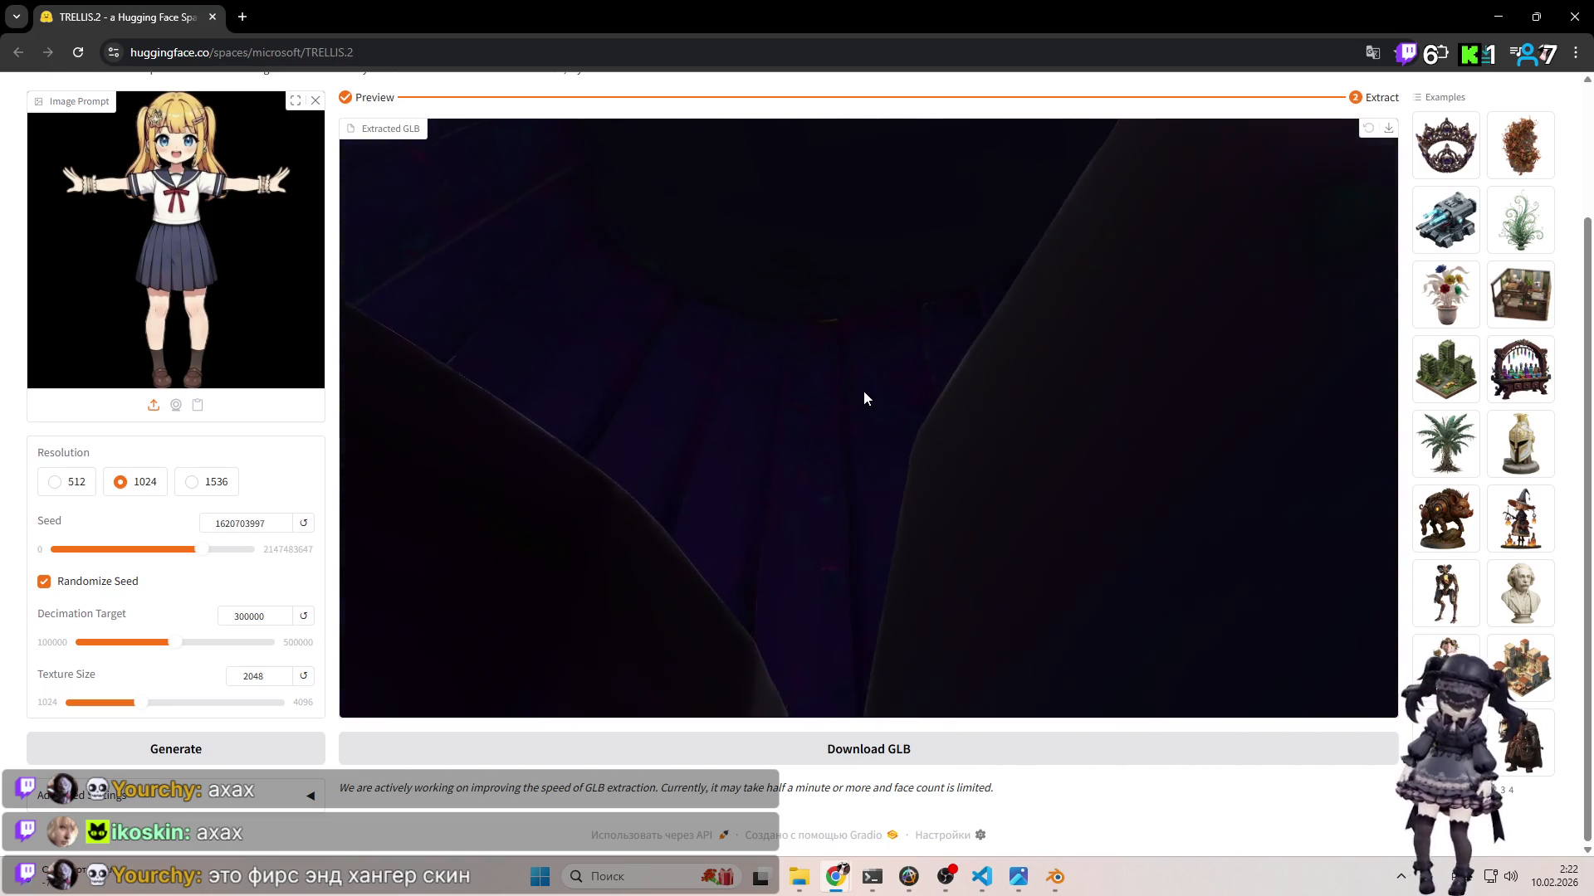
{"action": "mouse_move", "coordinate": [902, 469]}
{"action": "left_mouse_down"}
{"action": "mouse_move", "coordinate": [962, 569]}
{"action": "mouse_move", "coordinate": [890, 477]}
{"action": "mouse_move", "coordinate": [637, 501]}
{"action": "mouse_move", "coordinate": [772, 459]}
{"action": "mouse_move", "coordinate": [877, 479]}
{"action": "mouse_move", "coordinate": [924, 466]}
{"action": "mouse_move", "coordinate": [1043, 513]}
{"action": "mouse_move", "coordinate": [917, 481]}
{"action": "mouse_move", "coordinate": [840, 403]}
{"action": "mouse_move", "coordinate": [863, 303]}
{"action": "mouse_move", "coordinate": [817, 448]}
{"action": "mouse_move", "coordinate": [853, 425]}
{"action": "mouse_move", "coordinate": [890, 282]}
{"action": "mouse_move", "coordinate": [861, 233]}
{"action": "mouse_move", "coordinate": [706, 296]}
{"action": "mouse_move", "coordinate": [833, 264]}
{"action": "mouse_move", "coordinate": [954, 326]}
{"action": "mouse_move", "coordinate": [779, 287]}
{"action": "mouse_move", "coordinate": [799, 383]}
{"action": "mouse_move", "coordinate": [713, 364]}
{"action": "mouse_move", "coordinate": [743, 403]}
{"action": "mouse_move", "coordinate": [769, 392]}
{"action": "left_mouse_up"}
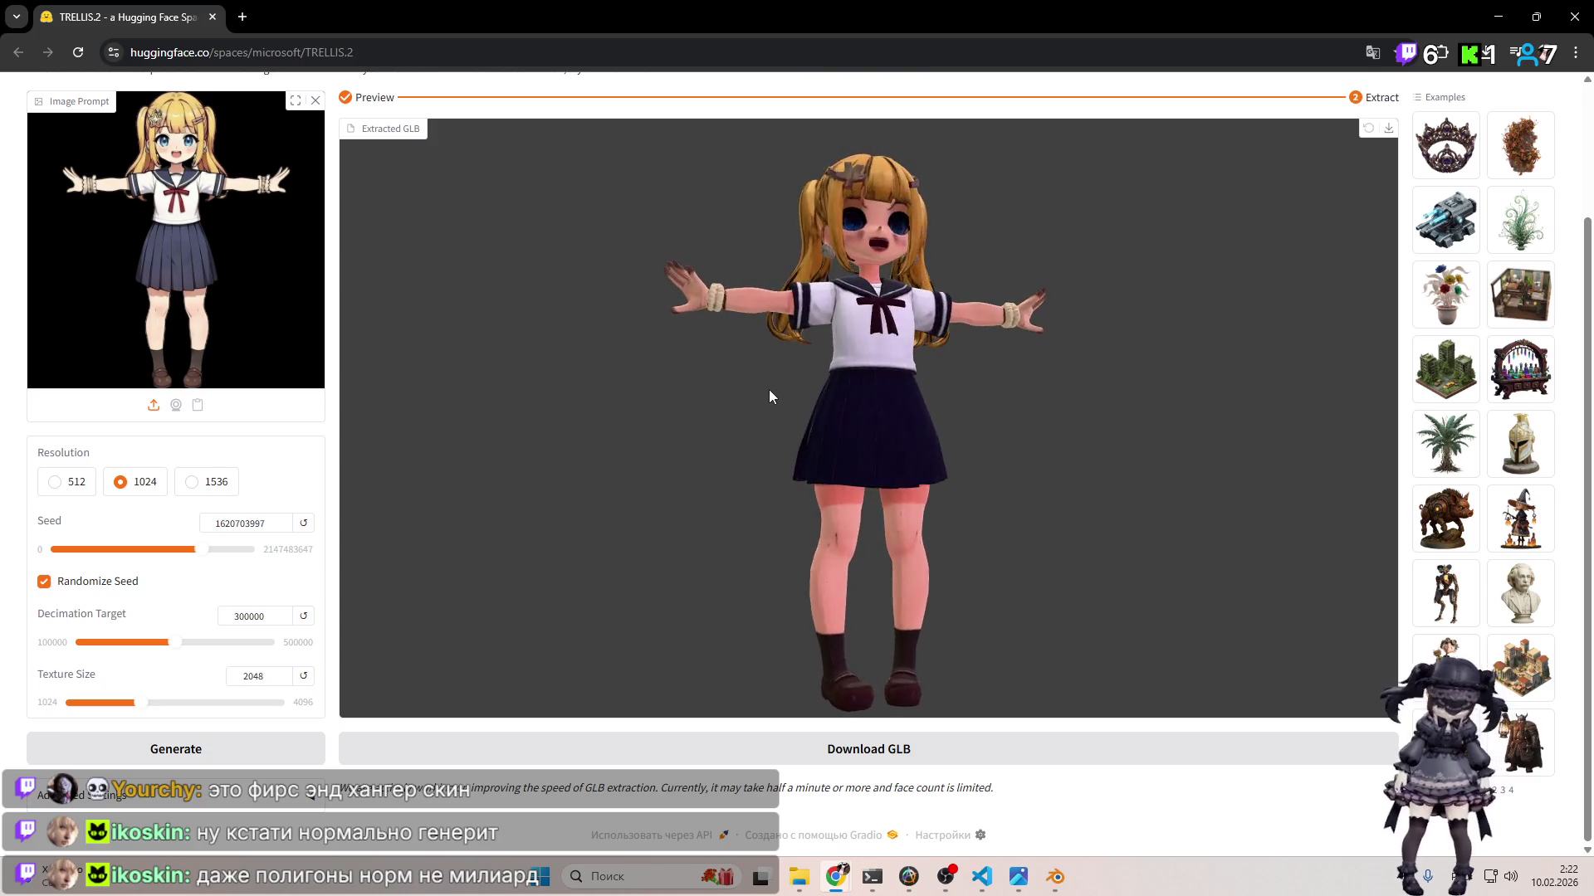
Step: Inspect the extracted model from below, zooming in and out
{"action": "scroll", "coordinate": [876, 392], "scroll_direction": "up", "scroll_amount": 3}
{"action": "mouse_move", "coordinate": [875, 395]}
{"action": "left_mouse_down"}
{"action": "mouse_move", "coordinate": [808, 321]}
{"action": "mouse_move", "coordinate": [836, 345]}
{"action": "mouse_move", "coordinate": [715, 345]}
{"action": "mouse_move", "coordinate": [864, 423]}
{"action": "mouse_move", "coordinate": [834, 376]}
{"action": "mouse_move", "coordinate": [926, 413]}
{"action": "mouse_move", "coordinate": [899, 399]}
{"action": "mouse_move", "coordinate": [903, 290]}
{"action": "mouse_move", "coordinate": [981, 380]}
{"action": "mouse_move", "coordinate": [877, 337]}
{"action": "mouse_move", "coordinate": [714, 350]}
{"action": "mouse_move", "coordinate": [879, 331]}
{"action": "mouse_move", "coordinate": [855, 323]}
{"action": "mouse_move", "coordinate": [860, 307]}
{"action": "mouse_move", "coordinate": [1034, 239]}
{"action": "mouse_move", "coordinate": [1002, 297]}
{"action": "mouse_move", "coordinate": [880, 322]}
{"action": "mouse_move", "coordinate": [1049, 436]}
{"action": "mouse_move", "coordinate": [814, 280]}
{"action": "mouse_move", "coordinate": [982, 363]}
{"action": "mouse_move", "coordinate": [933, 408]}
{"action": "mouse_move", "coordinate": [854, 372]}
{"action": "mouse_move", "coordinate": [954, 359]}
{"action": "mouse_move", "coordinate": [613, 330]}
{"action": "left_mouse_up"}
{"action": "scroll", "coordinate": [905, 398], "scroll_direction": "down", "scroll_amount": 5}
{"action": "scroll", "coordinate": [834, 343], "scroll_direction": "up", "scroll_amount": 5}
{"action": "scroll", "coordinate": [860, 307], "scroll_direction": "down", "scroll_amount": 6}
{"action": "scroll", "coordinate": [300, 343], "scroll_direction": "up", "scroll_amount": 2}
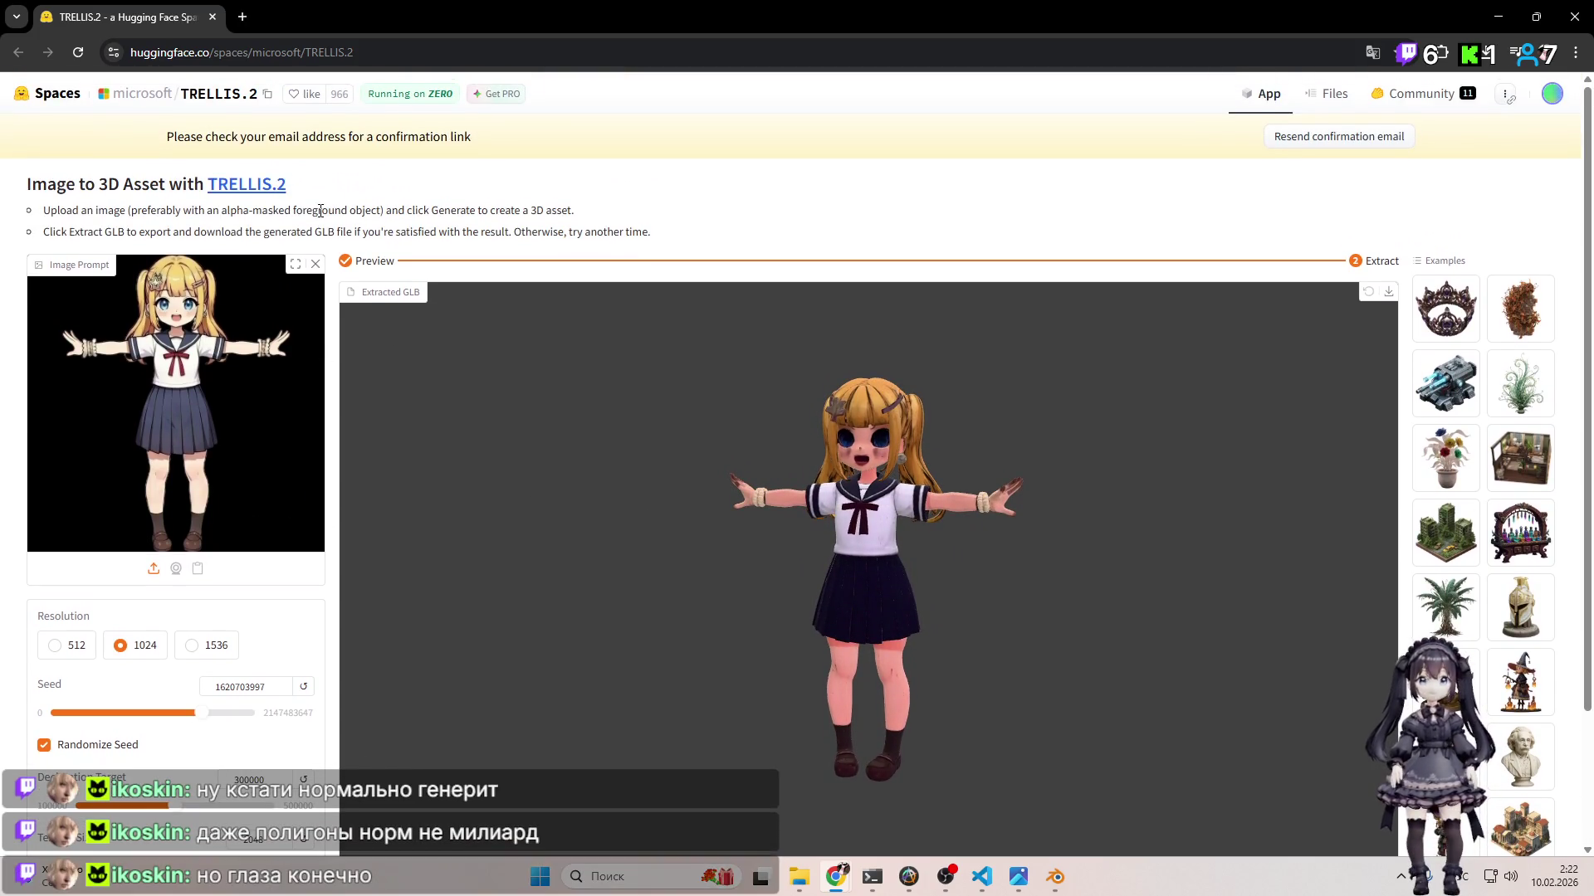
{"action": "scroll", "coordinate": [909, 446], "scroll_direction": "up", "scroll_amount": 3}
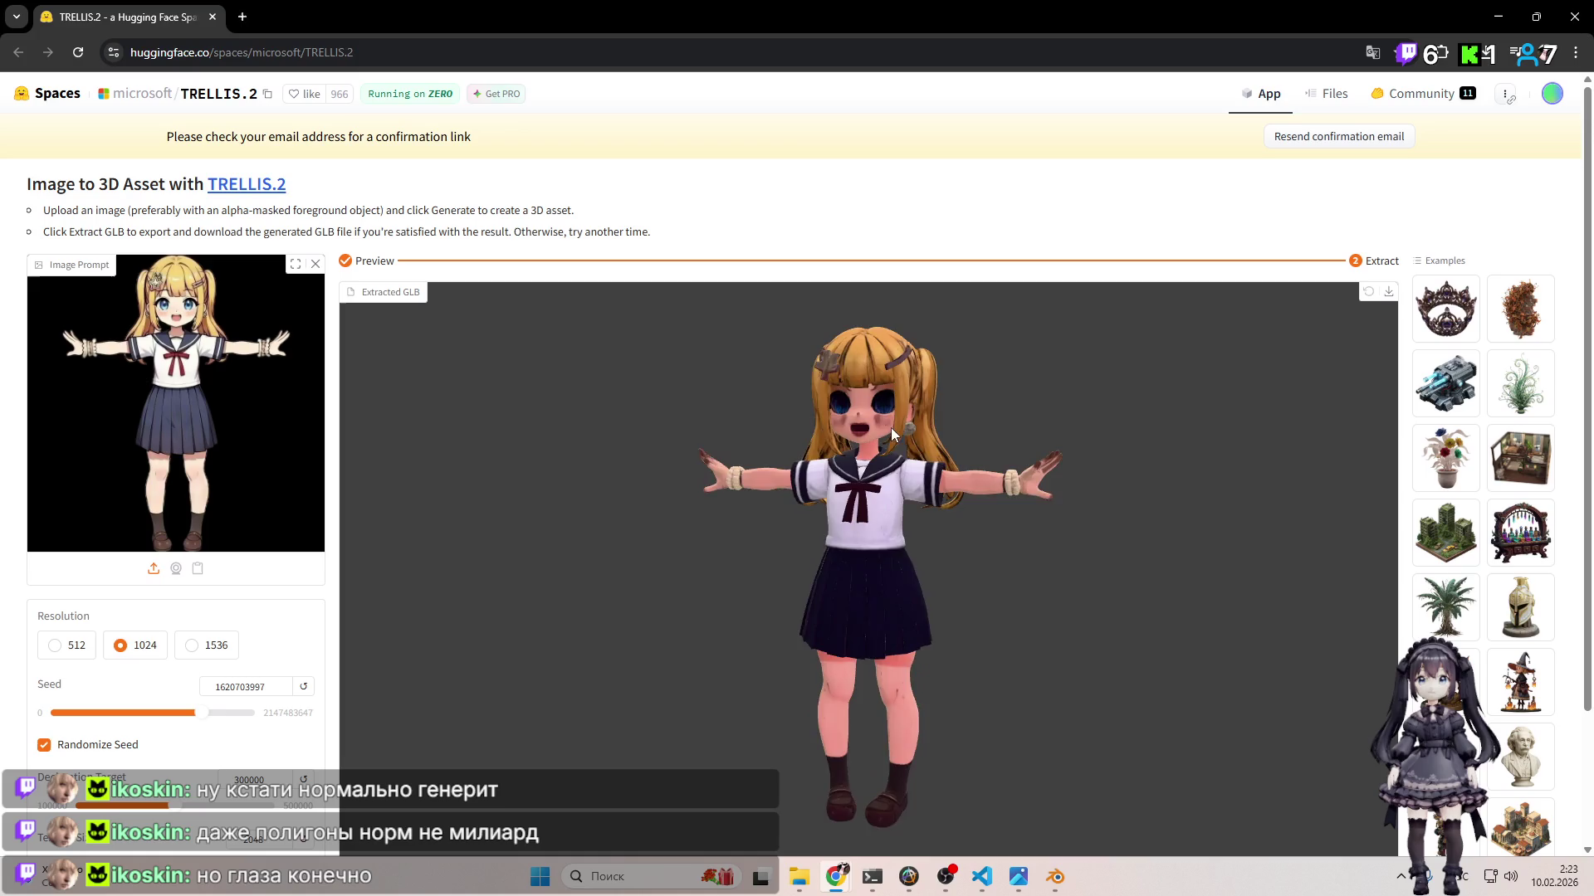
{"action": "scroll", "coordinate": [904, 443], "scroll_direction": "down", "scroll_amount": 3}
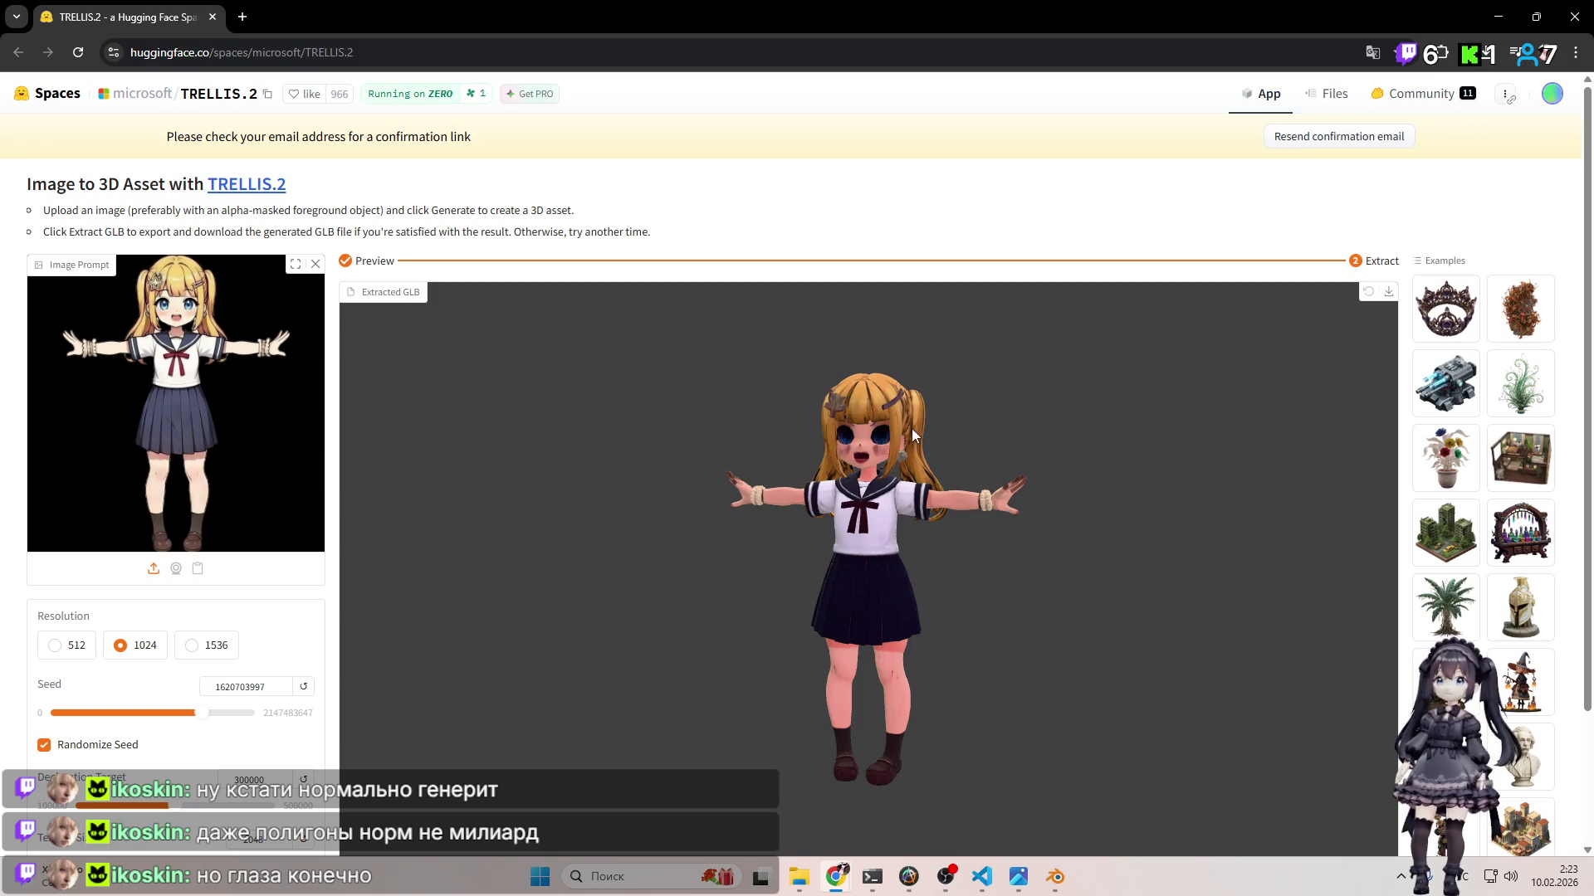
{"action": "scroll", "coordinate": [899, 435], "scroll_direction": "up", "scroll_amount": 2}
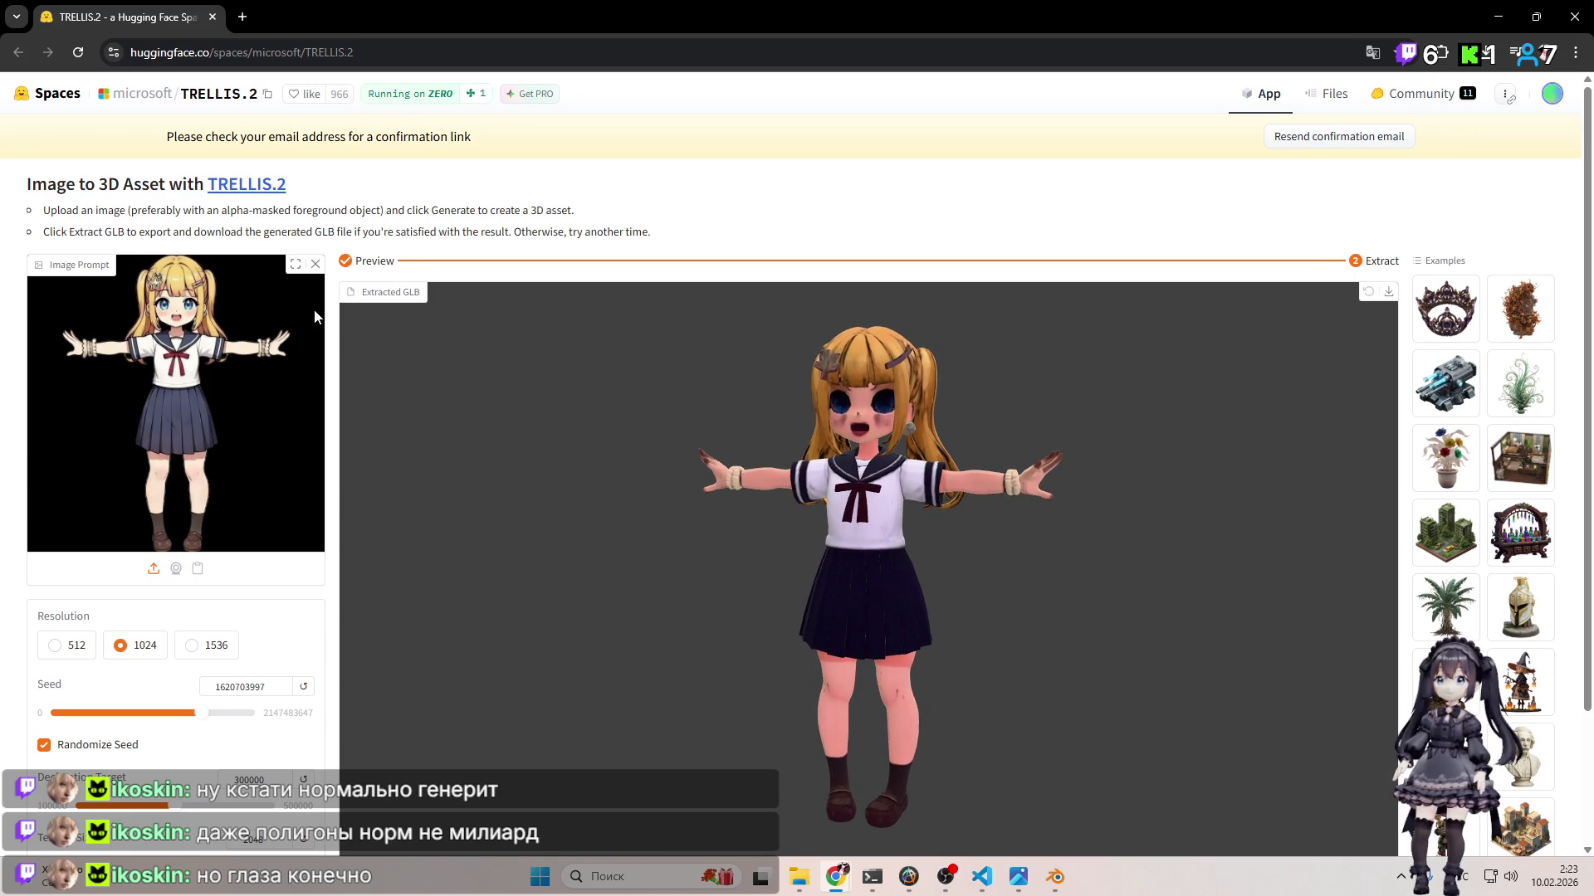
Step: Replace the prompt image with image (5)-Photoroom.png
{"action": "left_click", "coordinate": [315, 266]}
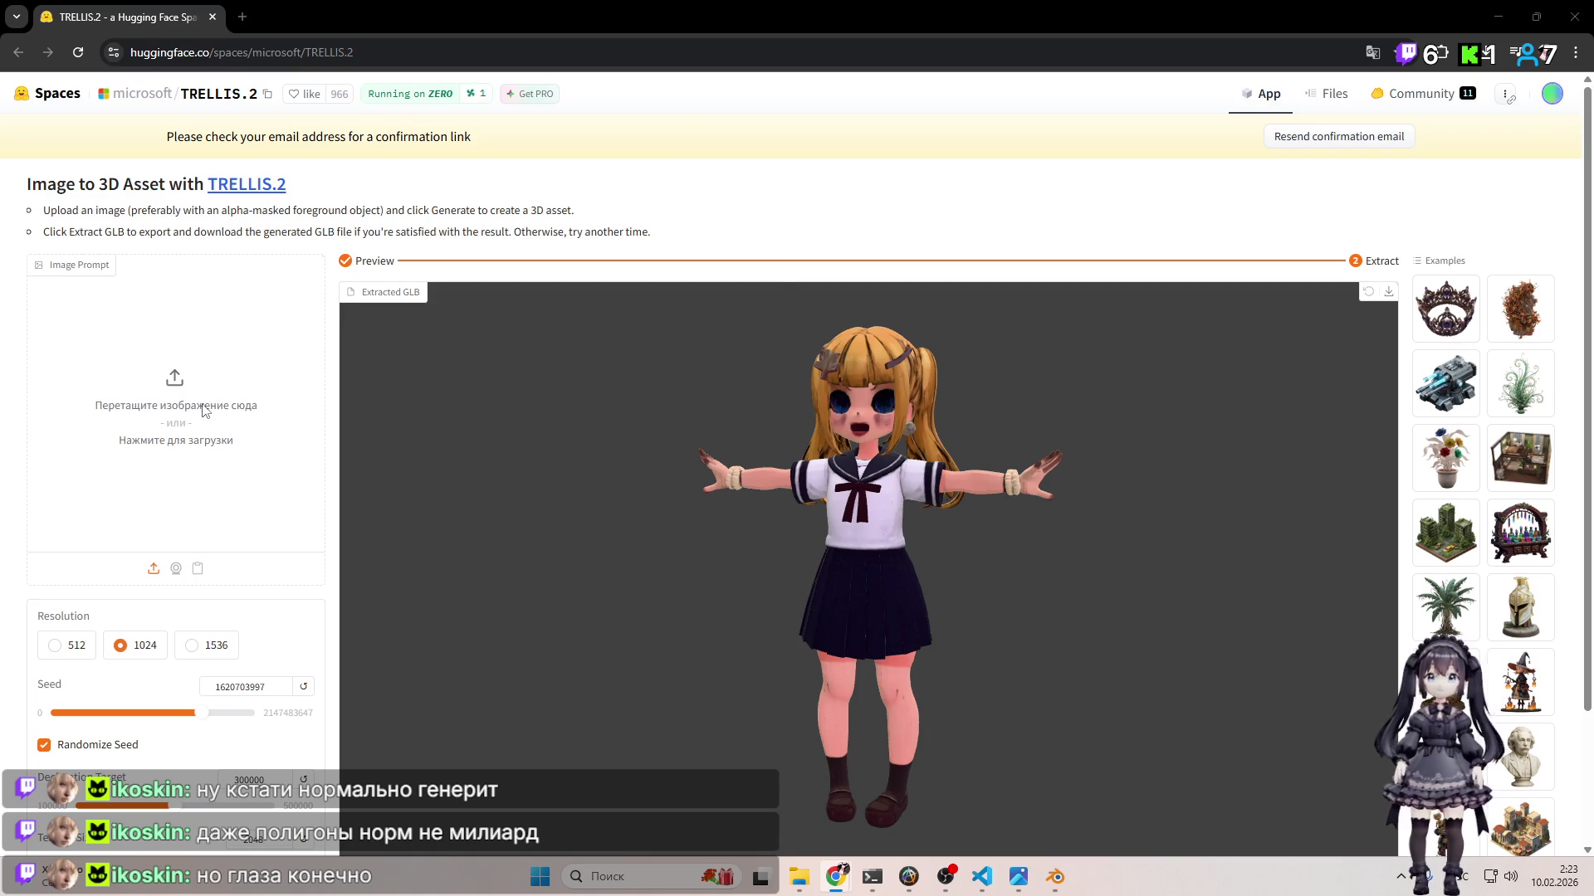
{"action": "left_click", "coordinate": [203, 411]}
{"action": "double_click", "coordinate": [394, 208]}
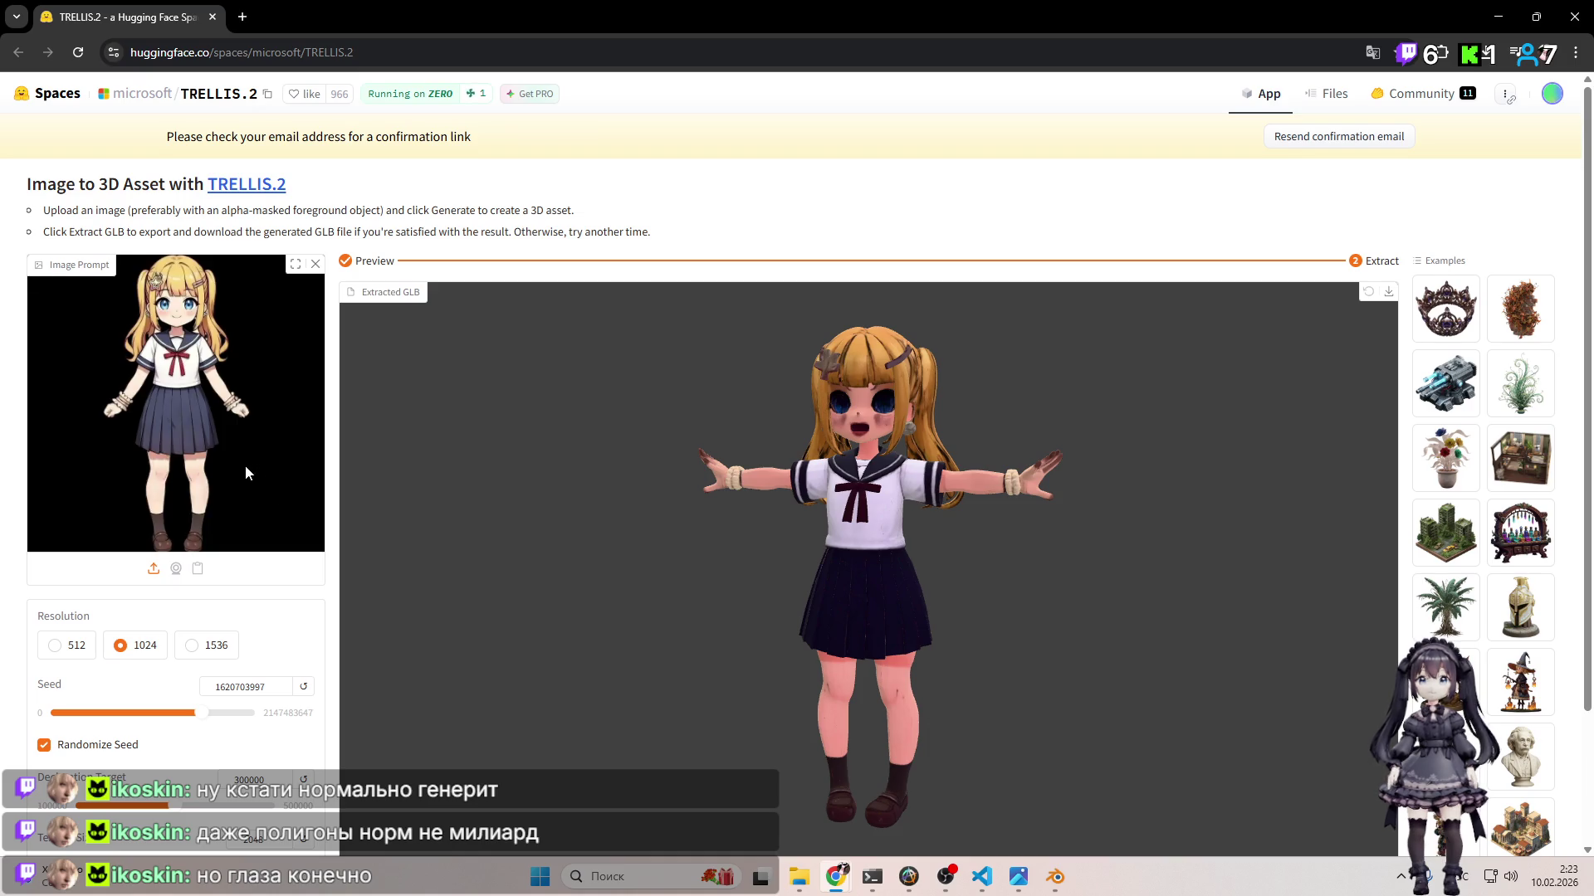
Step: Regenerate the 3D asset with a random seed and turn the new model to a front view
{"action": "scroll", "coordinate": [246, 470], "scroll_direction": "down", "scroll_amount": 2}
{"action": "left_click", "coordinate": [176, 749]}
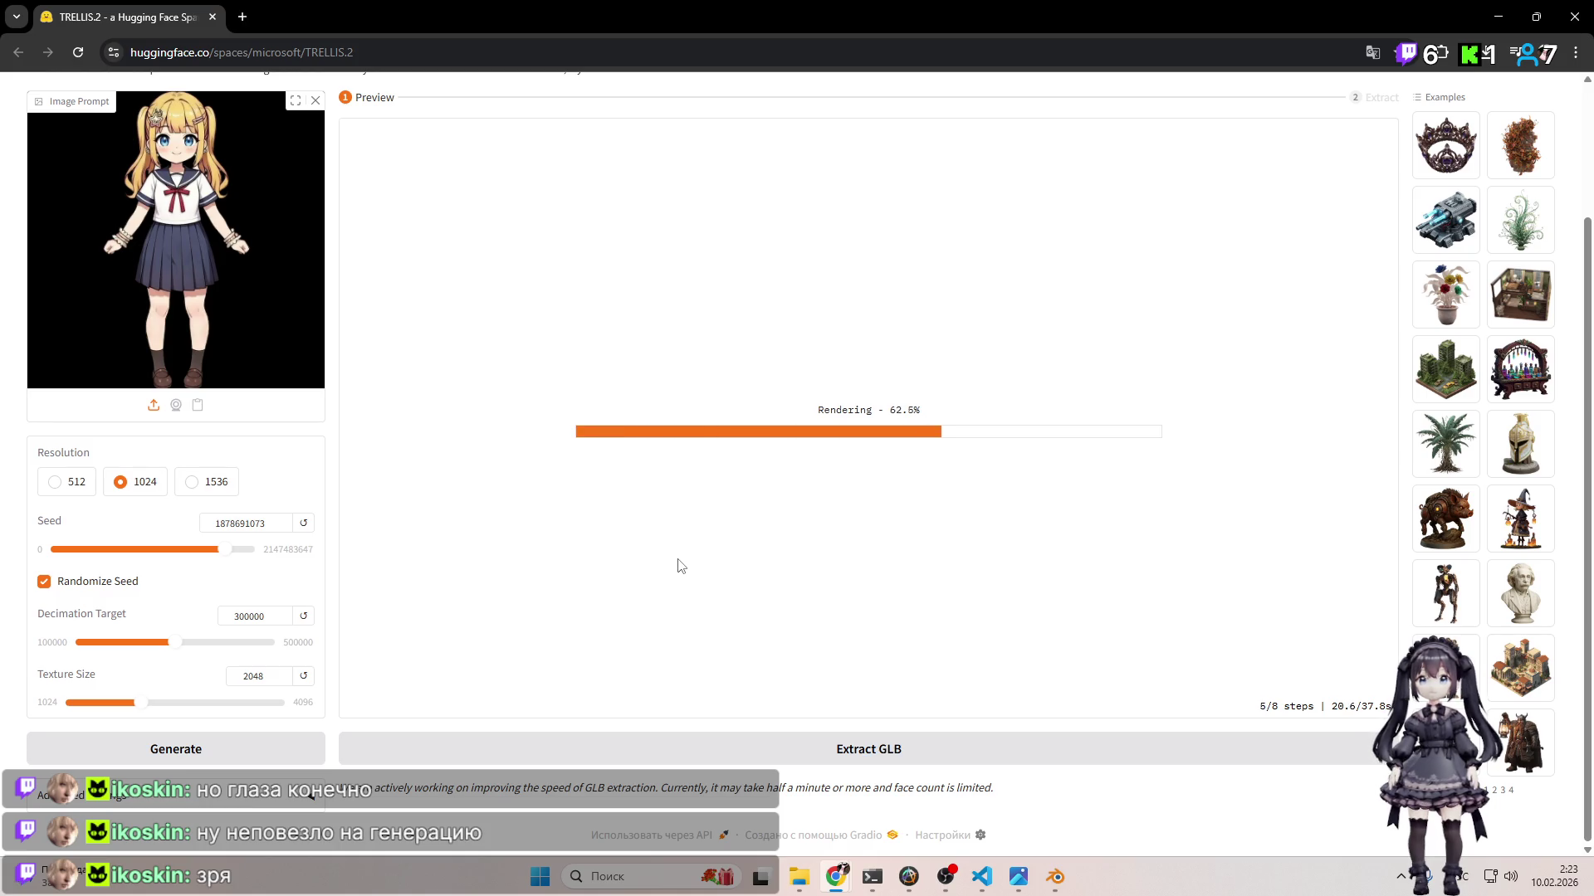
{"action": "scroll", "coordinate": [893, 327], "scroll_direction": "up", "scroll_amount": 2}
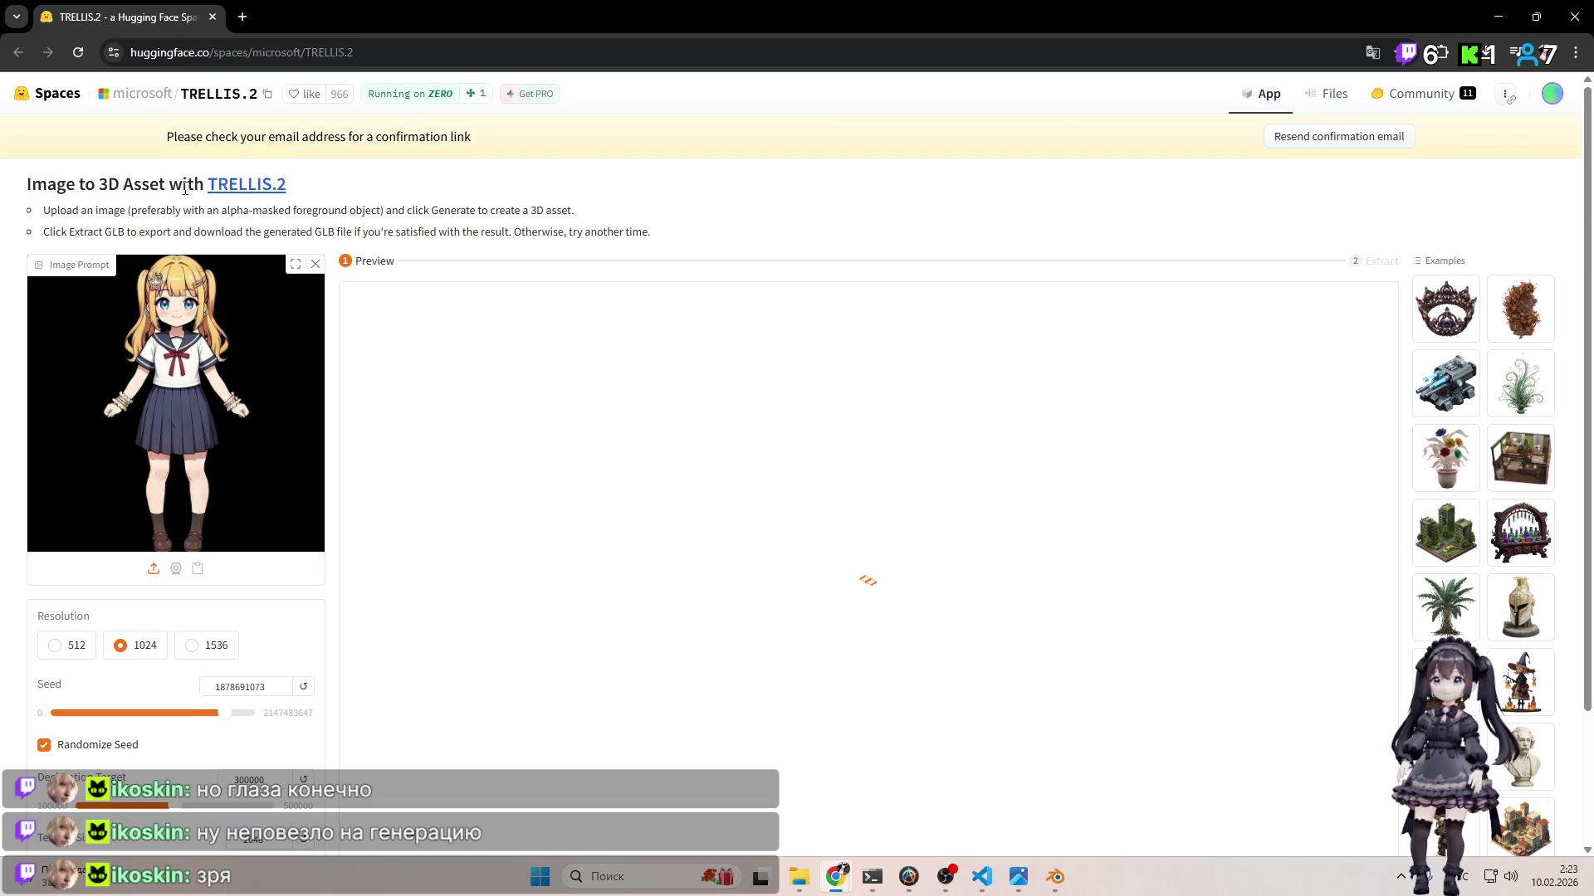
{"action": "scroll", "coordinate": [739, 382], "scroll_direction": "down", "scroll_amount": 1}
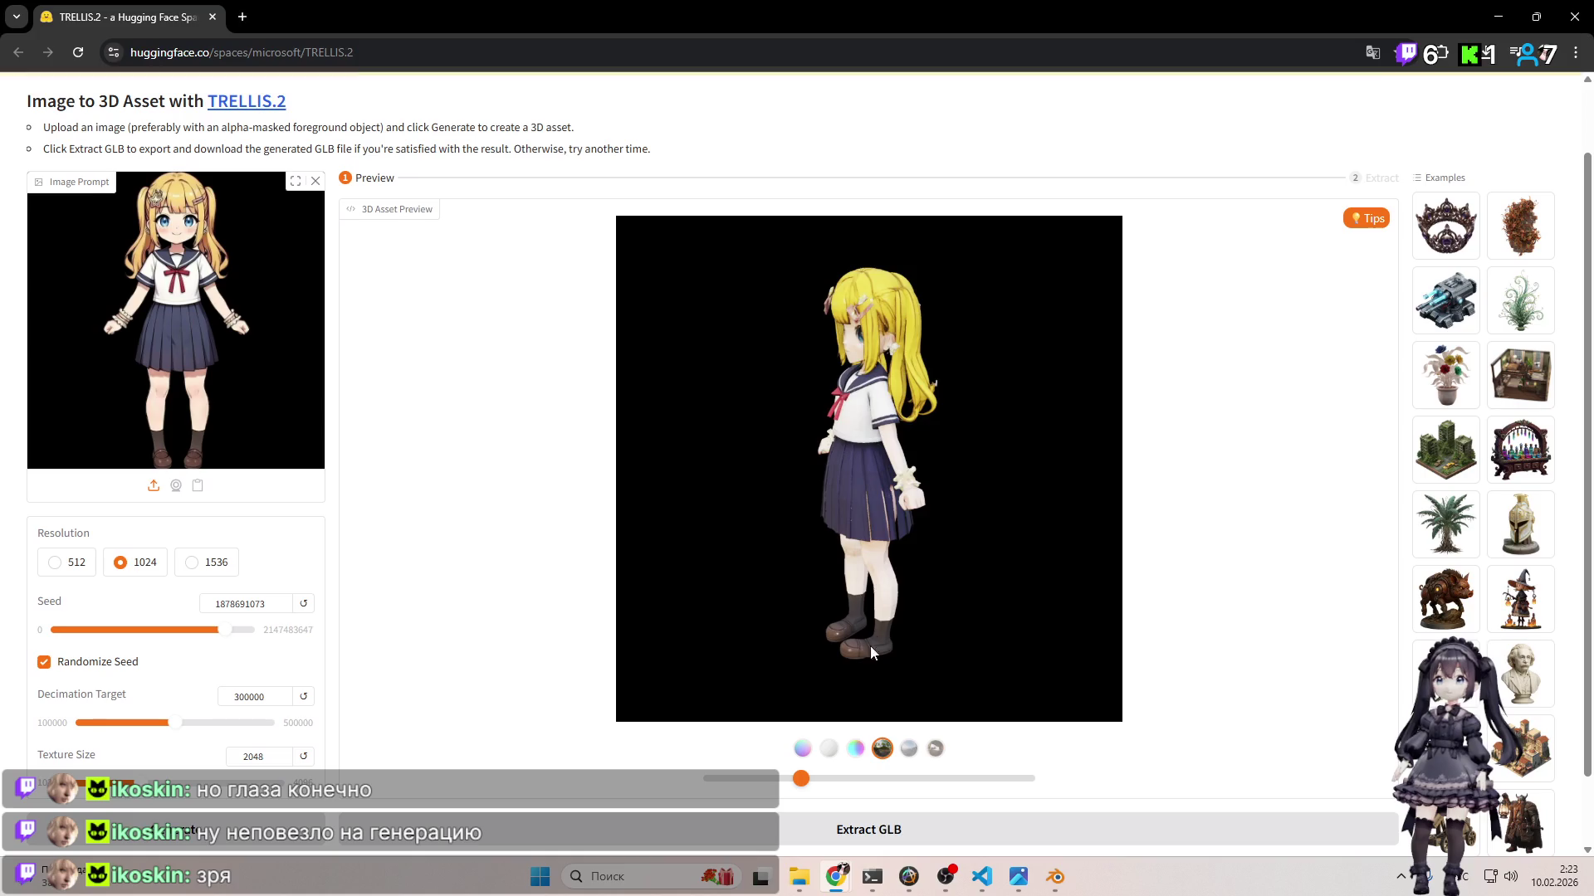
{"action": "mouse_move", "coordinate": [801, 778]}
{"action": "left_mouse_down"}
{"action": "mouse_move", "coordinate": [954, 781]}
{"action": "mouse_move", "coordinate": [739, 759]}
{"action": "mouse_move", "coordinate": [1045, 758]}
{"action": "mouse_move", "coordinate": [899, 745]}
{"action": "mouse_move", "coordinate": [1028, 754]}
{"action": "mouse_move", "coordinate": [798, 755]}
{"action": "mouse_move", "coordinate": [1049, 765]}
{"action": "mouse_move", "coordinate": [864, 768]}
{"action": "mouse_move", "coordinate": [987, 776]}
{"action": "mouse_move", "coordinate": [890, 778]}
{"action": "left_mouse_up"}
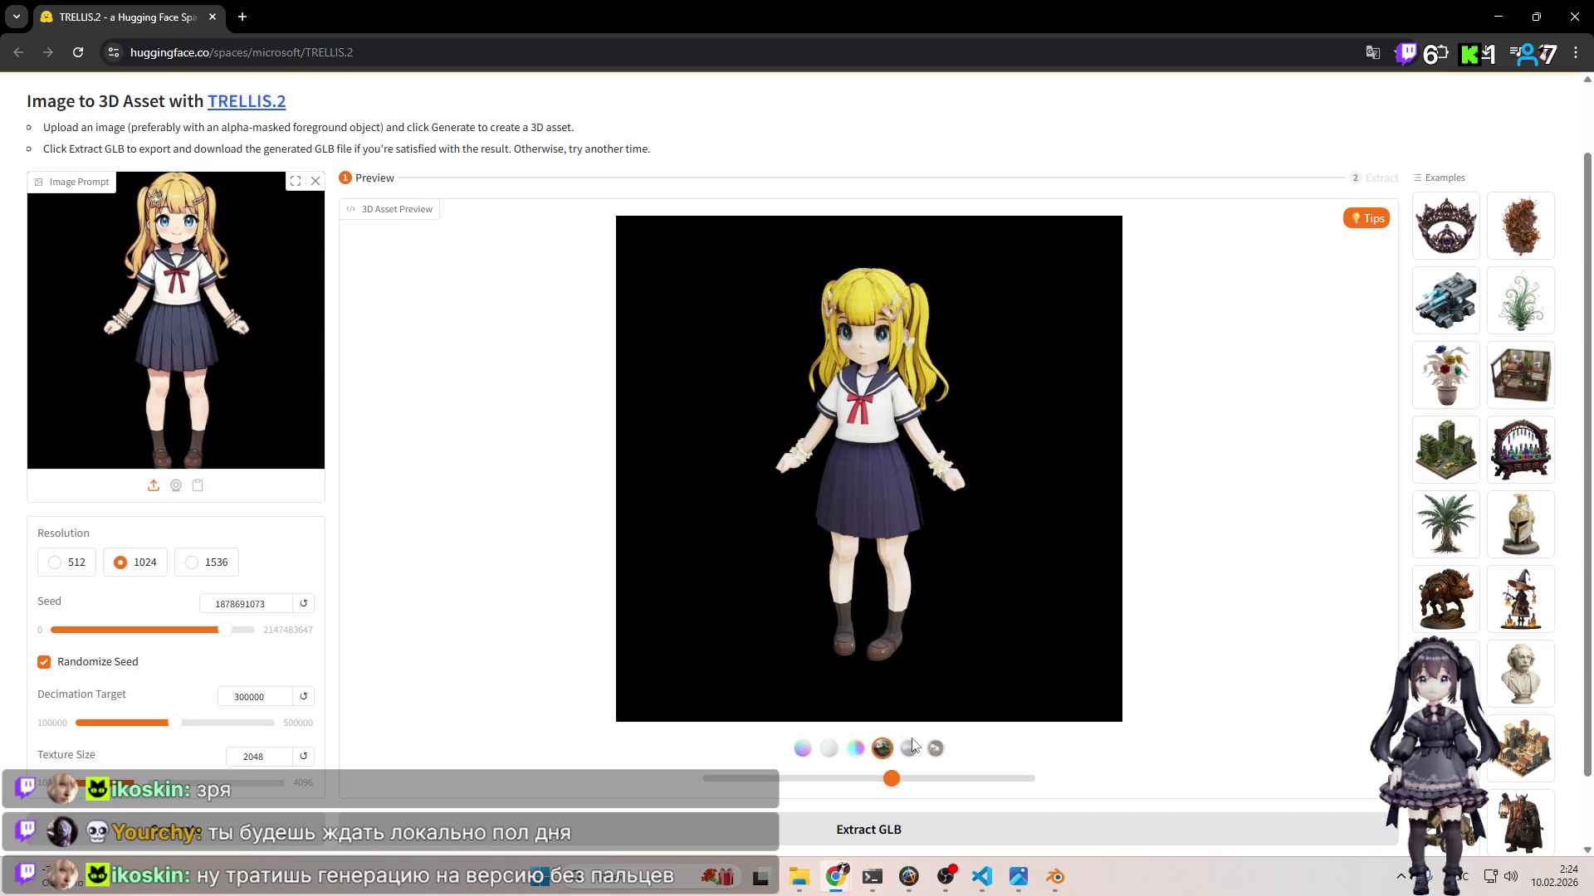
Step: Rotate the TRELLIS.2 character to check its side, then bring the Hunyuan3D-2 tab into this window
{"action": "scroll", "coordinate": [893, 375], "scroll_direction": "up", "scroll_amount": 2}
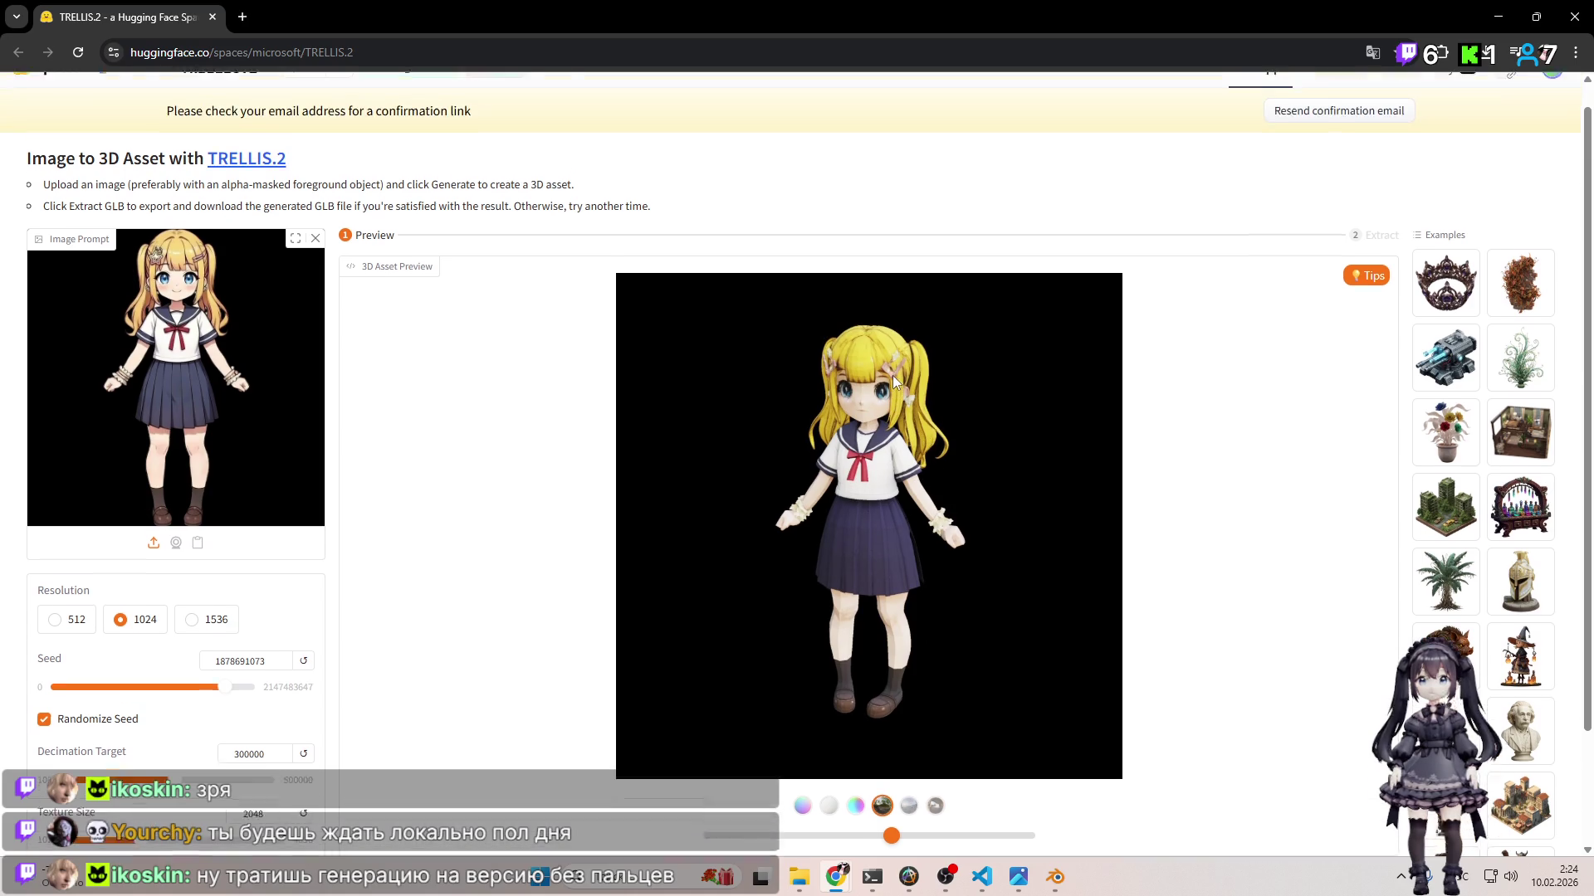
{"action": "scroll", "coordinate": [893, 375], "scroll_direction": "down", "scroll_amount": 2}
{"action": "mouse_move", "coordinate": [880, 788]}
{"action": "left_mouse_down"}
{"action": "mouse_move", "coordinate": [969, 786]}
{"action": "mouse_move", "coordinate": [884, 777]}
{"action": "left_mouse_up"}
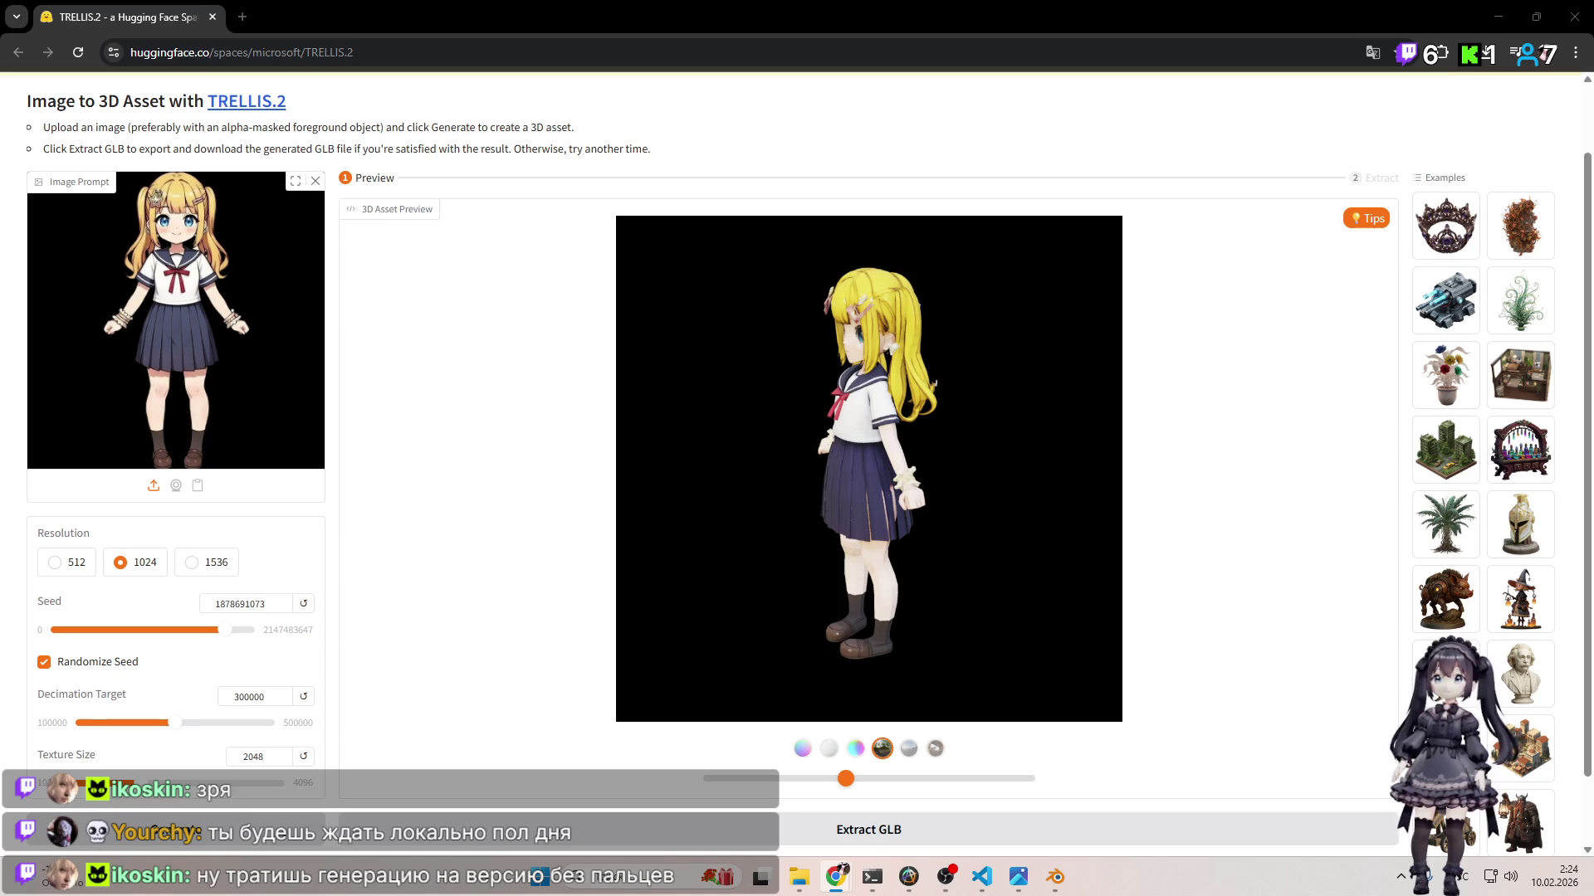
{"action": "left_click_drag", "start_coordinate": [842, 25], "coordinate": [730, 8]}
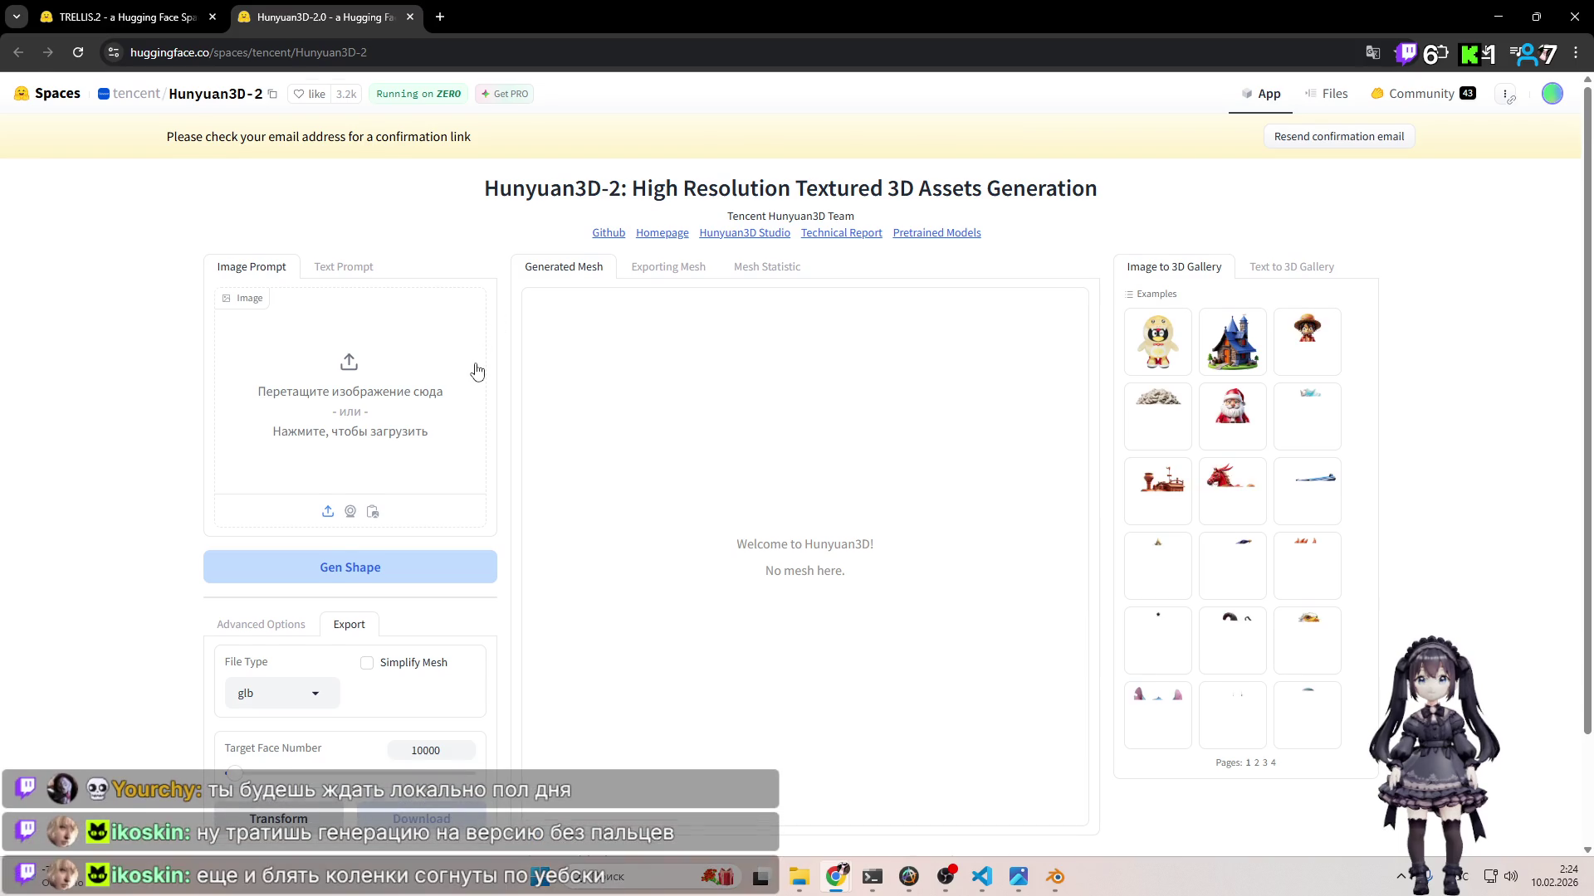
Step: Set the Hunyuan3D-2 export file type to obj
{"action": "scroll", "coordinate": [460, 388], "scroll_direction": "down", "scroll_amount": 2}
{"action": "left_click", "coordinate": [313, 562]}
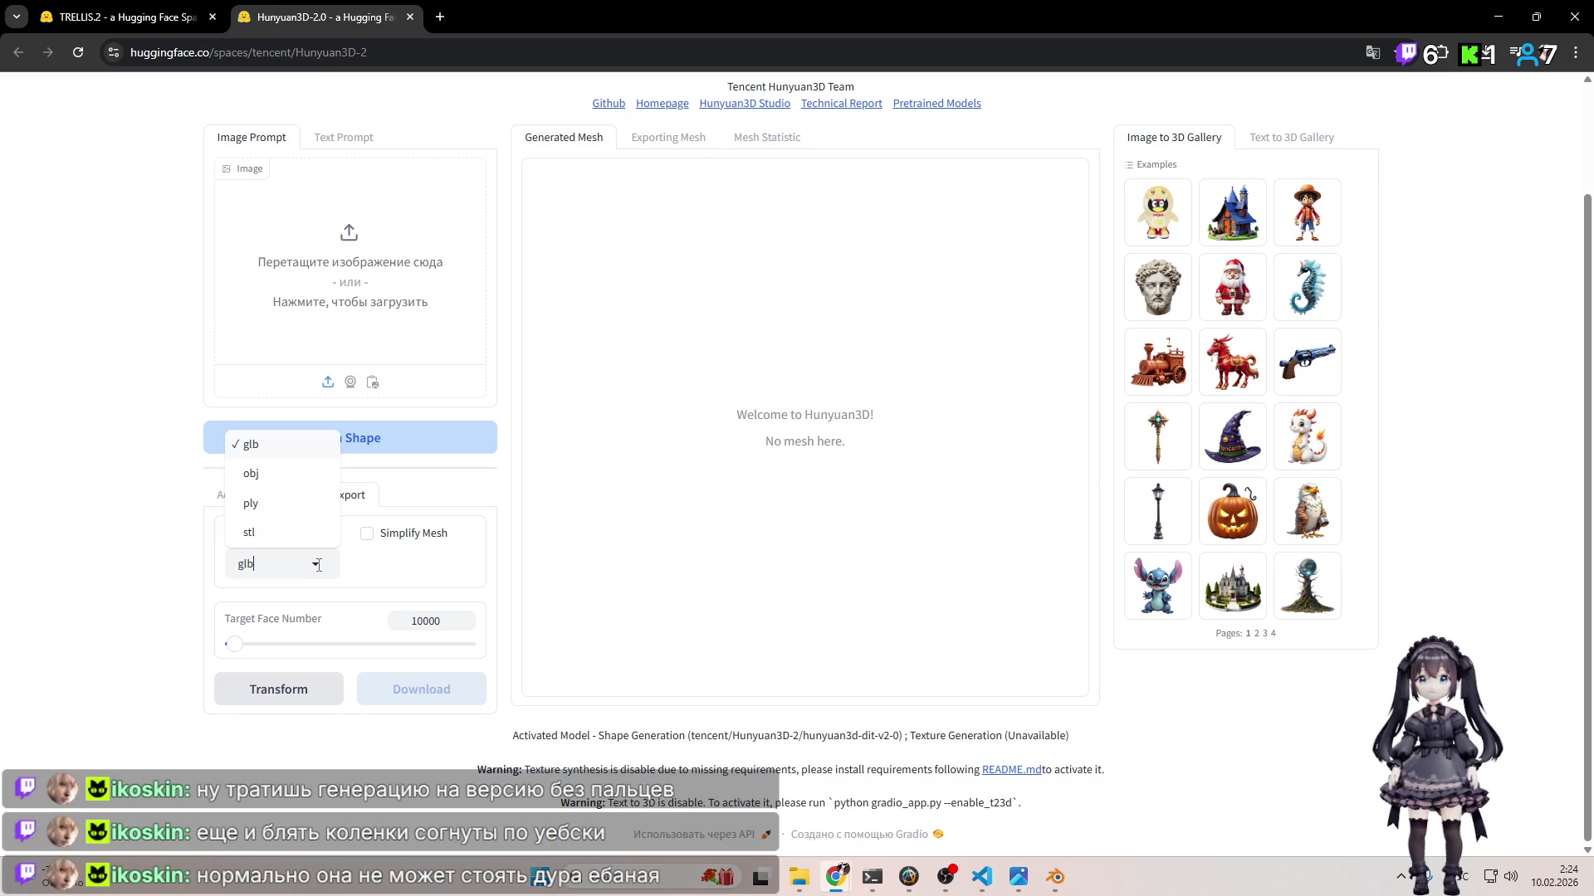
{"action": "left_click", "coordinate": [305, 483]}
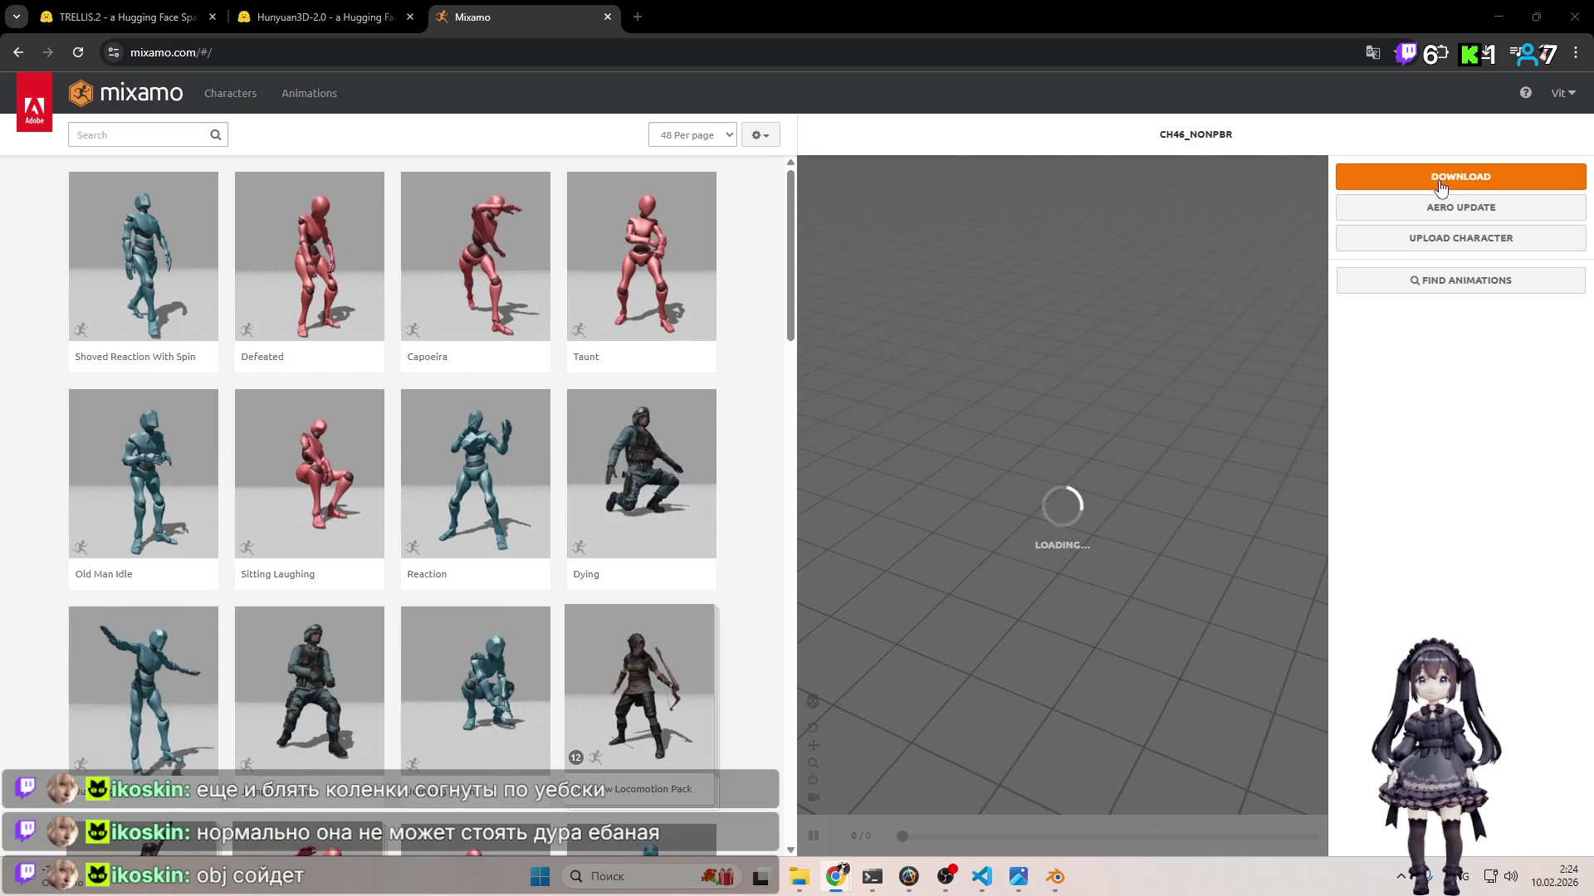
Step: Check which file formats Mixamo's Upload Character accepts, then return to Hunyuan3D-2
{"action": "left_click", "coordinate": [1434, 238]}
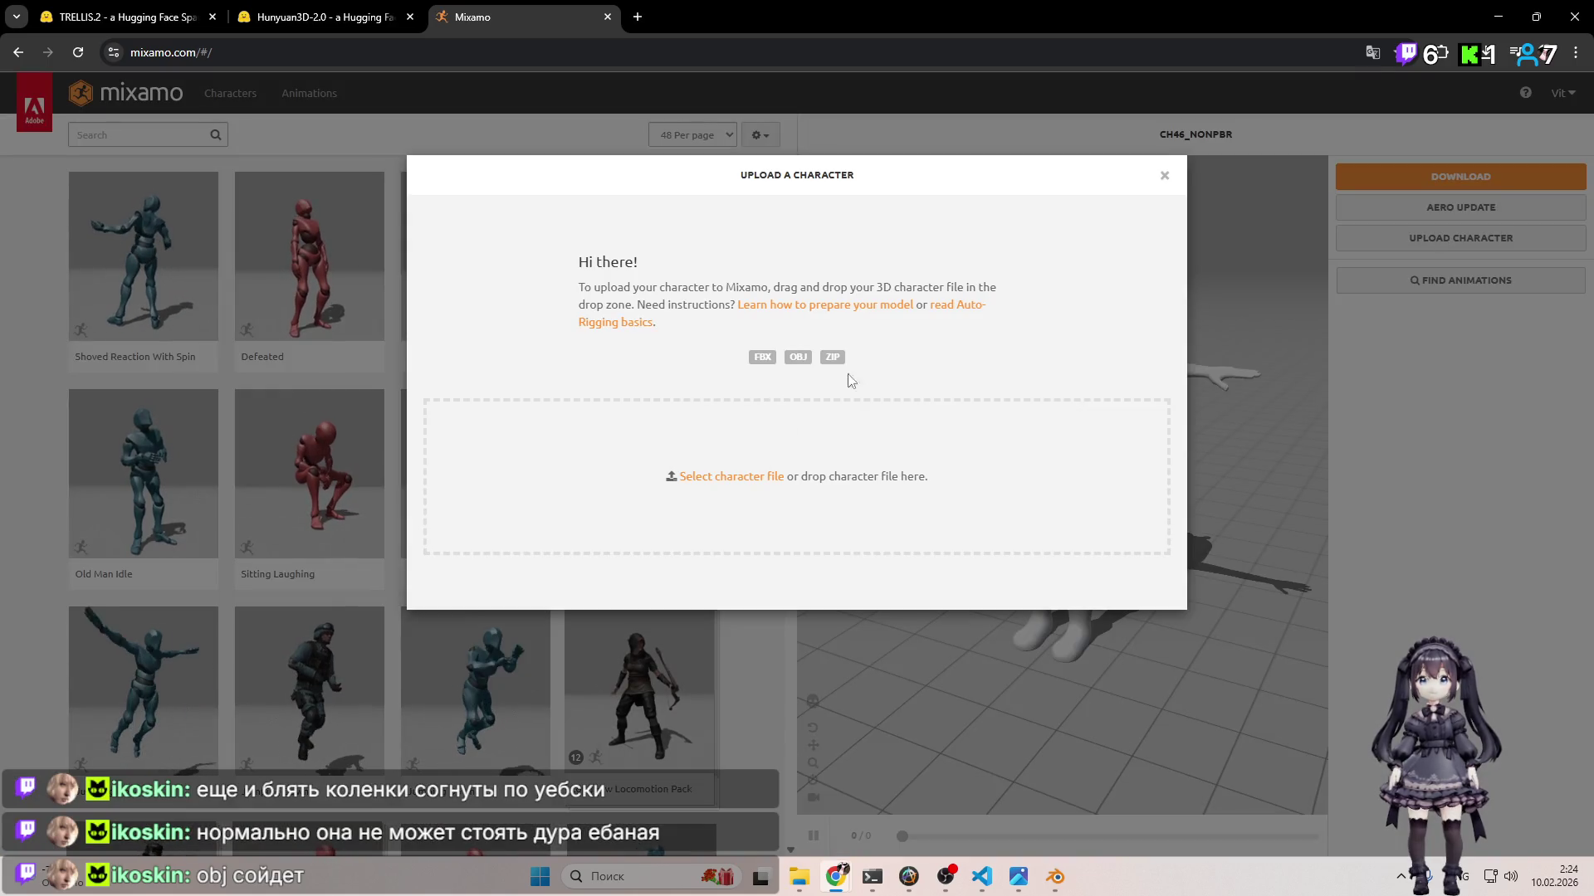
{"action": "left_click", "coordinate": [1164, 175]}
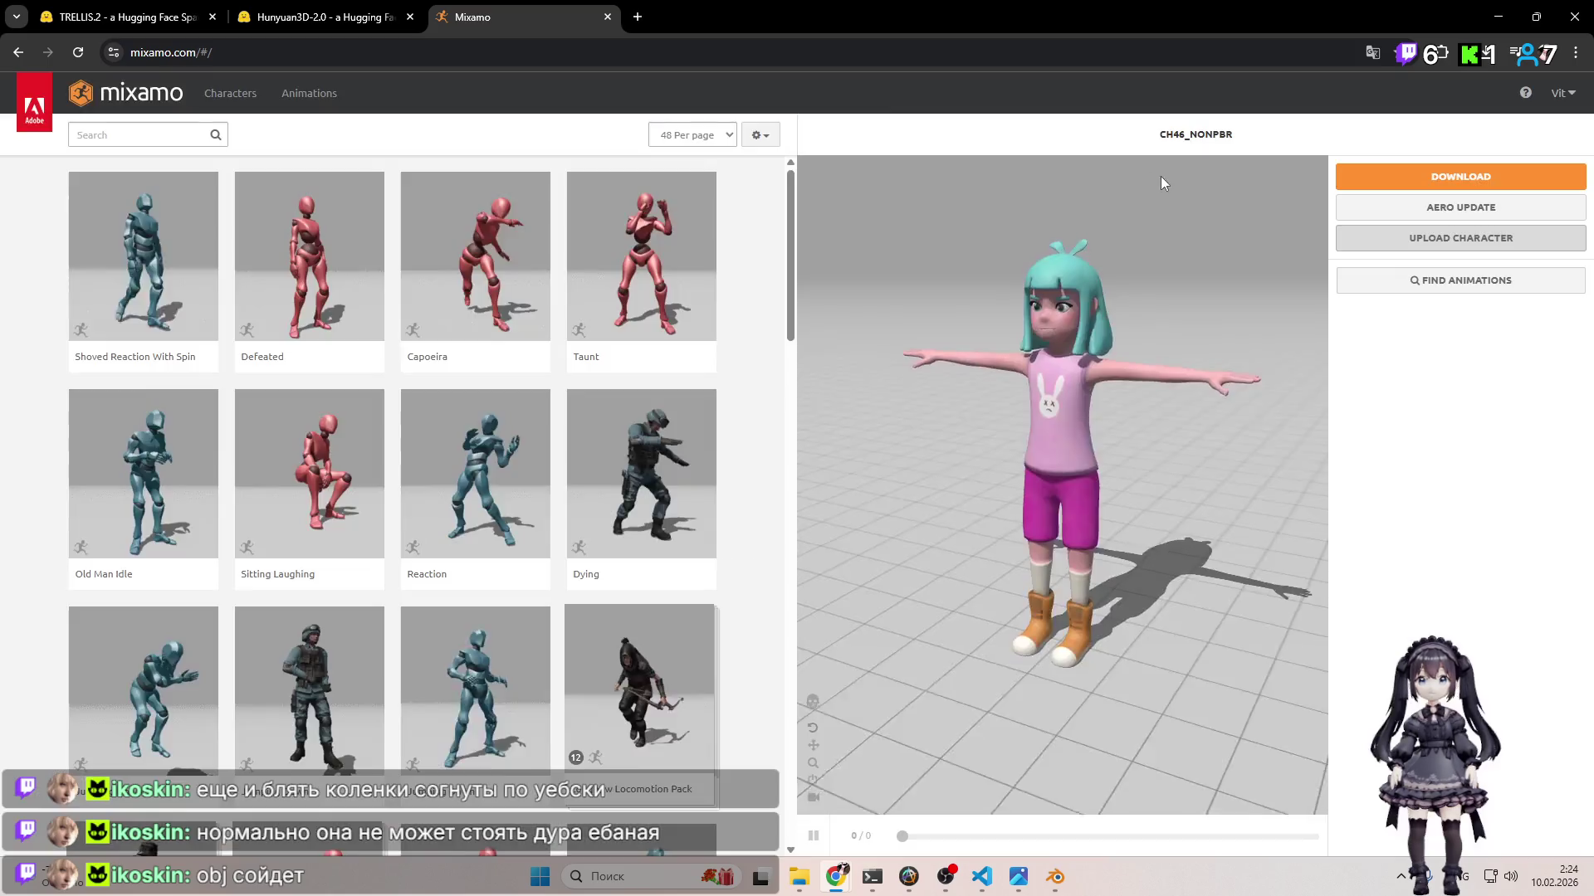
{"action": "left_click", "coordinate": [347, 8]}
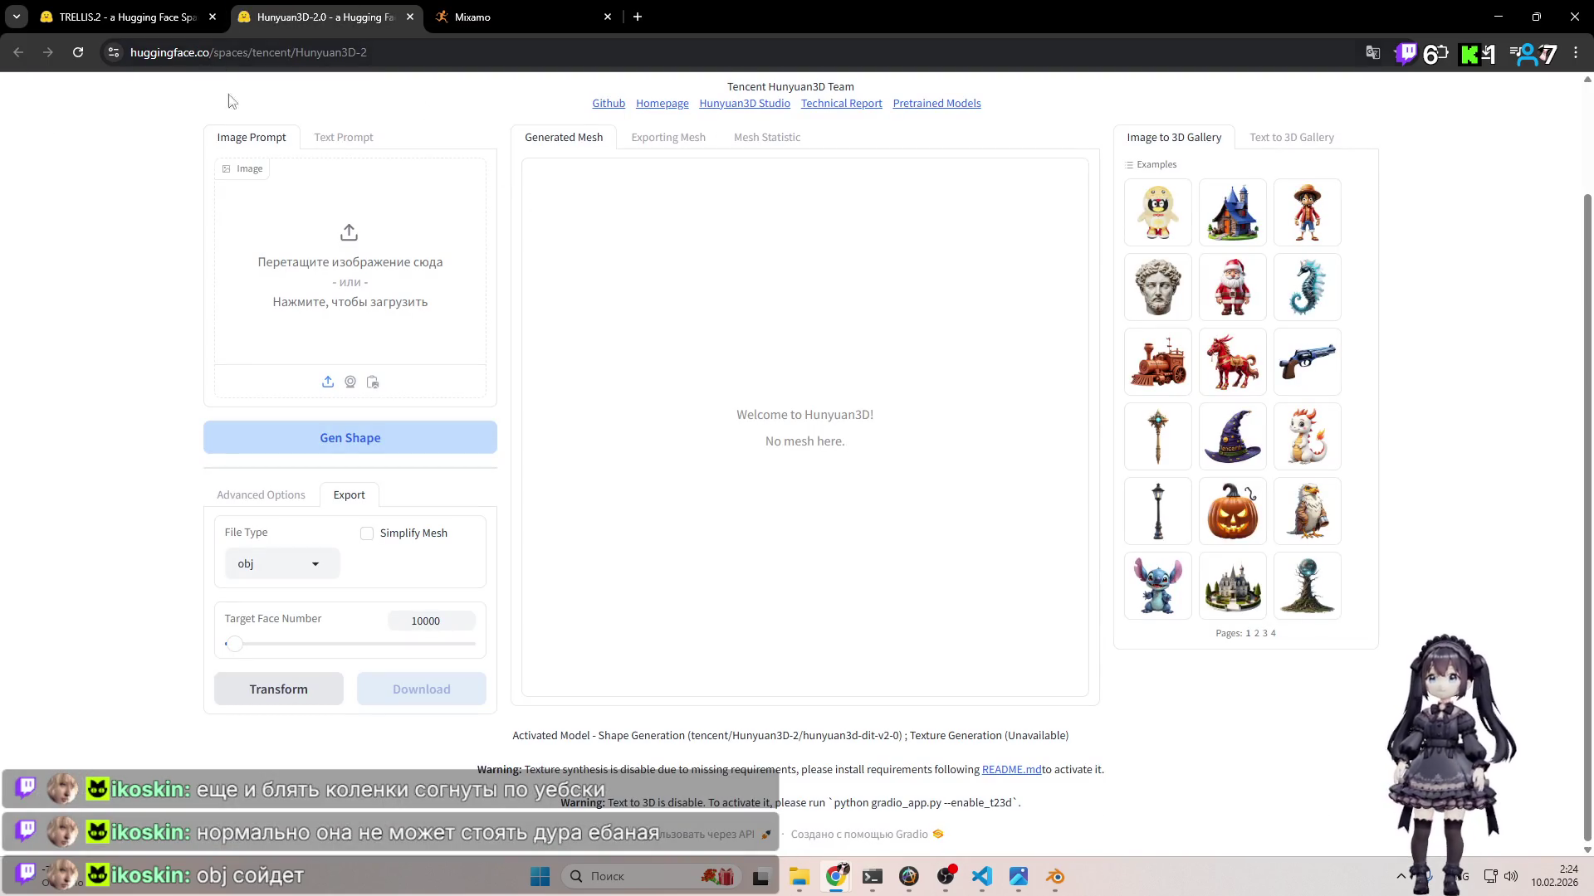
Step: Load image (6)-Photoroom.png as the prompt and generate a 3D shape from it
{"action": "left_click", "coordinate": [348, 303]}
{"action": "left_click", "coordinate": [204, 185]}
{"action": "double_click", "coordinate": [204, 184]}
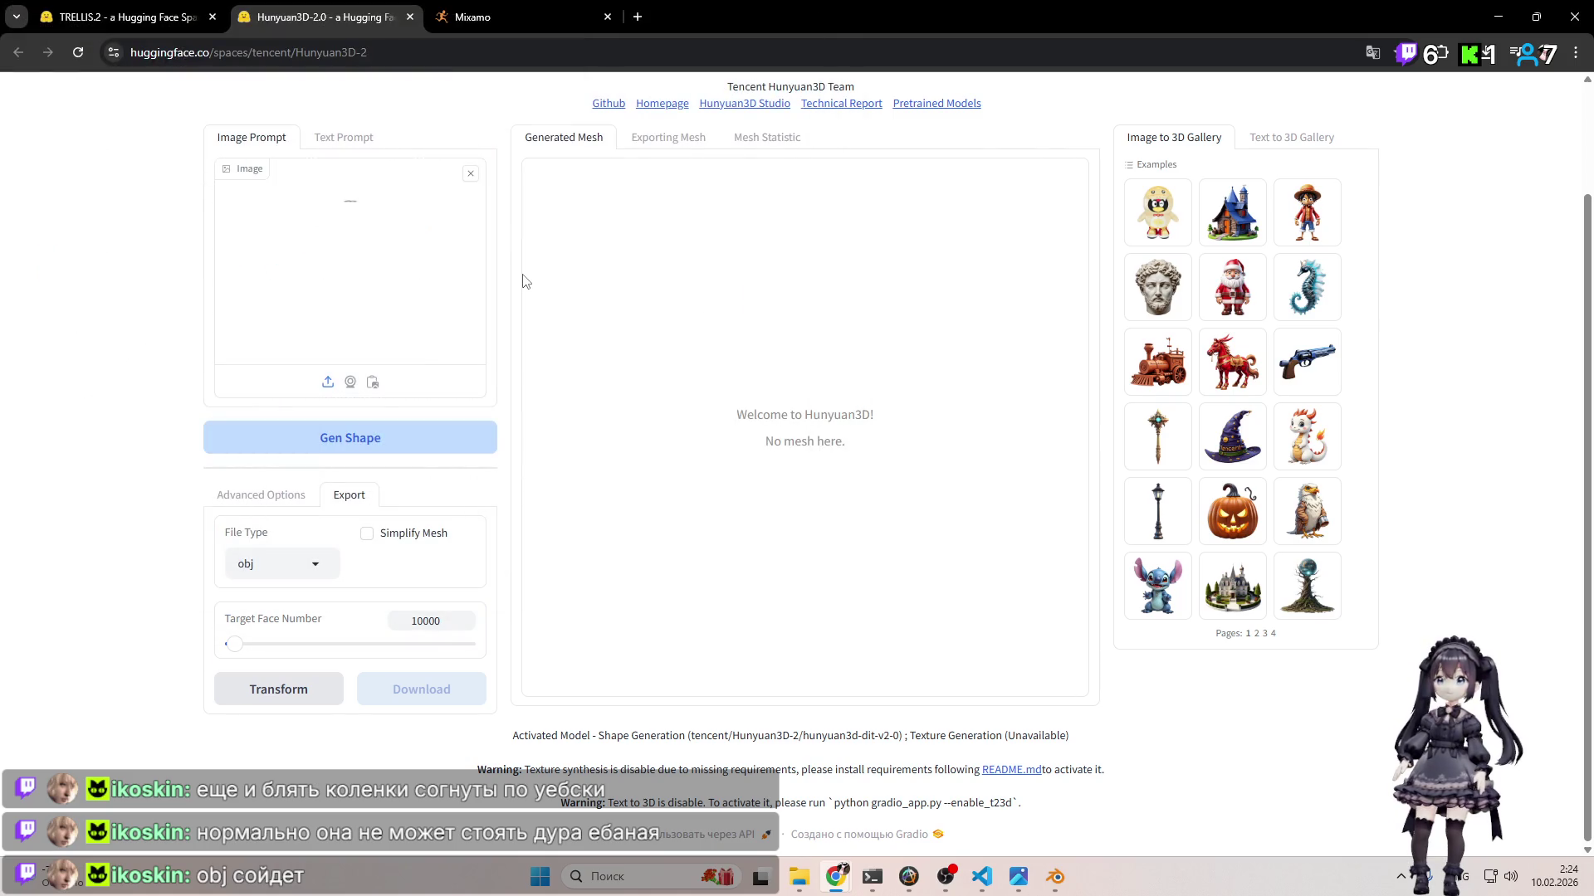
{"action": "left_click", "coordinate": [405, 442]}
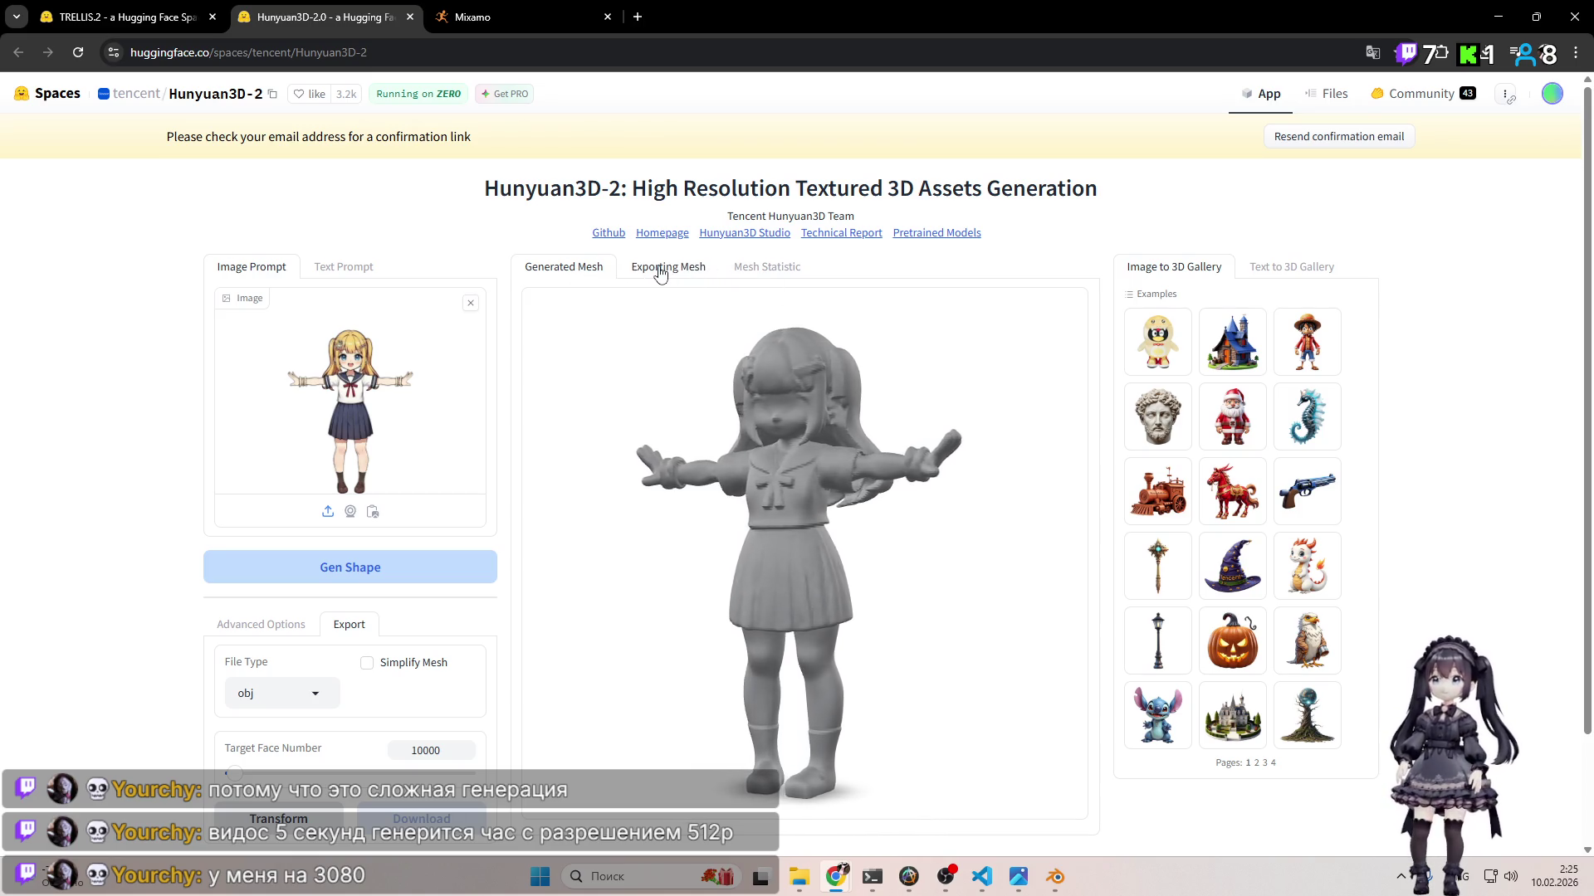
Step: Review the Exporting Mesh and Mesh Statistic tabs, then return to the generated mesh
{"action": "left_click", "coordinate": [659, 267]}
{"action": "left_click", "coordinate": [735, 270]}
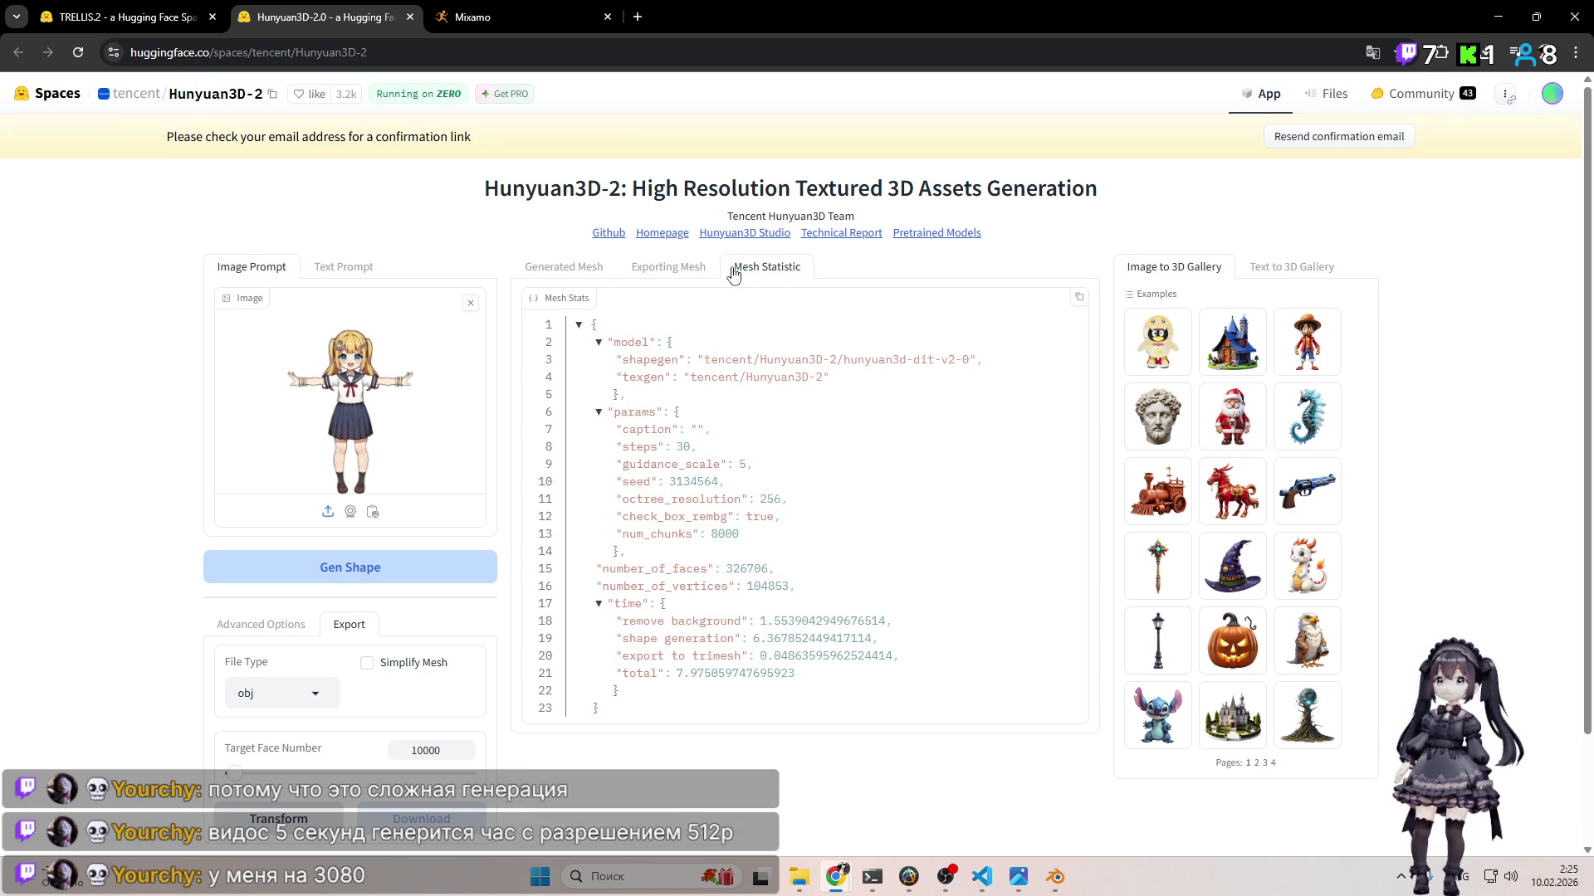
{"action": "left_click", "coordinate": [577, 268]}
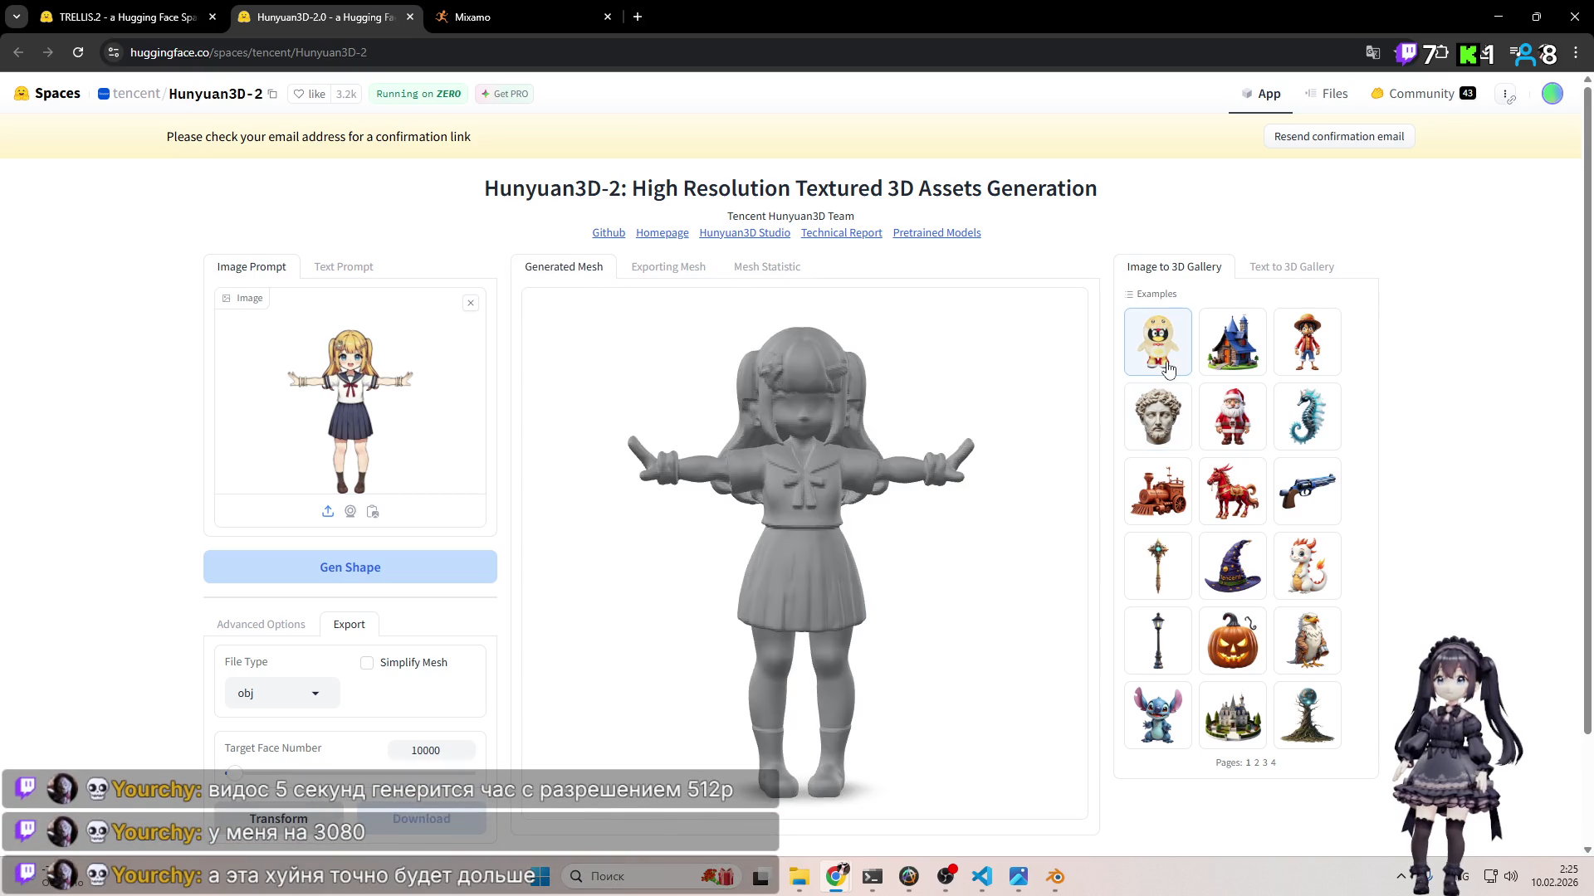
Step: Orbit and zoom the grey mesh to inspect its side and a close-up of the skirt
{"action": "scroll", "coordinate": [489, 610], "scroll_direction": "down", "scroll_amount": 2}
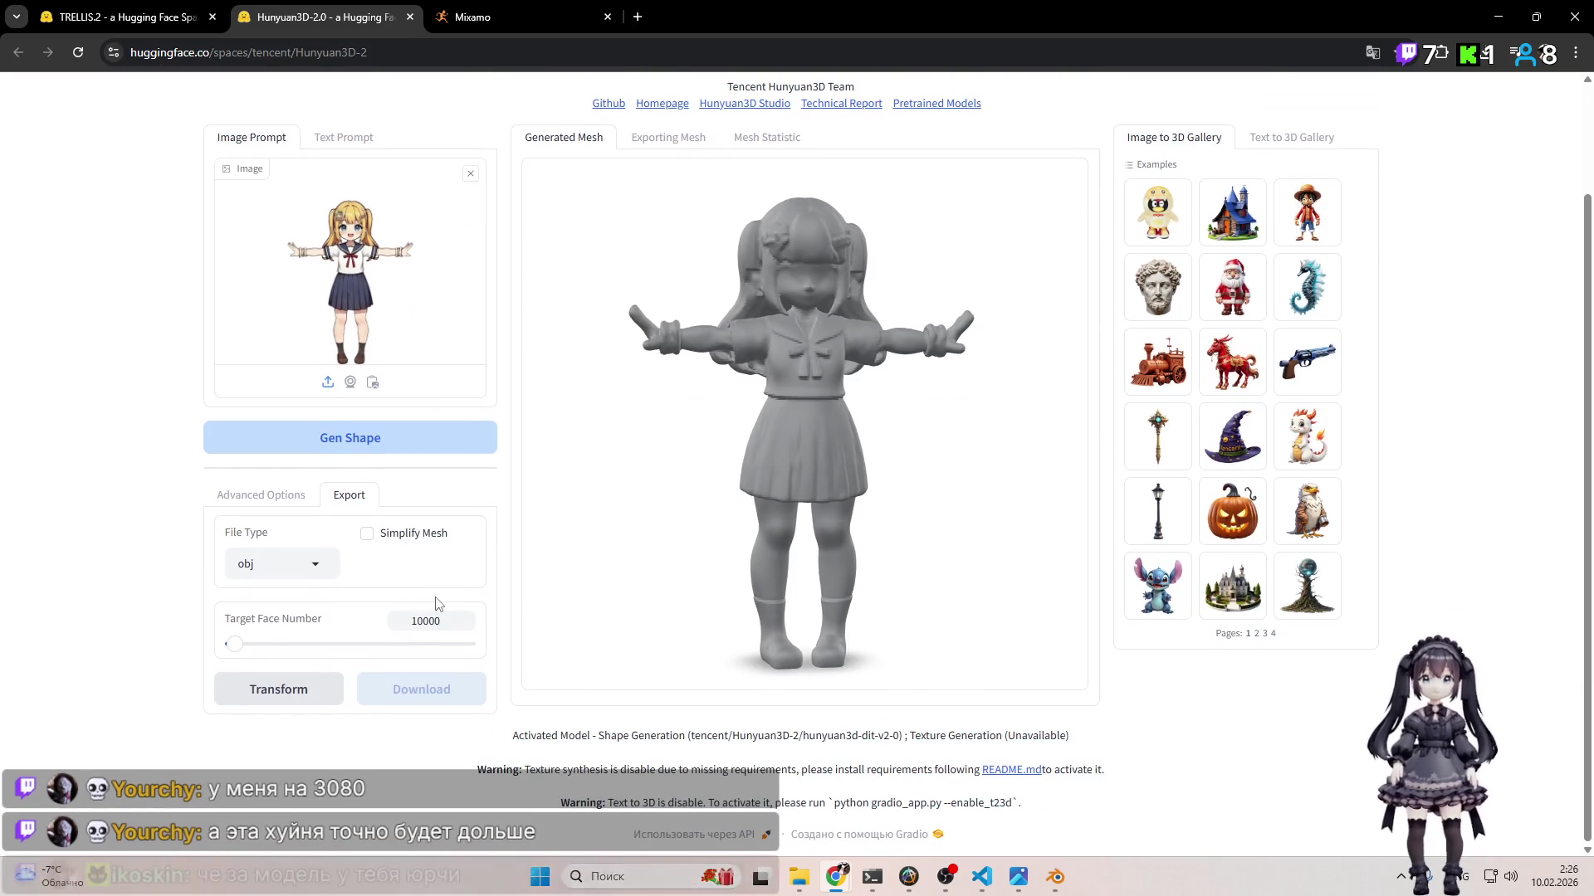
{"action": "scroll", "coordinate": [880, 548], "scroll_direction": "up", "scroll_amount": 3}
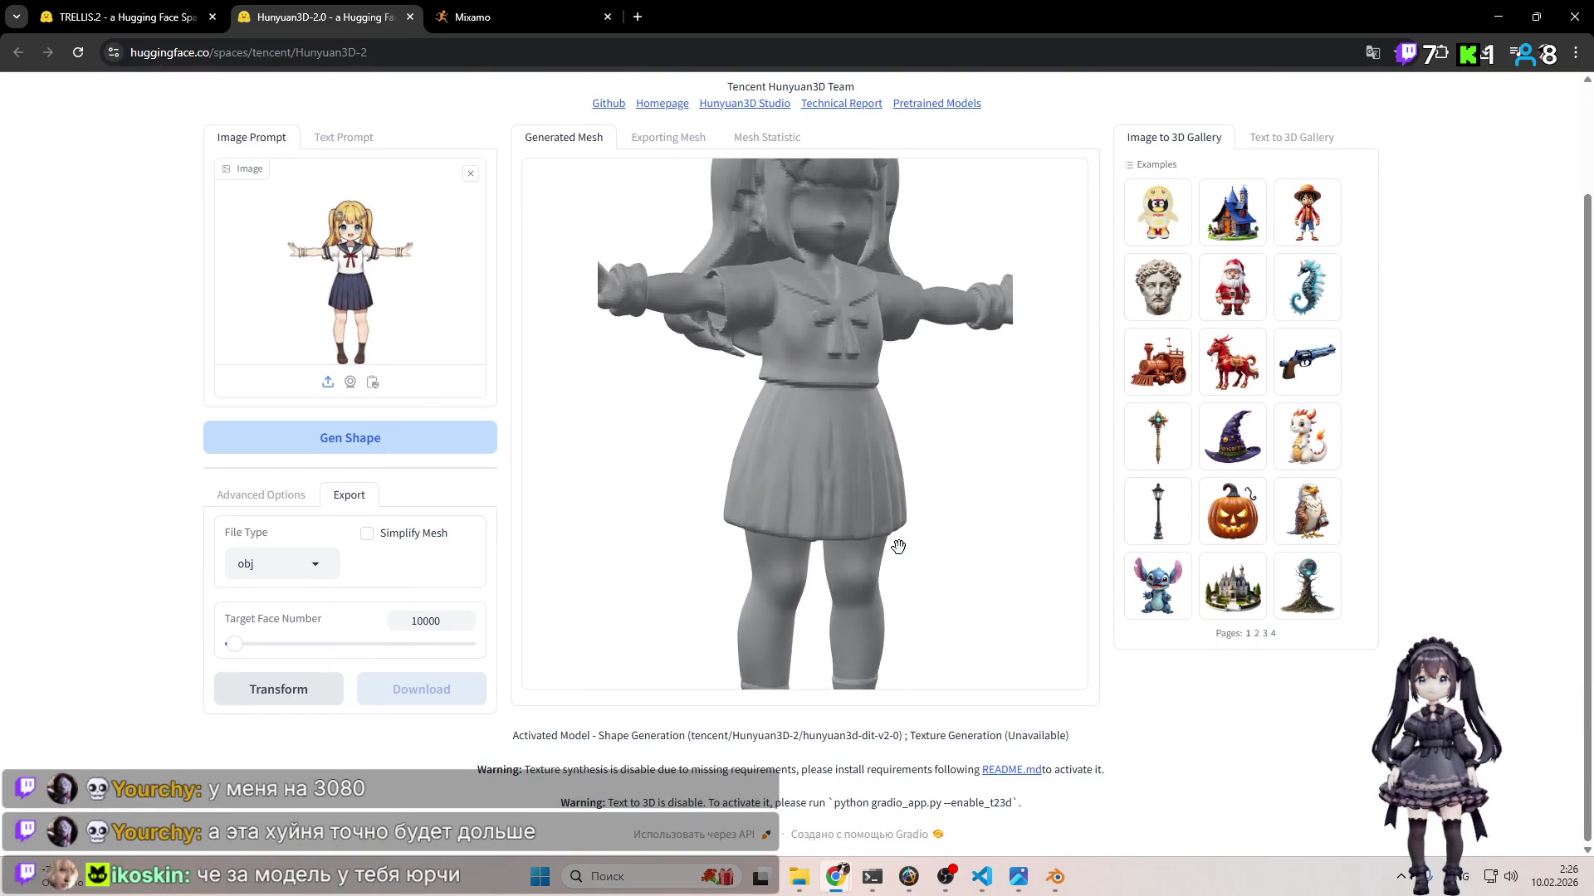
{"action": "scroll", "coordinate": [871, 504], "scroll_direction": "down", "scroll_amount": 3}
{"action": "mouse_move", "coordinate": [871, 504]}
{"action": "left_mouse_down"}
{"action": "mouse_move", "coordinate": [957, 477]}
{"action": "mouse_move", "coordinate": [905, 432]}
{"action": "mouse_move", "coordinate": [806, 437]}
{"action": "mouse_move", "coordinate": [803, 385]}
{"action": "left_mouse_up"}
{"action": "scroll", "coordinate": [889, 402], "scroll_direction": "up", "scroll_amount": 3}
{"action": "scroll", "coordinate": [894, 410], "scroll_direction": "down", "scroll_amount": 2}
{"action": "scroll", "coordinate": [806, 437], "scroll_direction": "down", "scroll_amount": 2}
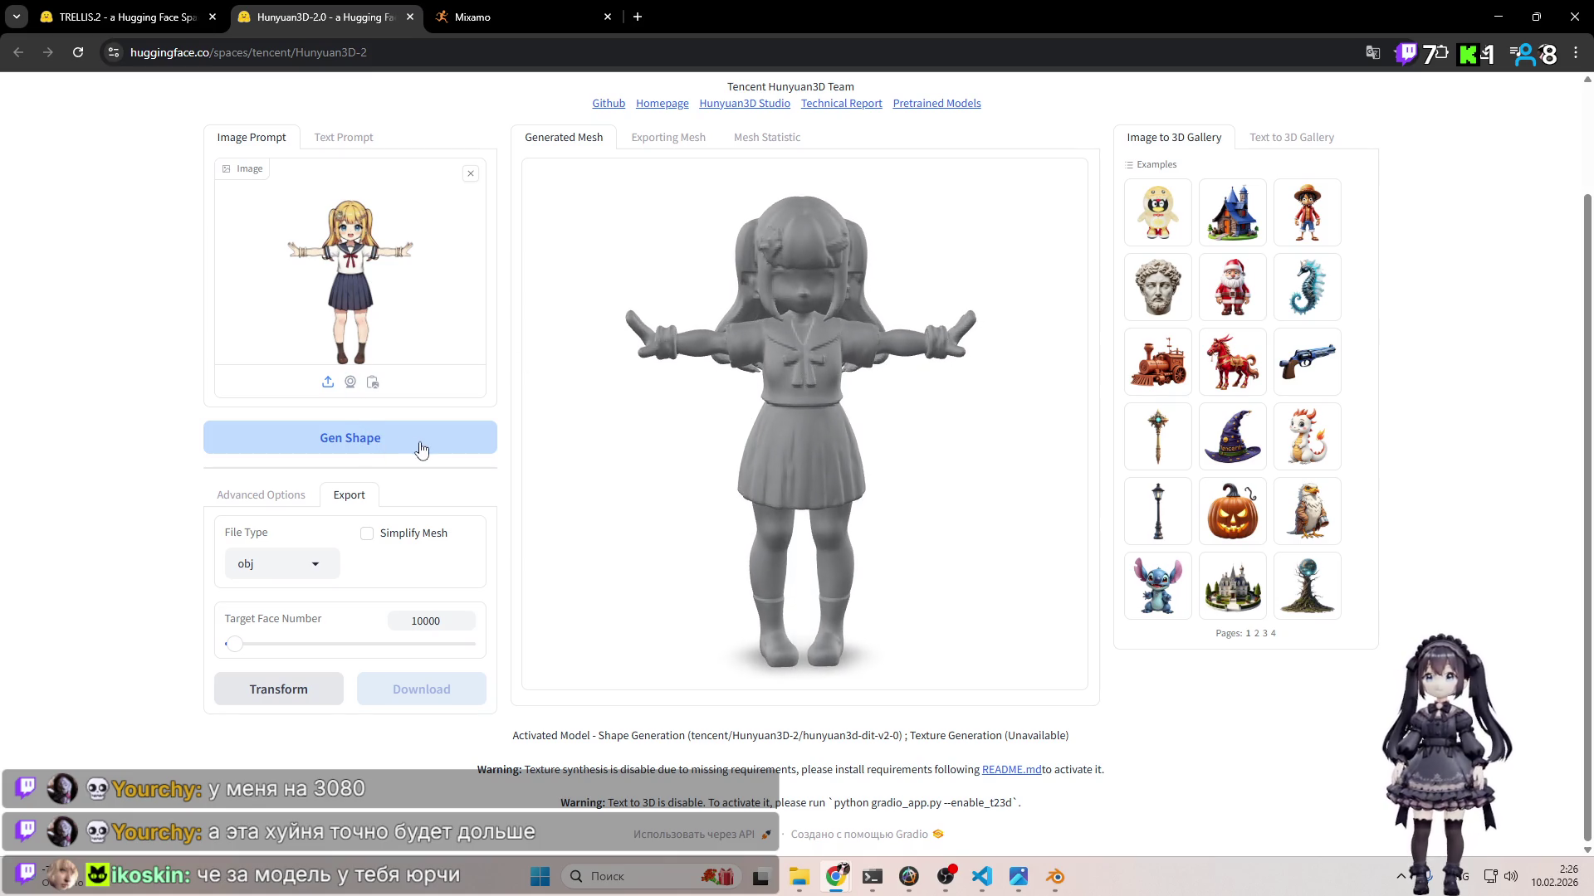
{"action": "scroll", "coordinate": [800, 432], "scroll_direction": "up", "scroll_amount": 2}
{"action": "scroll", "coordinate": [800, 433], "scroll_direction": "up", "scroll_amount": 4}
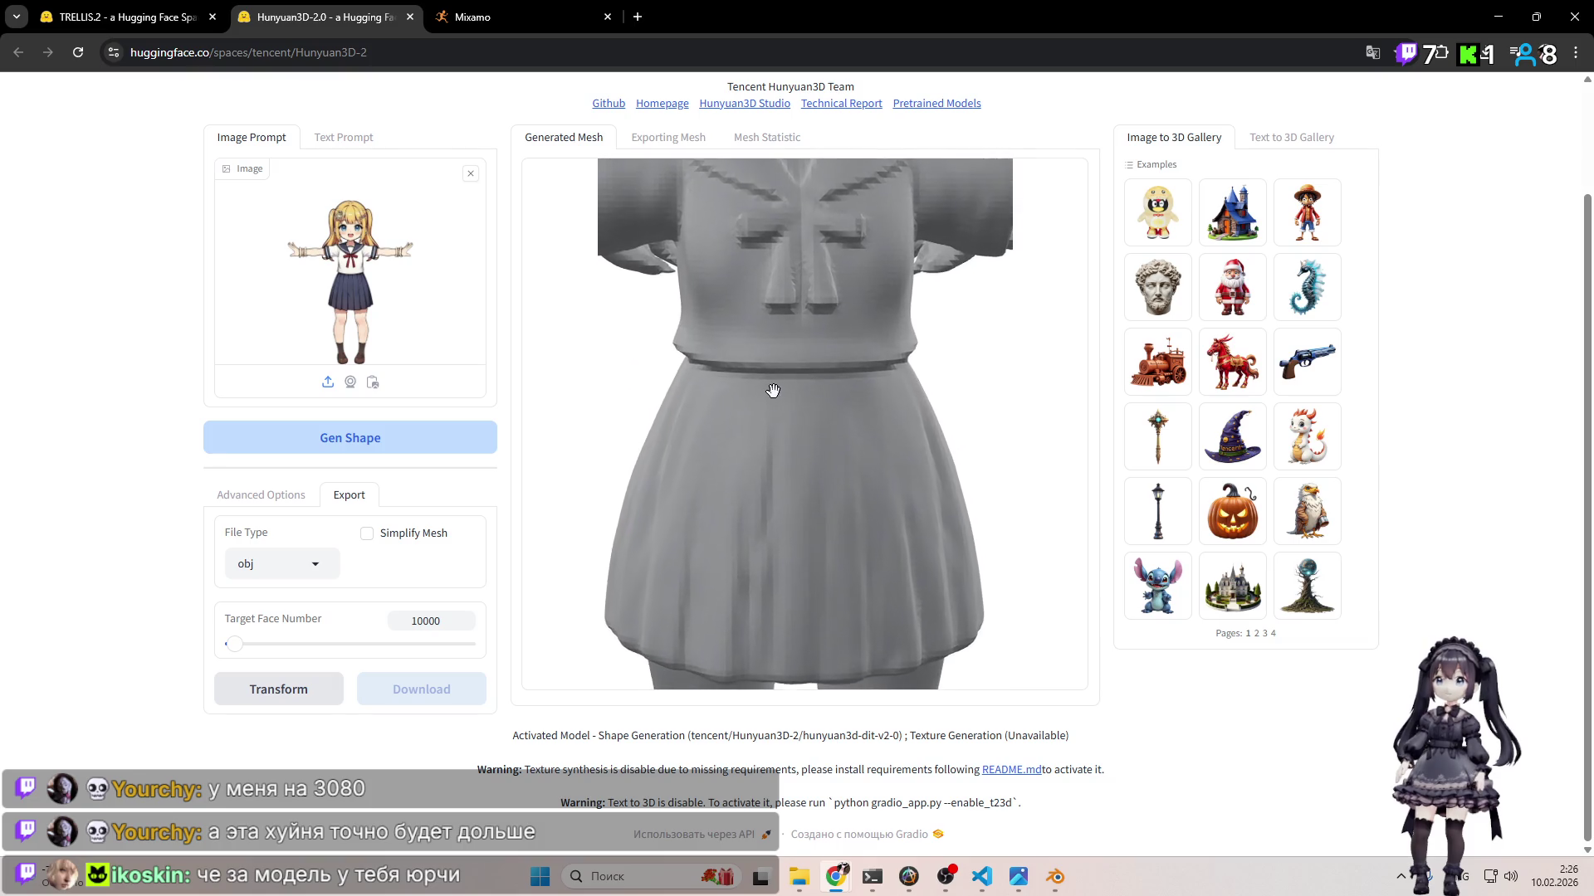
{"action": "mouse_move", "coordinate": [828, 409]}
{"action": "left_mouse_down"}
{"action": "mouse_move", "coordinate": [914, 425]}
{"action": "mouse_move", "coordinate": [889, 456]}
{"action": "mouse_move", "coordinate": [801, 400]}
{"action": "mouse_move", "coordinate": [868, 514]}
{"action": "mouse_move", "coordinate": [861, 420]}
{"action": "left_mouse_up"}
{"action": "scroll", "coordinate": [896, 448], "scroll_direction": "down", "scroll_amount": 5}
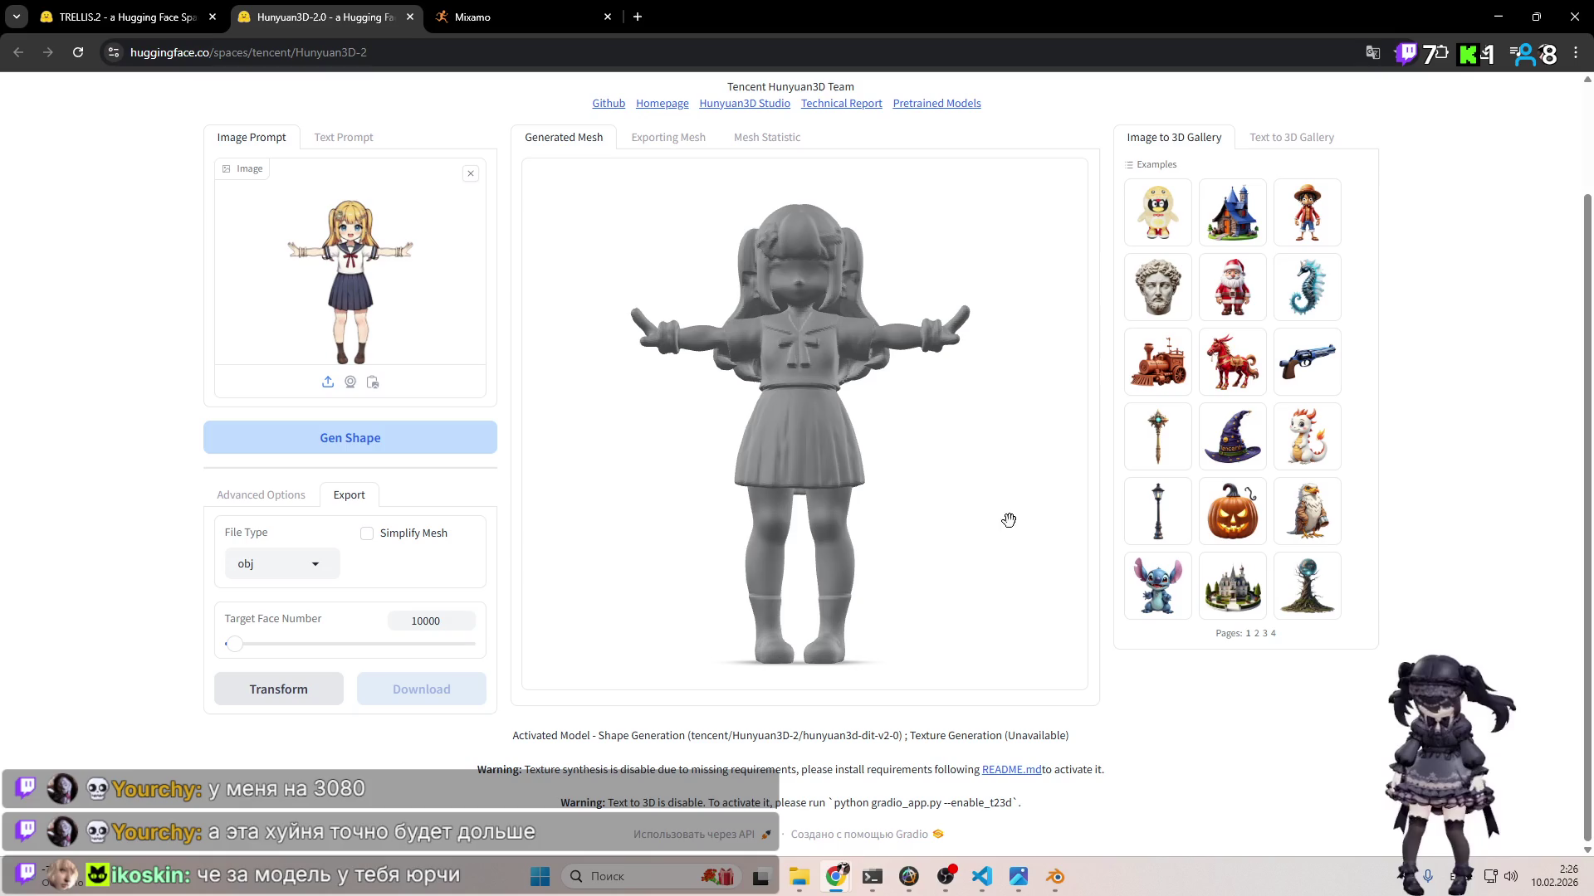
{"action": "scroll", "coordinate": [1066, 471], "scroll_direction": "up", "scroll_amount": 1}
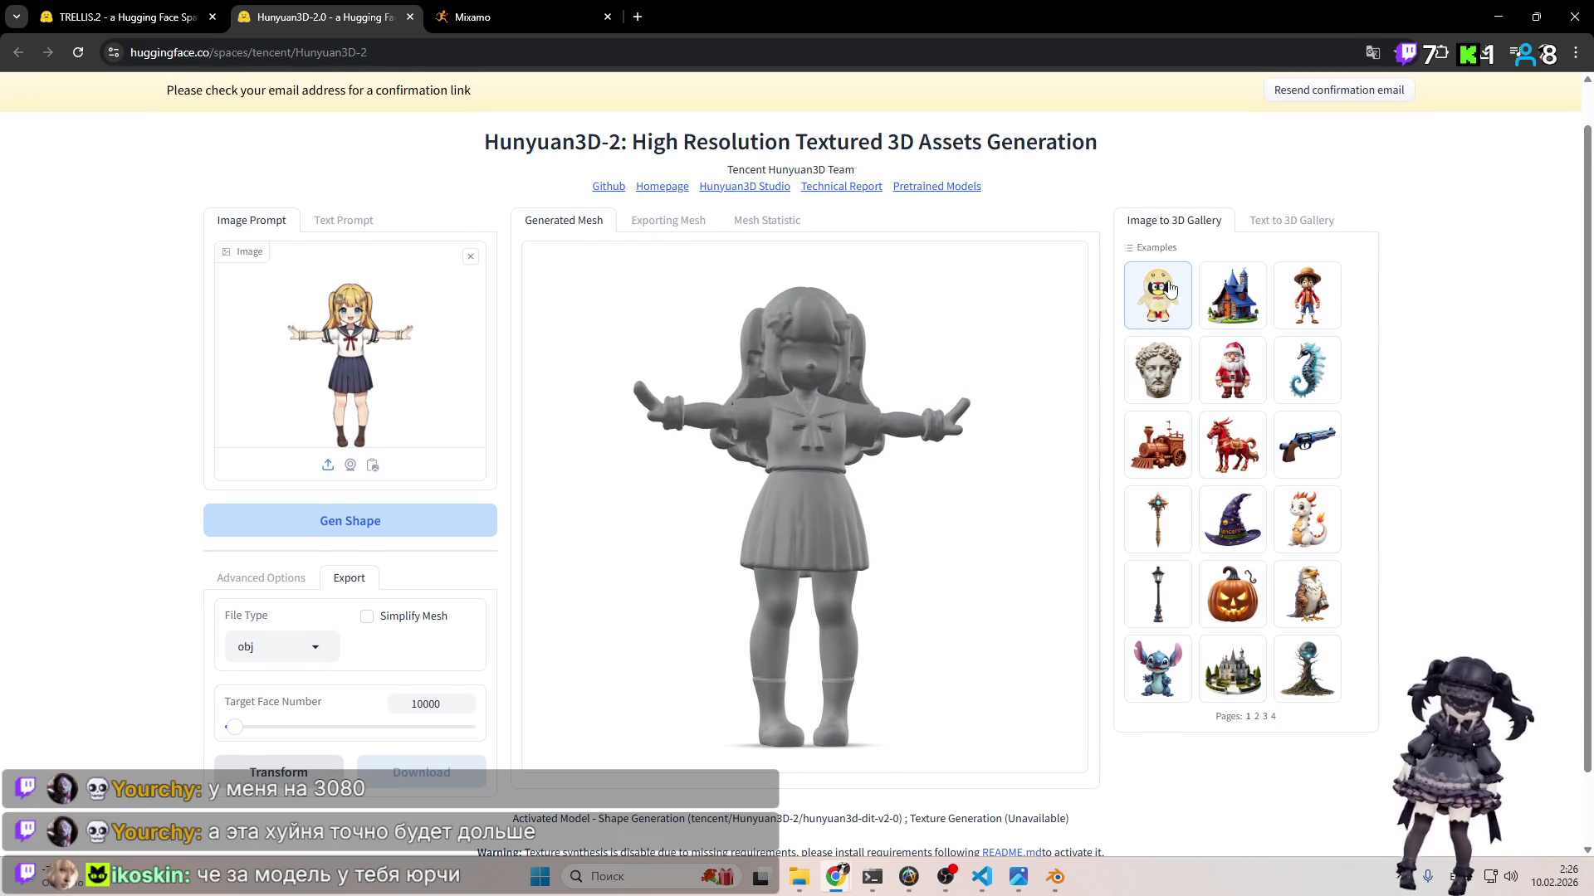
Step: Recheck the mesh statistics and export tabs, orbit to a side view, and close Hunyuan3D-2
{"action": "left_click", "coordinate": [744, 224]}
{"action": "left_click", "coordinate": [673, 231]}
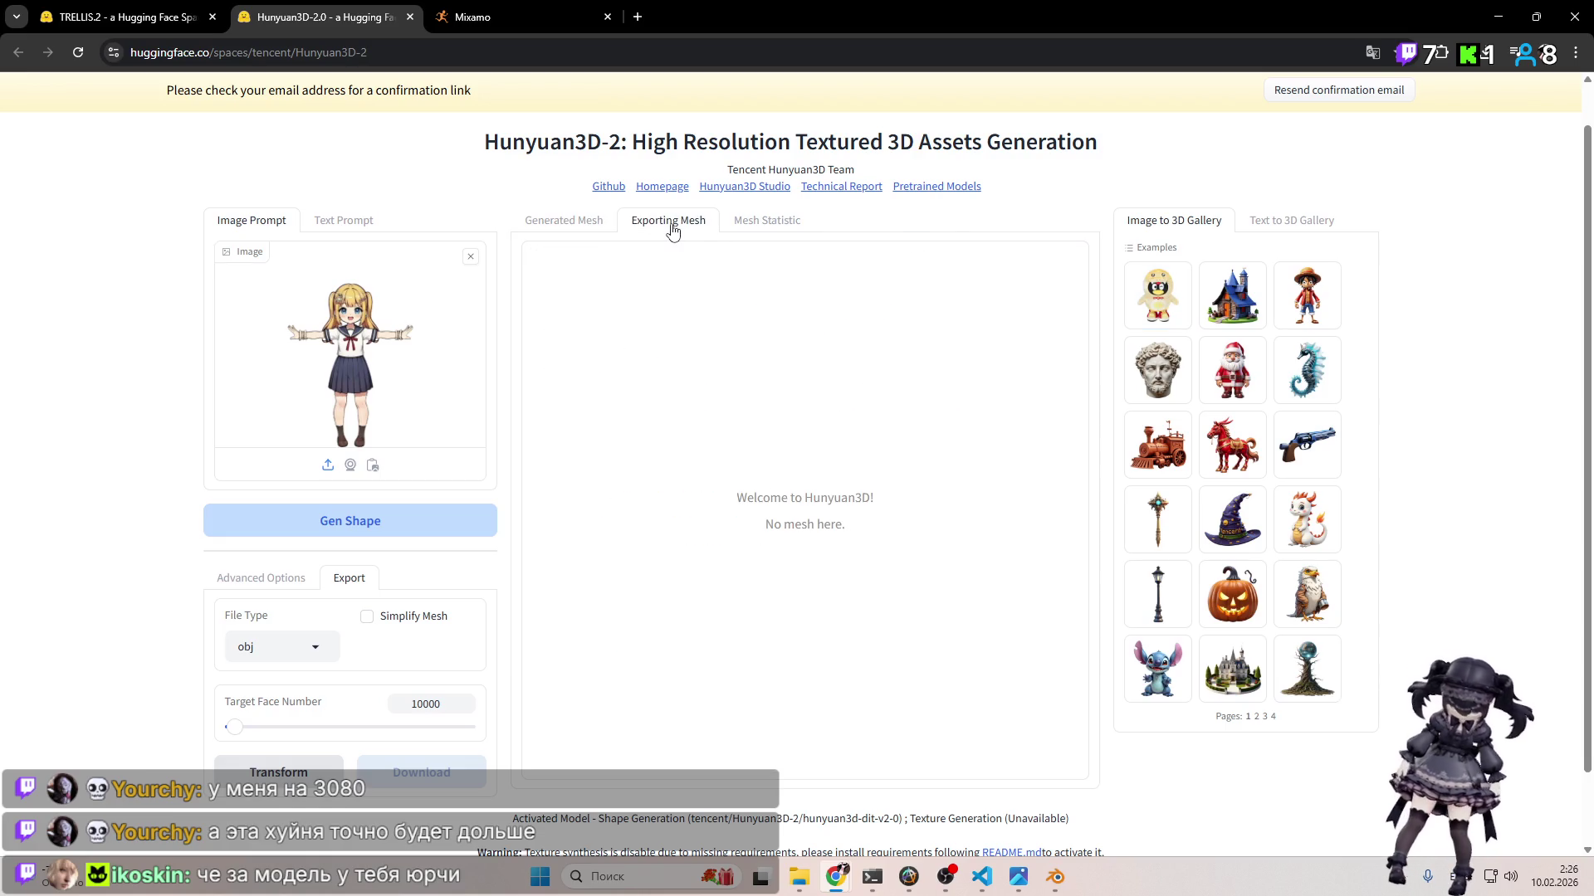
{"action": "left_click", "coordinate": [586, 224]}
{"action": "mouse_move", "coordinate": [844, 524]}
{"action": "left_mouse_down"}
{"action": "mouse_move", "coordinate": [813, 515]}
{"action": "mouse_move", "coordinate": [844, 519]}
{"action": "mouse_move", "coordinate": [854, 349]}
{"action": "mouse_move", "coordinate": [697, 506]}
{"action": "mouse_move", "coordinate": [616, 461]}
{"action": "mouse_move", "coordinate": [706, 432]}
{"action": "mouse_move", "coordinate": [849, 444]}
{"action": "left_mouse_up"}
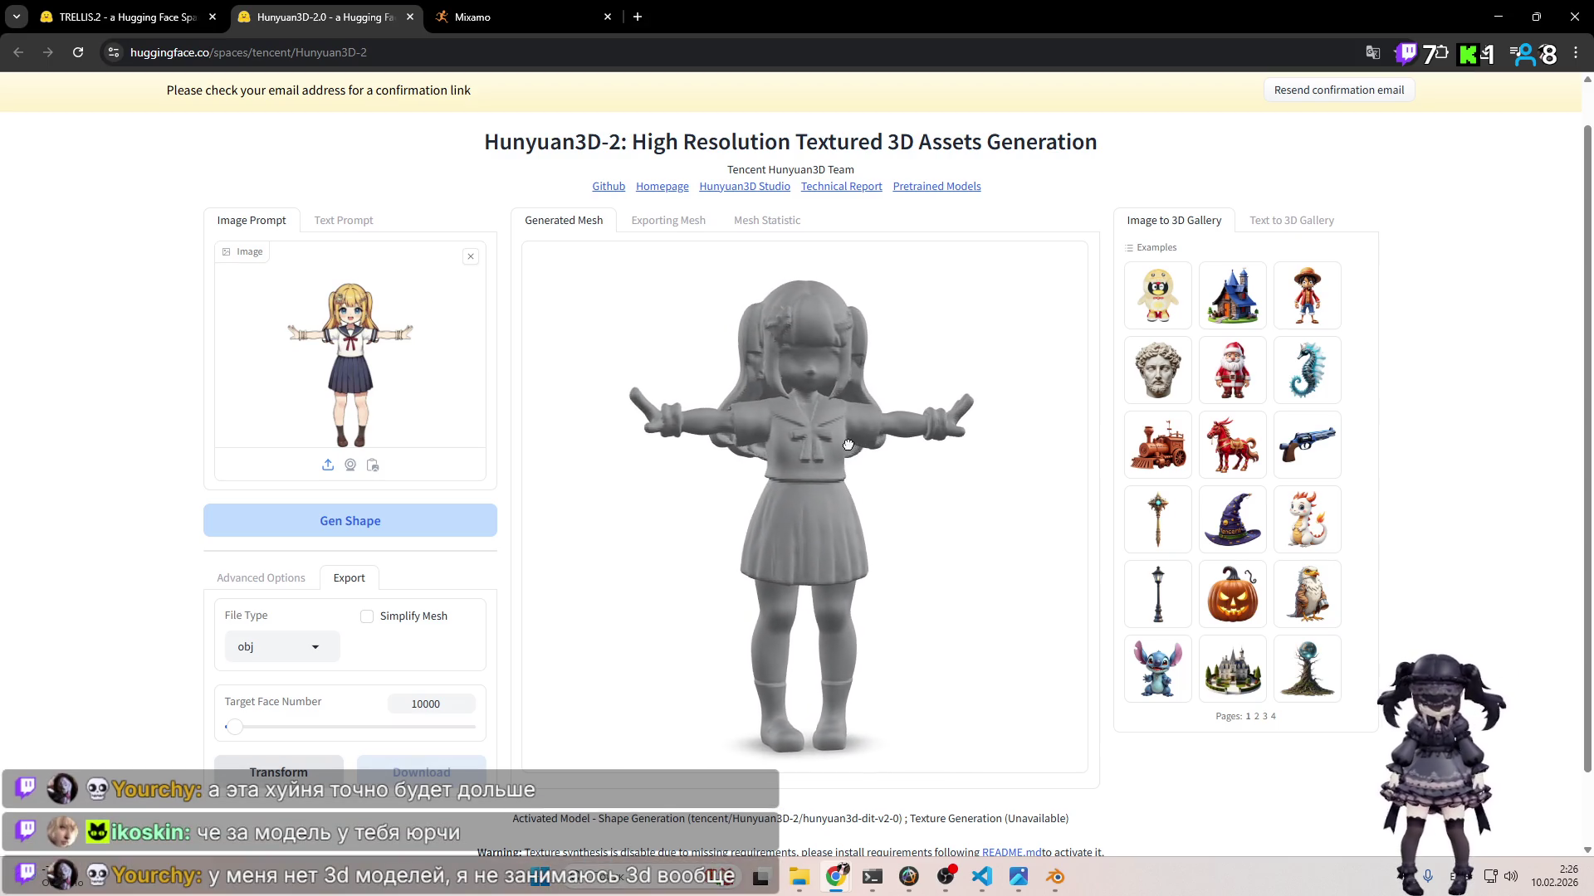
{"action": "left_click", "coordinate": [406, 21]}
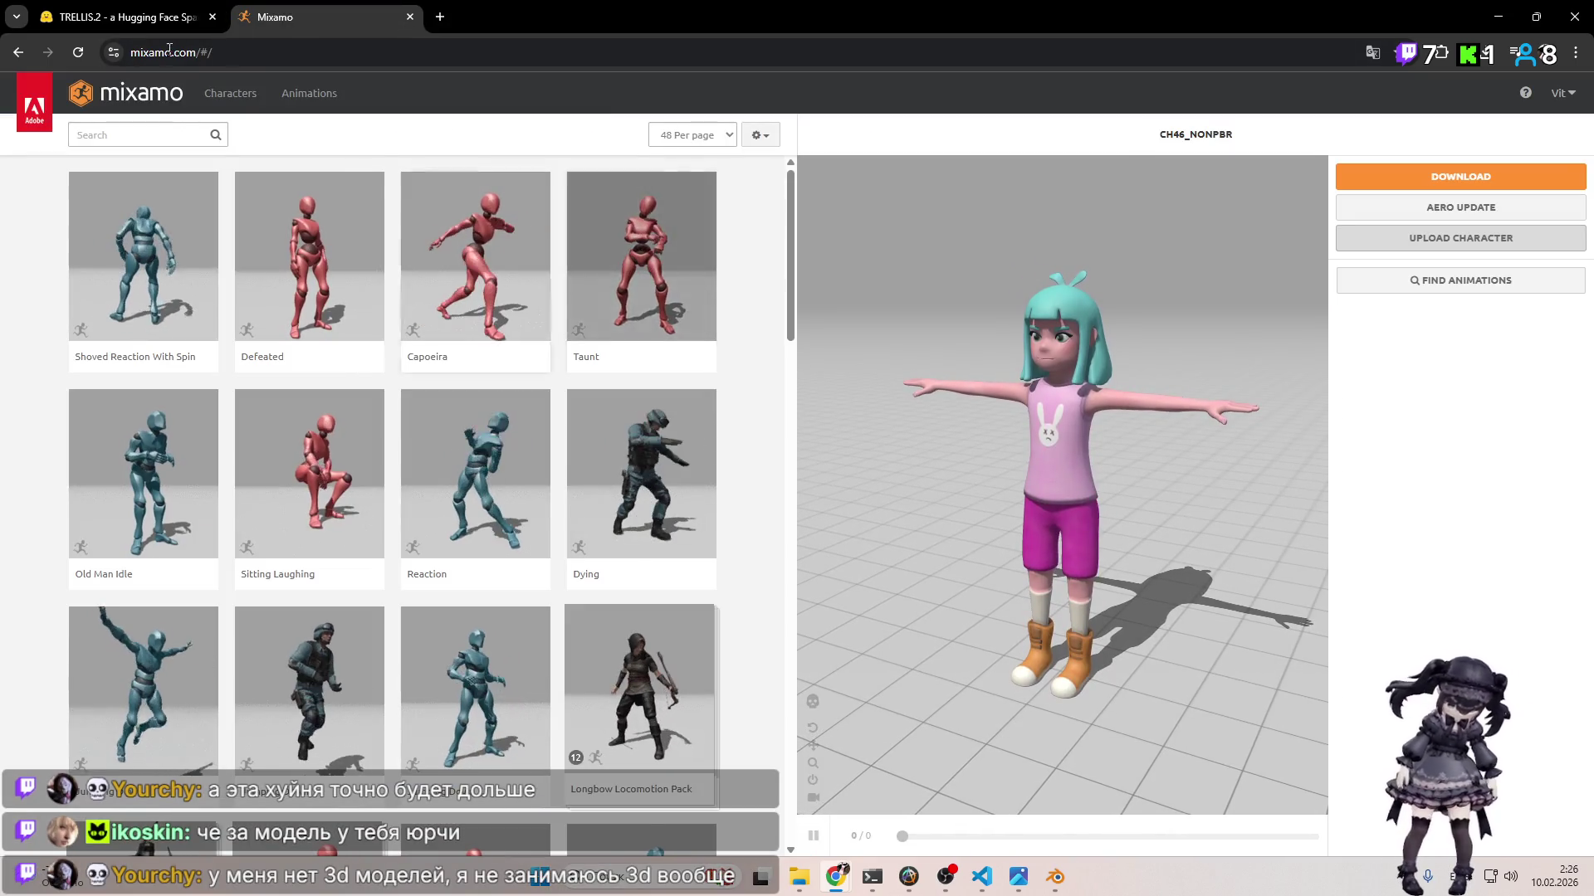
Step: Back in TRELLIS.2, replace the input image with (6)-Photoroom.png
{"action": "key", "text": "ctrl+Tab"}
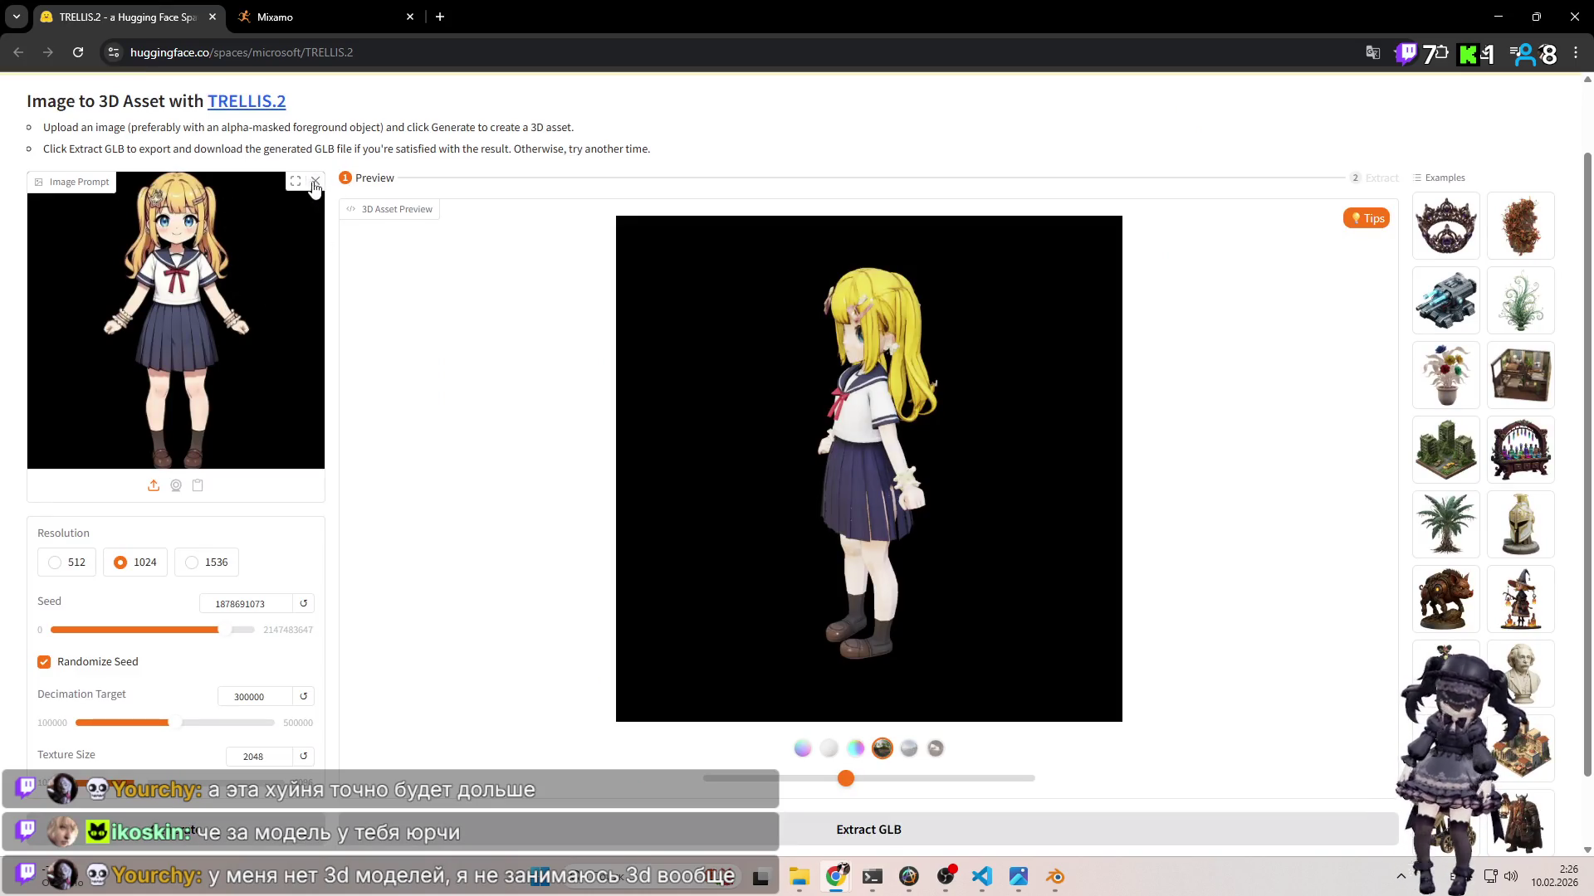
{"action": "left_click", "coordinate": [314, 183]}
{"action": "left_click", "coordinate": [184, 357]}
{"action": "double_click", "coordinate": [190, 190]}
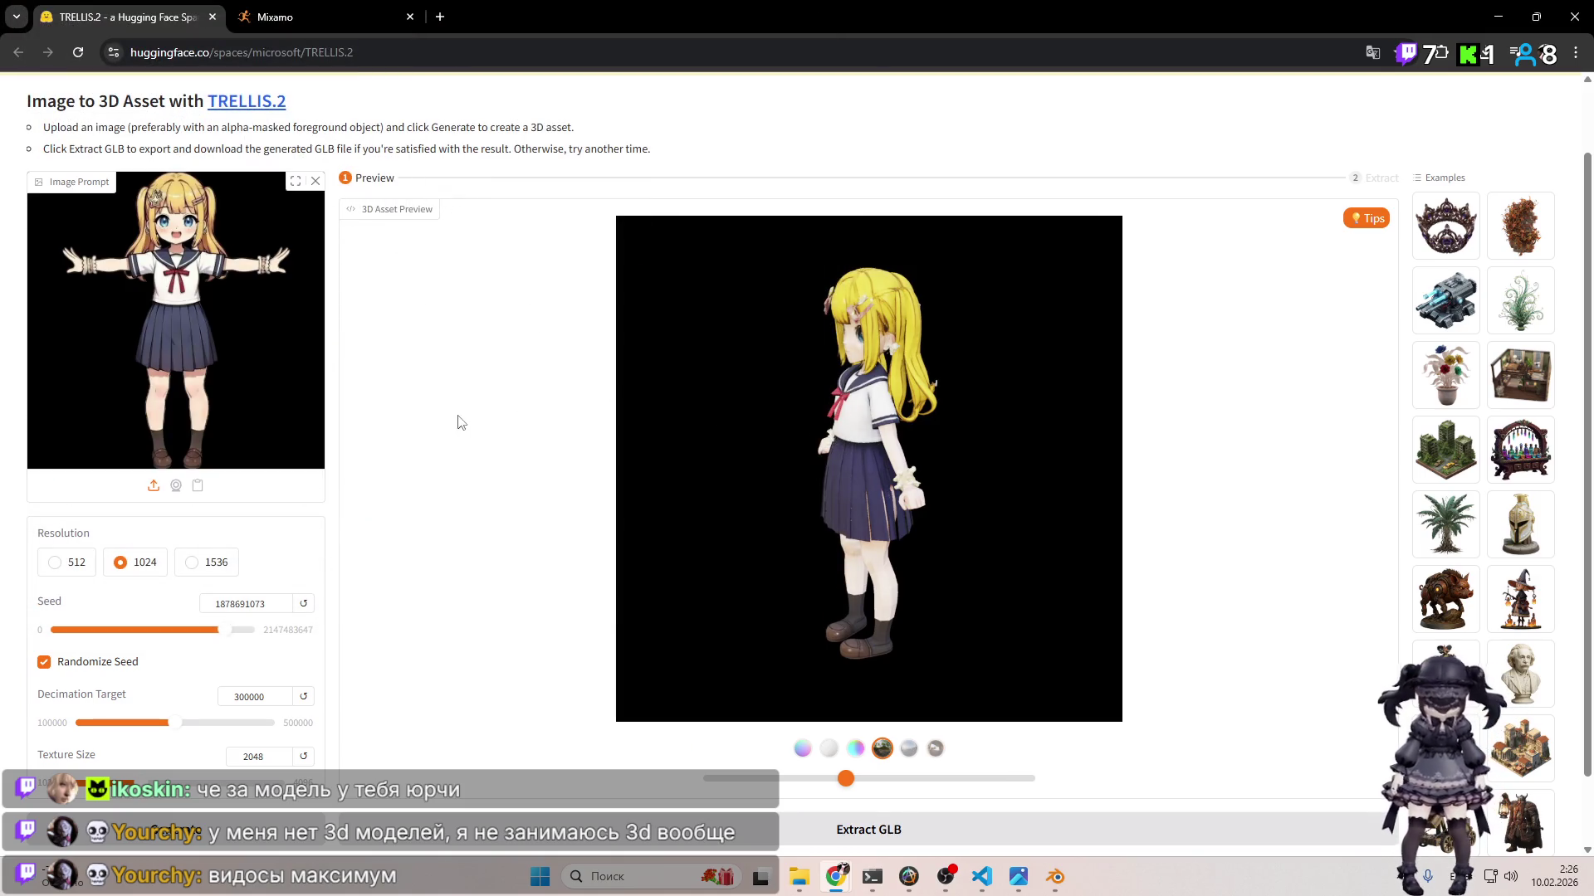
Step: Run generation; it fails with a ZeroGPU daily quota error and a PRO upgrade offer
{"action": "scroll", "coordinate": [229, 372], "scroll_direction": "up", "scroll_amount": 1}
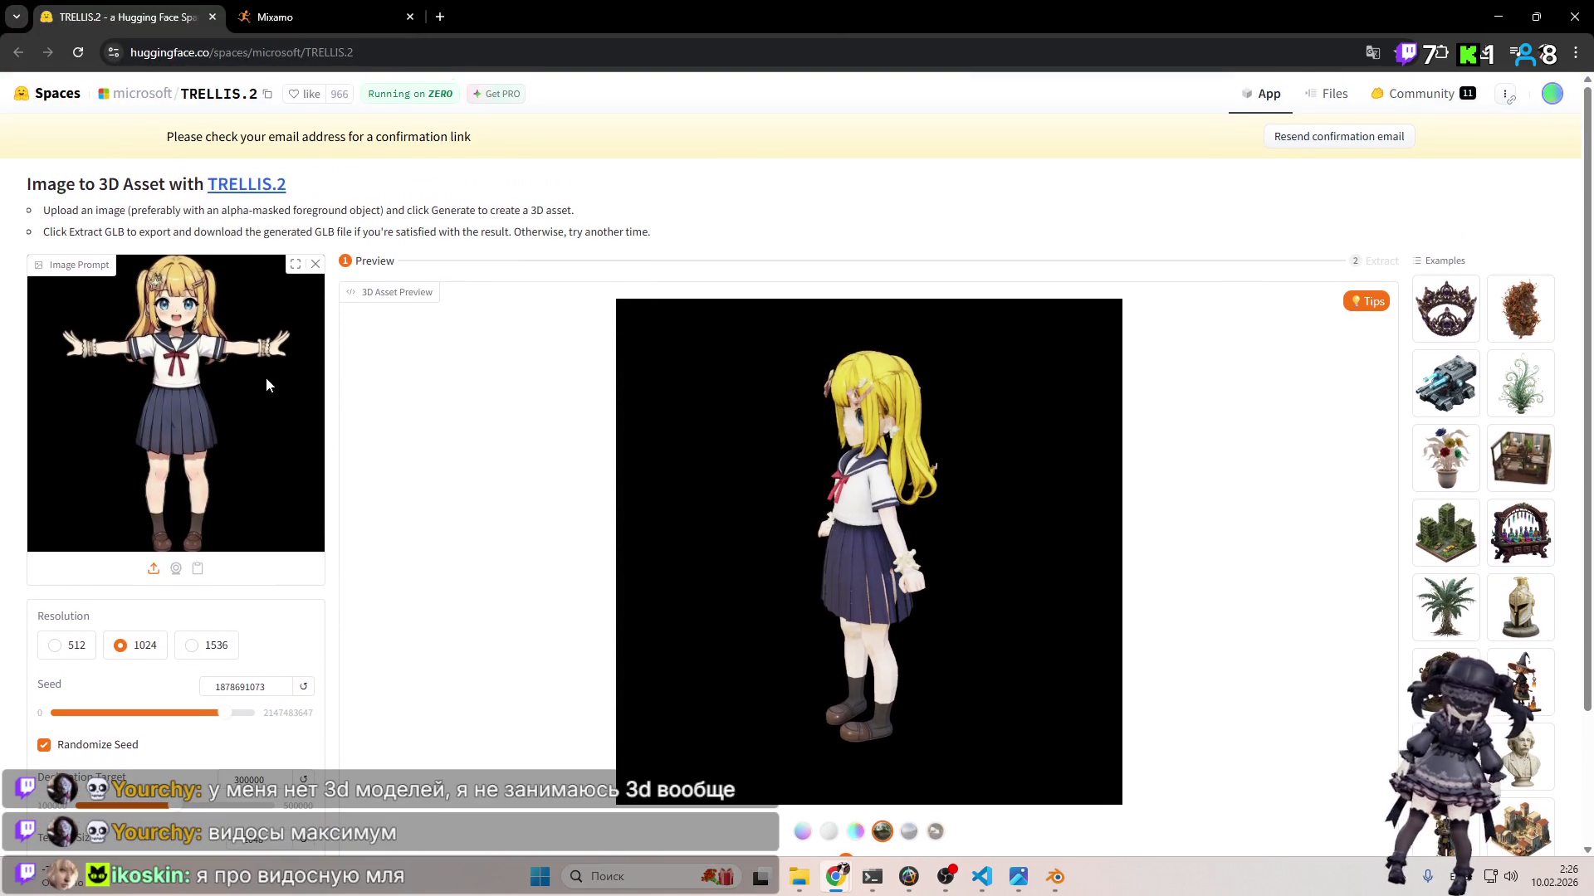
{"action": "scroll", "coordinate": [266, 390], "scroll_direction": "down", "scroll_amount": 1}
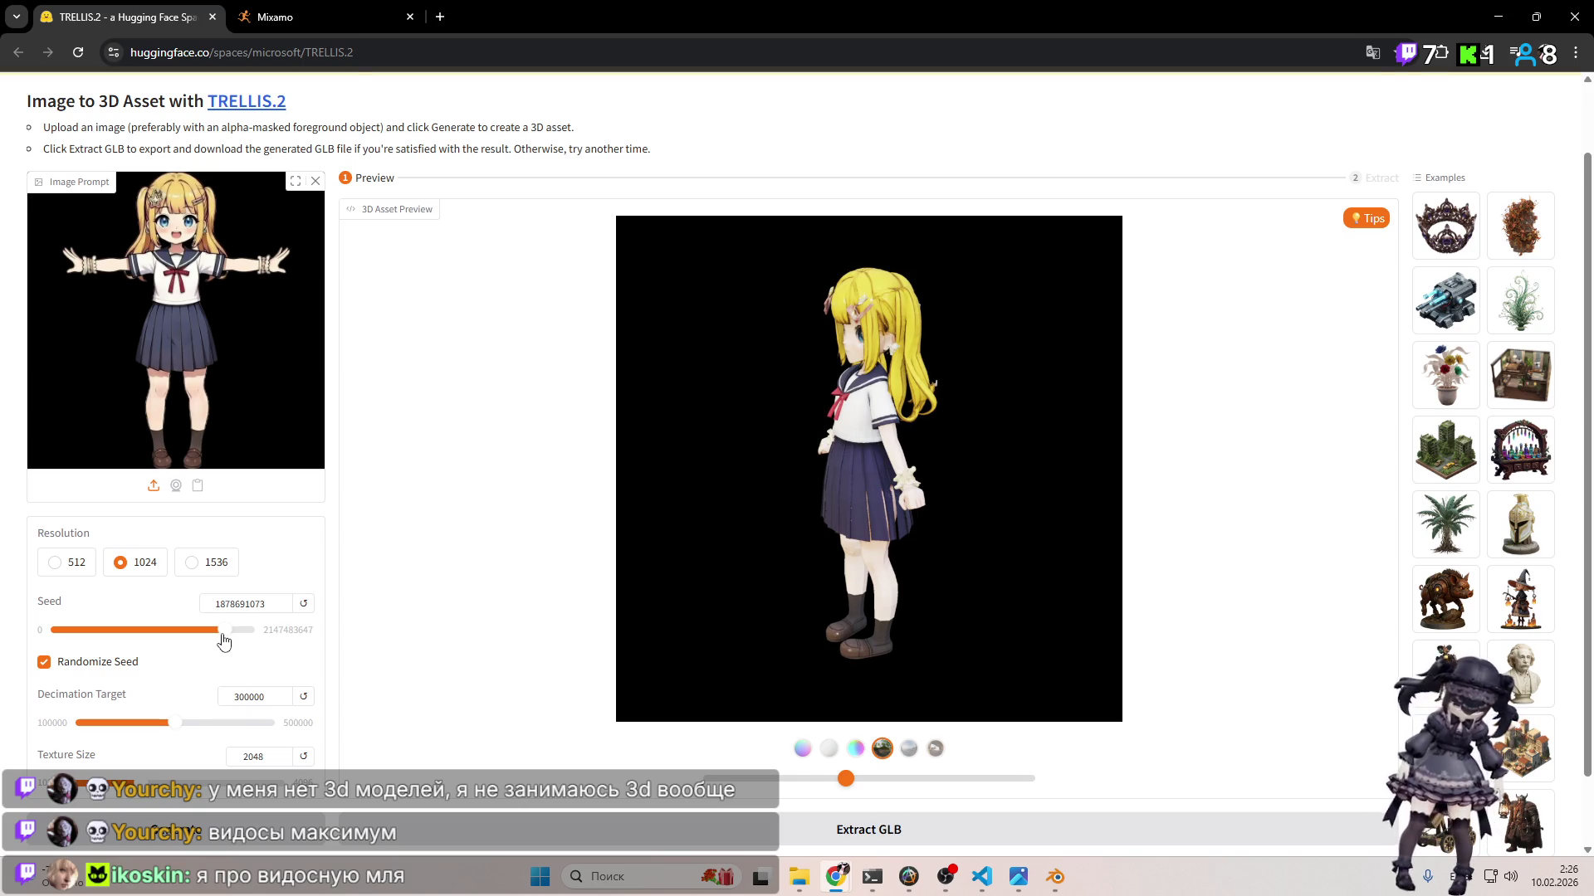
{"action": "left_click", "coordinate": [234, 815]}
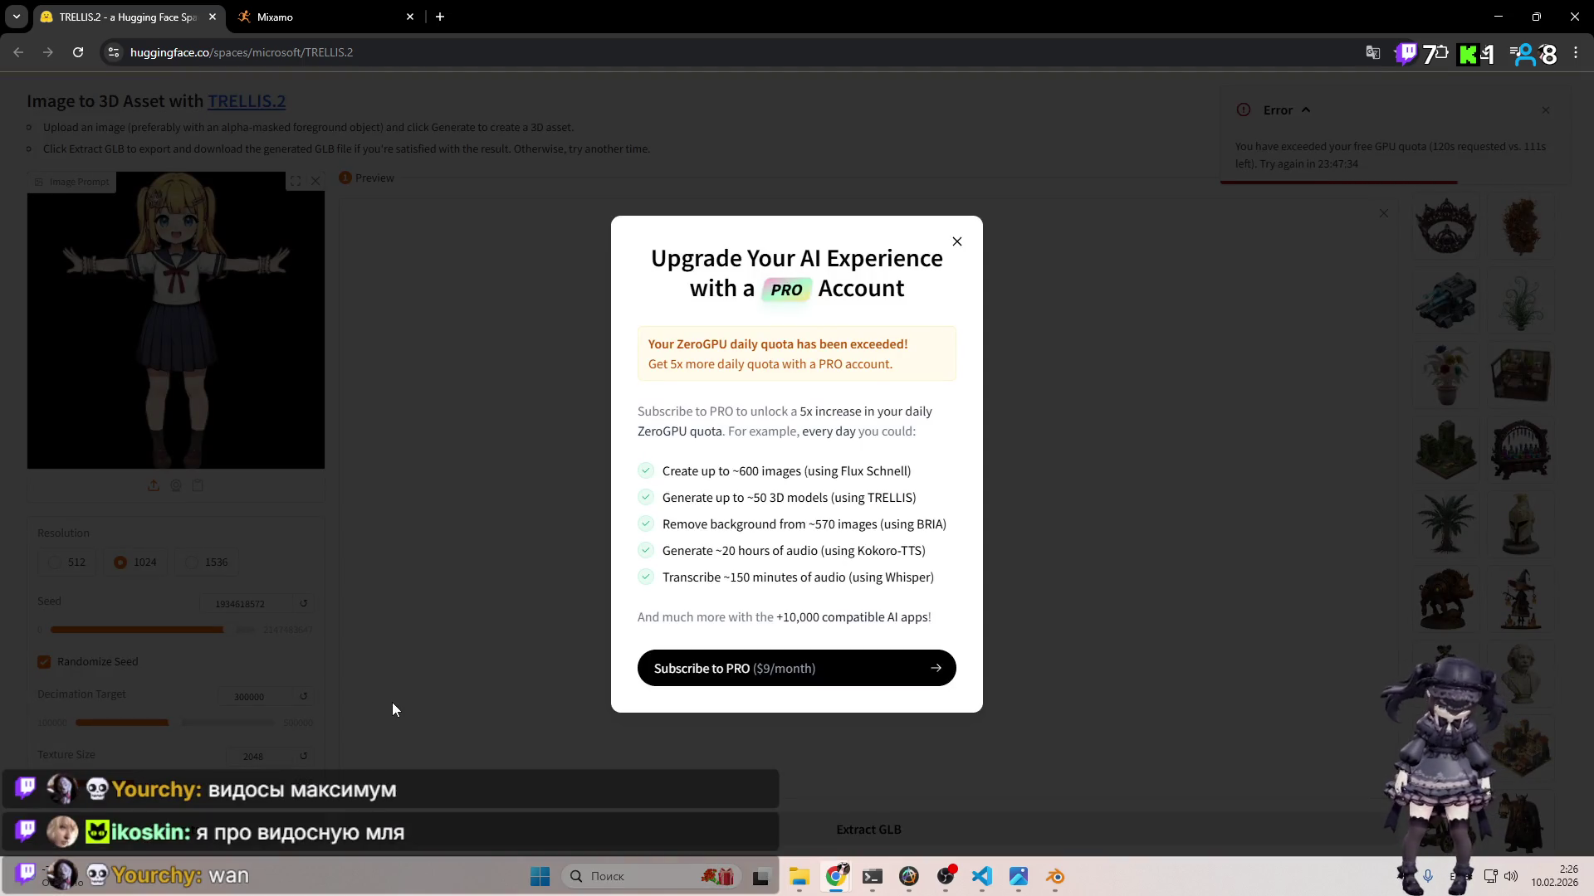
Step: Close the PRO upgrade offer and clear the Image Prompt without uploading a new image
{"action": "left_click", "coordinate": [956, 241]}
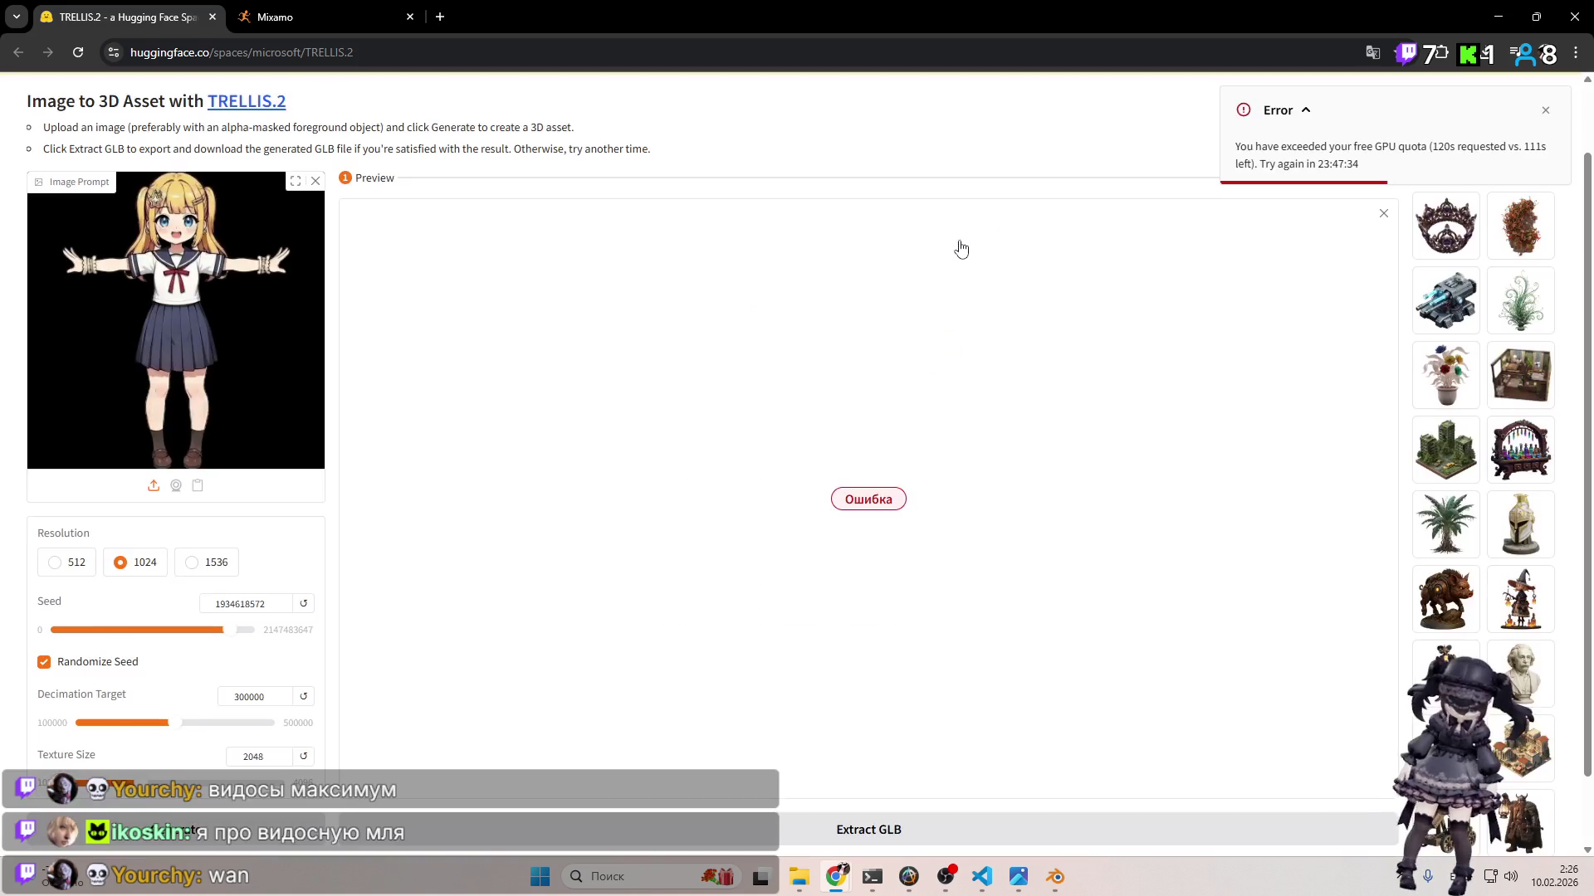
{"action": "scroll", "coordinate": [851, 361], "scroll_direction": "up", "scroll_amount": 1}
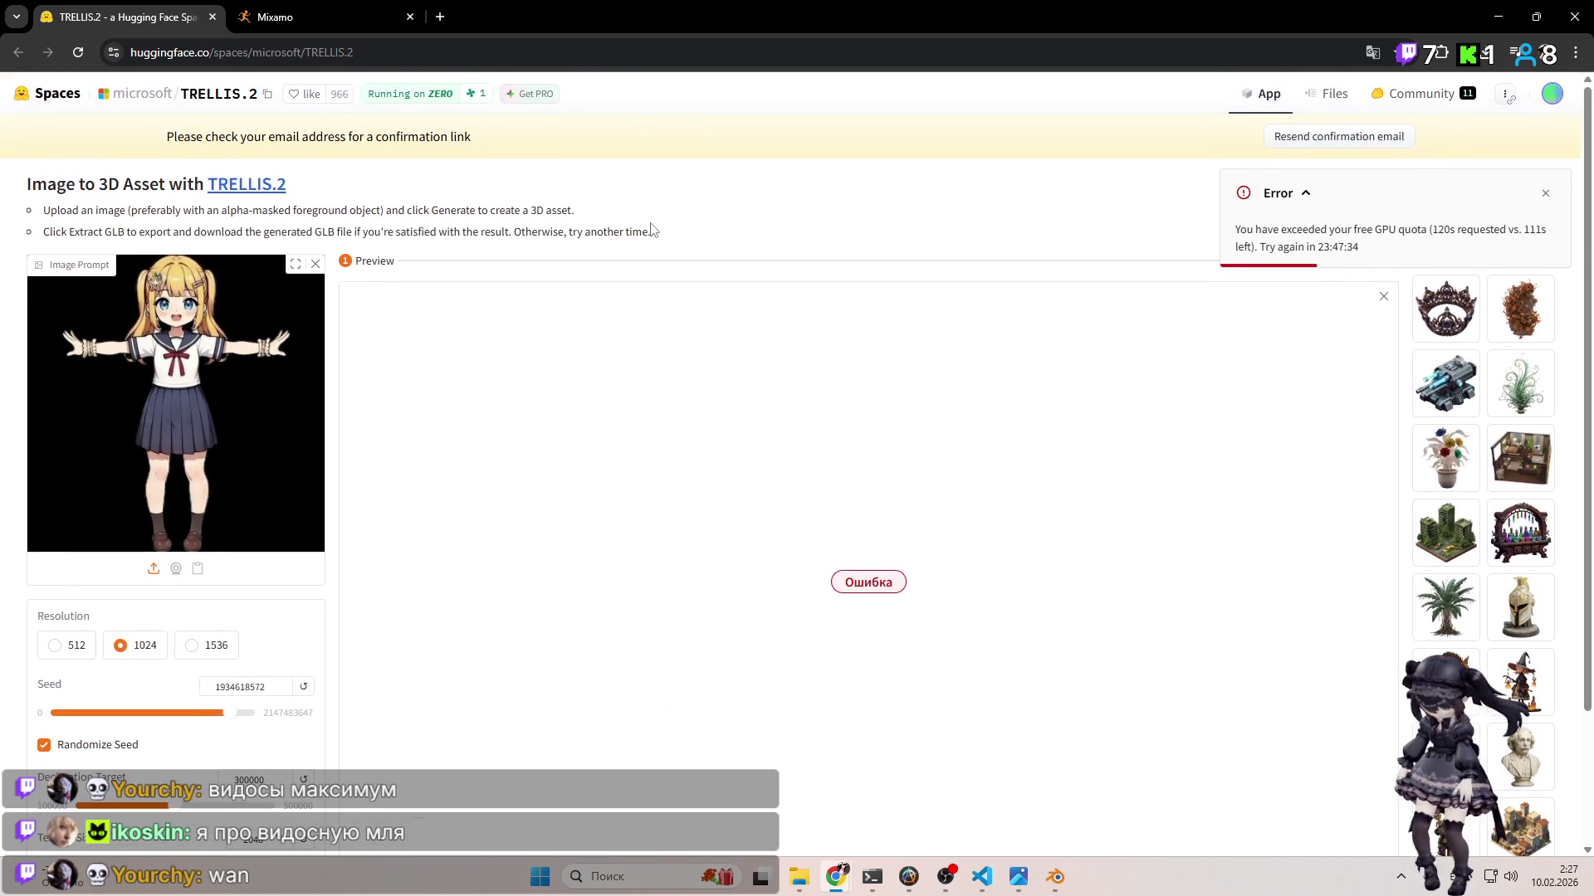
{"action": "scroll", "coordinate": [664, 266], "scroll_direction": "down", "scroll_amount": 2}
{"action": "scroll", "coordinate": [801, 355], "scroll_direction": "up", "scroll_amount": 2}
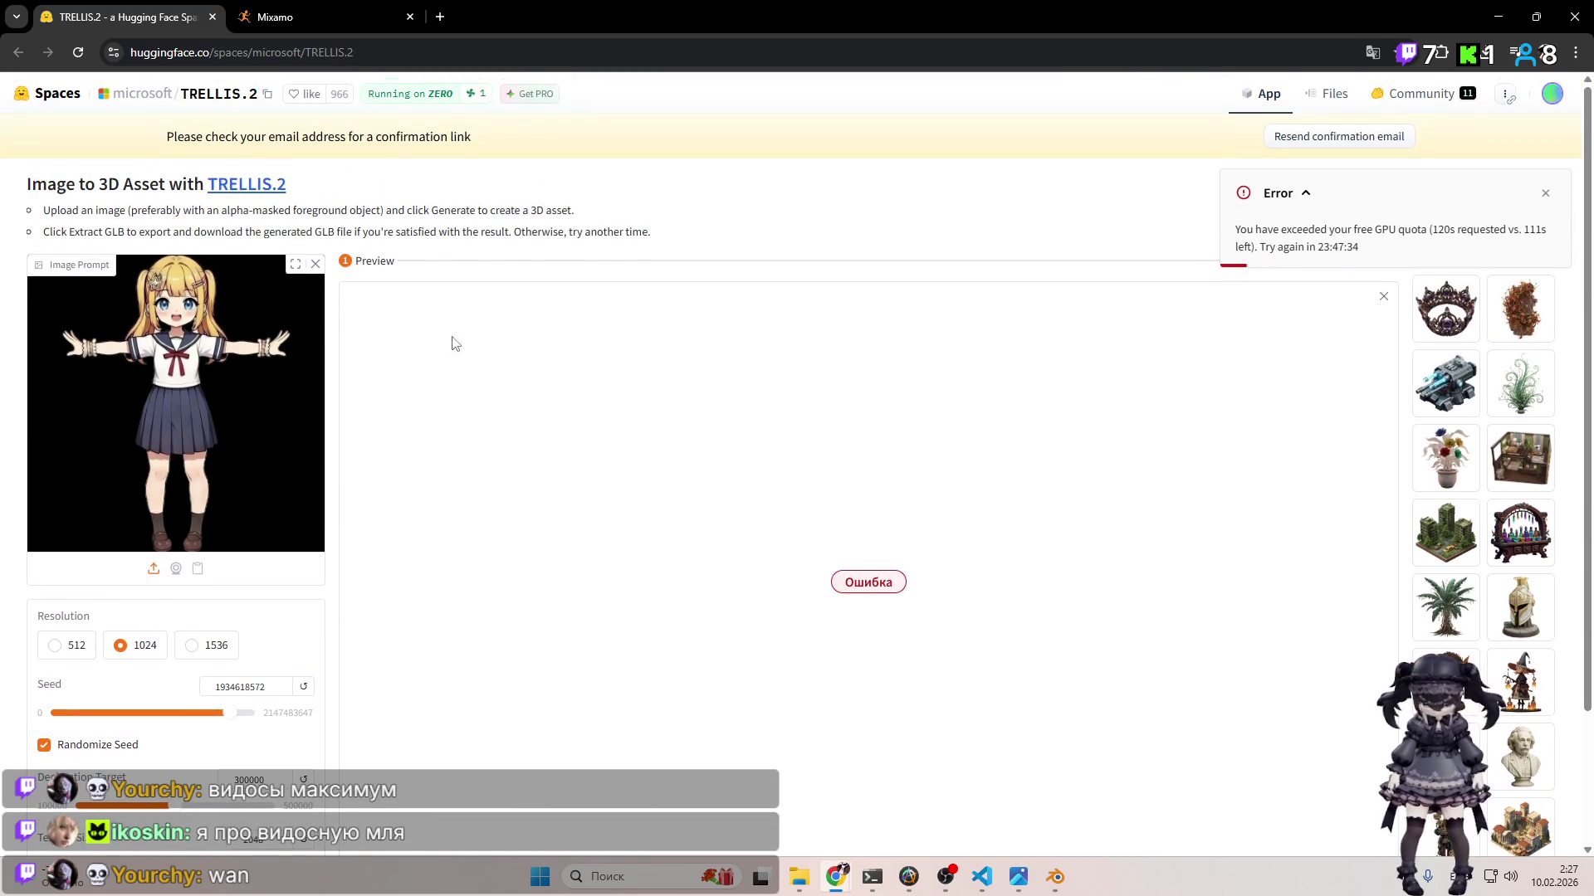
{"action": "left_click_drag", "start_coordinate": [209, 365], "coordinate": [283, 420]}
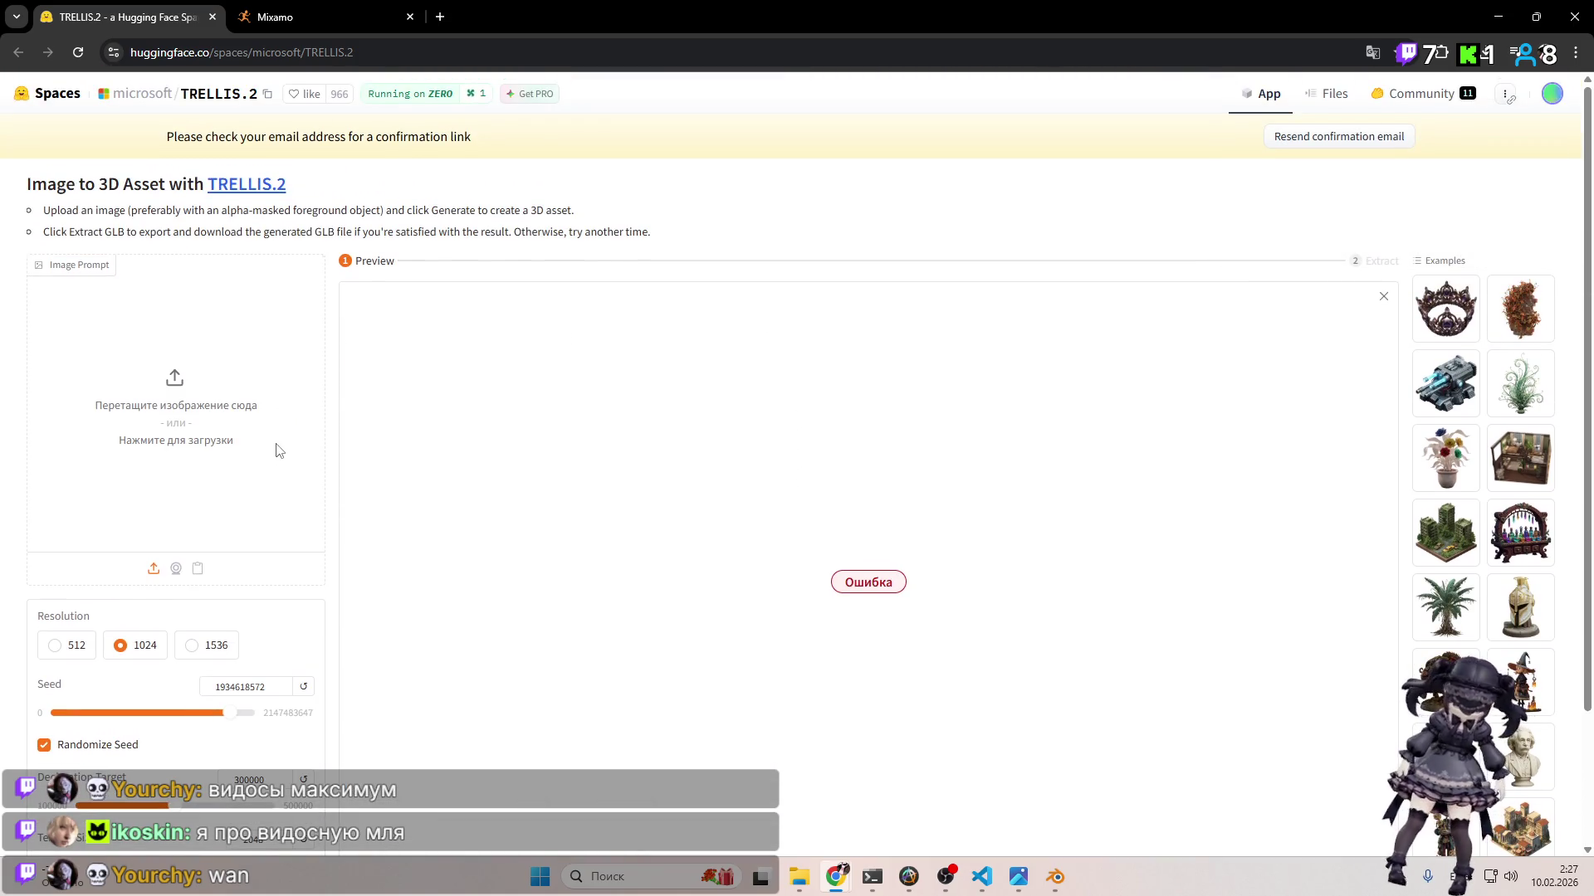
{"action": "left_click", "coordinate": [279, 450]}
{"action": "key", "text": "Escape"}
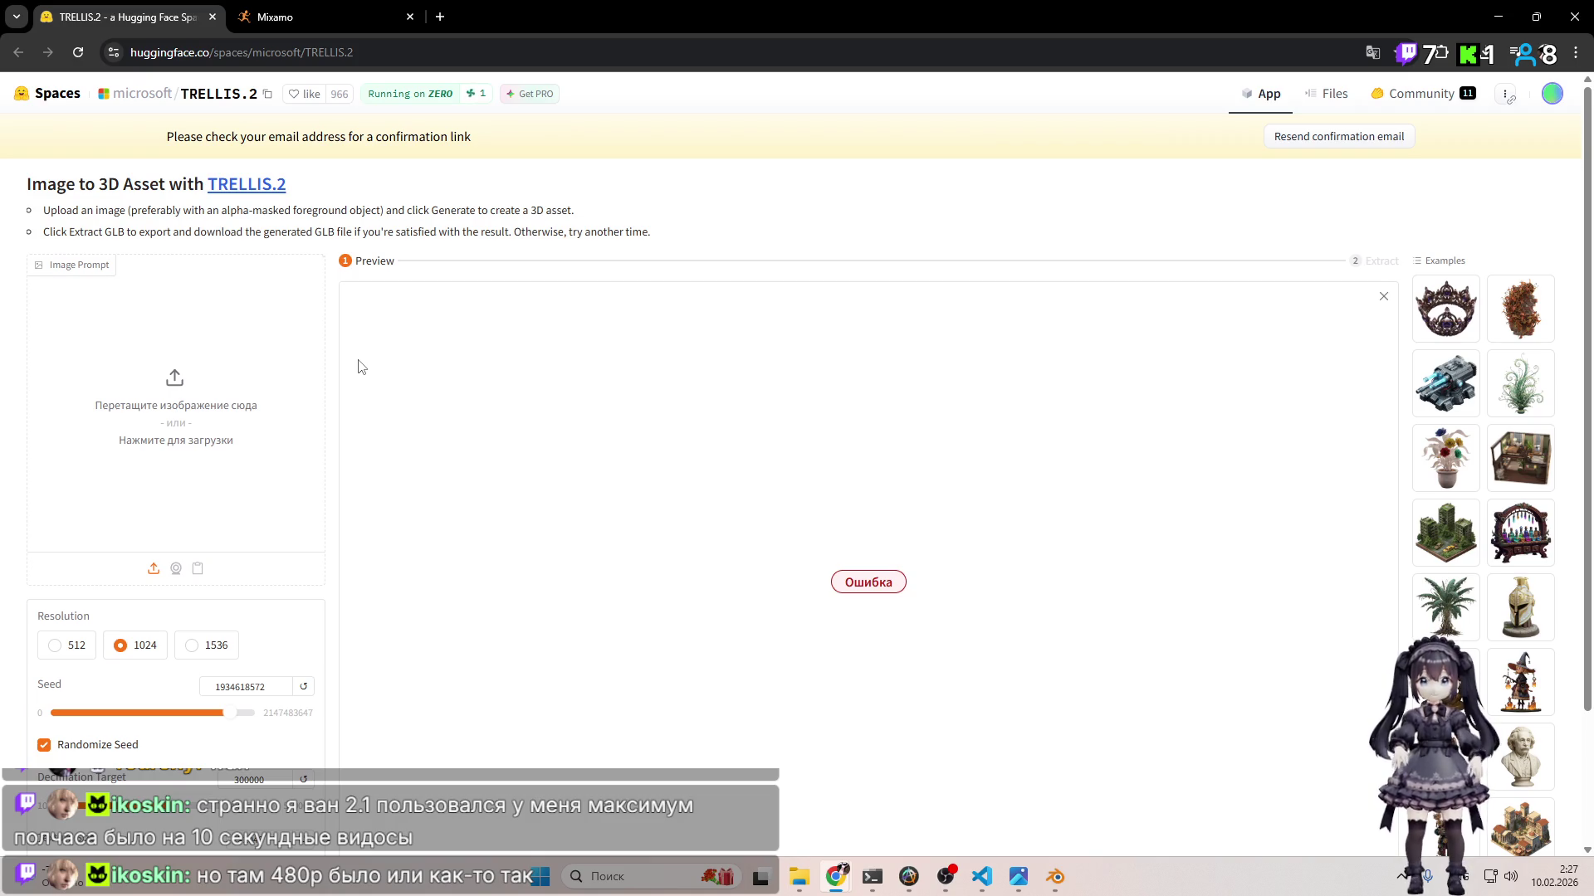
Step: Switch to Mixamo and orbit around the CH46_NONPBR character
{"action": "left_click", "coordinate": [312, 10]}
{"action": "mouse_move", "coordinate": [1025, 371]}
{"action": "left_mouse_down"}
{"action": "mouse_move", "coordinate": [1149, 367]}
{"action": "mouse_move", "coordinate": [964, 334]}
{"action": "mouse_move", "coordinate": [1075, 376]}
{"action": "mouse_move", "coordinate": [1202, 475]}
{"action": "mouse_move", "coordinate": [965, 368]}
{"action": "mouse_move", "coordinate": [954, 480]}
{"action": "mouse_move", "coordinate": [885, 485]}
{"action": "mouse_move", "coordinate": [880, 422]}
{"action": "mouse_move", "coordinate": [985, 415]}
{"action": "mouse_move", "coordinate": [962, 461]}
{"action": "mouse_move", "coordinate": [1014, 526]}
{"action": "mouse_move", "coordinate": [1052, 490]}
{"action": "mouse_move", "coordinate": [1059, 659]}
{"action": "mouse_move", "coordinate": [1077, 504]}
{"action": "mouse_move", "coordinate": [1073, 537]}
{"action": "mouse_move", "coordinate": [1033, 462]}
{"action": "mouse_move", "coordinate": [1135, 477]}
{"action": "mouse_move", "coordinate": [1098, 540]}
{"action": "left_mouse_up"}
{"action": "scroll", "coordinate": [1094, 539], "scroll_direction": "up", "scroll_amount": 5}
{"action": "scroll", "coordinate": [1097, 539], "scroll_direction": "down", "scroll_amount": 2}
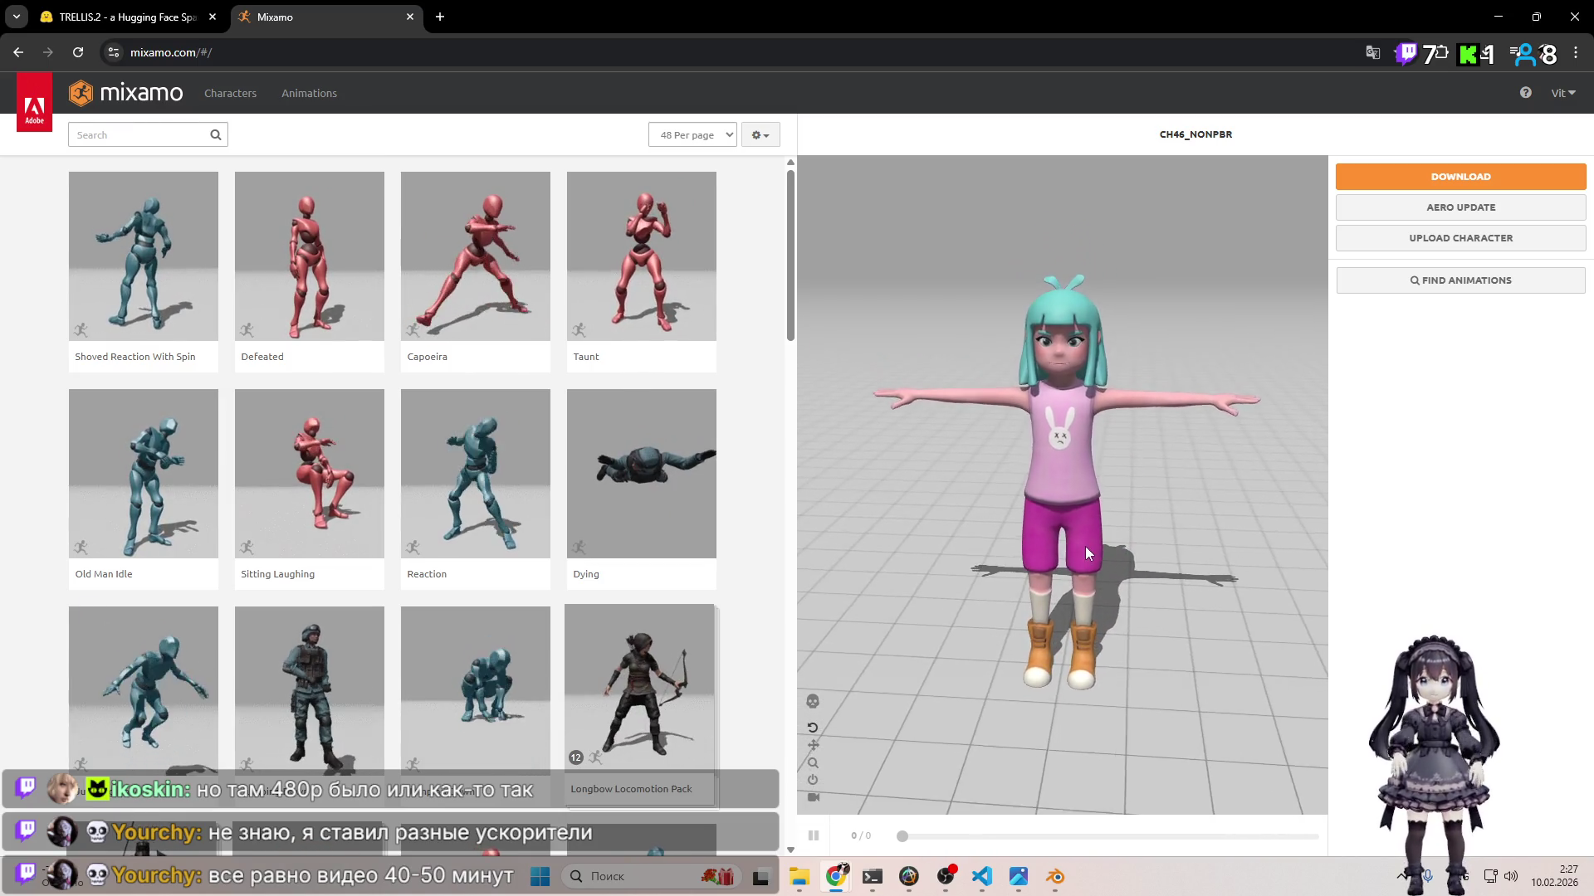
{"action": "scroll", "coordinate": [1094, 541], "scroll_direction": "up", "scroll_amount": 2}
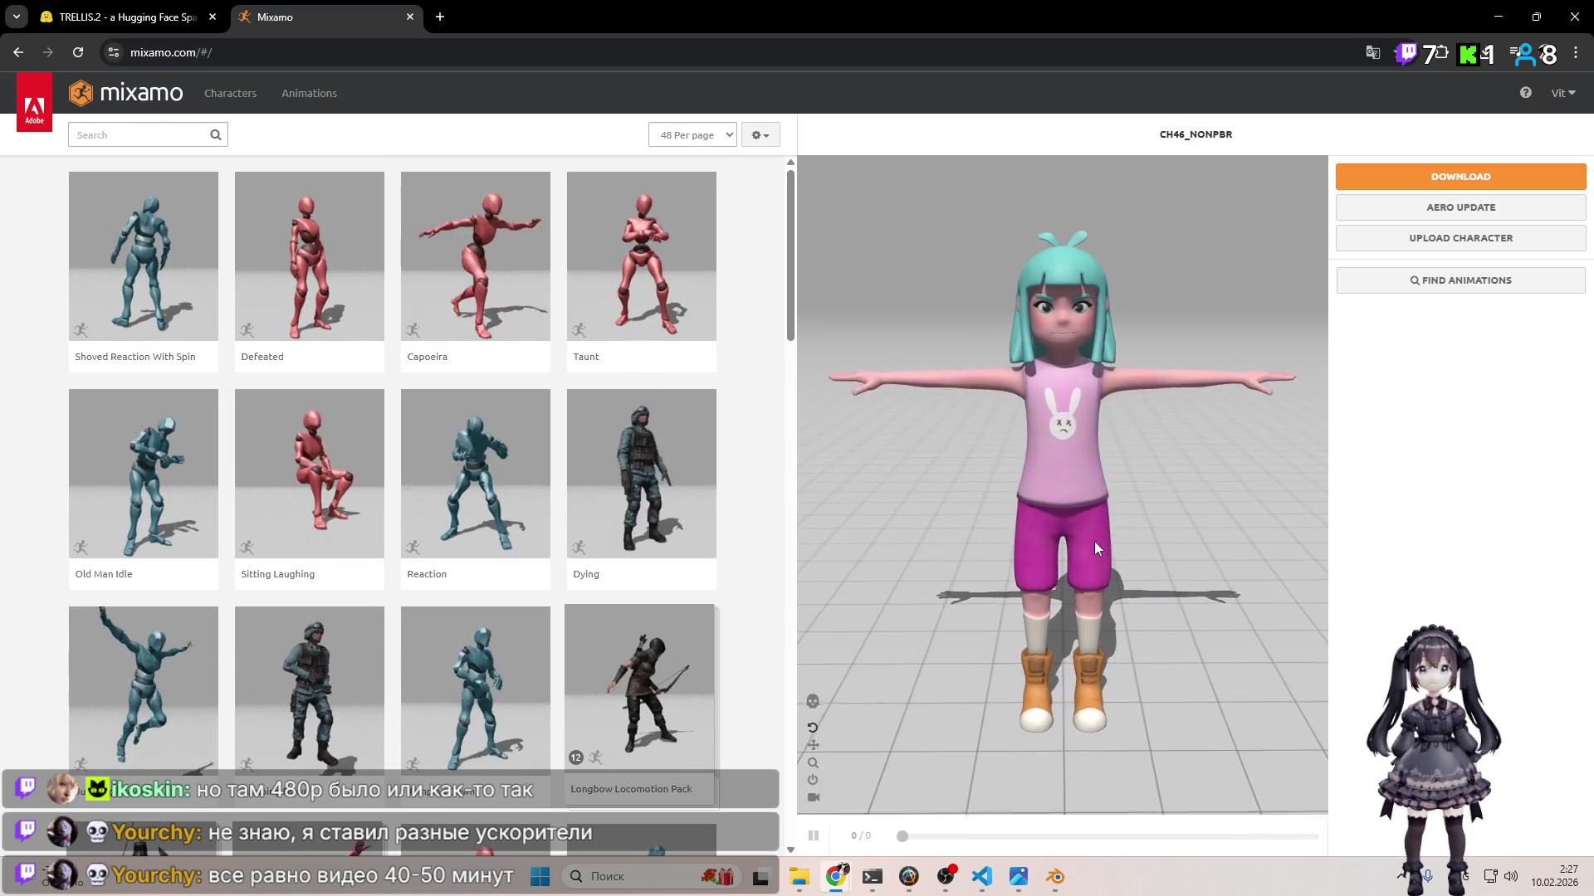
{"action": "mouse_move", "coordinate": [1094, 541]}
{"action": "left_mouse_down"}
{"action": "mouse_move", "coordinate": [1078, 397]}
{"action": "mouse_move", "coordinate": [1094, 292]}
{"action": "mouse_move", "coordinate": [1082, 773]}
{"action": "mouse_move", "coordinate": [1112, 616]}
{"action": "mouse_move", "coordinate": [1101, 472]}
{"action": "mouse_move", "coordinate": [1088, 539]}
{"action": "left_mouse_up"}
{"action": "scroll", "coordinate": [1090, 505], "scroll_direction": "down", "scroll_amount": 2}
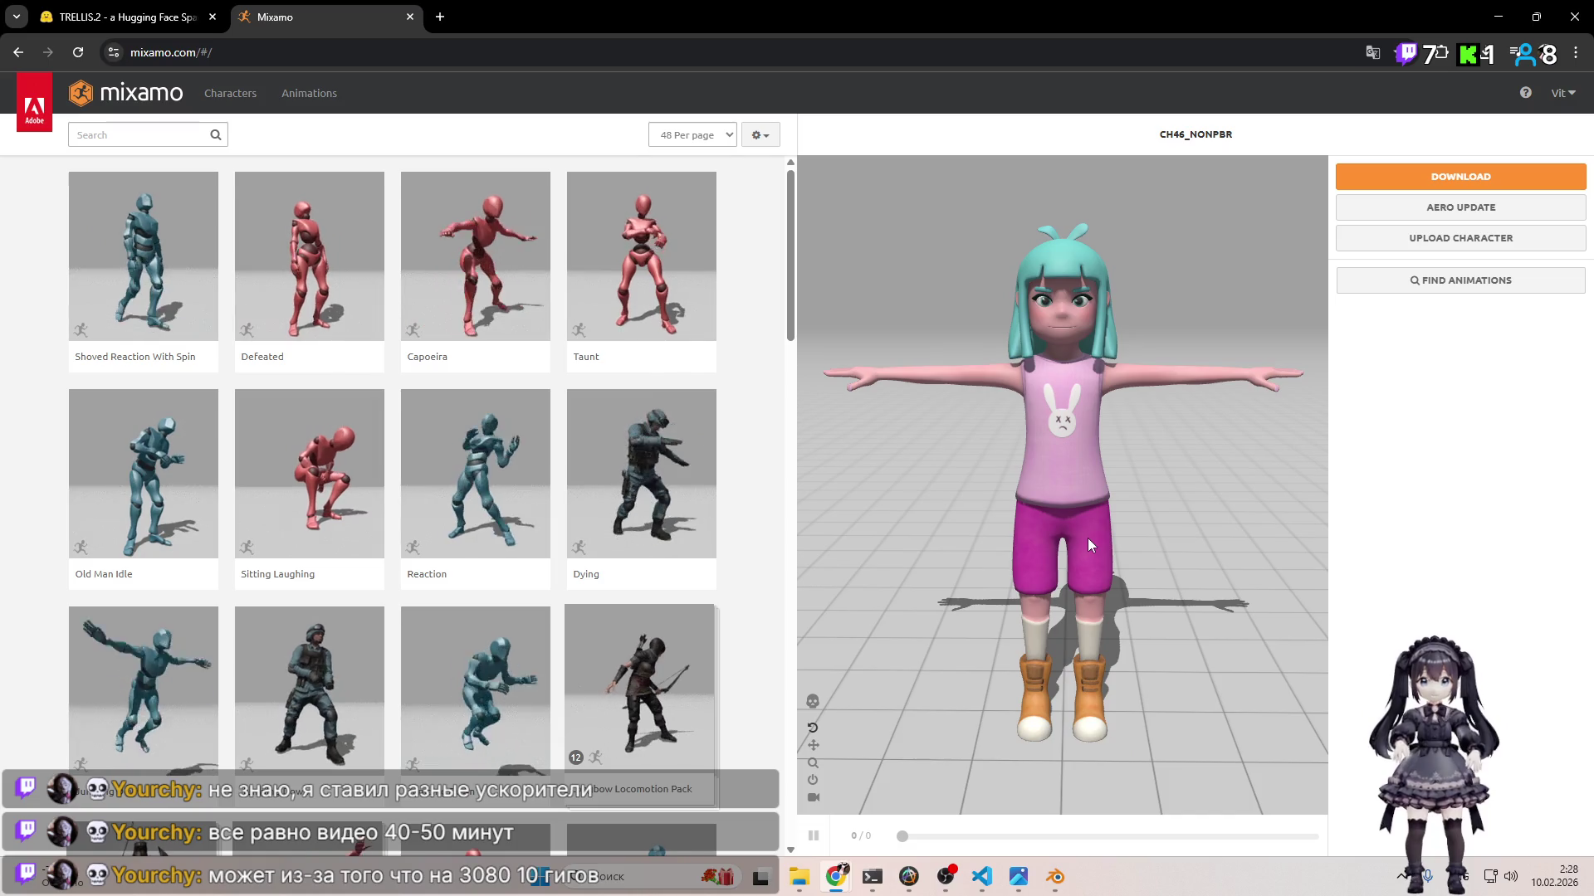
{"action": "left_click", "coordinate": [947, 877]}
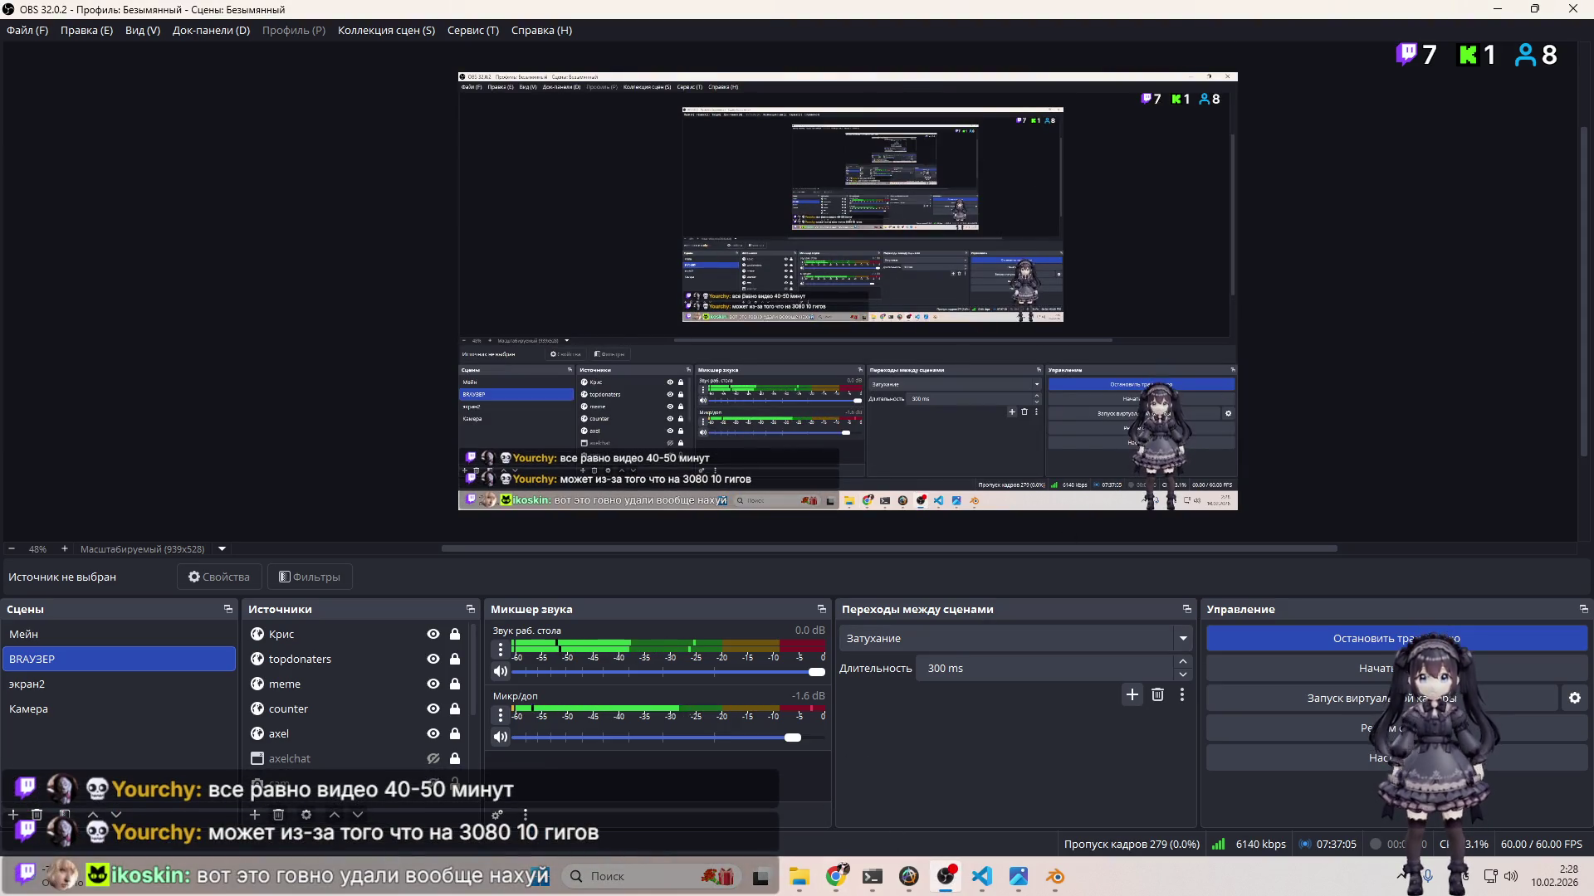
{"action": "left_click", "coordinate": [1053, 877]}
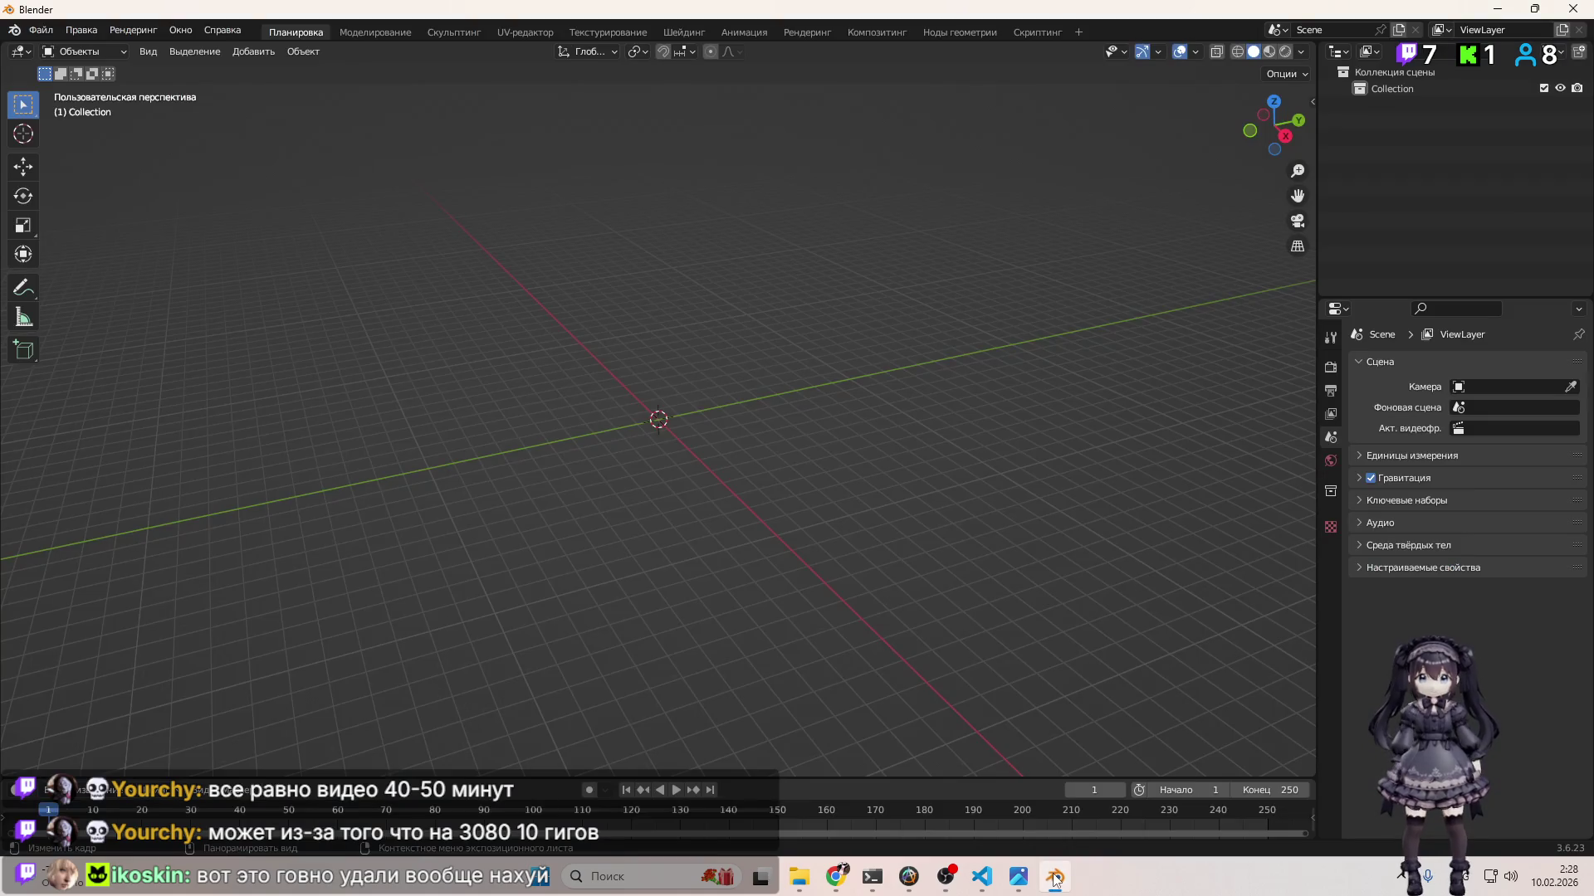
{"action": "left_click", "coordinate": [971, 879]}
{"action": "left_click", "coordinate": [975, 878]}
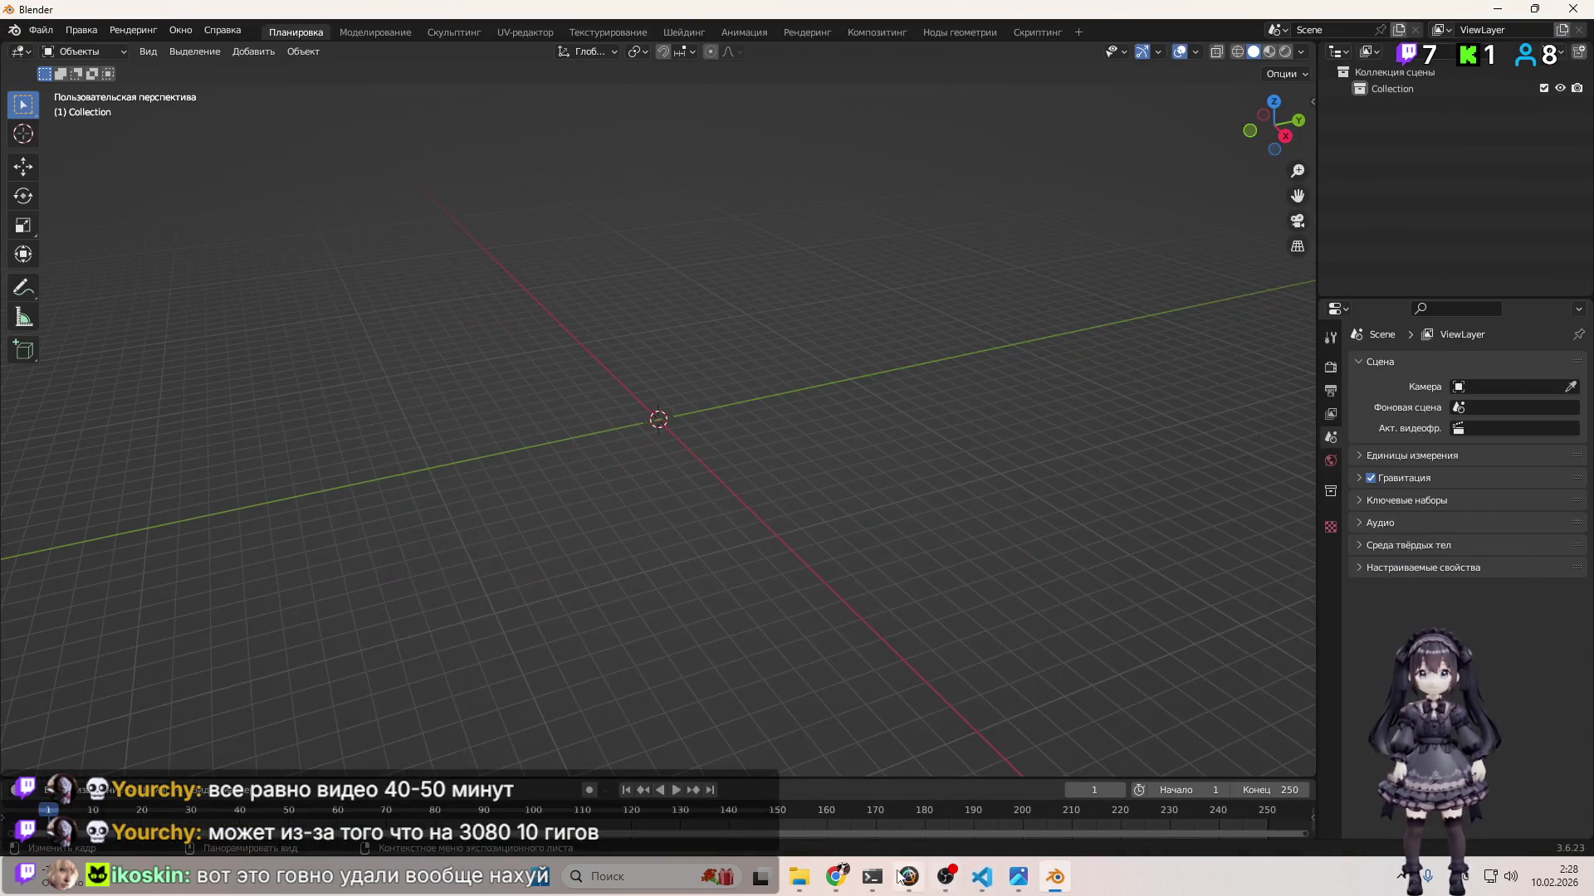
{"action": "mouse_move", "coordinate": [838, 882]}
{"action": "left_click", "coordinate": [999, 730]}
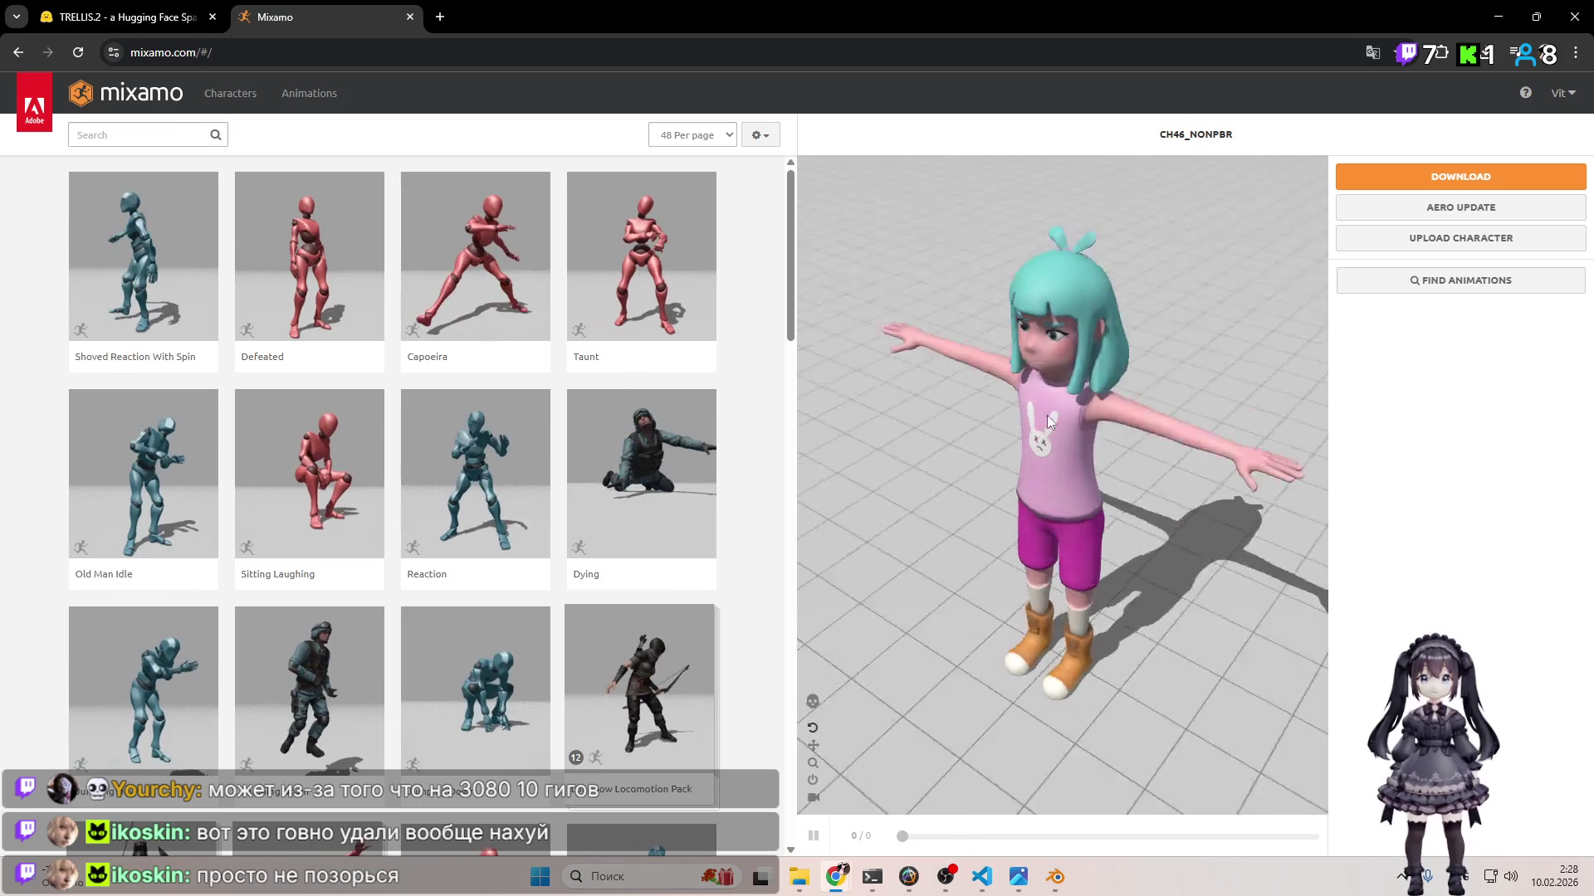
Step: Orbit around the current character from front and back, then switch the preview to Remy
{"action": "mouse_move", "coordinate": [1152, 470]}
{"action": "left_mouse_down"}
{"action": "mouse_move", "coordinate": [1178, 328]}
{"action": "mouse_move", "coordinate": [1001, 314]}
{"action": "mouse_move", "coordinate": [947, 331]}
{"action": "mouse_move", "coordinate": [1154, 351]}
{"action": "mouse_move", "coordinate": [1196, 338]}
{"action": "left_mouse_up"}
{"action": "scroll", "coordinate": [1197, 339], "scroll_direction": "down", "scroll_amount": 5}
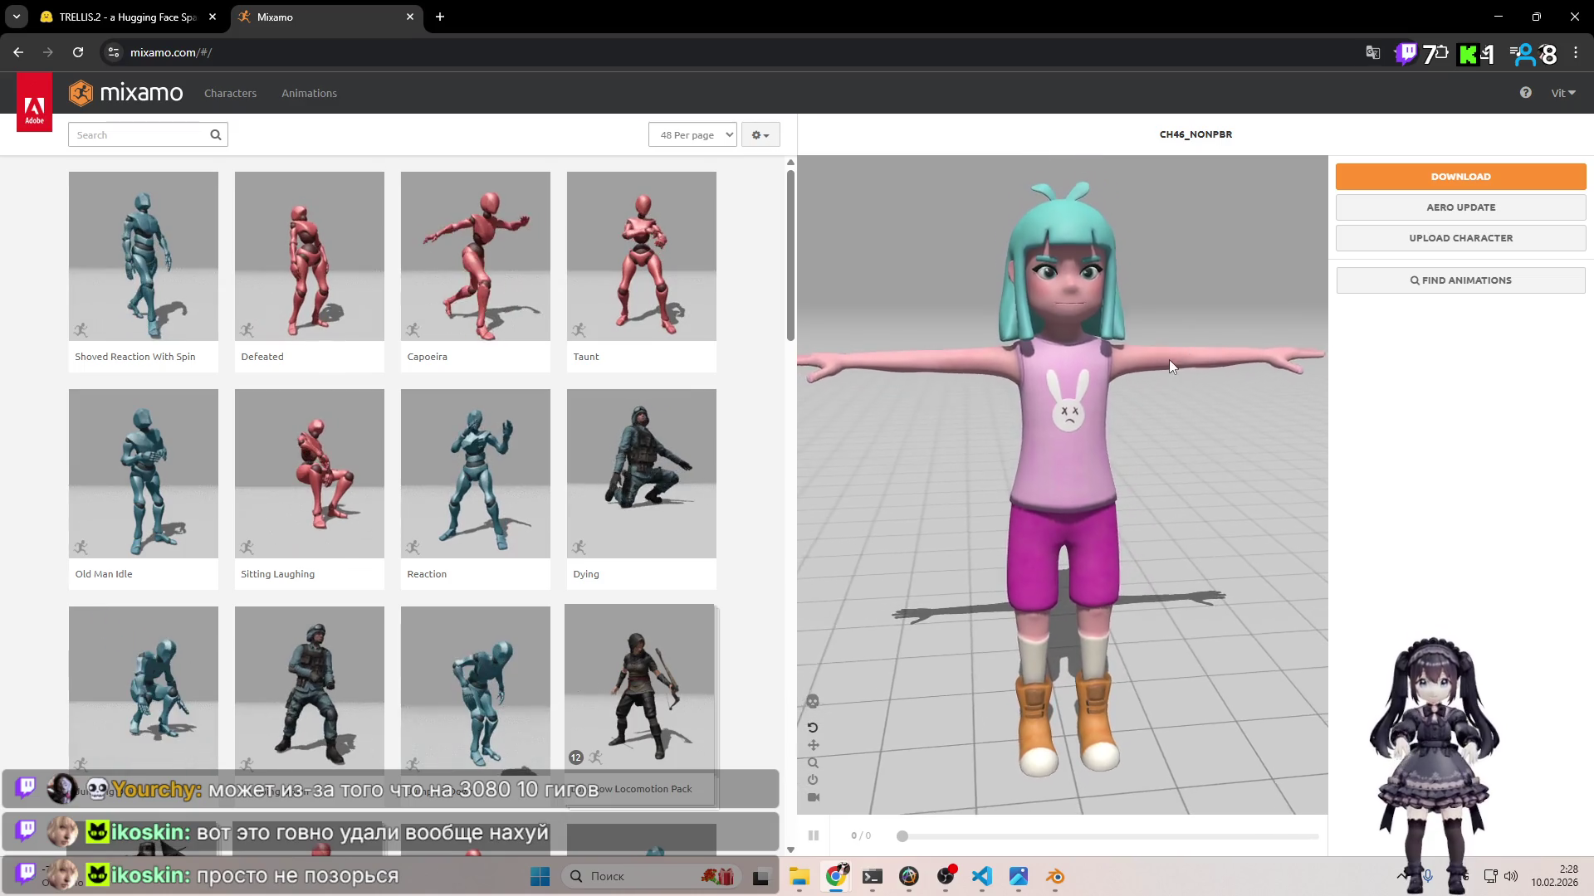
{"action": "mouse_move", "coordinate": [1174, 407]}
{"action": "left_mouse_down"}
{"action": "mouse_move", "coordinate": [1029, 394]}
{"action": "mouse_move", "coordinate": [813, 274]}
{"action": "left_mouse_up"}
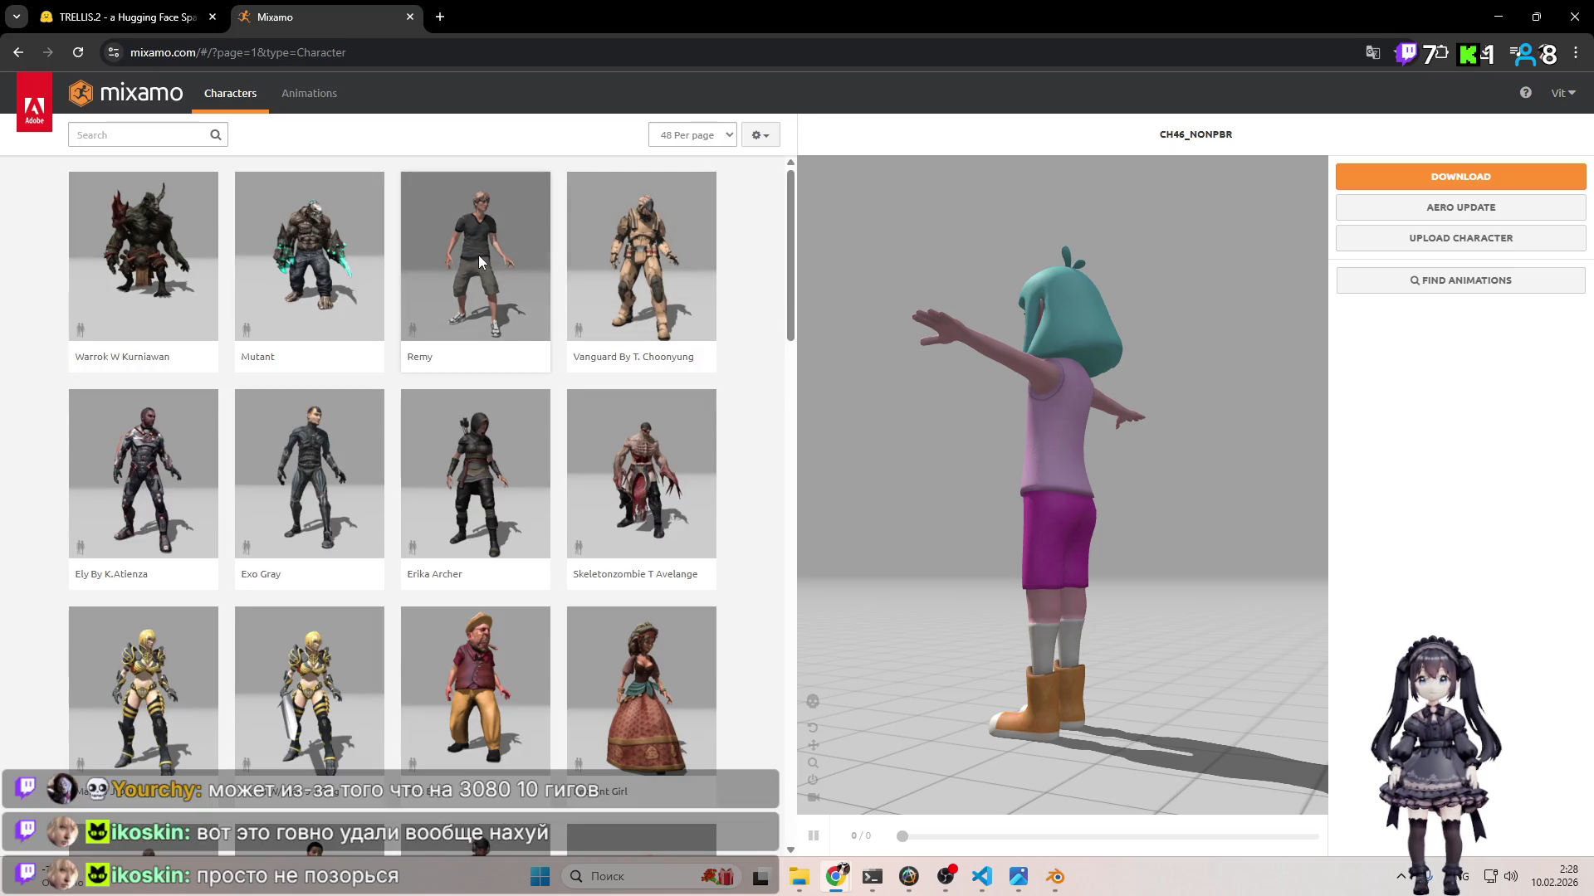
{"action": "left_click", "coordinate": [478, 256]}
{"action": "left_click", "coordinate": [1104, 323]}
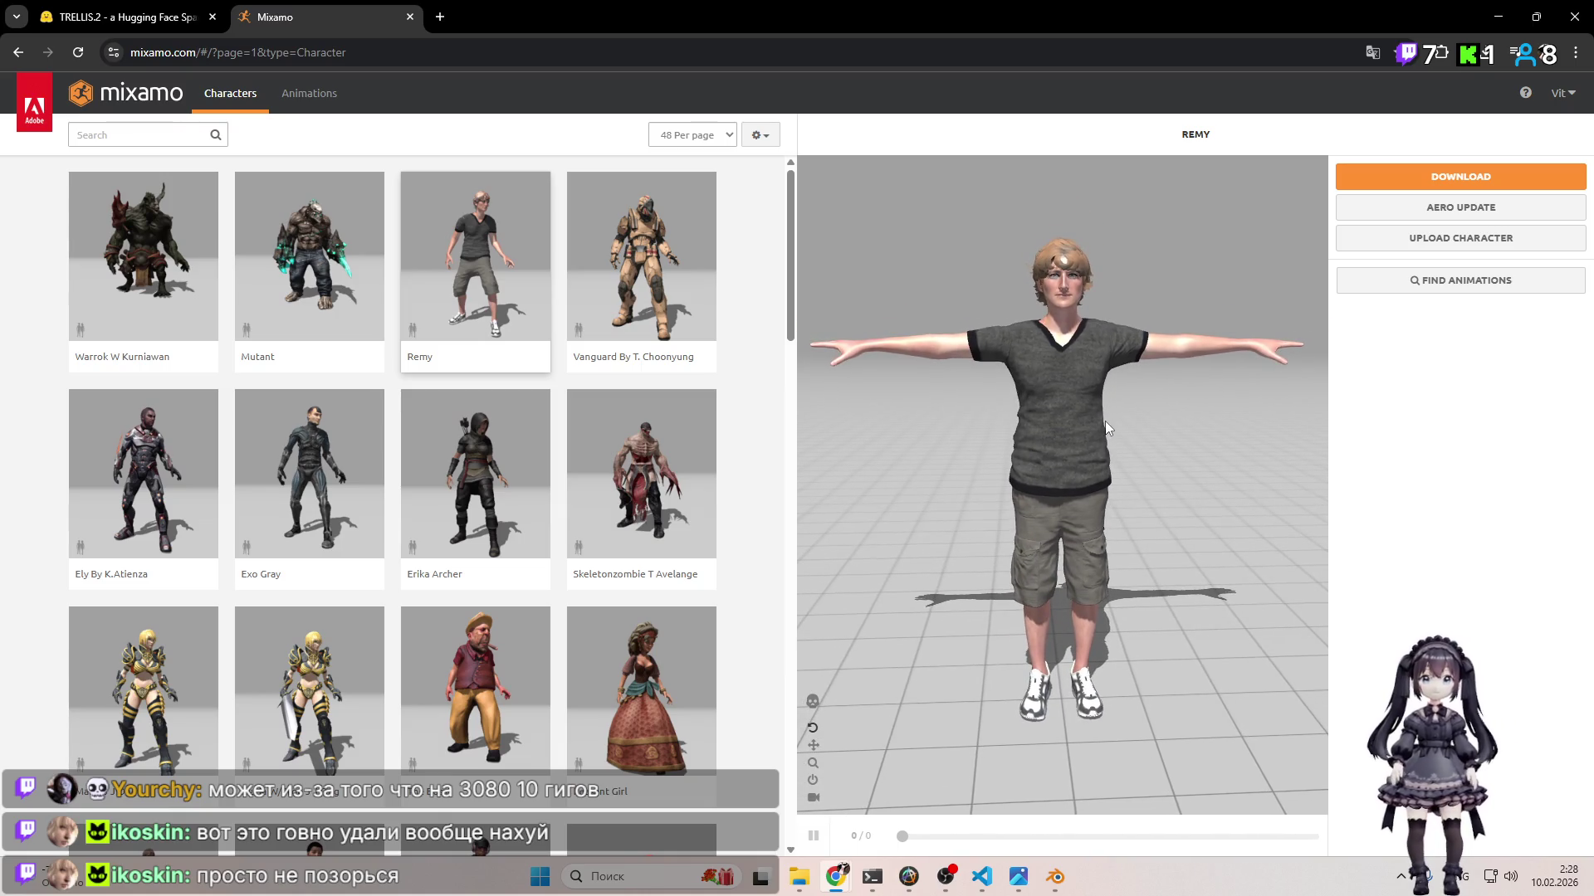
Step: Go to character page 2, load Timmy, and orbit the view around him
{"action": "scroll", "coordinate": [558, 512], "scroll_direction": "down", "scroll_amount": 8}
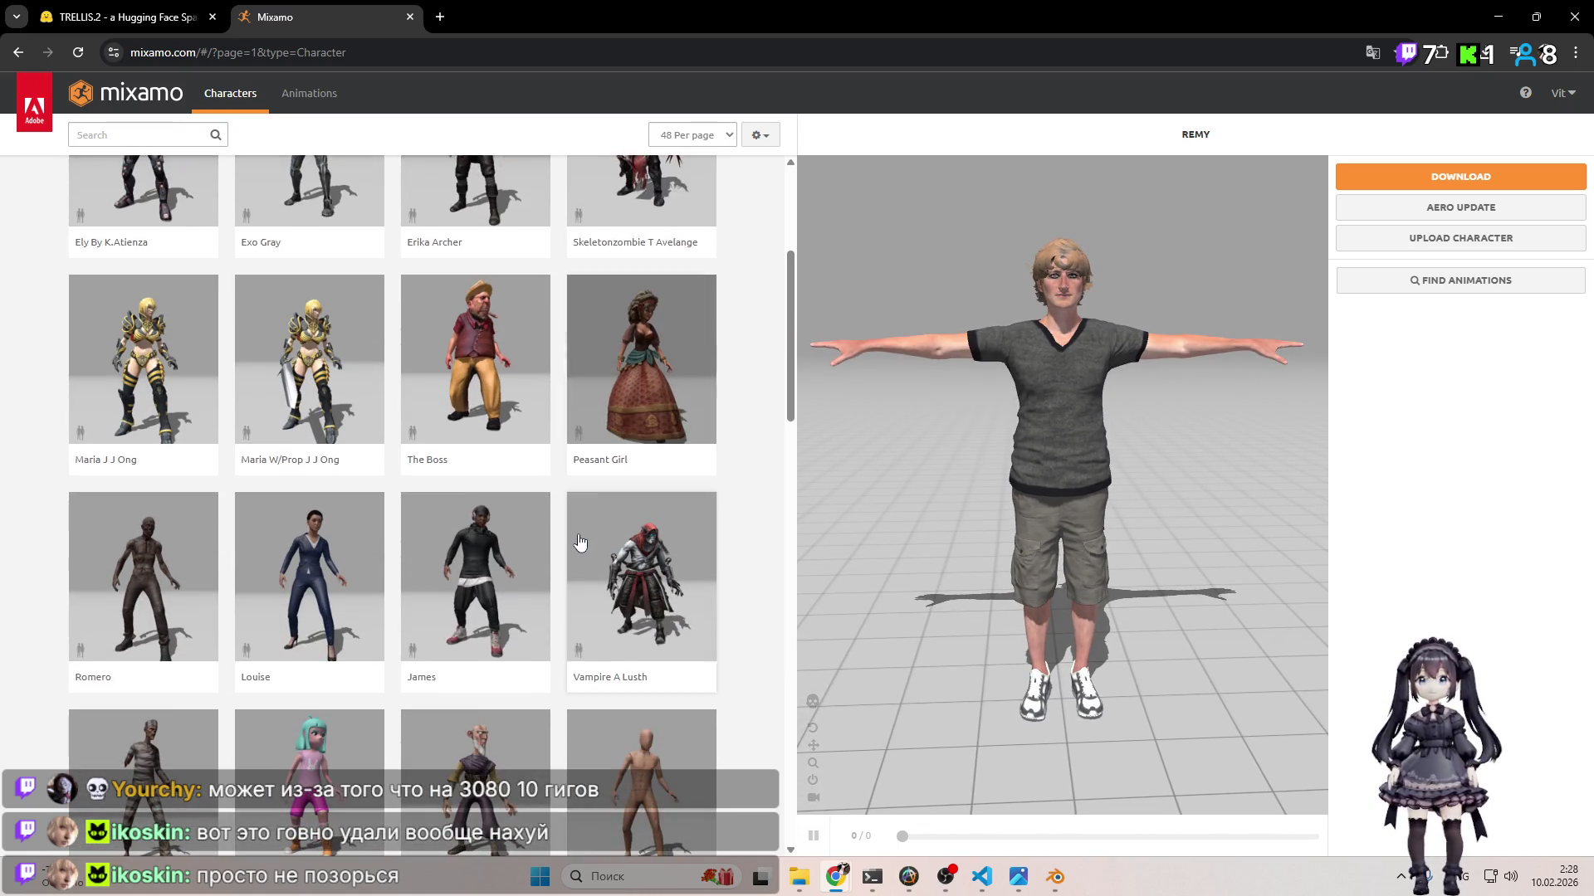
{"action": "scroll", "coordinate": [528, 533], "scroll_direction": "down", "scroll_amount": 3}
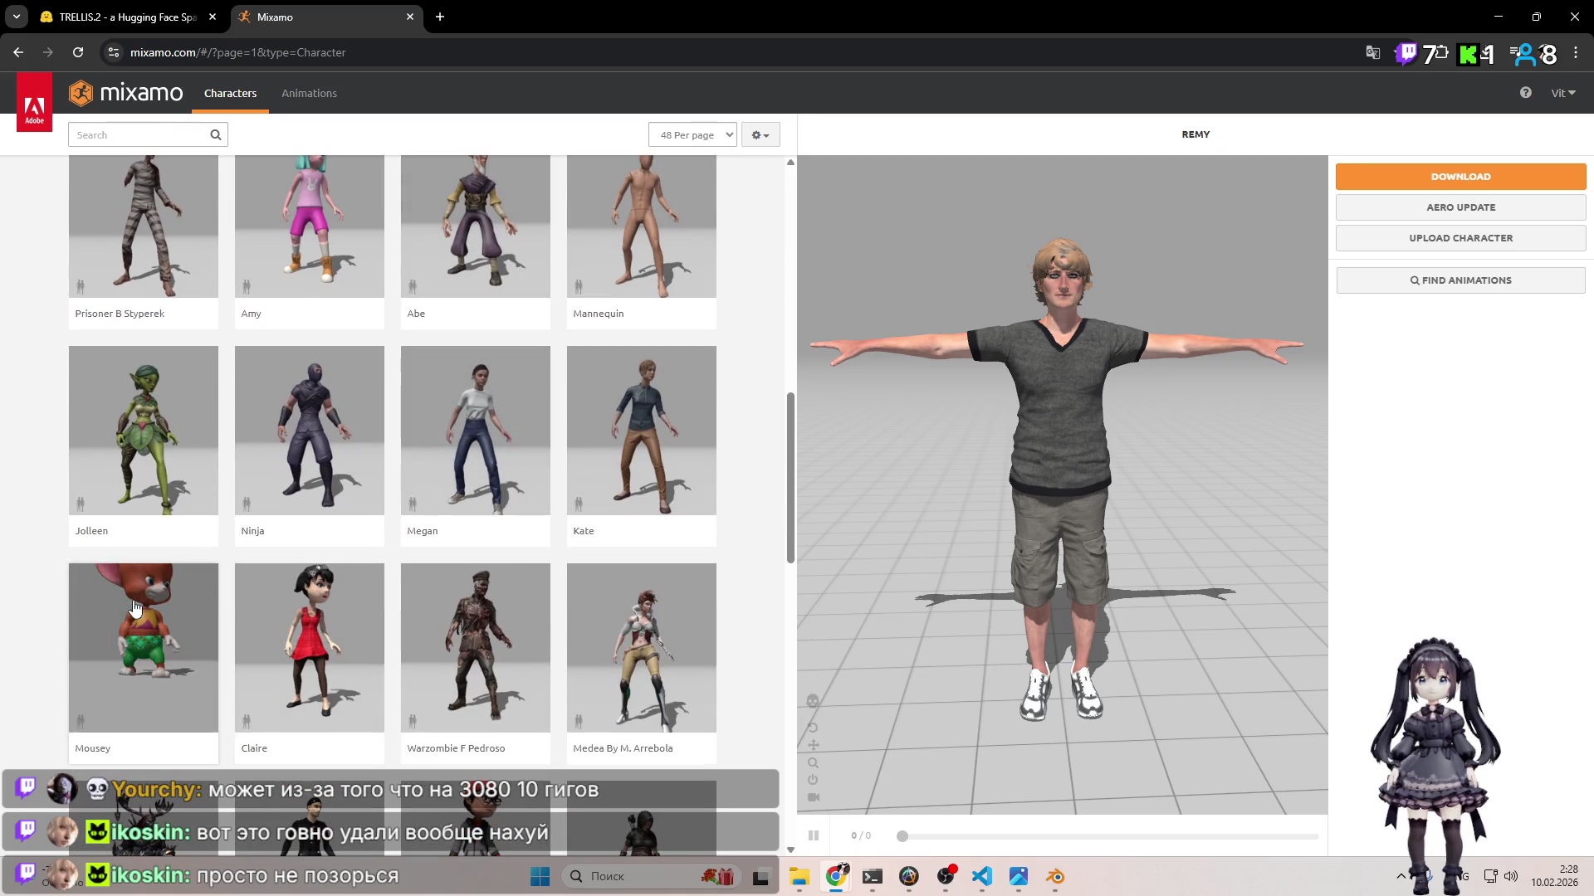
{"action": "scroll", "coordinate": [338, 612], "scroll_direction": "down", "scroll_amount": 10}
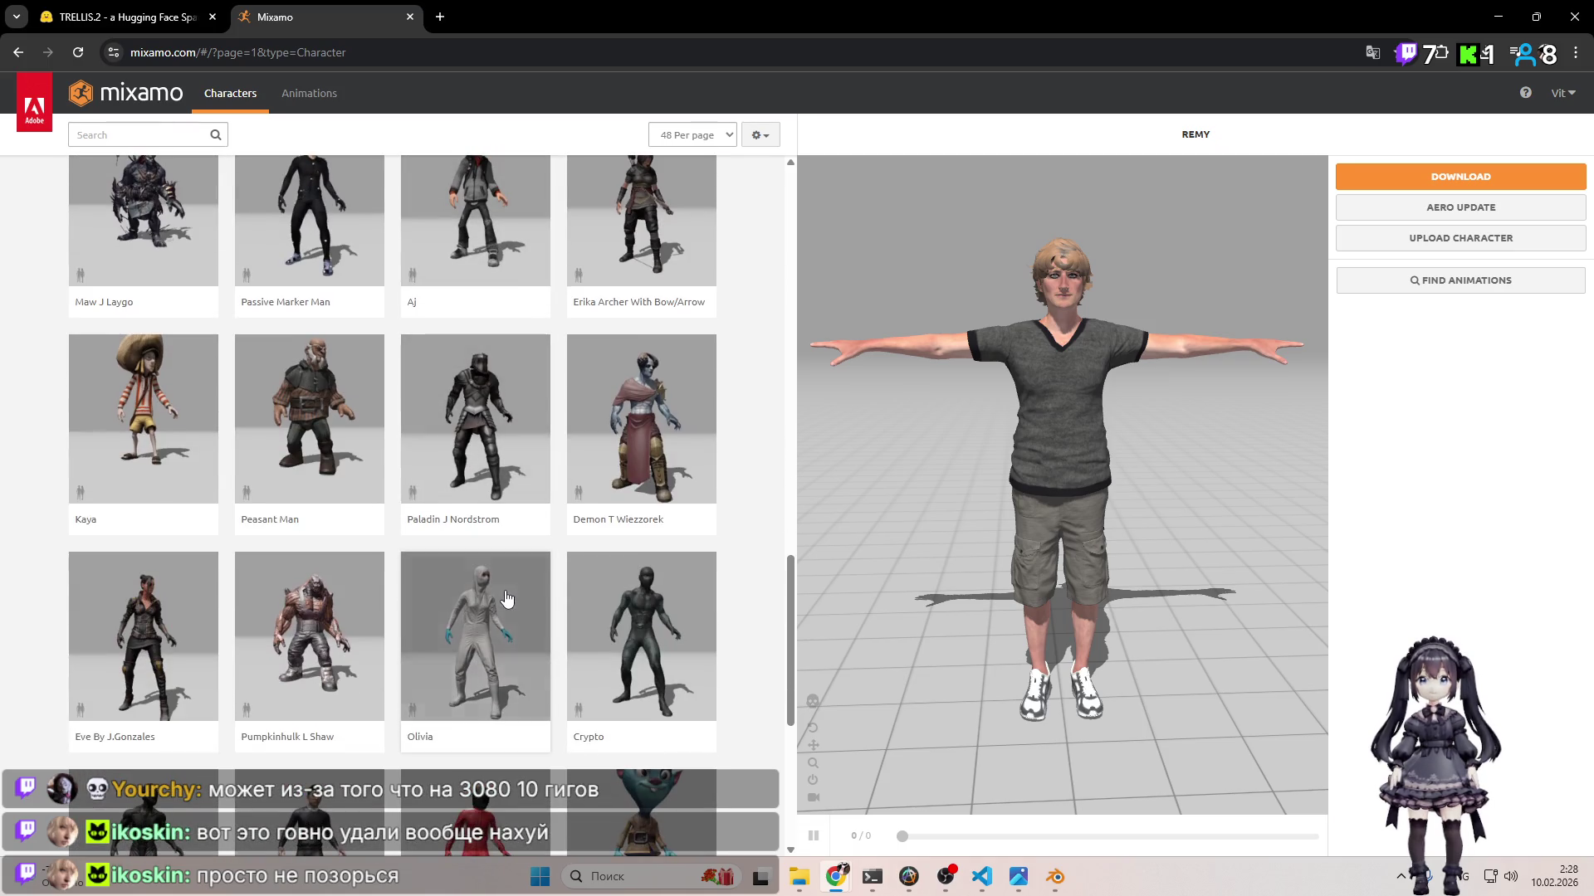
{"action": "scroll", "coordinate": [501, 611], "scroll_direction": "down", "scroll_amount": 5}
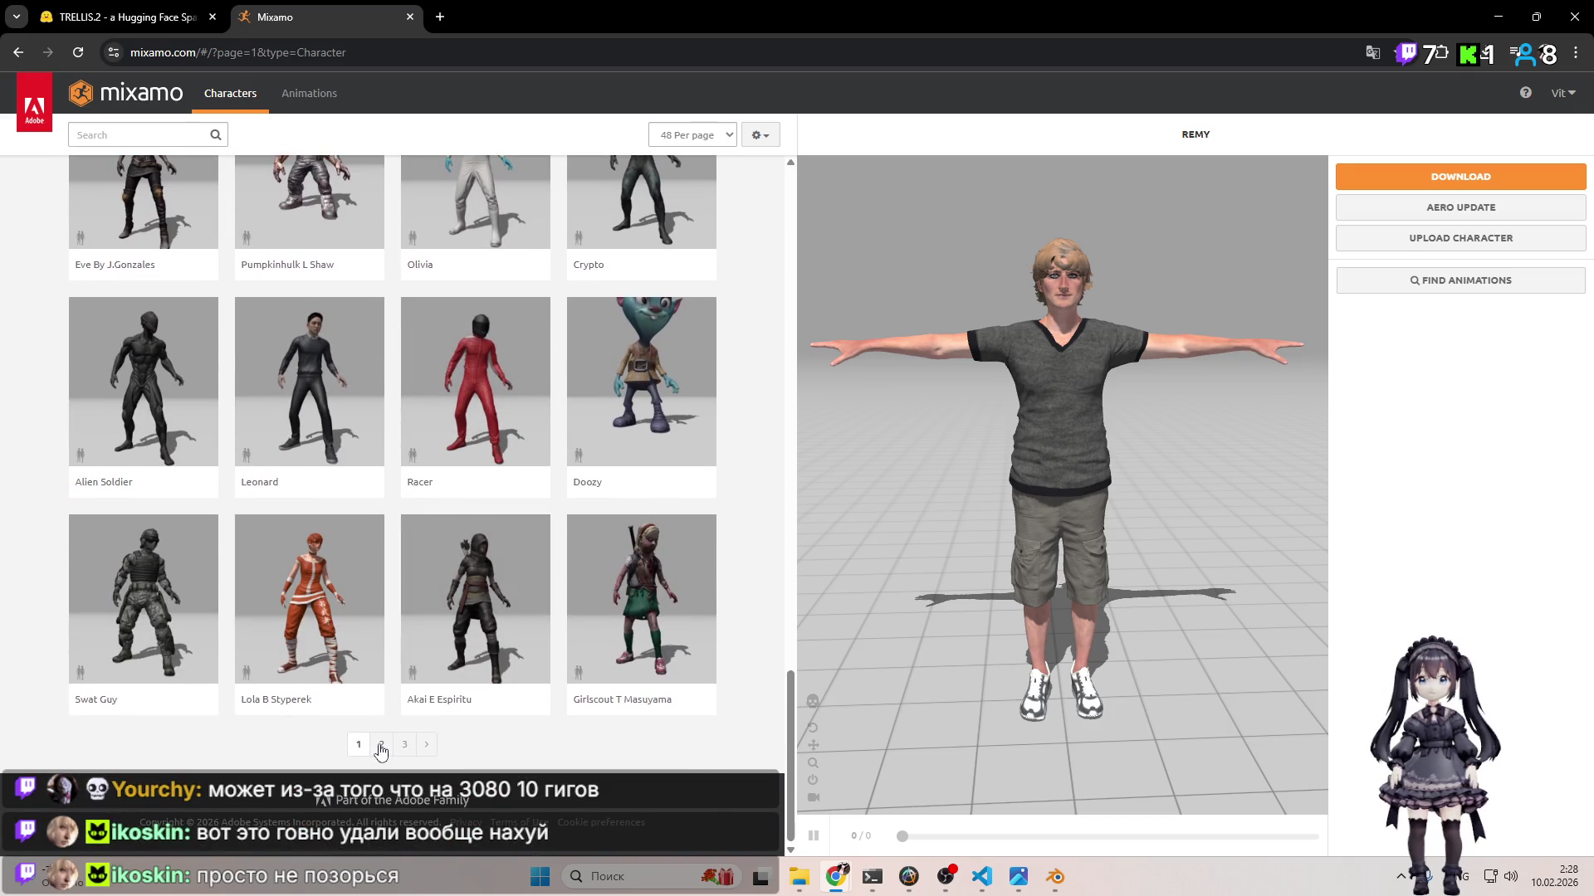
{"action": "left_click", "coordinate": [386, 738]}
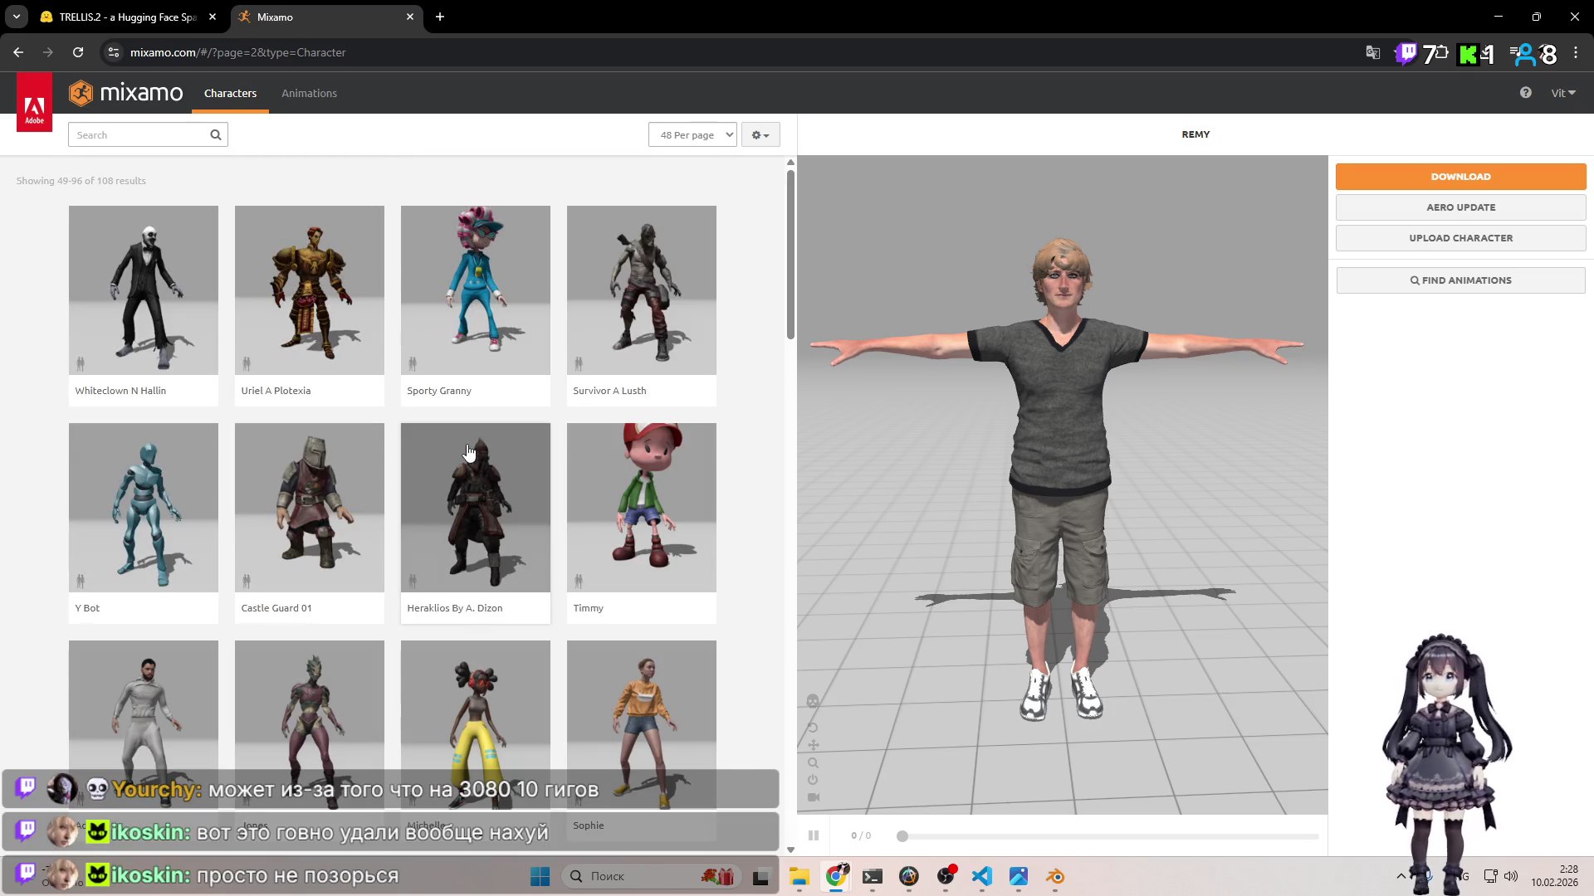
{"action": "left_click", "coordinate": [619, 498]}
{"action": "left_click", "coordinate": [1083, 322]}
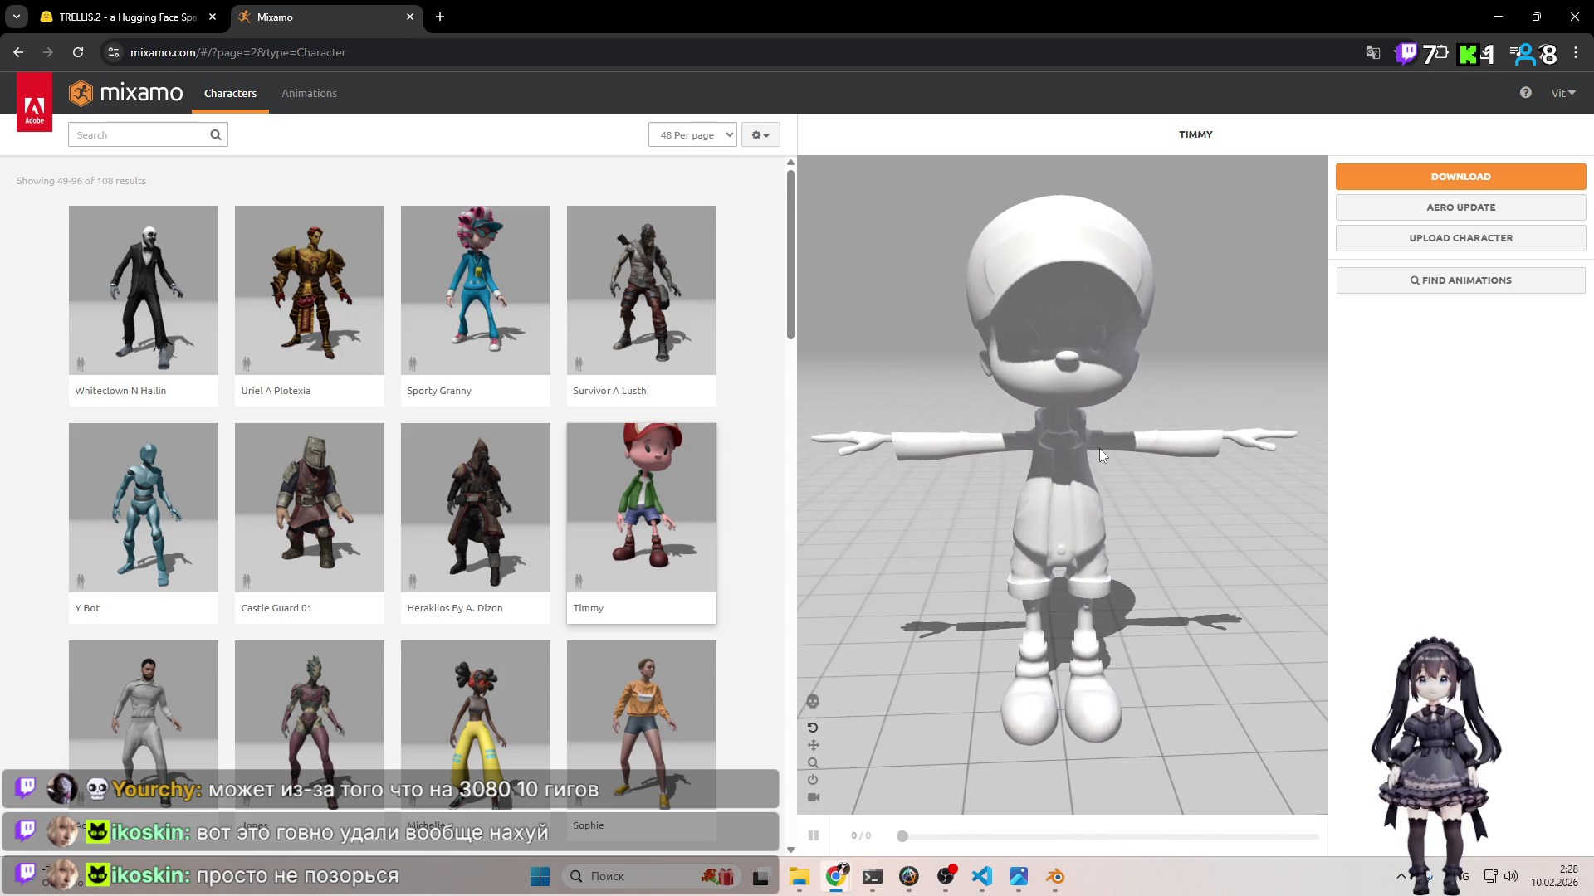
{"action": "mouse_move", "coordinate": [1112, 471]}
{"action": "left_mouse_down"}
{"action": "mouse_move", "coordinate": [996, 430]}
{"action": "mouse_move", "coordinate": [1129, 451]}
{"action": "mouse_move", "coordinate": [1099, 455]}
{"action": "mouse_move", "coordinate": [1145, 568]}
{"action": "mouse_move", "coordinate": [1114, 461]}
{"action": "left_mouse_up"}
Step: Go to character page 3 and load Ortiz into the preview
{"action": "scroll", "coordinate": [554, 486], "scroll_direction": "down", "scroll_amount": 10}
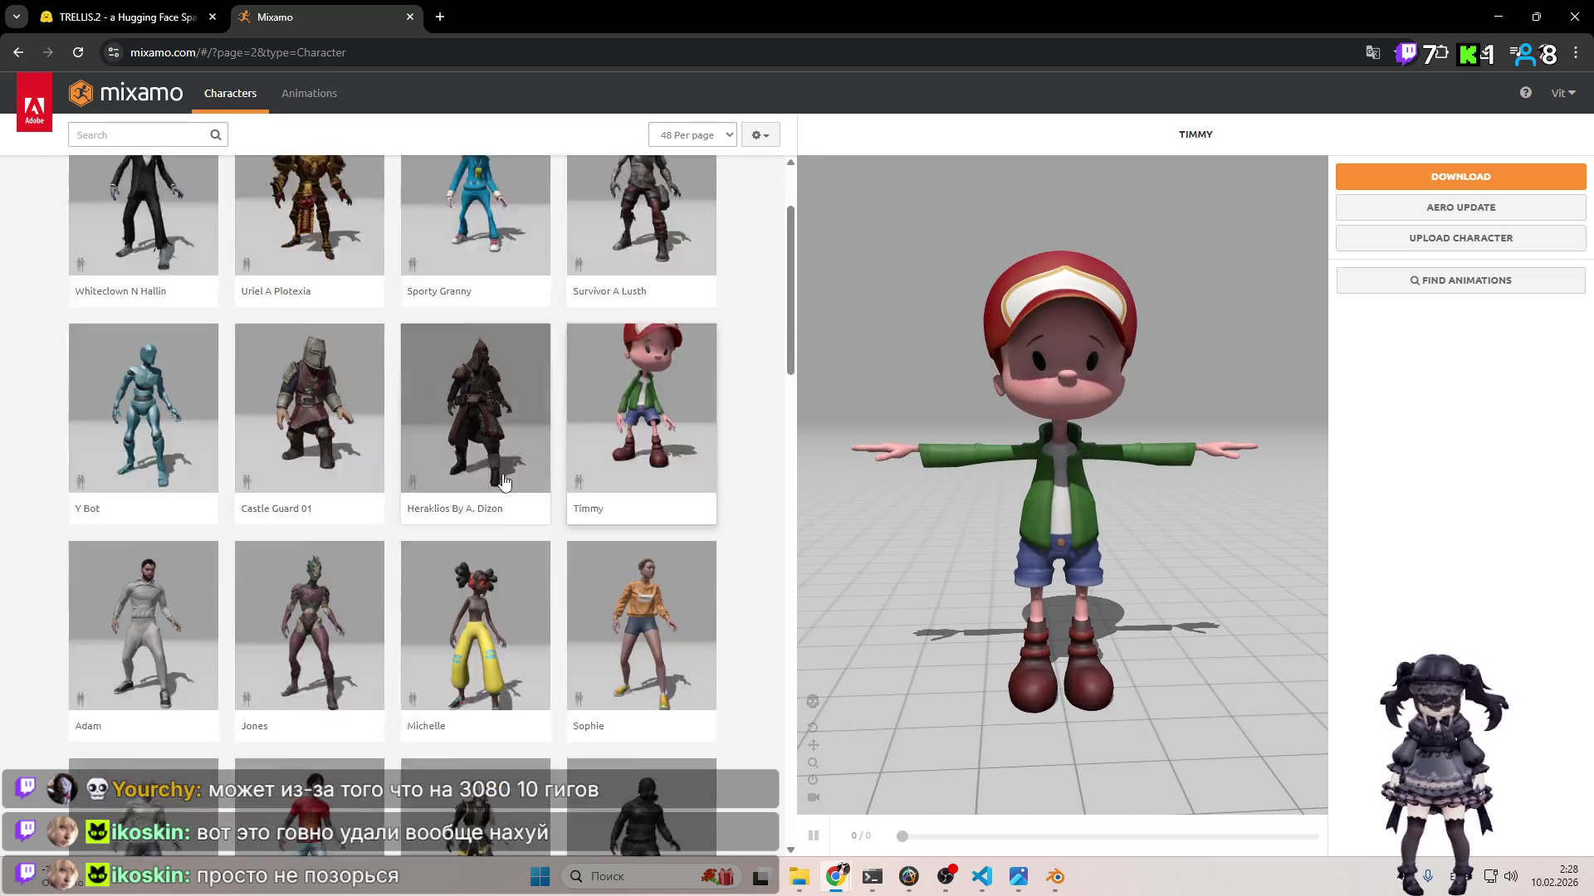
{"action": "scroll", "coordinate": [552, 473], "scroll_direction": "down", "scroll_amount": 6}
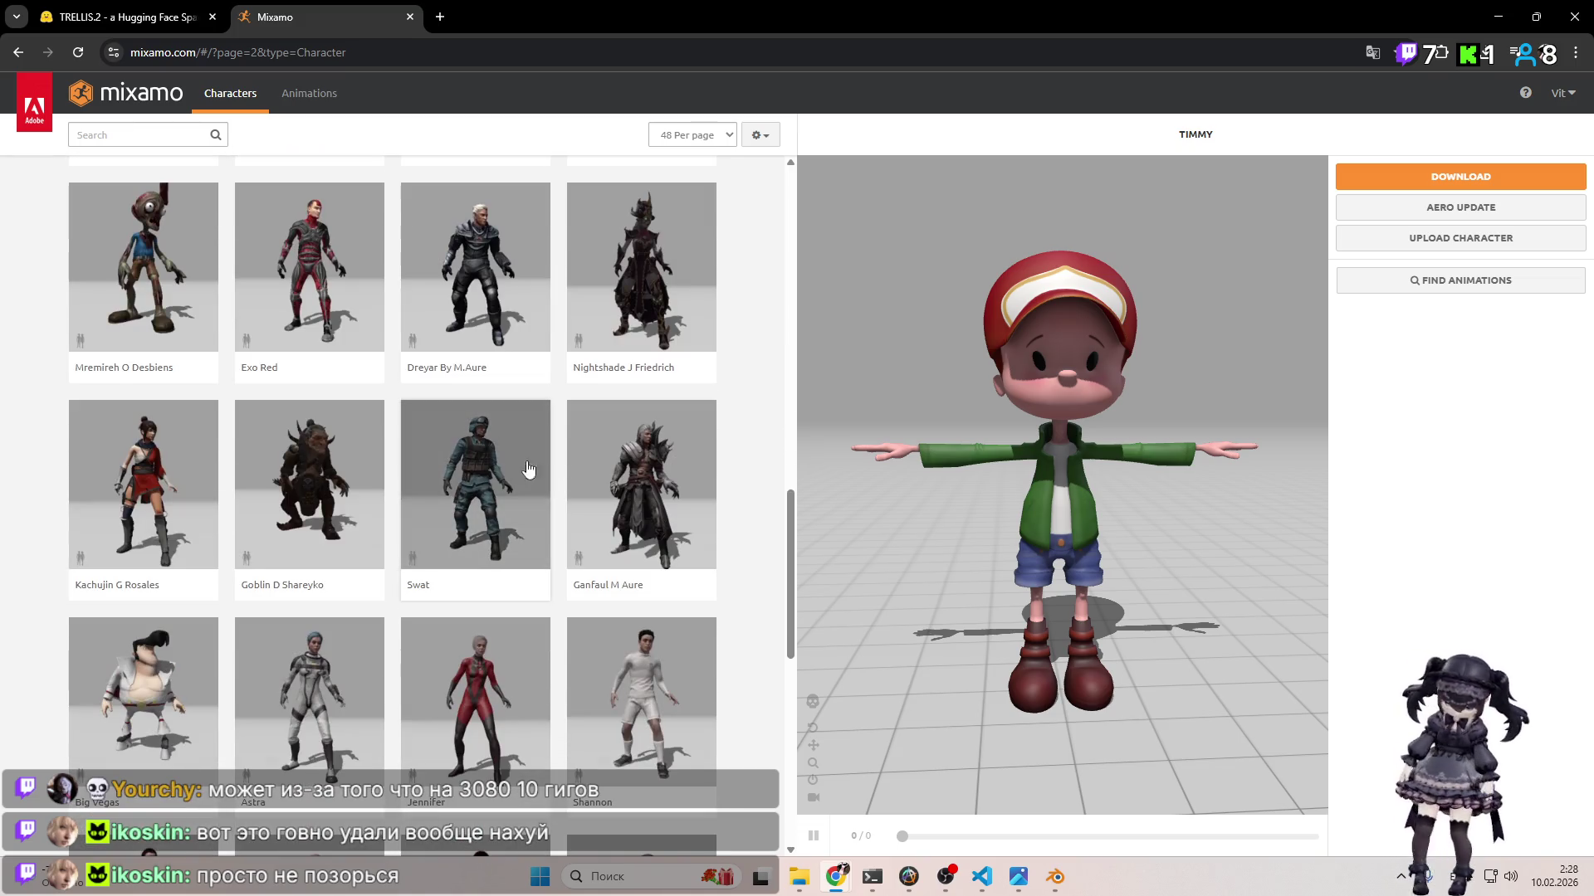
{"action": "scroll", "coordinate": [515, 469], "scroll_direction": "down", "scroll_amount": 9}
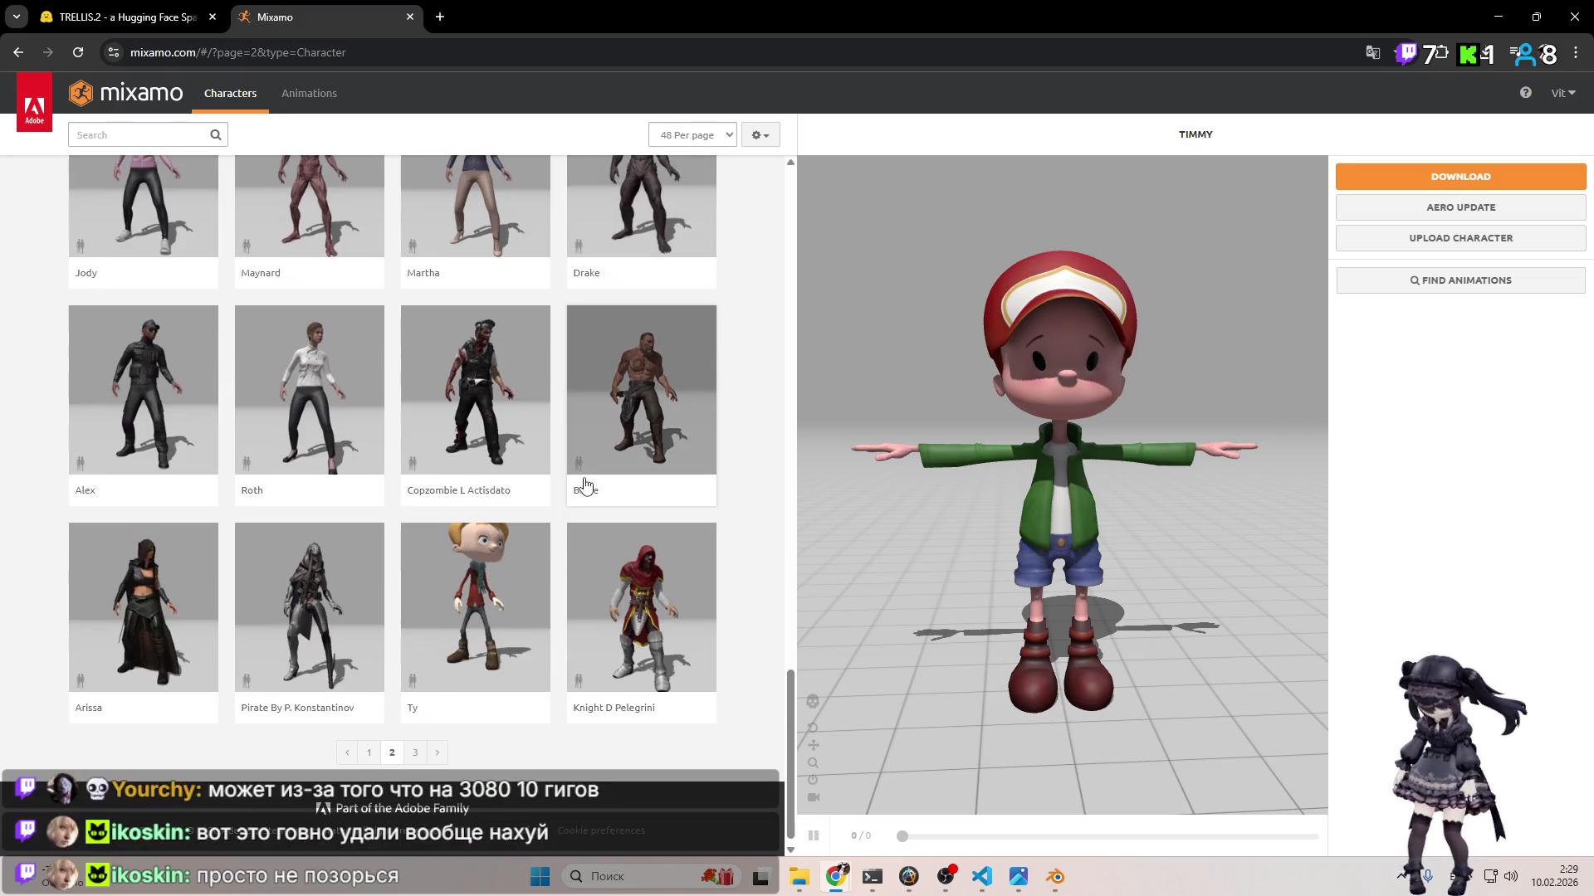
{"action": "left_click", "coordinate": [415, 752]}
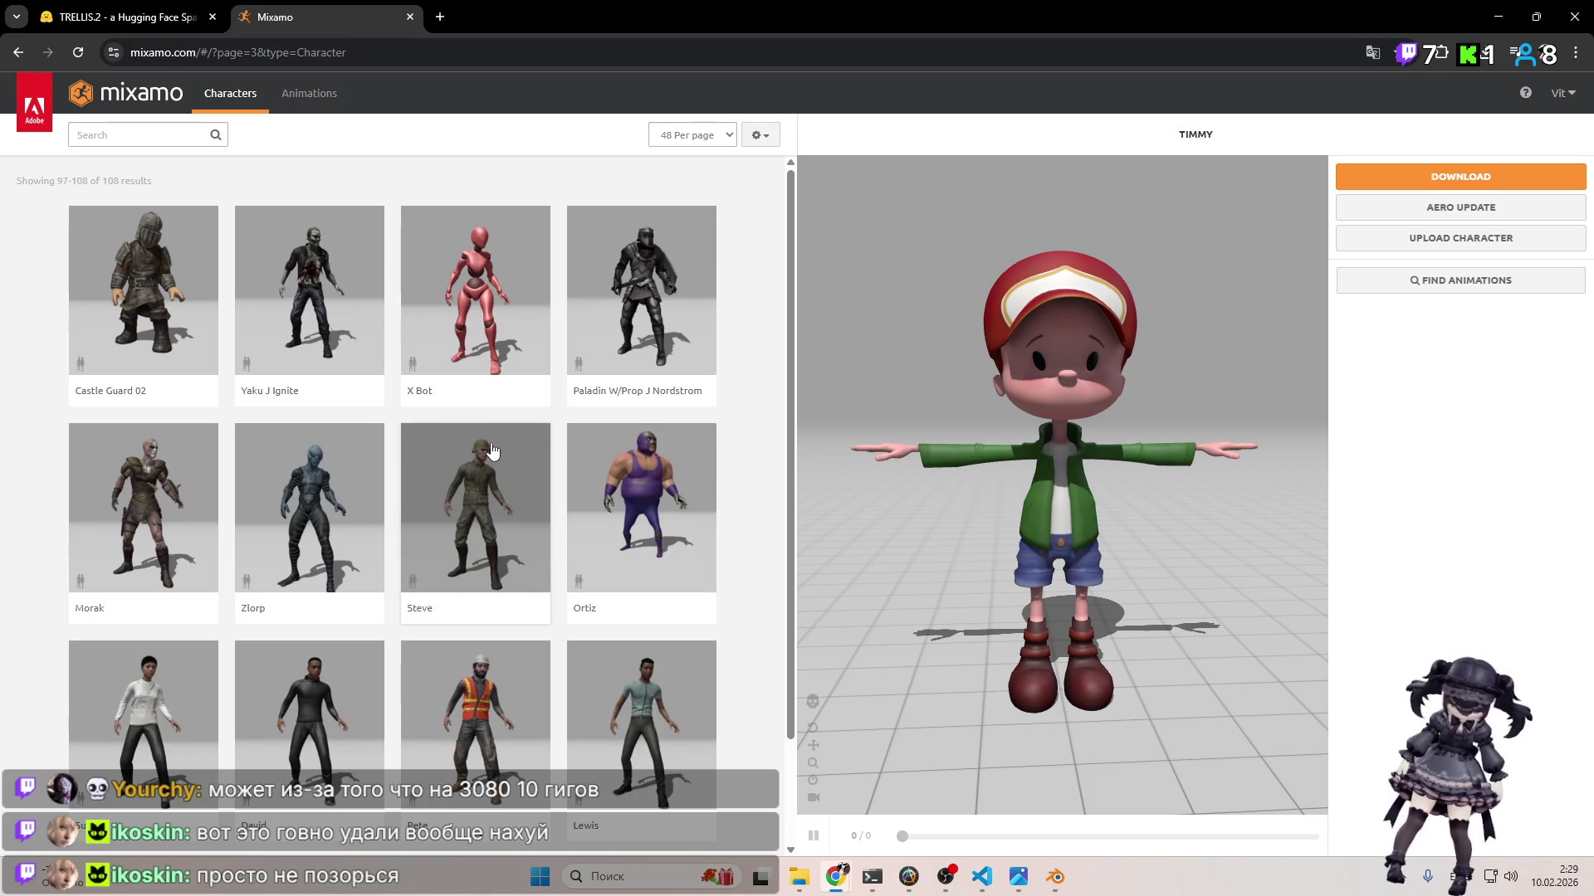
{"action": "scroll", "coordinate": [511, 371], "scroll_direction": "down", "scroll_amount": 2}
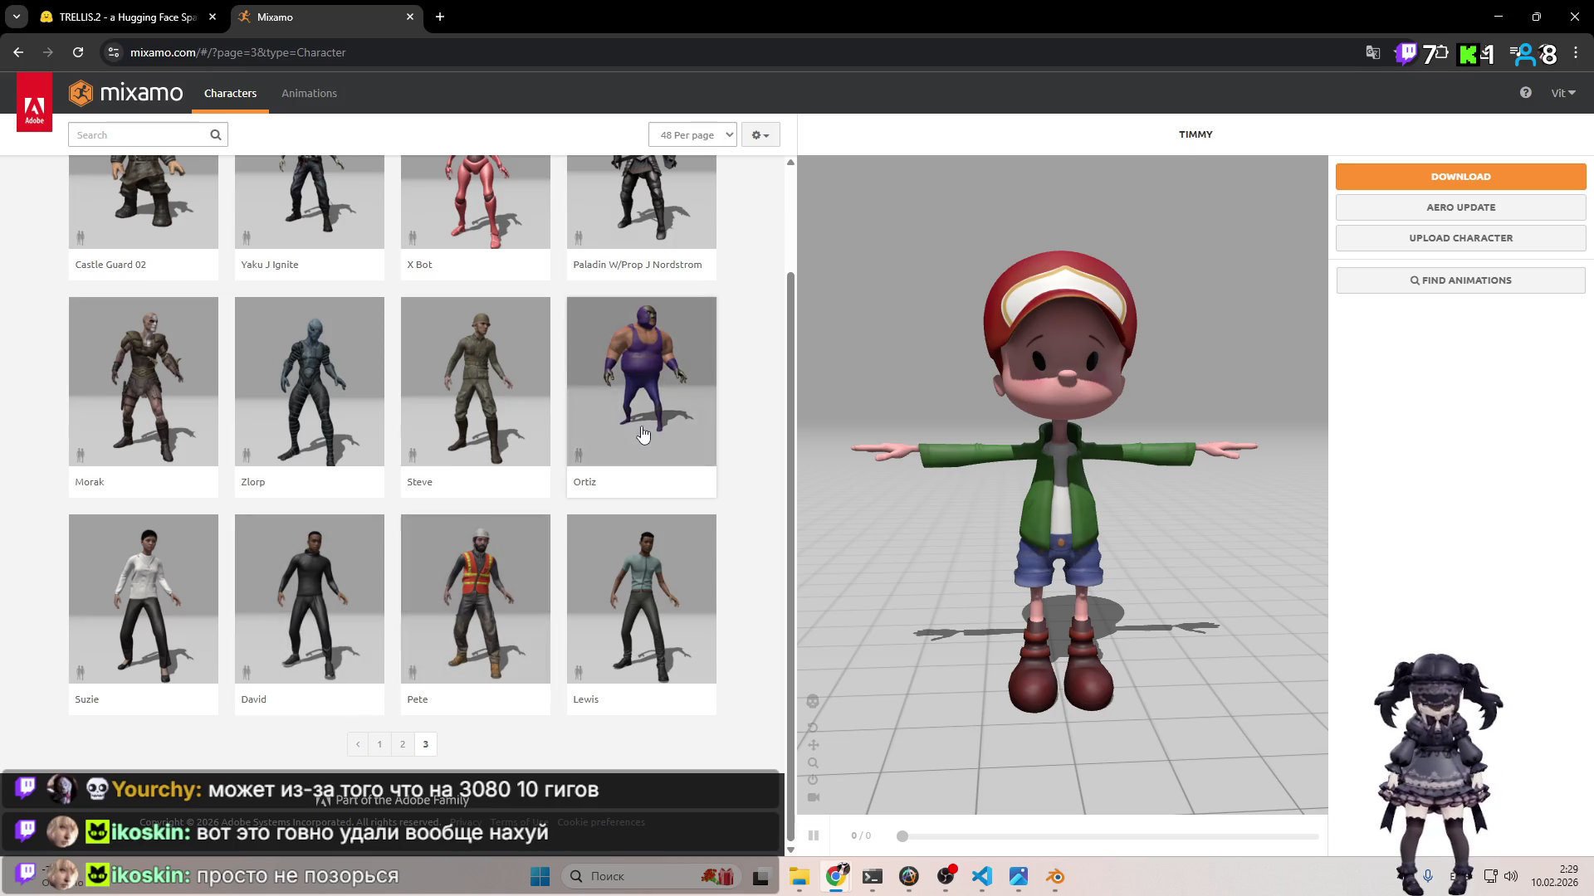
{"action": "scroll", "coordinate": [641, 438], "scroll_direction": "up", "scroll_amount": 1}
{"action": "left_click", "coordinate": [641, 462]}
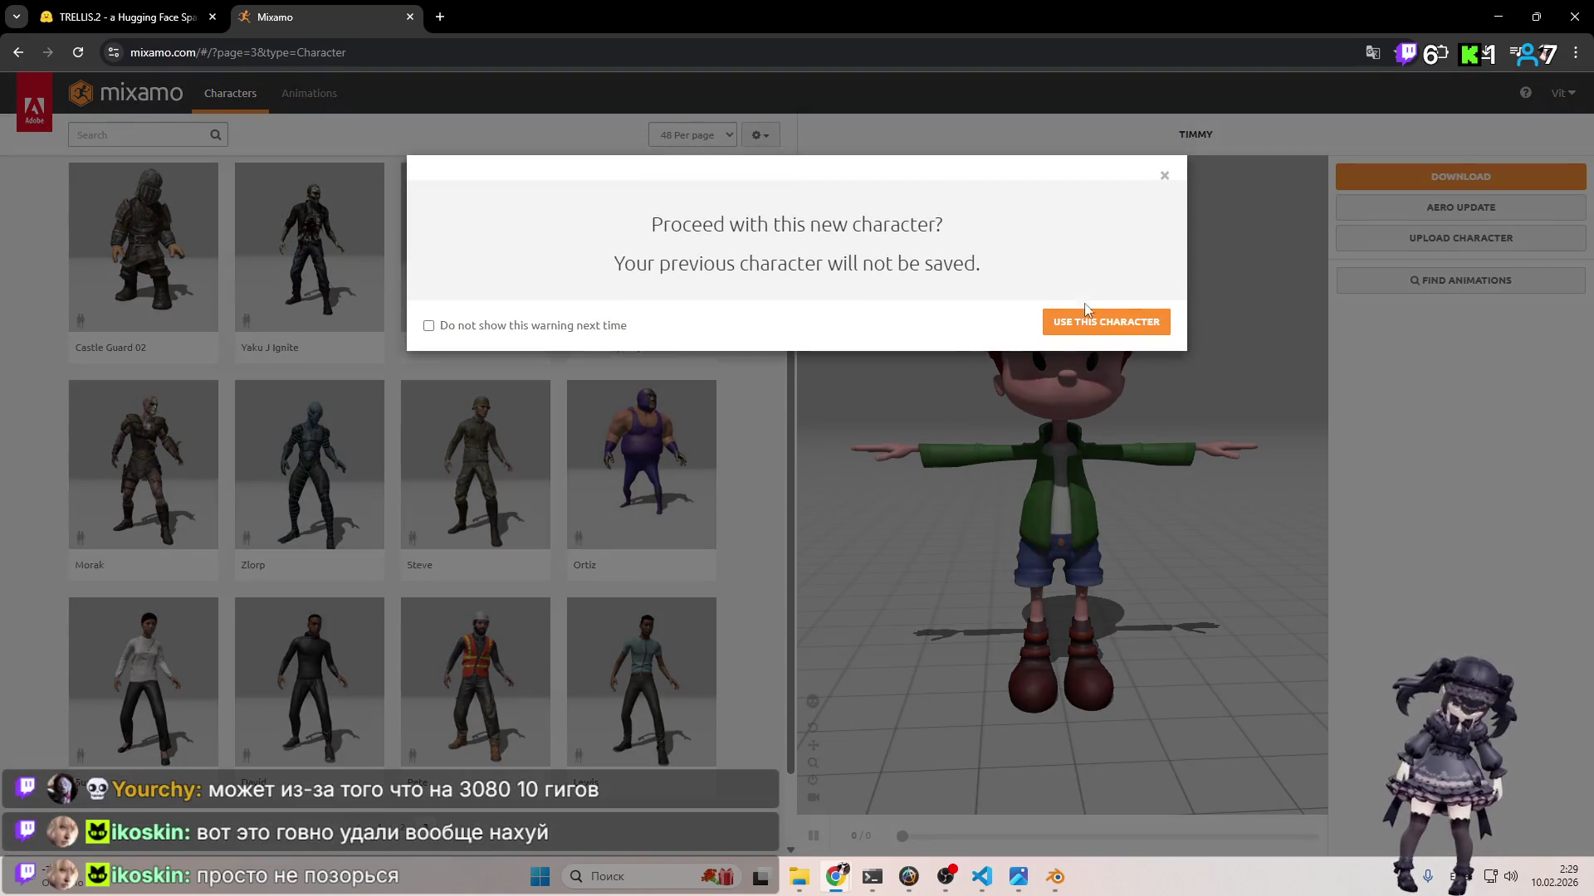
{"action": "left_click", "coordinate": [1105, 317]}
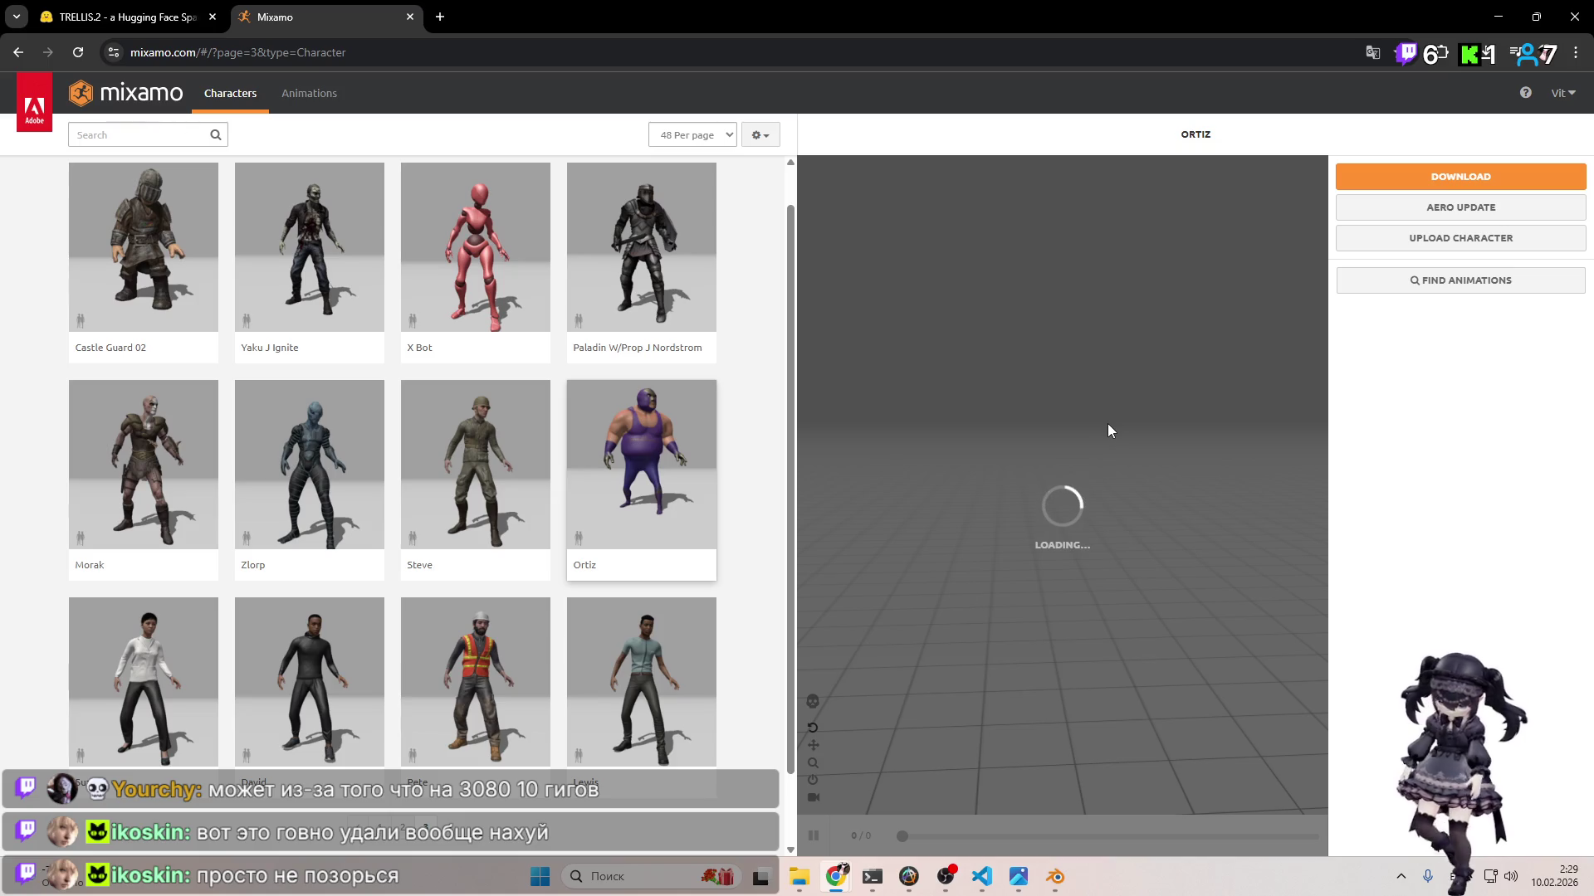
Step: Replace Ortiz with the Steve soldier character
{"action": "left_click", "coordinate": [477, 480]}
{"action": "left_click", "coordinate": [1106, 323]}
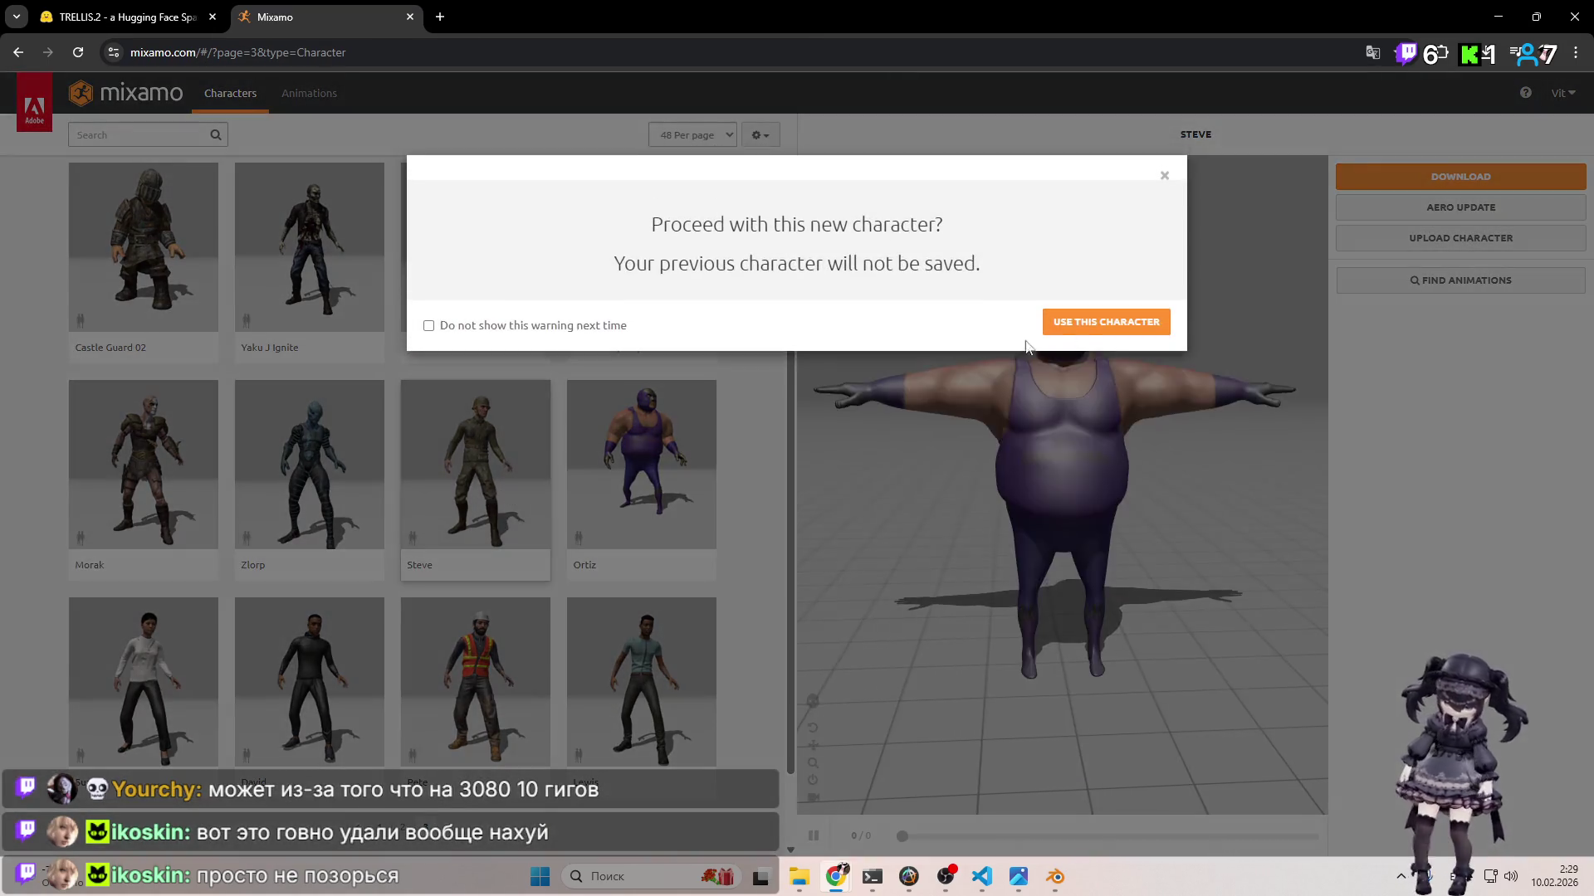
{"action": "left_click", "coordinate": [1070, 324]}
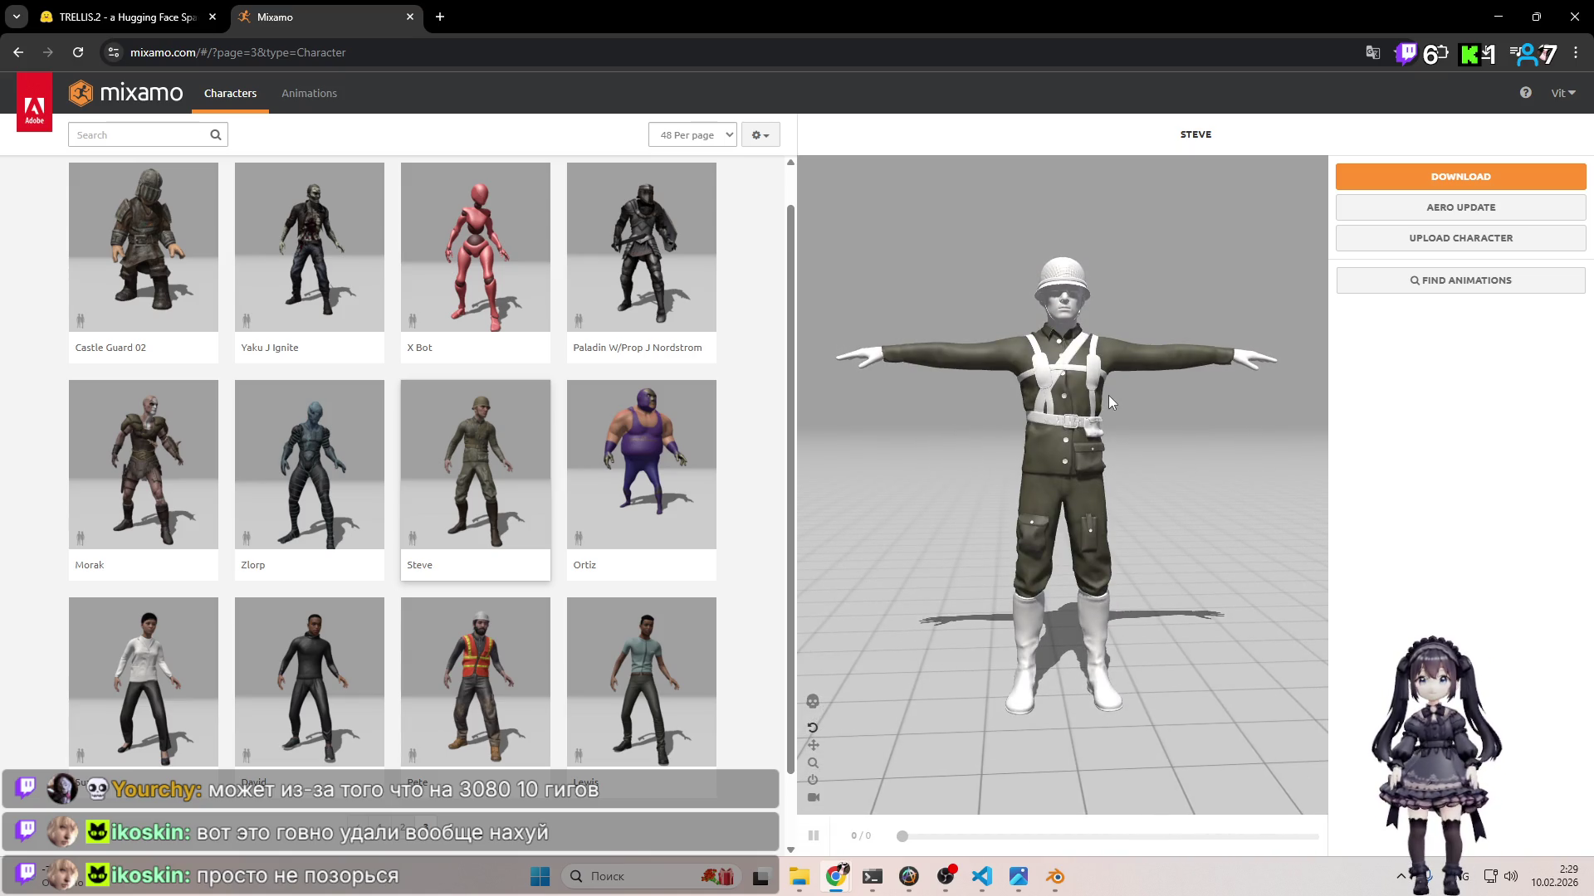
Step: Orbit and zoom around Steve from above and to a three-quarter side view
{"action": "mouse_move", "coordinate": [1108, 395]}
{"action": "left_mouse_down"}
{"action": "mouse_move", "coordinate": [1246, 400]}
{"action": "mouse_move", "coordinate": [1049, 410]}
{"action": "mouse_move", "coordinate": [1095, 371]}
{"action": "mouse_move", "coordinate": [1062, 413]}
{"action": "mouse_move", "coordinate": [1023, 391]}
{"action": "mouse_move", "coordinate": [1176, 397]}
{"action": "mouse_move", "coordinate": [1128, 415]}
{"action": "mouse_move", "coordinate": [1092, 354]}
{"action": "mouse_move", "coordinate": [1047, 358]}
{"action": "mouse_move", "coordinate": [1114, 396]}
{"action": "mouse_move", "coordinate": [1027, 405]}
{"action": "mouse_move", "coordinate": [1150, 401]}
{"action": "mouse_move", "coordinate": [1129, 410]}
{"action": "left_mouse_up"}
{"action": "scroll", "coordinate": [1129, 412], "scroll_direction": "up", "scroll_amount": 5}
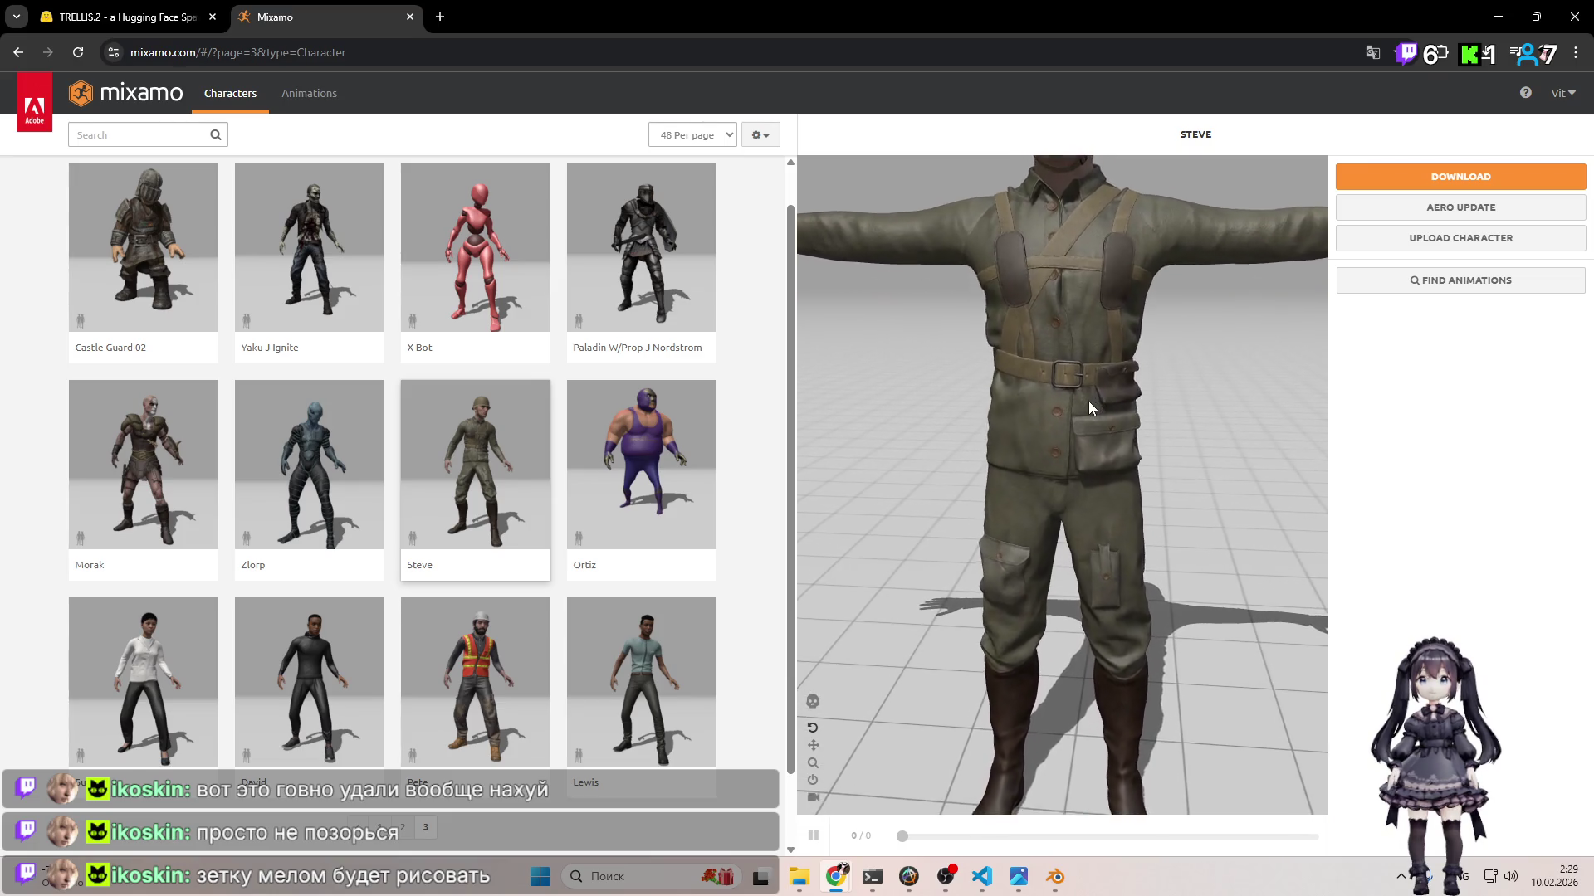
{"action": "scroll", "coordinate": [1085, 399], "scroll_direction": "down", "scroll_amount": 5}
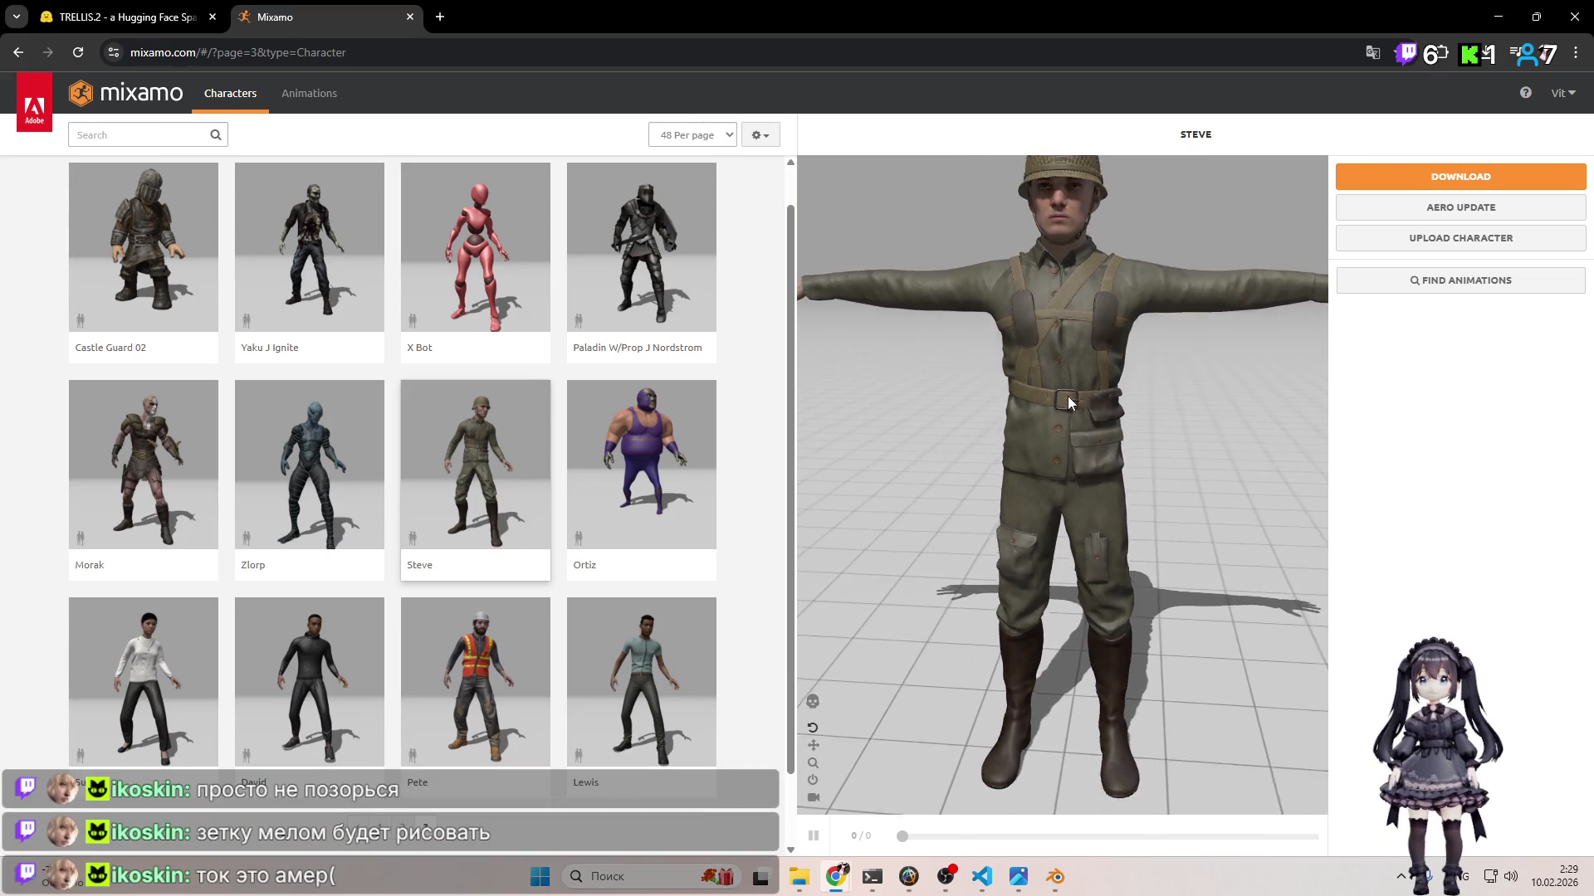
{"action": "mouse_move", "coordinate": [1064, 393]}
{"action": "left_mouse_down"}
{"action": "mouse_move", "coordinate": [1145, 368]}
{"action": "mouse_move", "coordinate": [1180, 380]}
{"action": "mouse_move", "coordinate": [972, 348]}
{"action": "mouse_move", "coordinate": [1029, 269]}
{"action": "mouse_move", "coordinate": [1123, 338]}
{"action": "mouse_move", "coordinate": [1137, 175]}
{"action": "mouse_move", "coordinate": [1097, 231]}
{"action": "mouse_move", "coordinate": [1109, 189]}
{"action": "mouse_move", "coordinate": [1101, 326]}
{"action": "mouse_move", "coordinate": [980, 320]}
{"action": "mouse_move", "coordinate": [927, 299]}
{"action": "mouse_move", "coordinate": [1273, 277]}
{"action": "mouse_move", "coordinate": [1172, 289]}
{"action": "left_mouse_up"}
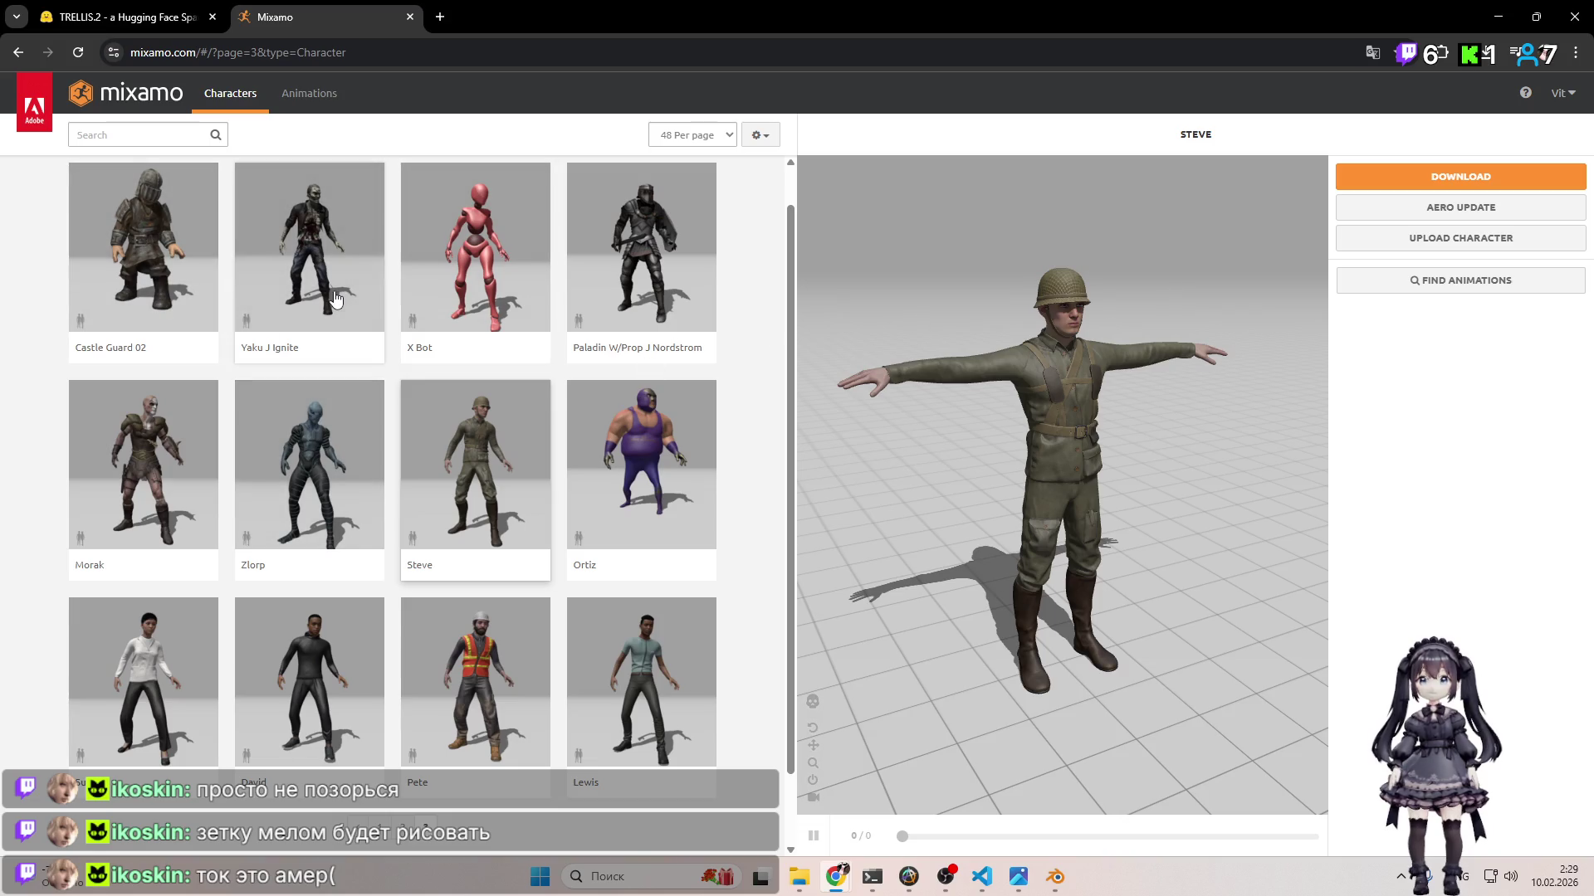
{"action": "scroll", "coordinate": [463, 698], "scroll_direction": "down", "scroll_amount": 1}
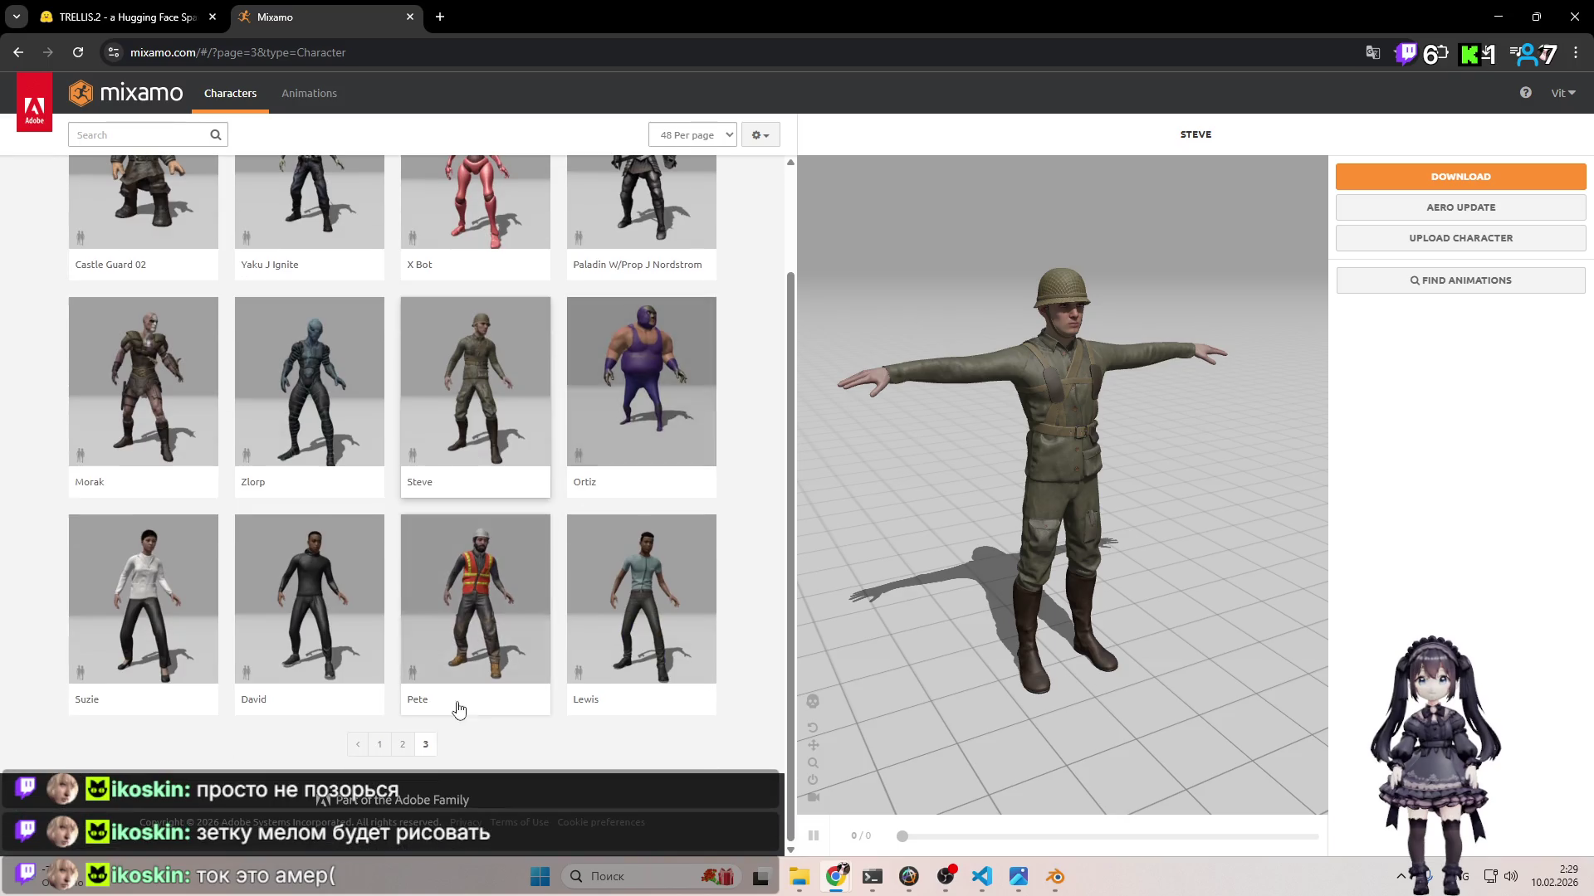
Step: Load Pete into the preview and turn him to a three-quarter side view
{"action": "left_click", "coordinate": [471, 610]}
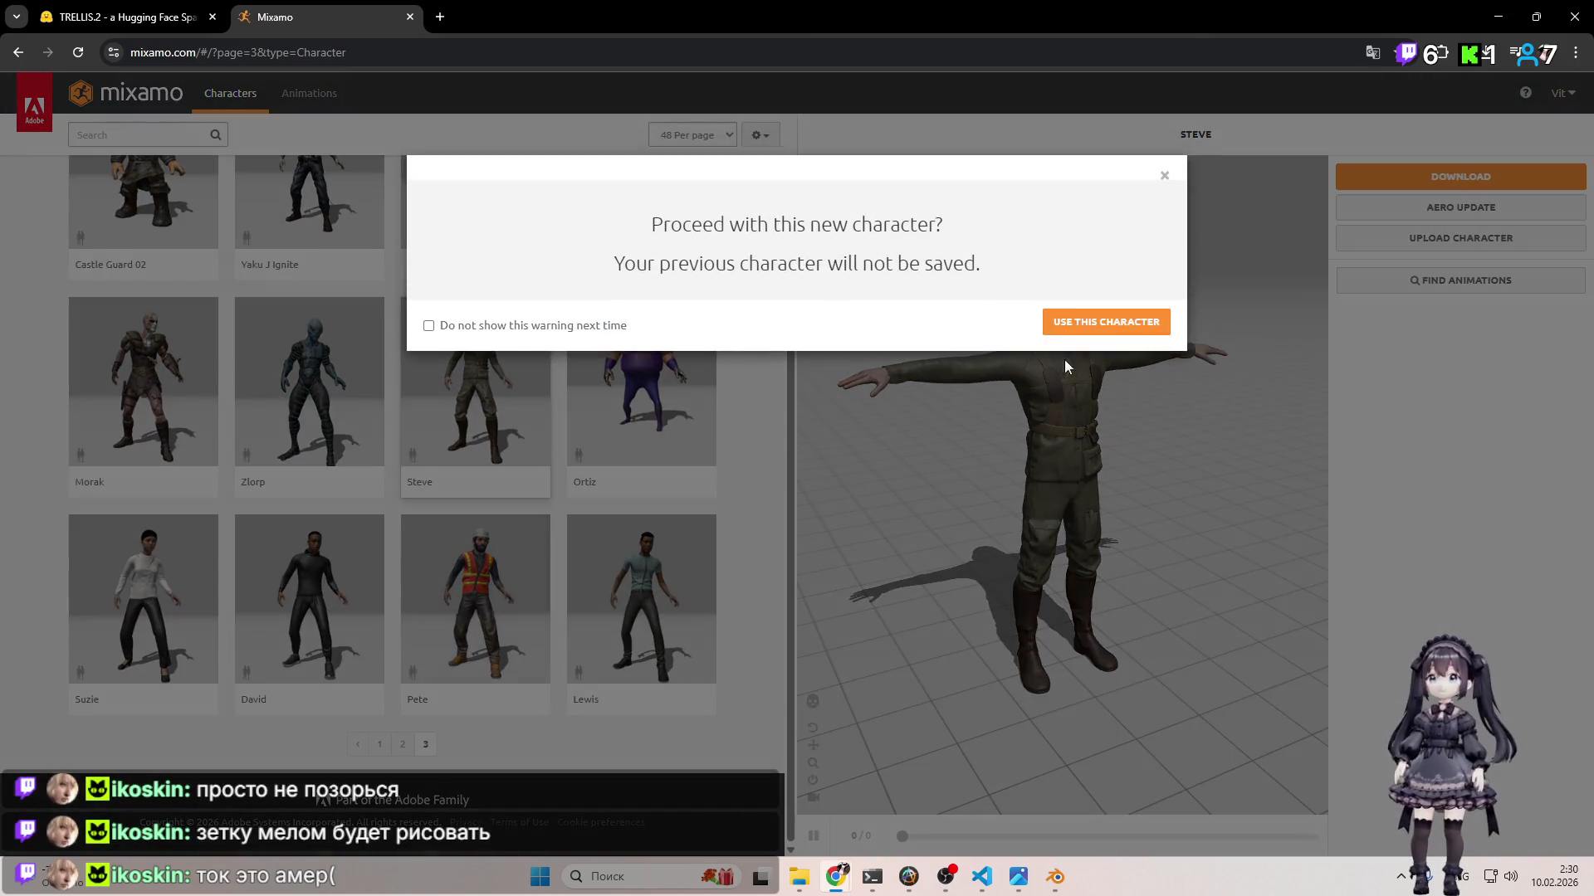
{"action": "left_click", "coordinate": [1116, 323]}
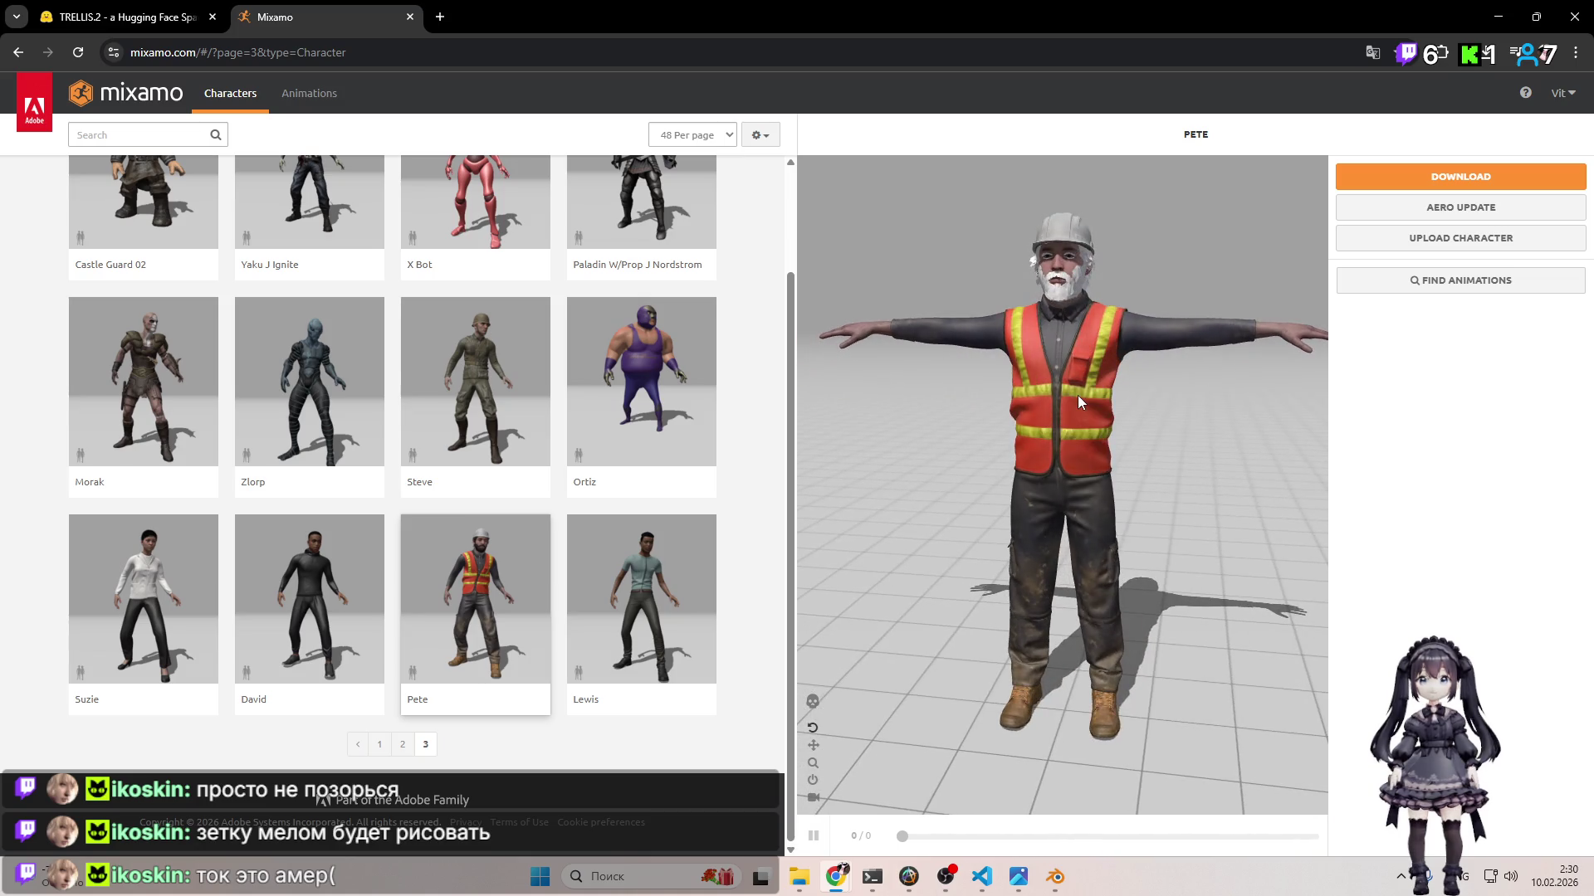
{"action": "mouse_move", "coordinate": [1073, 401]}
{"action": "left_mouse_down"}
{"action": "mouse_move", "coordinate": [1192, 416]}
{"action": "mouse_move", "coordinate": [1076, 386]}
{"action": "left_mouse_up"}
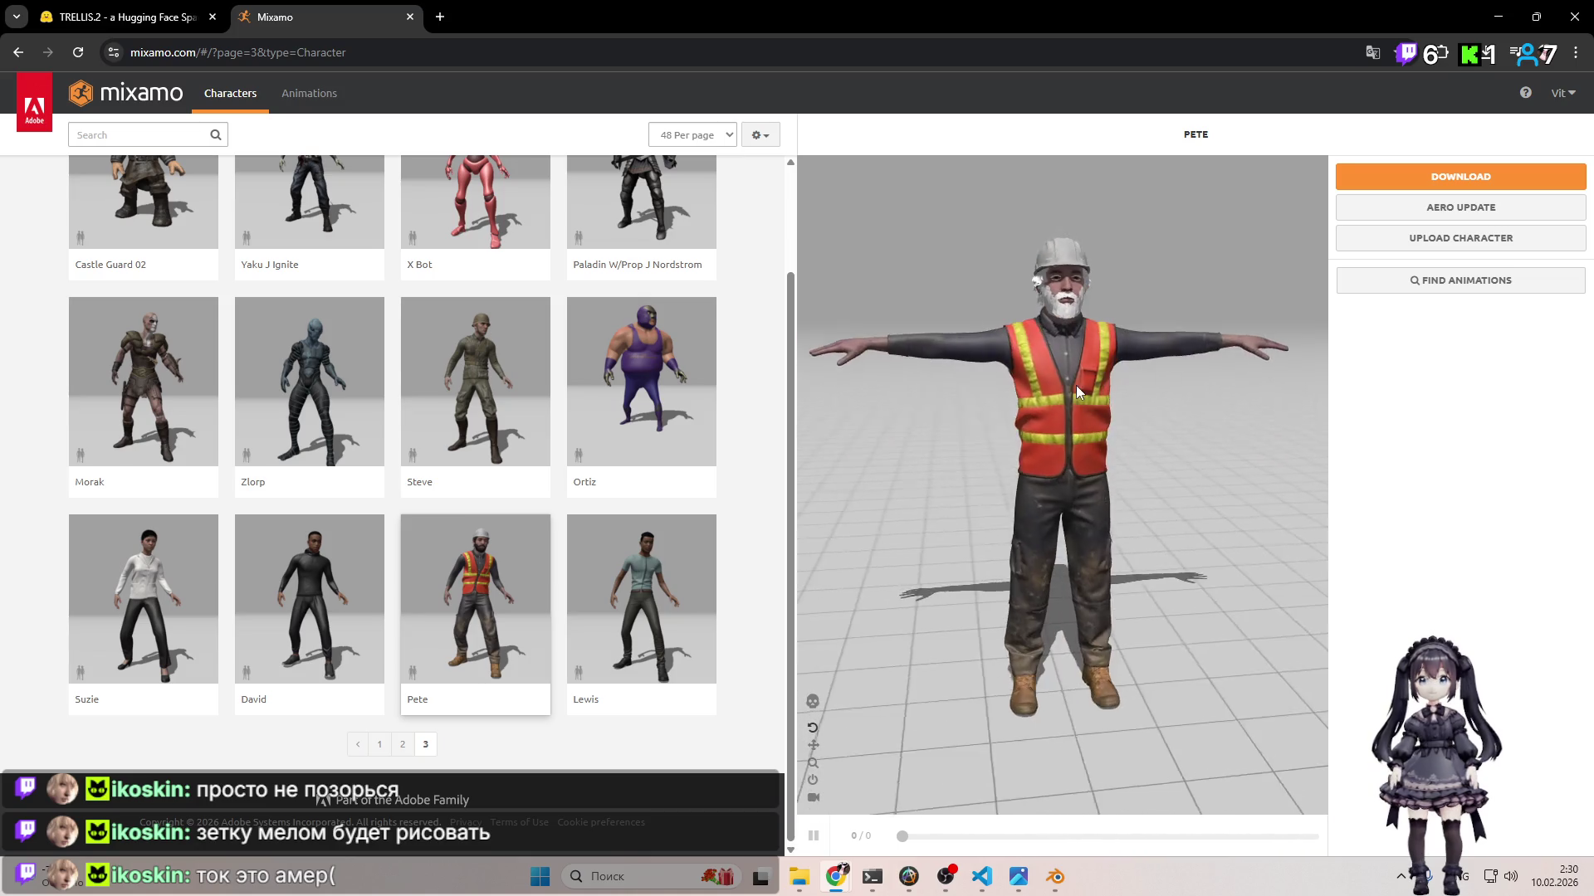
{"action": "scroll", "coordinate": [1087, 308], "scroll_direction": "up", "scroll_amount": 3}
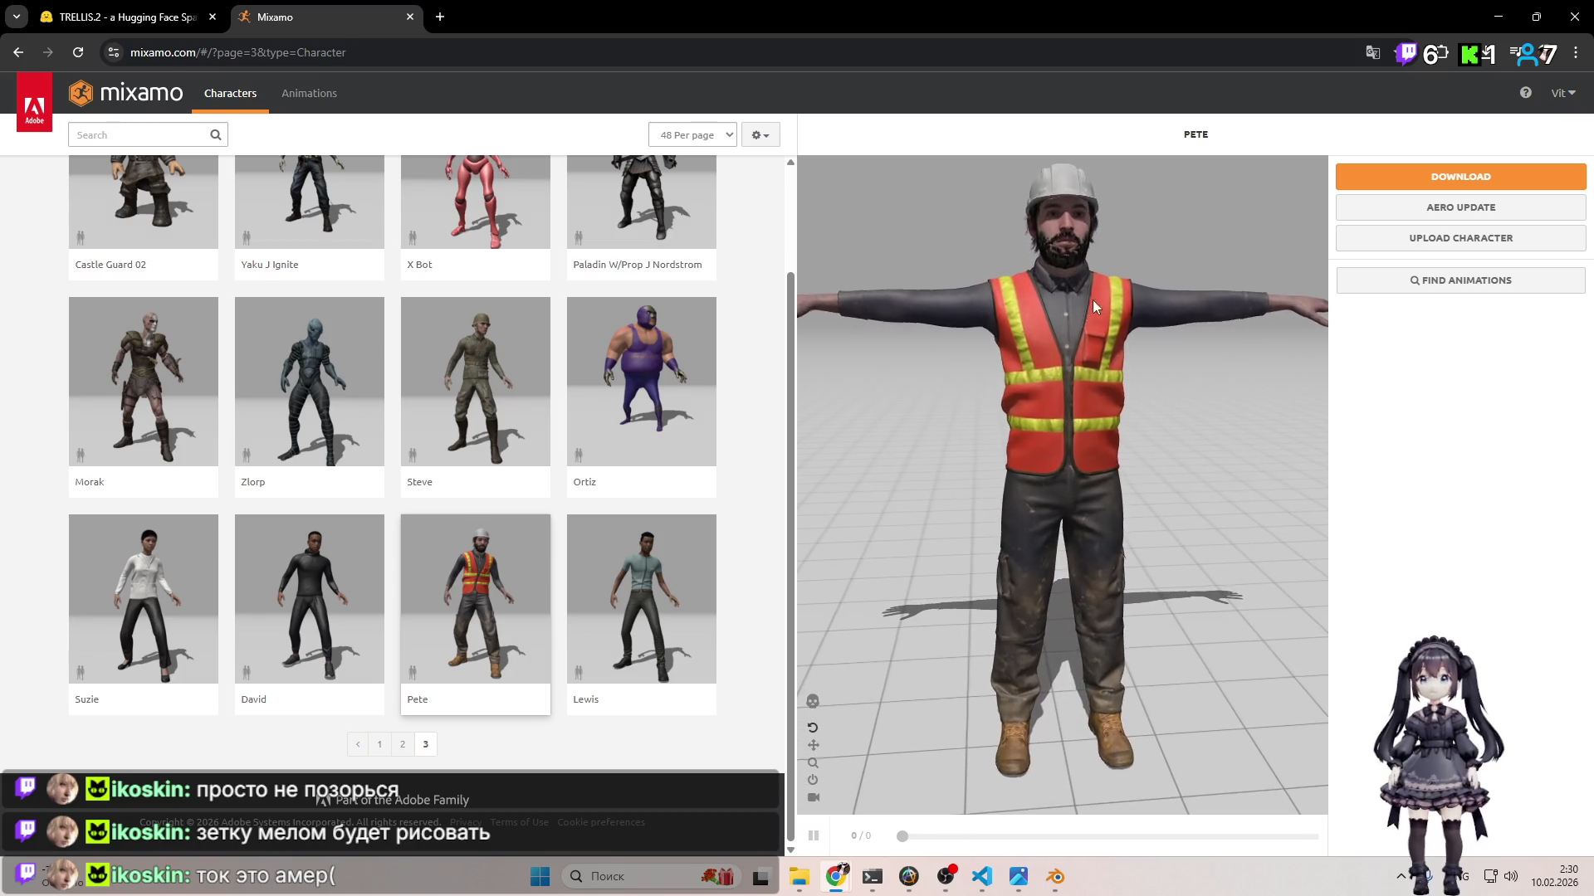
{"action": "scroll", "coordinate": [1092, 301], "scroll_direction": "down", "scroll_amount": 3}
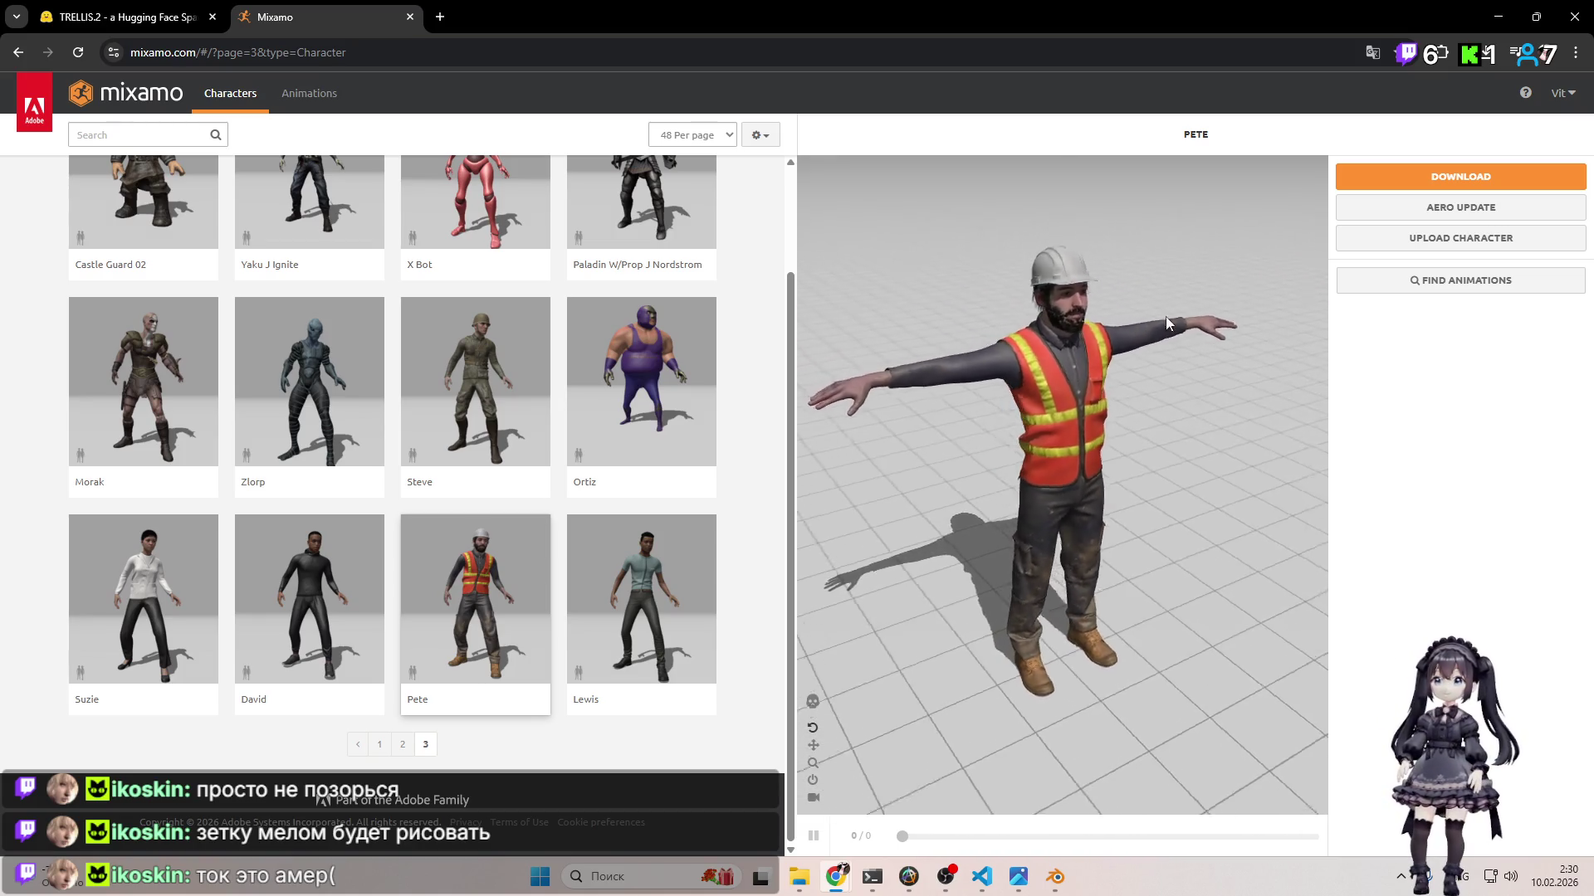
Step: Orbit and zoom around Pete to check his front and side up close
{"action": "mouse_move", "coordinate": [1166, 316]}
{"action": "left_mouse_down"}
{"action": "mouse_move", "coordinate": [1121, 252]}
{"action": "mouse_move", "coordinate": [1105, 322]}
{"action": "mouse_move", "coordinate": [1124, 335]}
{"action": "mouse_move", "coordinate": [1247, 307]}
{"action": "mouse_move", "coordinate": [1318, 314]}
{"action": "mouse_move", "coordinate": [1123, 341]}
{"action": "left_mouse_up"}
{"action": "scroll", "coordinate": [1123, 347], "scroll_direction": "up", "scroll_amount": 5}
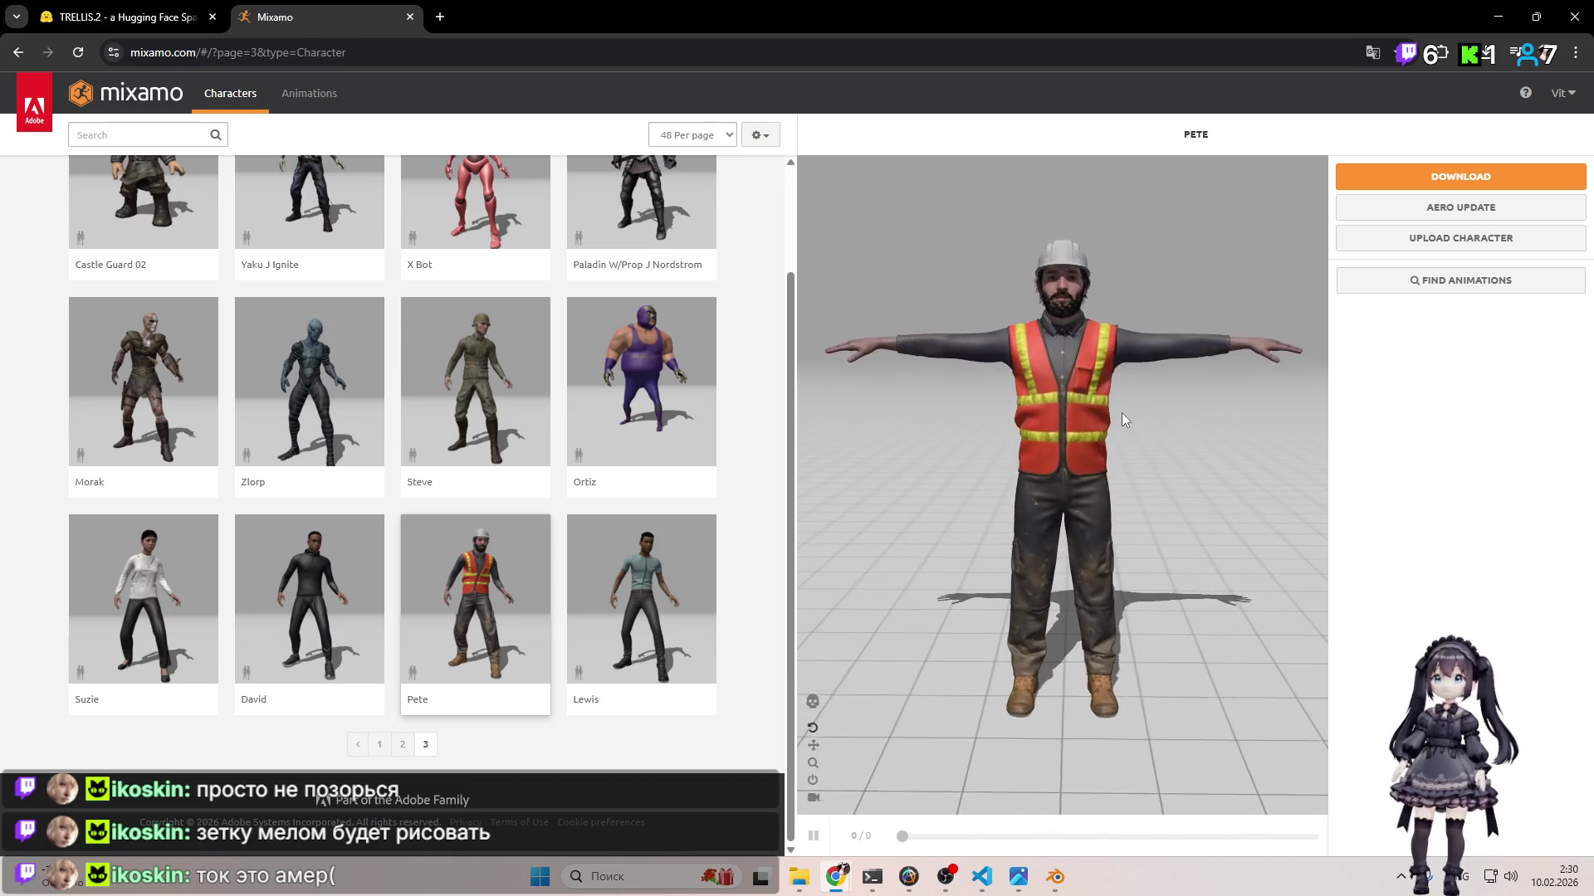
{"action": "scroll", "coordinate": [1125, 401], "scroll_direction": "down", "scroll_amount": 2}
{"action": "mouse_move", "coordinate": [1125, 401]}
{"action": "left_mouse_down"}
{"action": "mouse_move", "coordinate": [955, 356]}
{"action": "mouse_move", "coordinate": [1149, 322]}
{"action": "mouse_move", "coordinate": [1197, 387]}
{"action": "mouse_move", "coordinate": [1292, 352]}
{"action": "mouse_move", "coordinate": [1089, 342]}
{"action": "mouse_move", "coordinate": [1156, 346]}
{"action": "left_mouse_up"}
{"action": "scroll", "coordinate": [1157, 324], "scroll_direction": "down", "scroll_amount": 4}
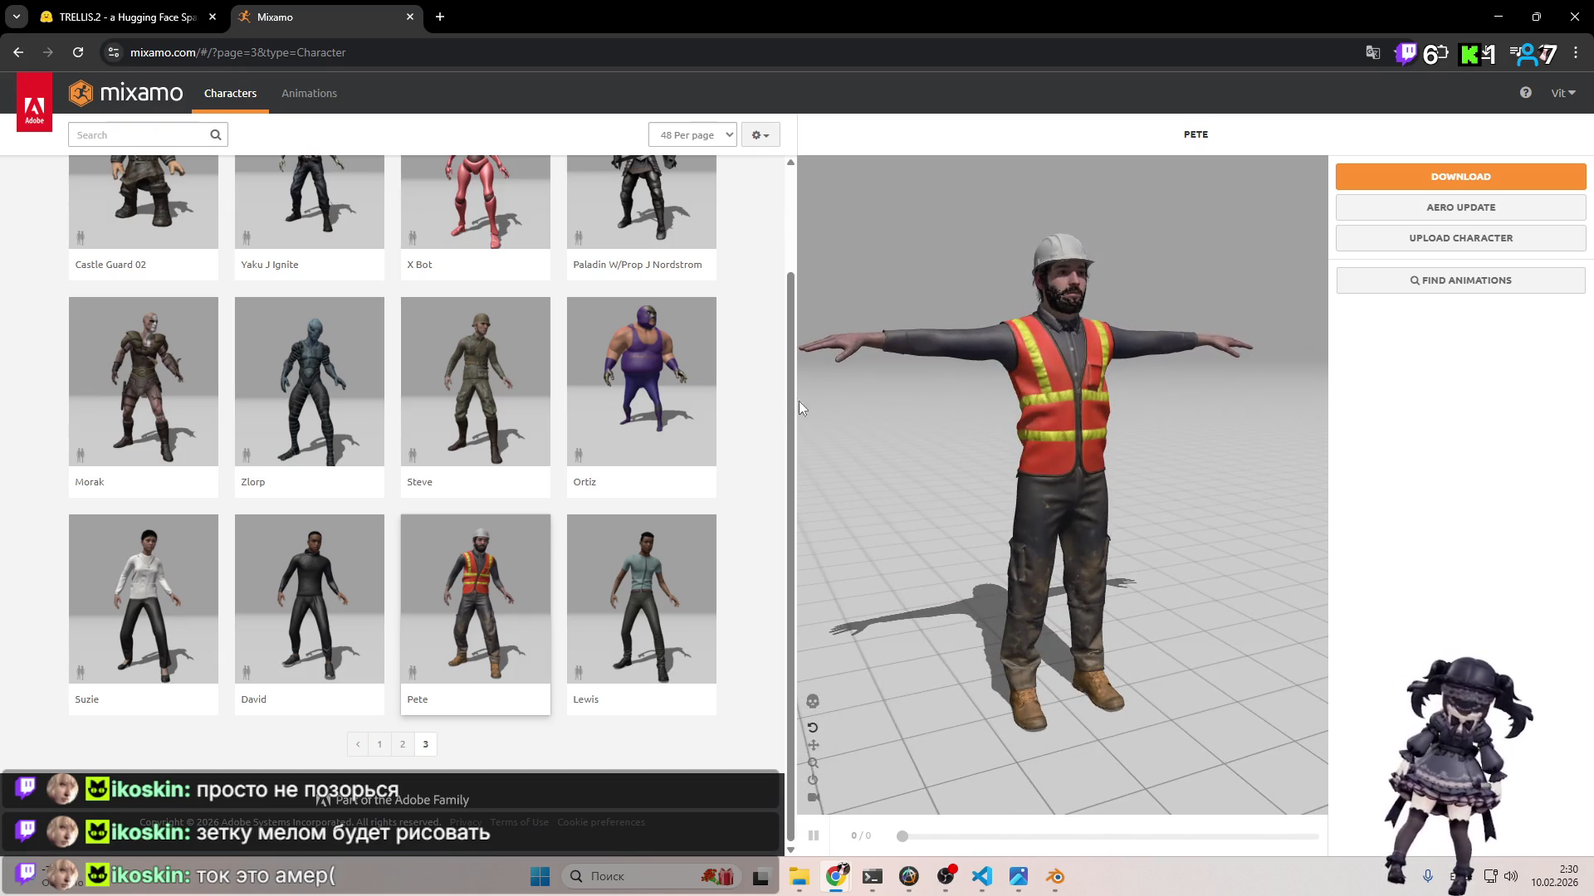
{"action": "scroll", "coordinate": [738, 379], "scroll_direction": "up", "scroll_amount": 2}
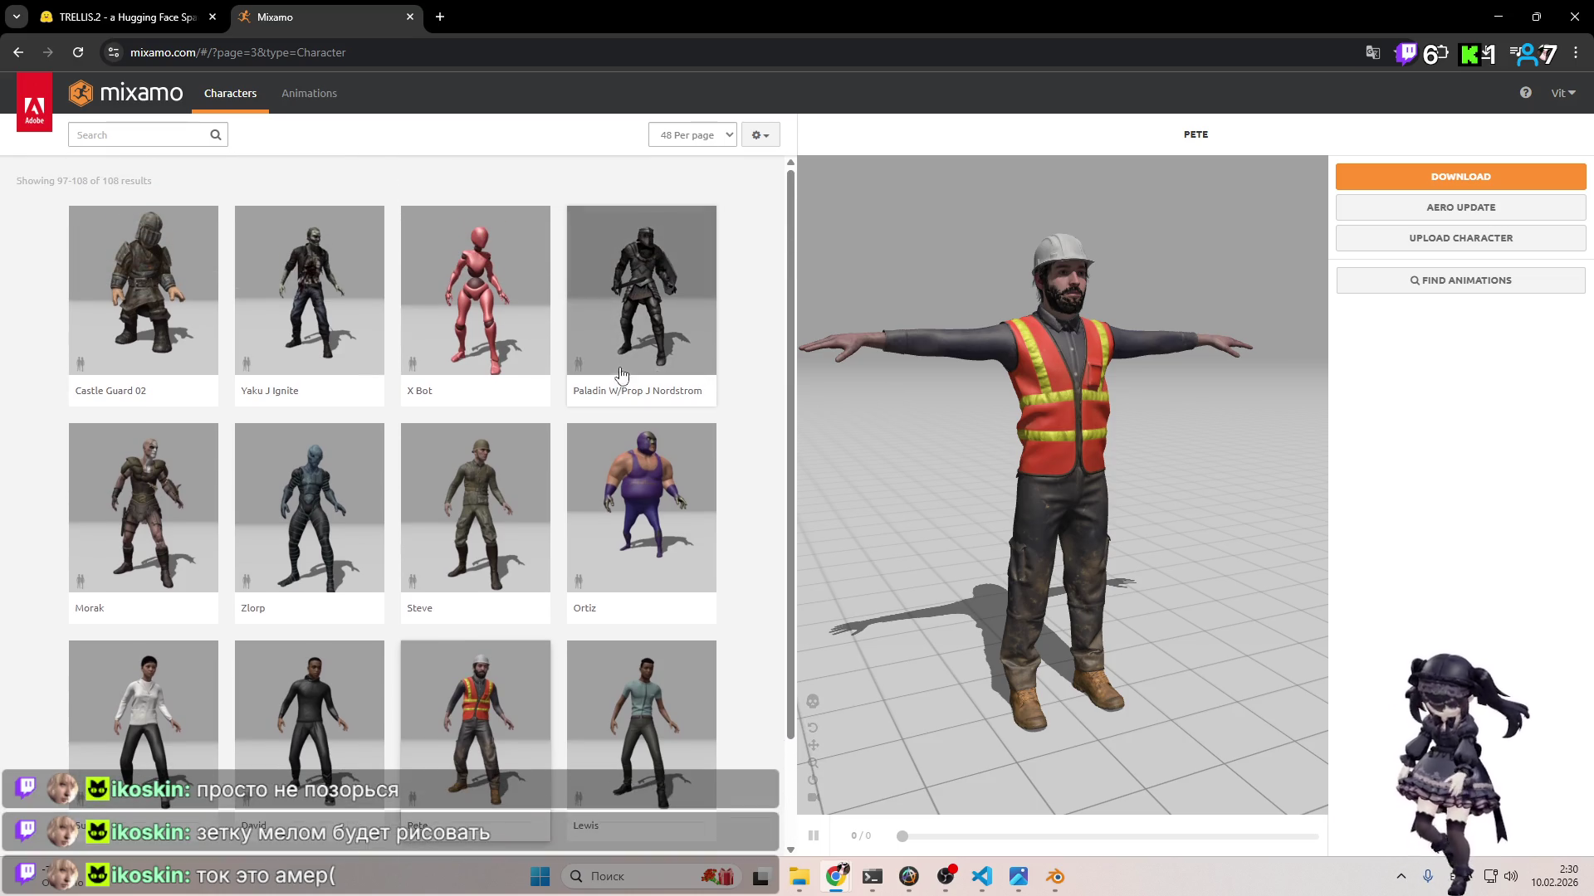
{"action": "scroll", "coordinate": [270, 543], "scroll_direction": "down", "scroll_amount": 2}
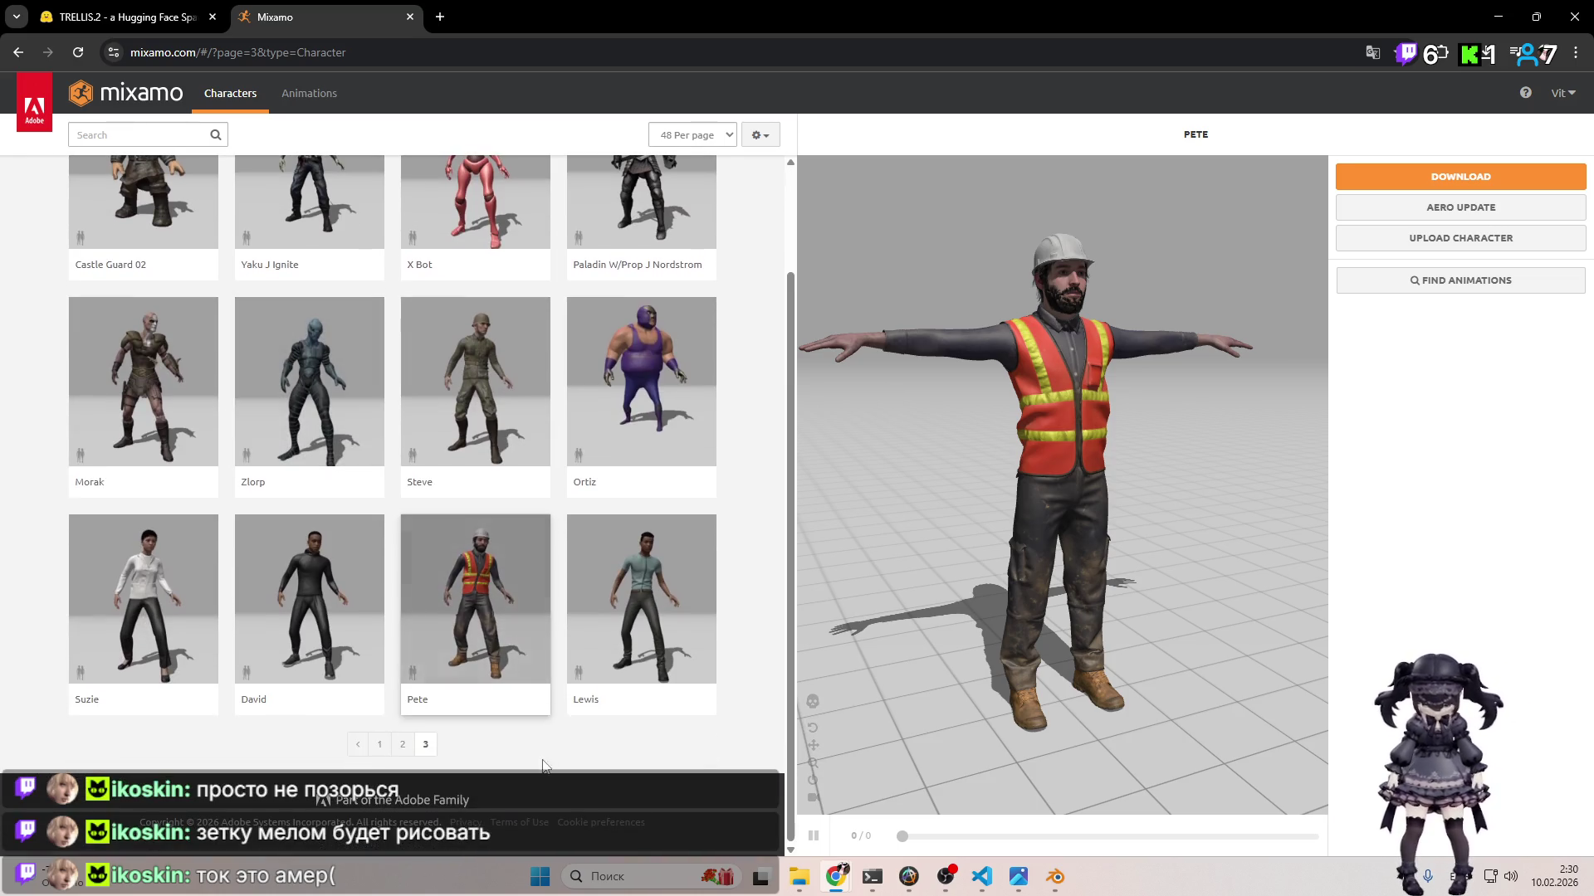
Step: Load the red-suited Racer from character page 1, then open a new browser tab
{"action": "left_click", "coordinate": [379, 745]}
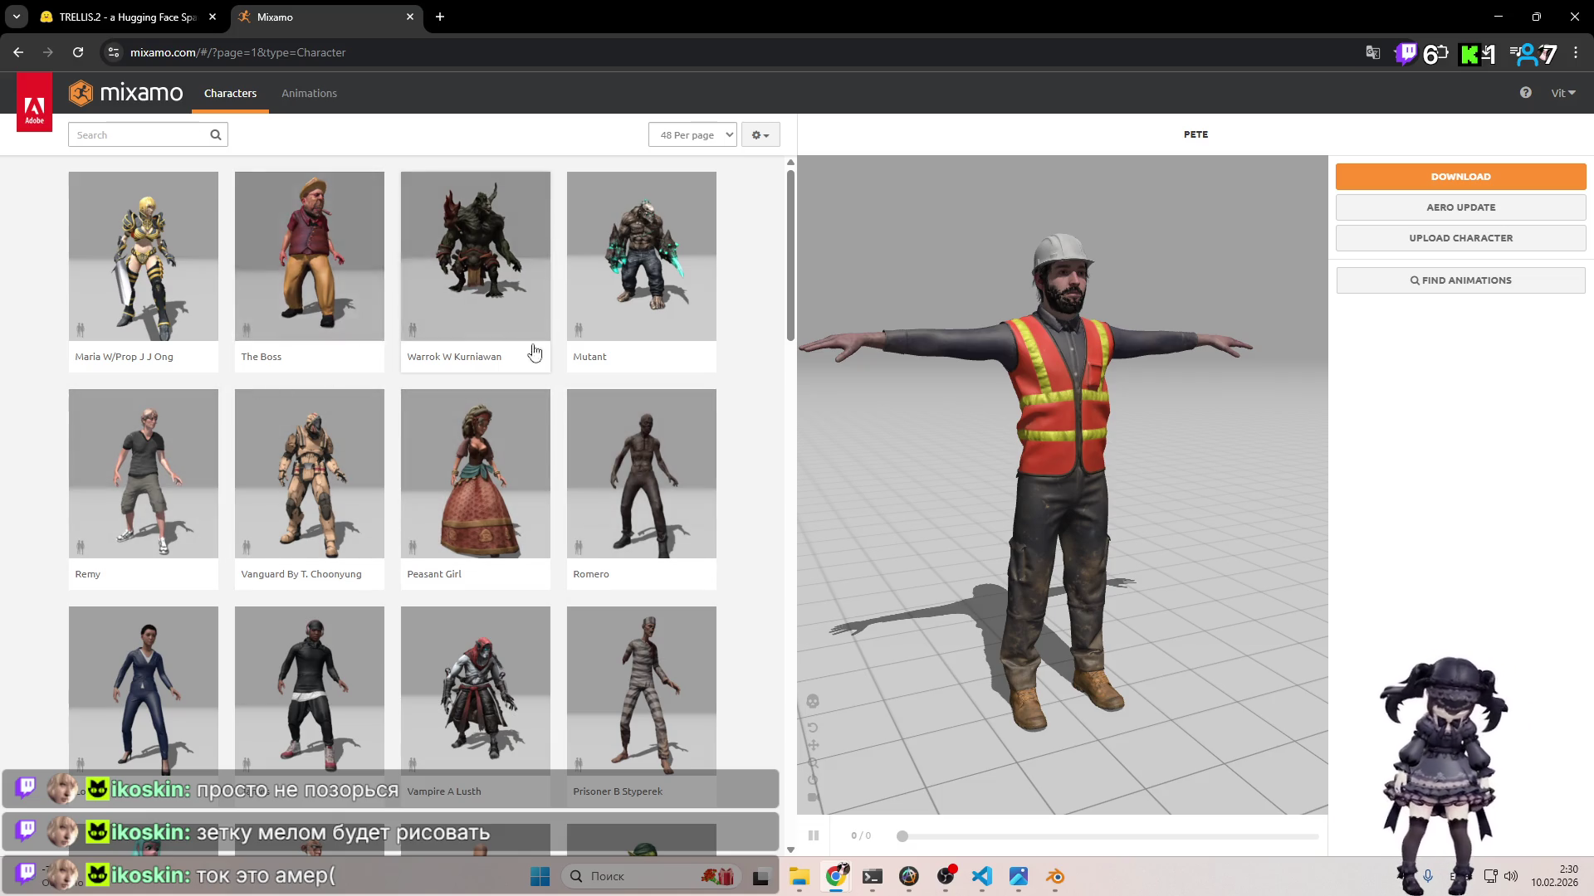
{"action": "scroll", "coordinate": [533, 357], "scroll_direction": "down", "scroll_amount": 3}
{"action": "scroll", "coordinate": [532, 394], "scroll_direction": "down", "scroll_amount": 4}
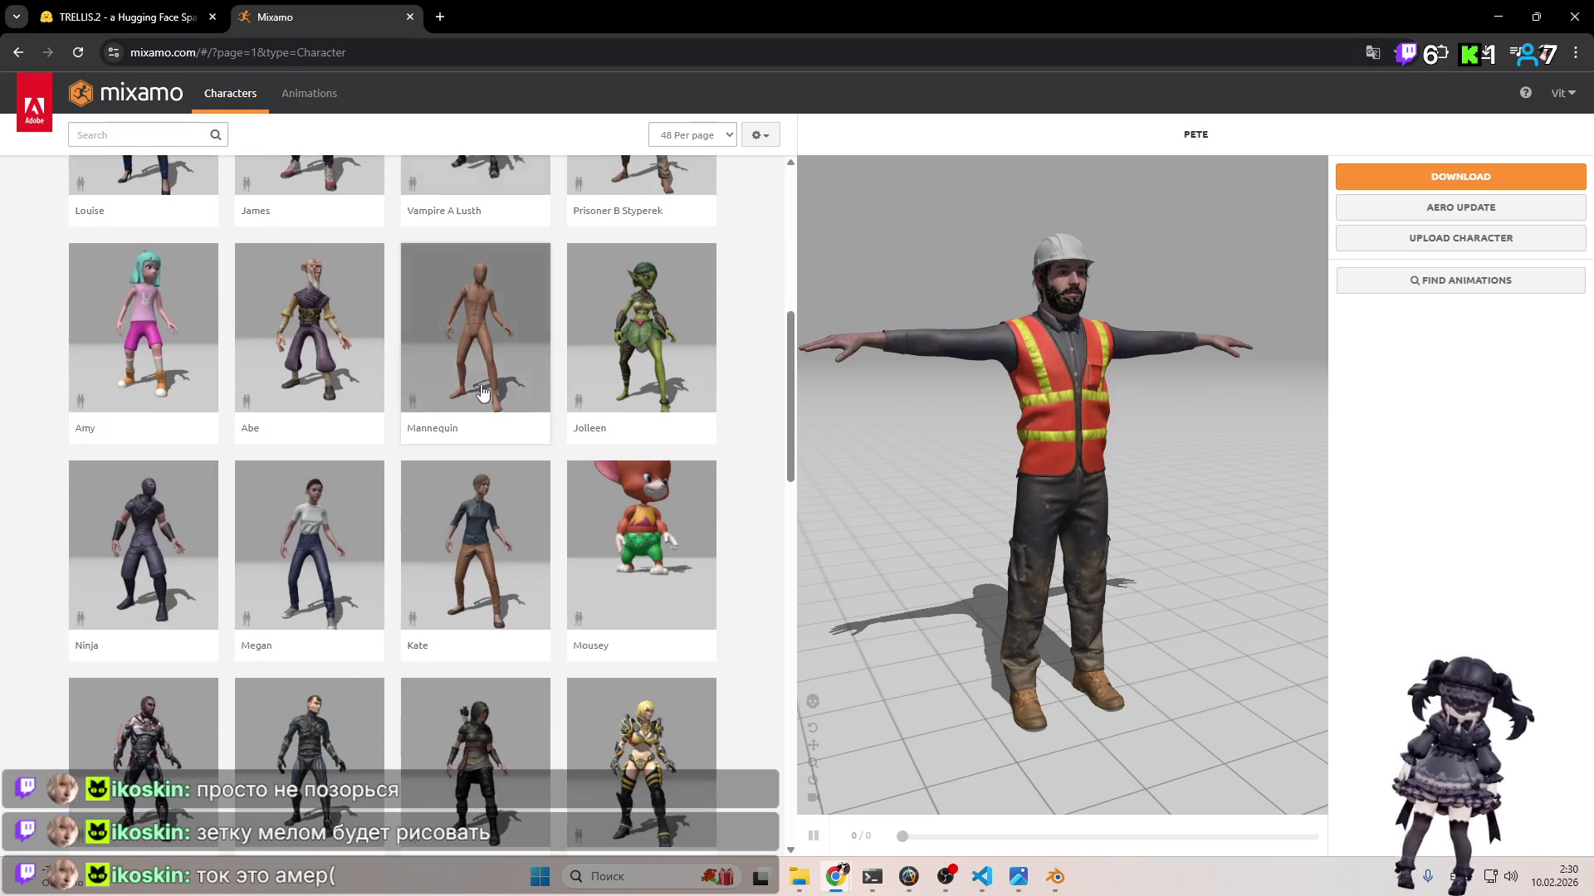
{"action": "scroll", "coordinate": [511, 395], "scroll_direction": "down", "scroll_amount": 3}
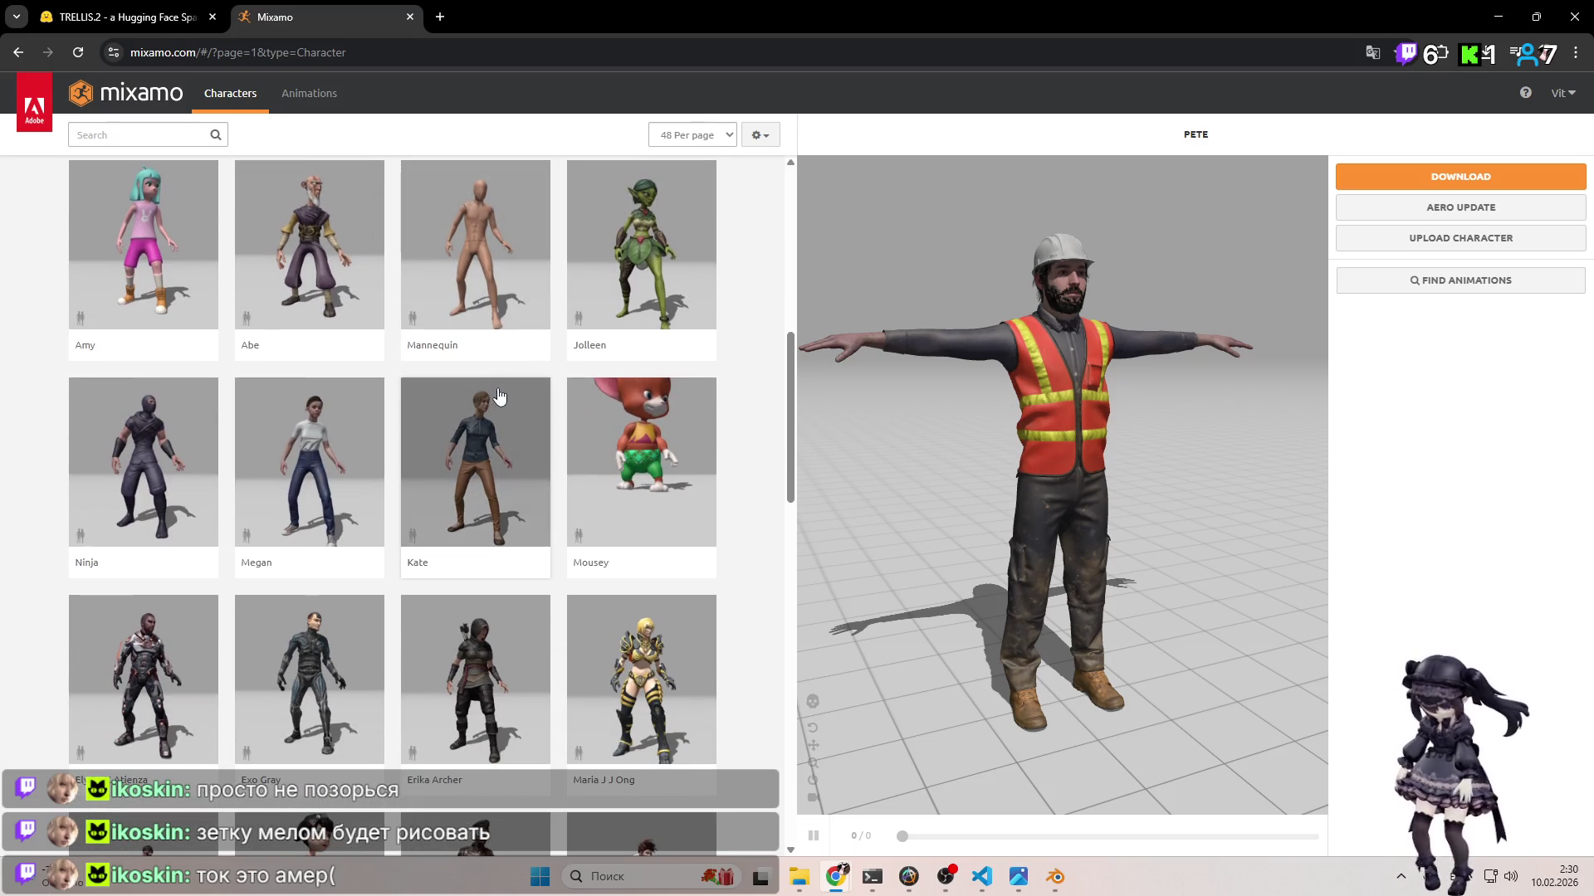
{"action": "scroll", "coordinate": [456, 449], "scroll_direction": "down", "scroll_amount": 3}
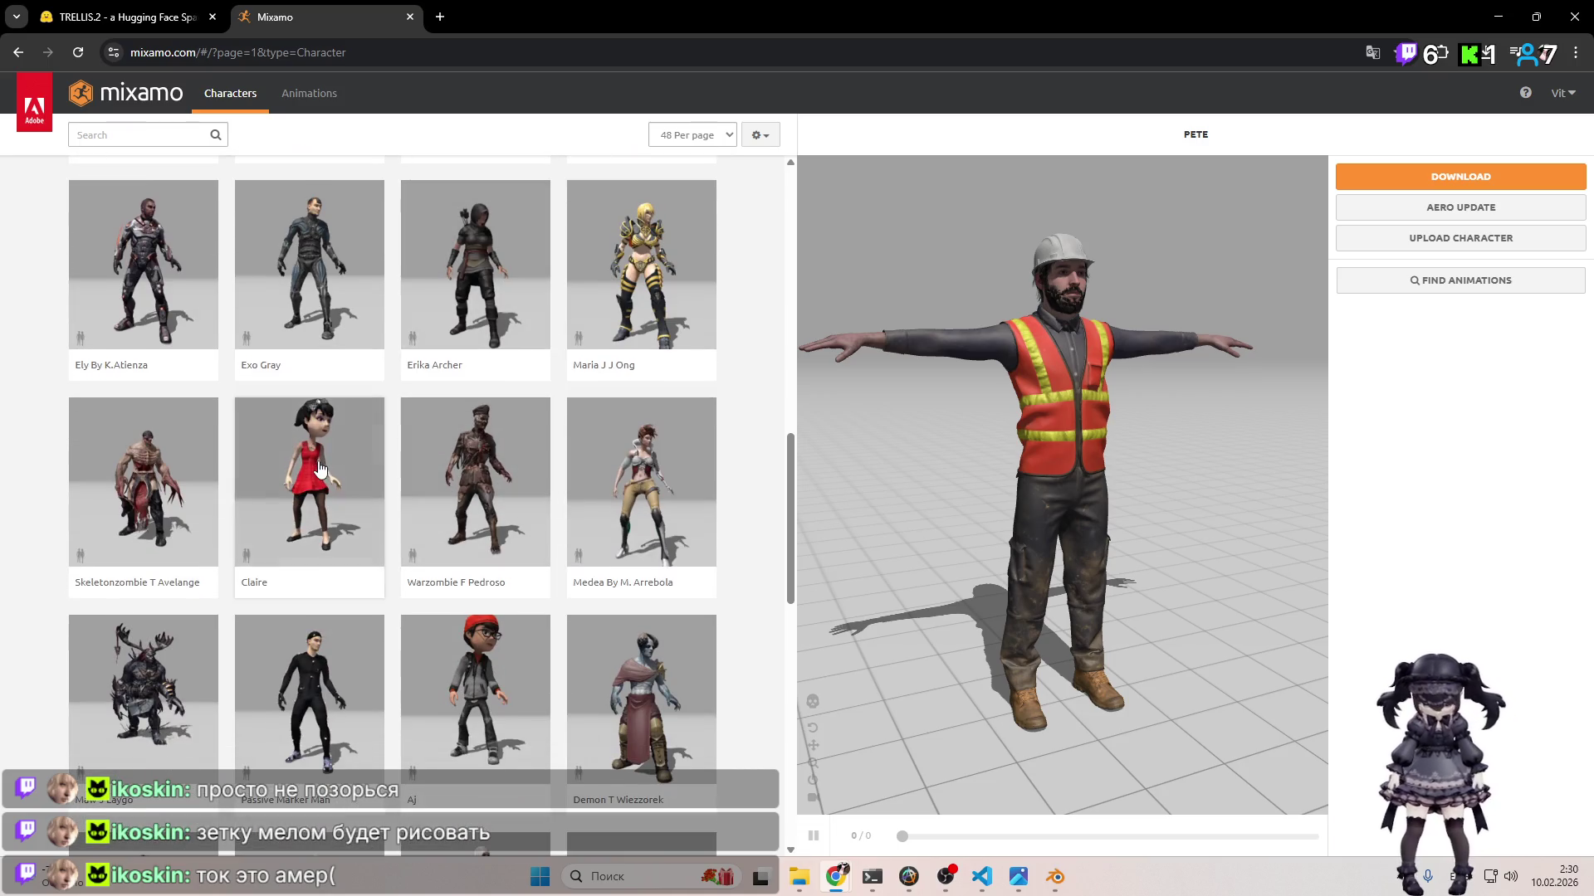
{"action": "scroll", "coordinate": [407, 457], "scroll_direction": "down", "scroll_amount": 6}
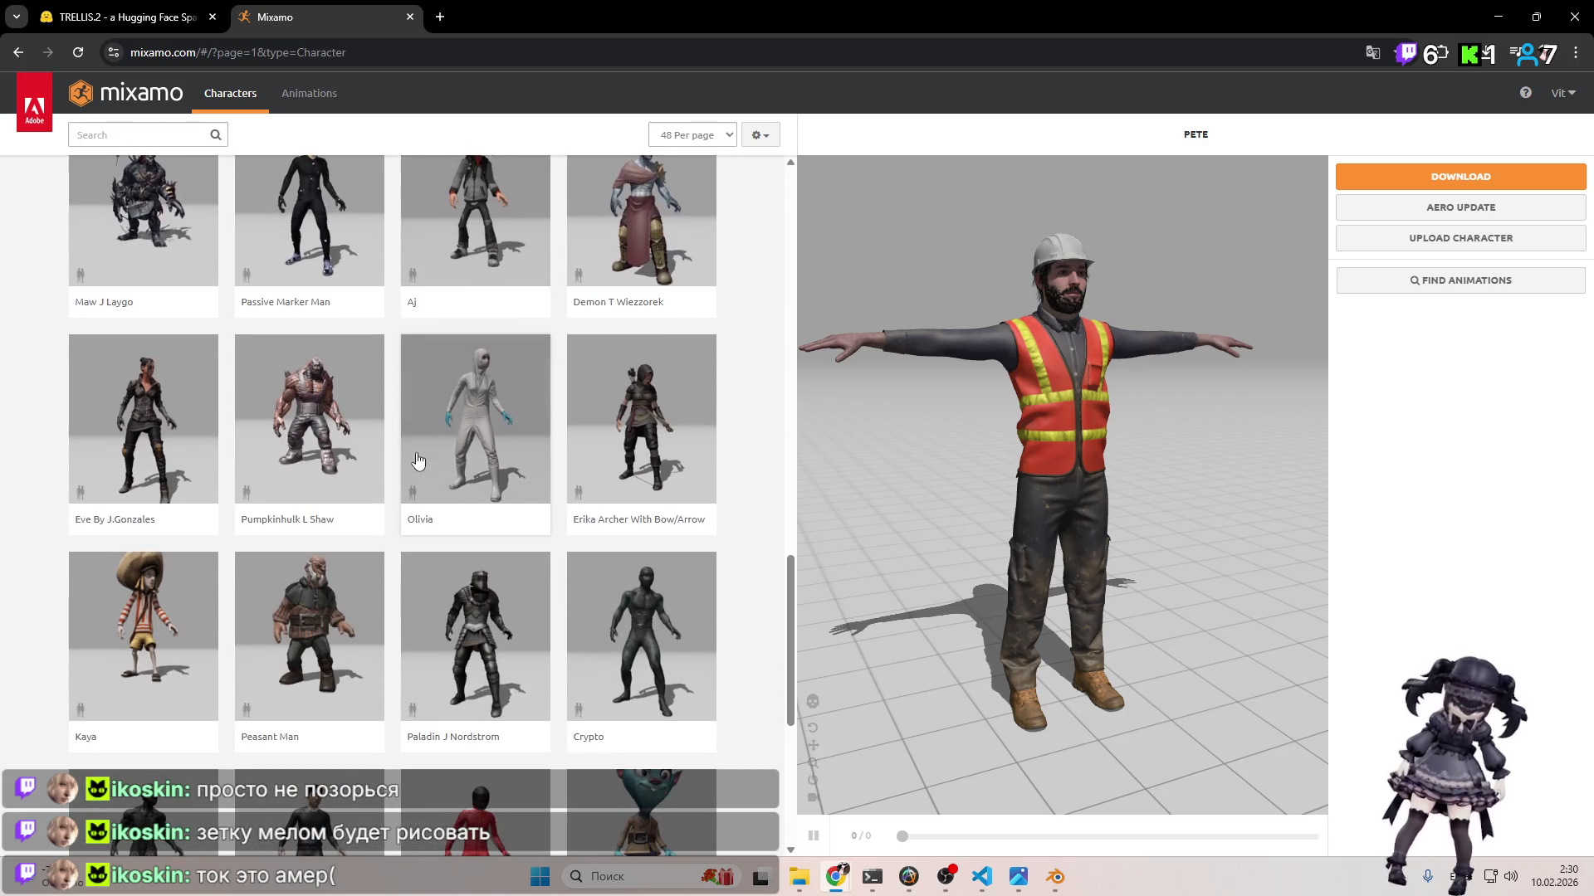
{"action": "scroll", "coordinate": [440, 462], "scroll_direction": "down", "scroll_amount": 4}
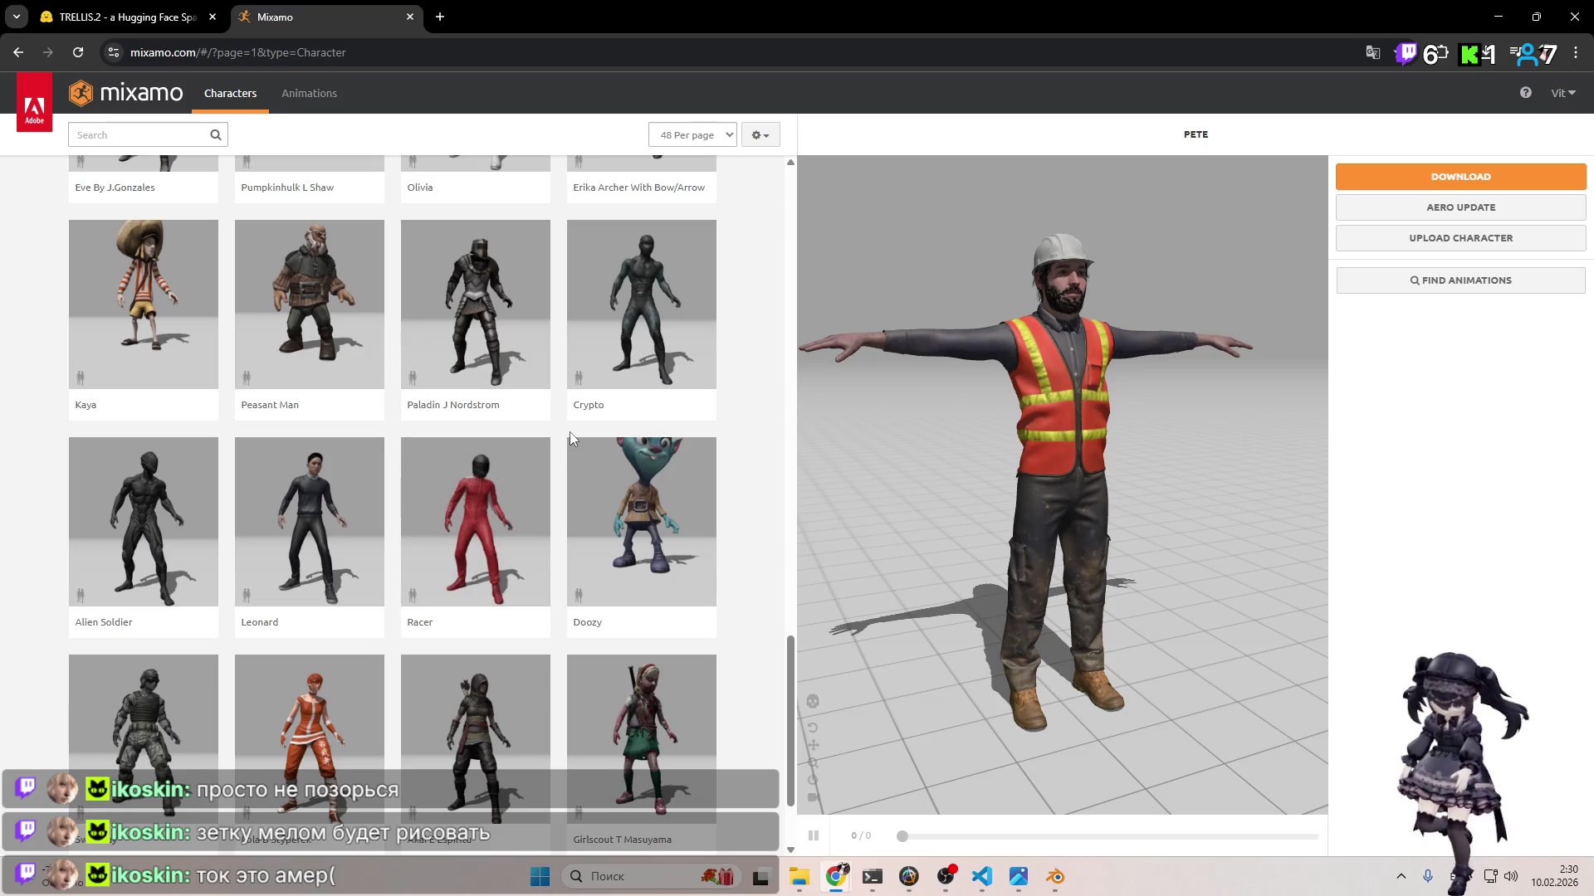
{"action": "scroll", "coordinate": [566, 435], "scroll_direction": "down", "scroll_amount": 2}
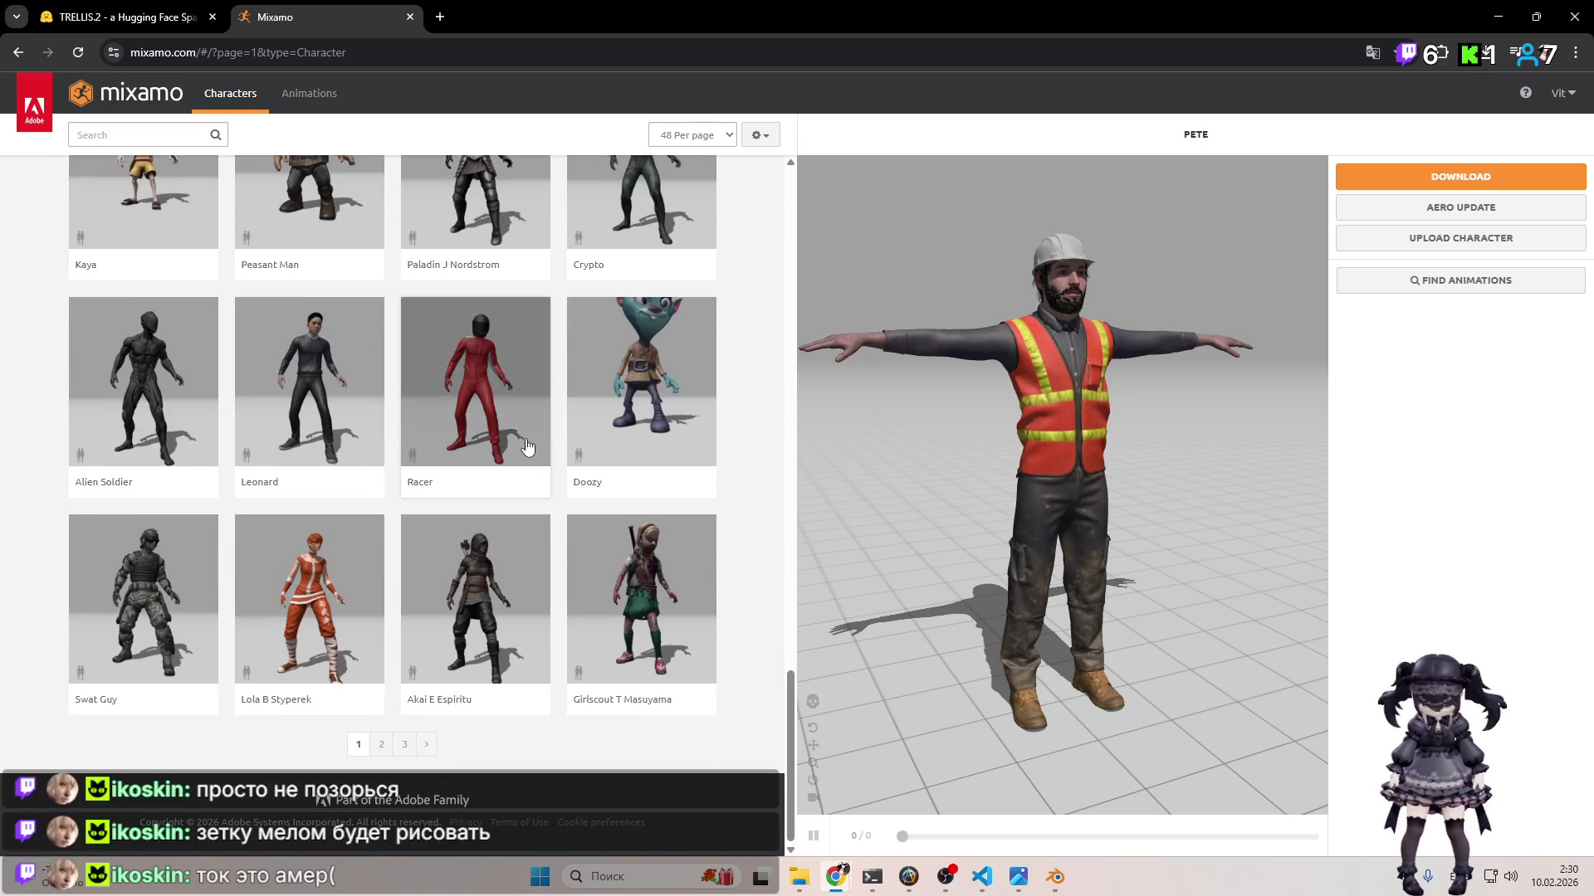
{"action": "left_click", "coordinate": [516, 435]}
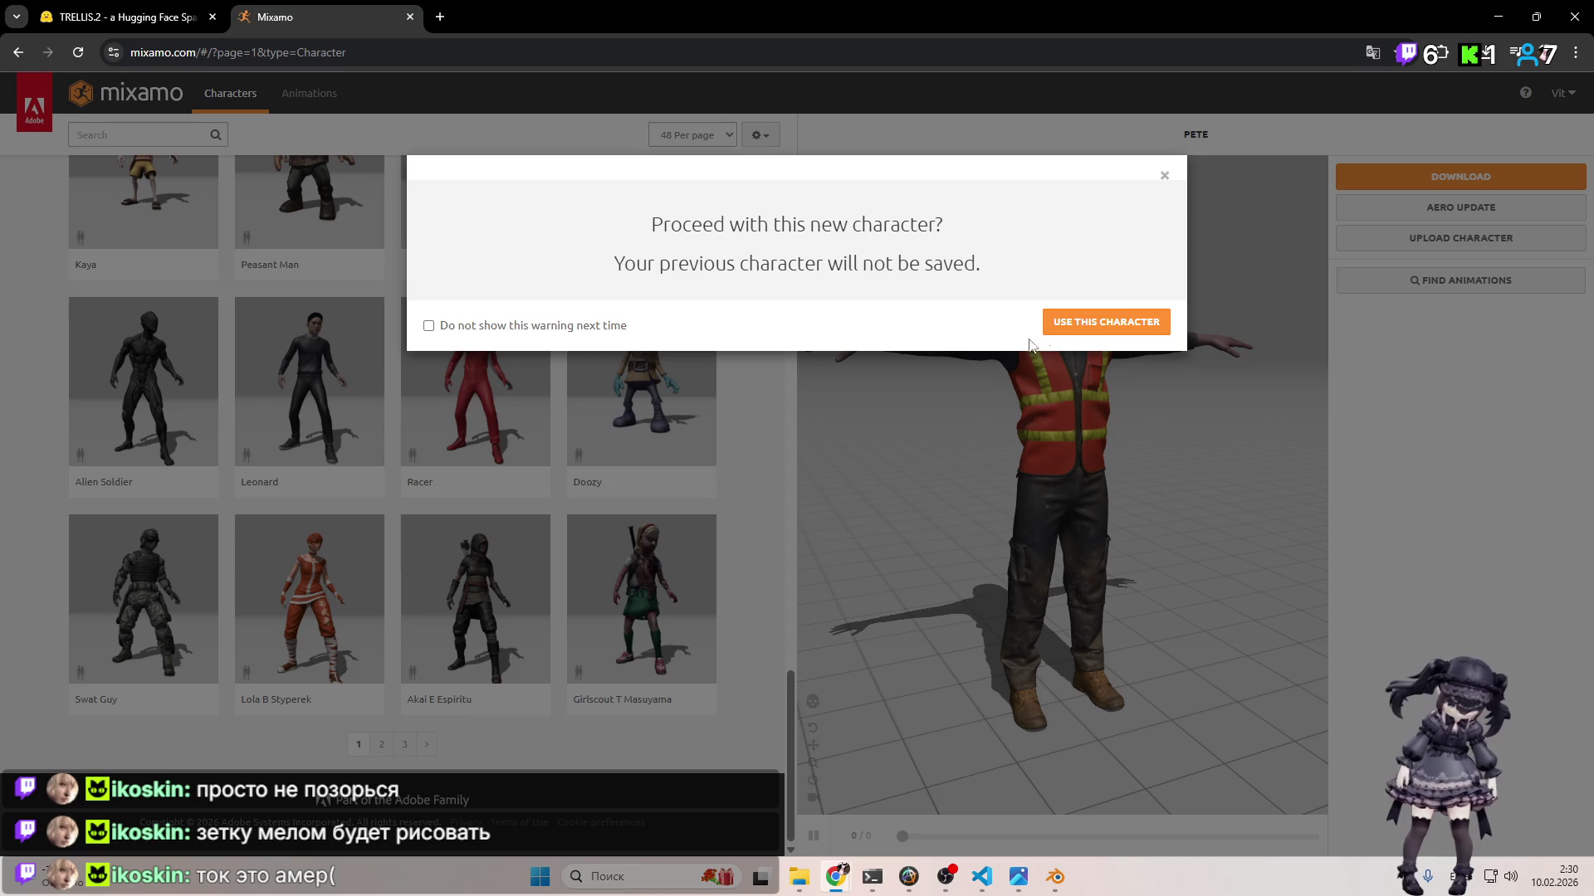
{"action": "left_click", "coordinate": [1063, 330]}
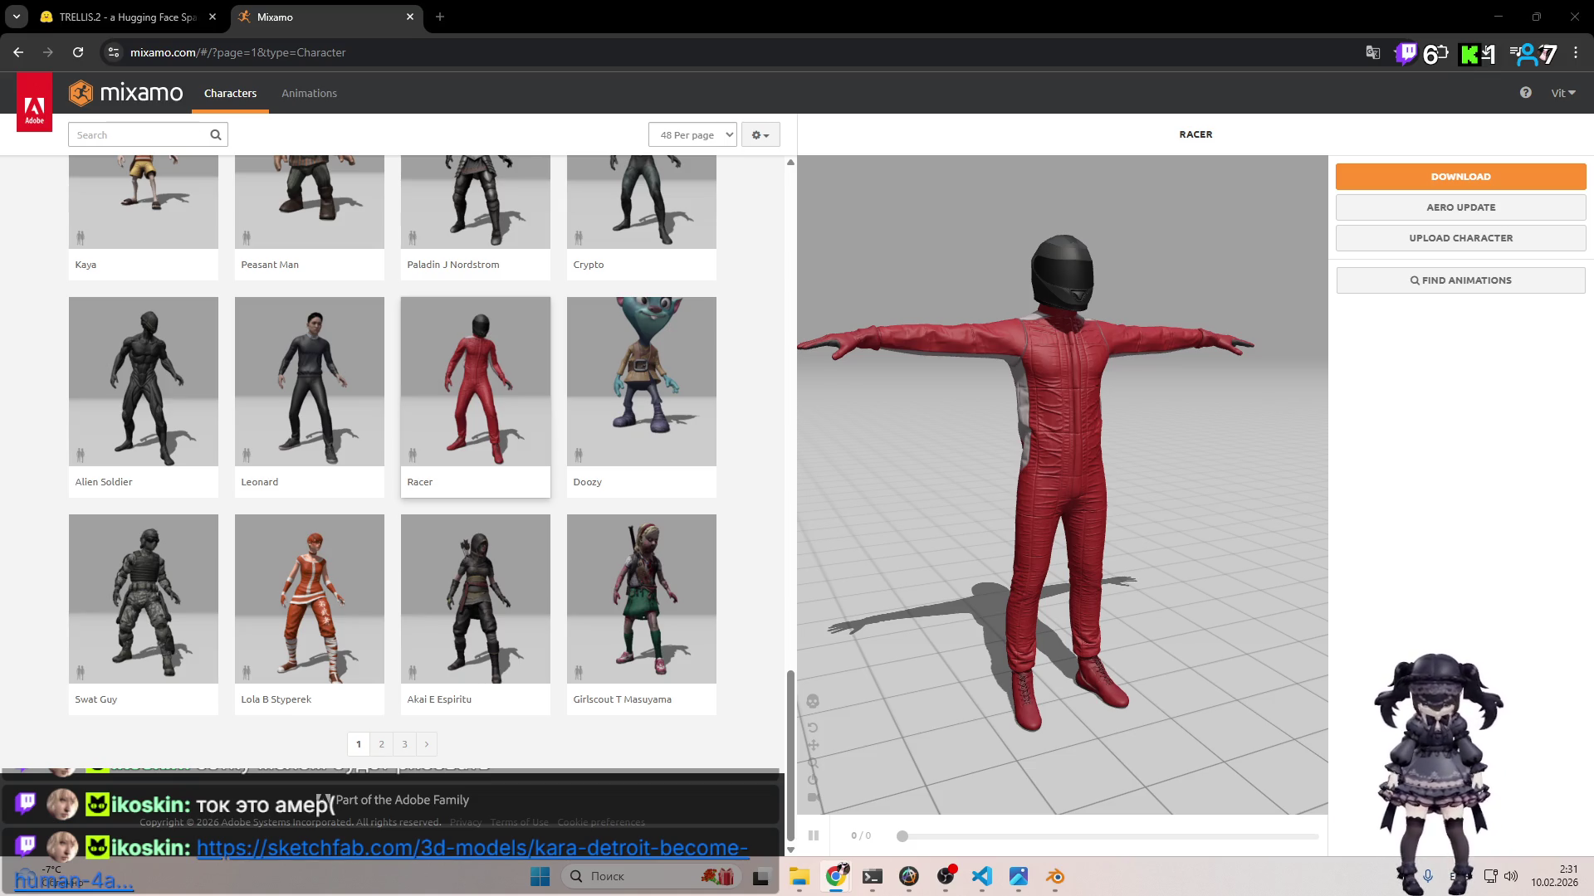
{"action": "key", "text": "ctrl+t"}
Step: Open the Kara model page and orbit Kara to side, low and underneath views
{"action": "type", "text": "https://sketchfab.com/3d-models/kara-detroit-become-human-4a5e736ea7b6486299afc175663a05ba"}
{"action": "key", "text": "Return"}
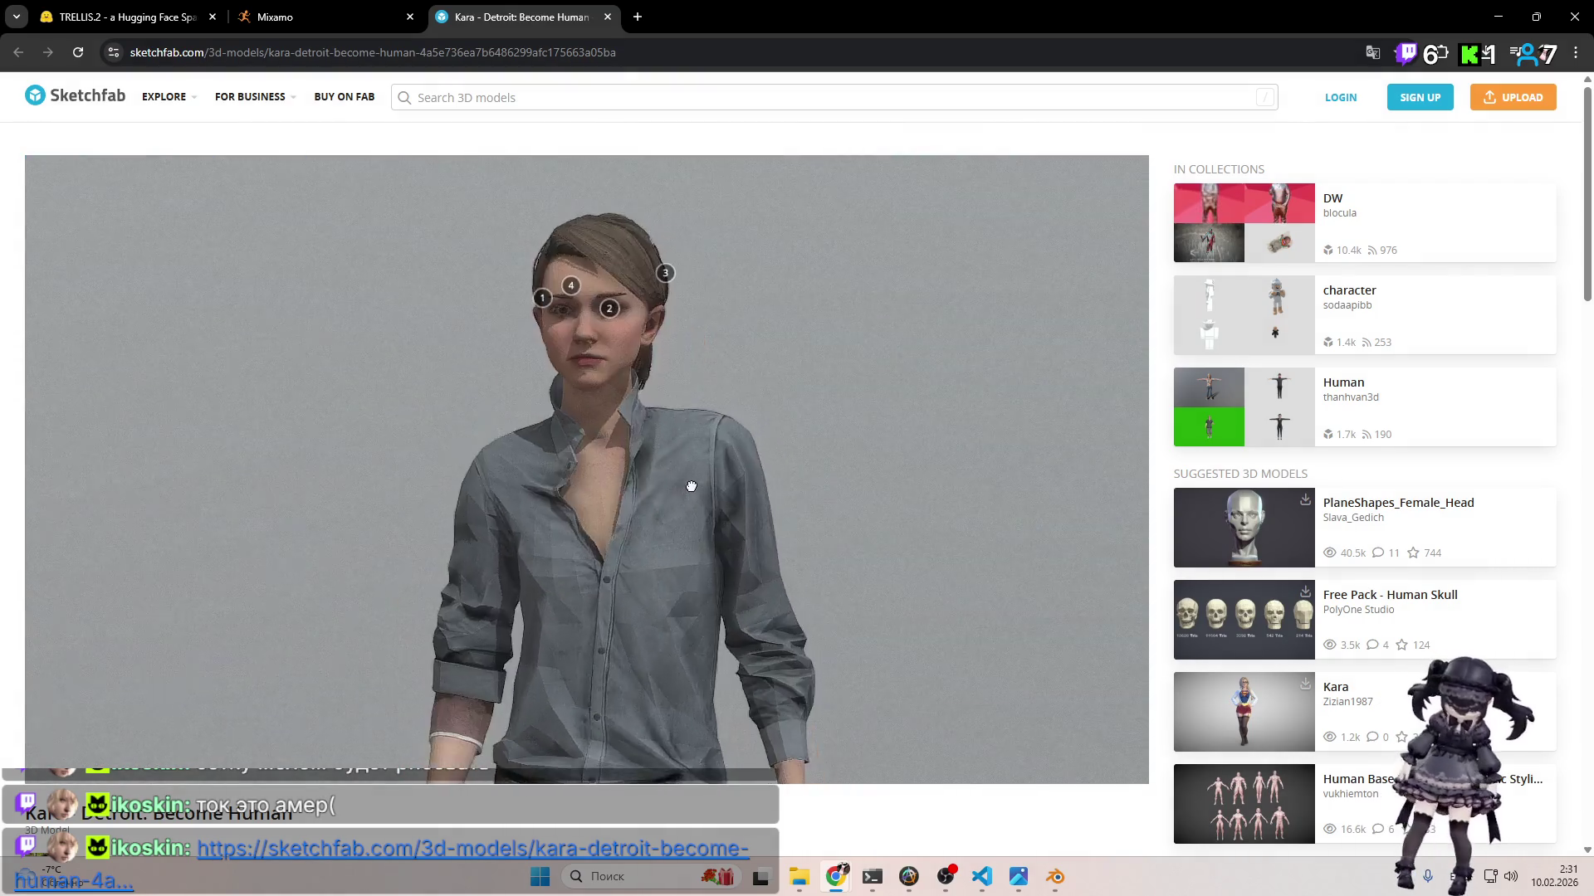
{"action": "mouse_move", "coordinate": [754, 497]}
{"action": "left_mouse_down"}
{"action": "mouse_move", "coordinate": [925, 504]}
{"action": "mouse_move", "coordinate": [729, 551]}
{"action": "mouse_move", "coordinate": [586, 545]}
{"action": "left_mouse_up"}
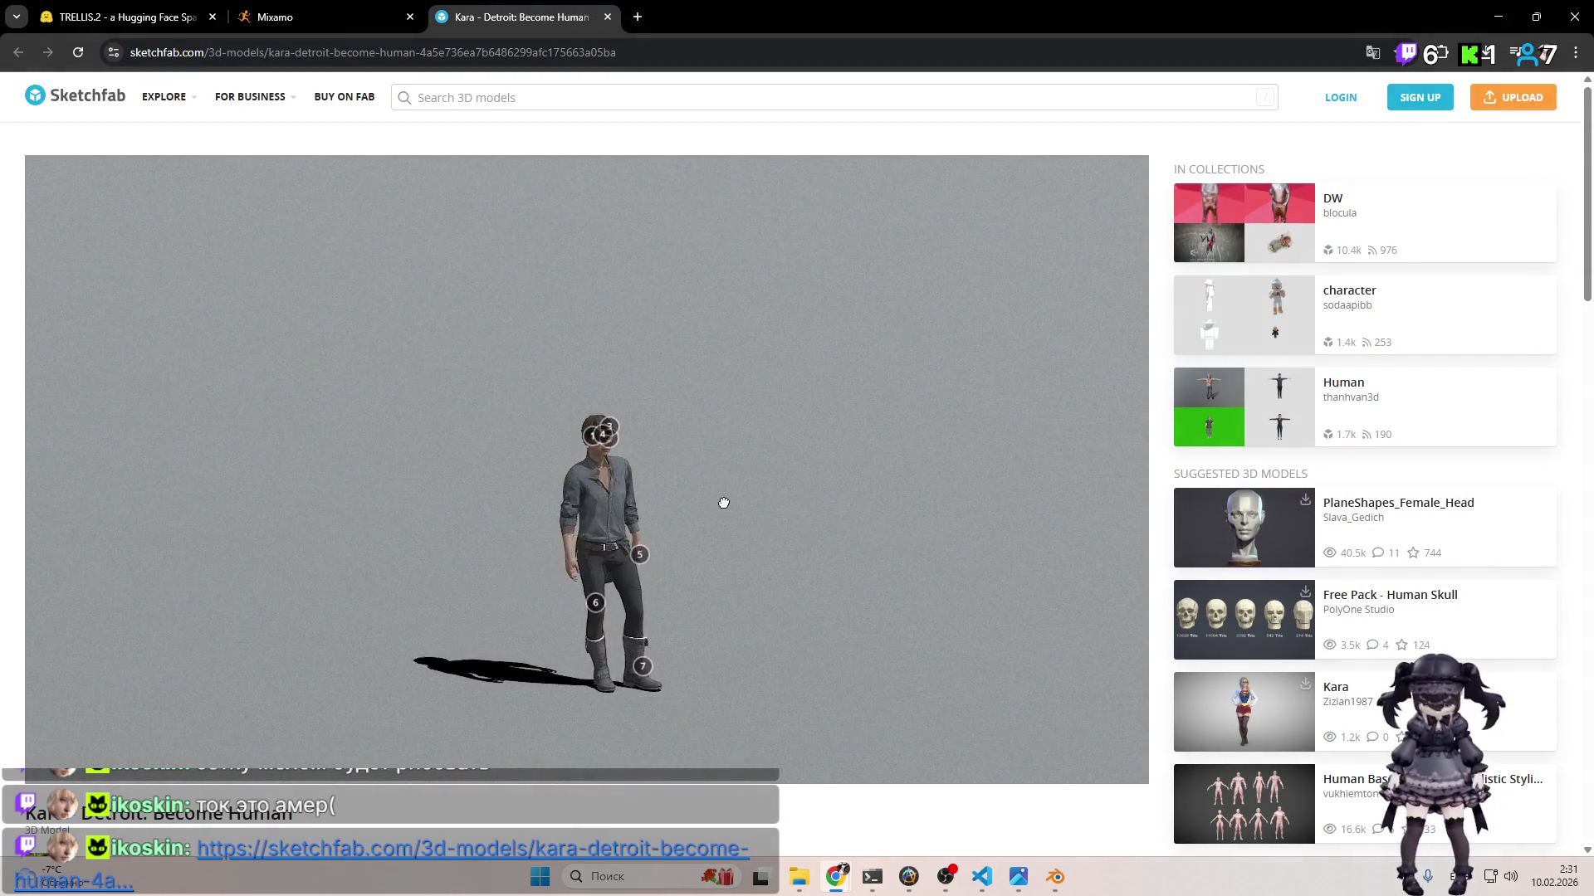
{"action": "left_click_drag", "start_coordinate": [727, 503], "coordinate": [645, 465]}
{"action": "scroll", "coordinate": [724, 454], "scroll_direction": "up", "scroll_amount": 6}
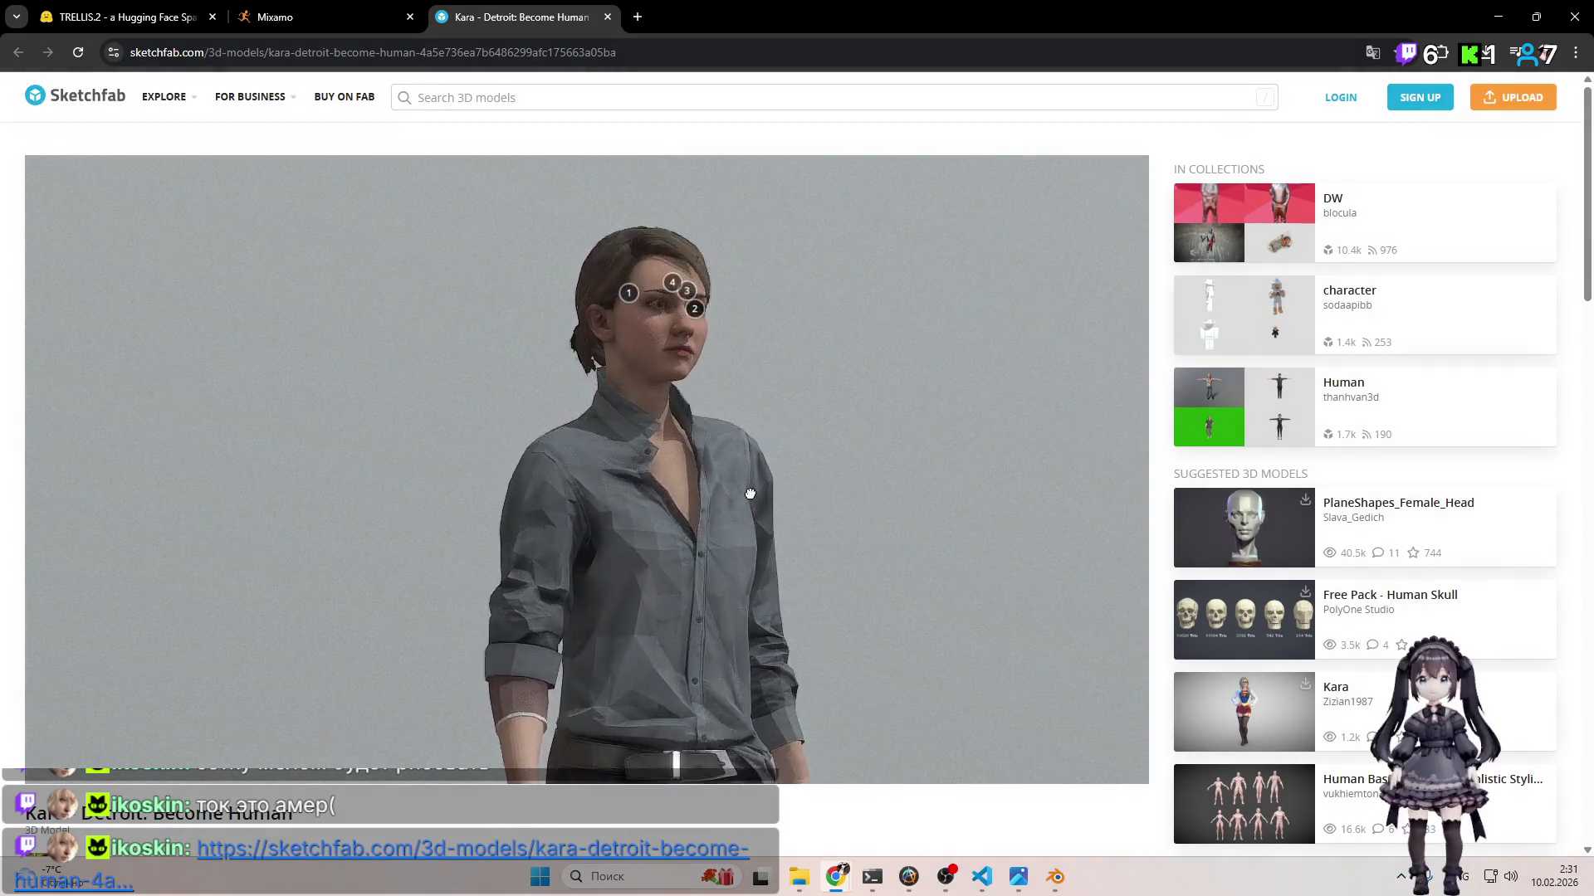
{"action": "scroll", "coordinate": [715, 524], "scroll_direction": "up", "scroll_amount": 4}
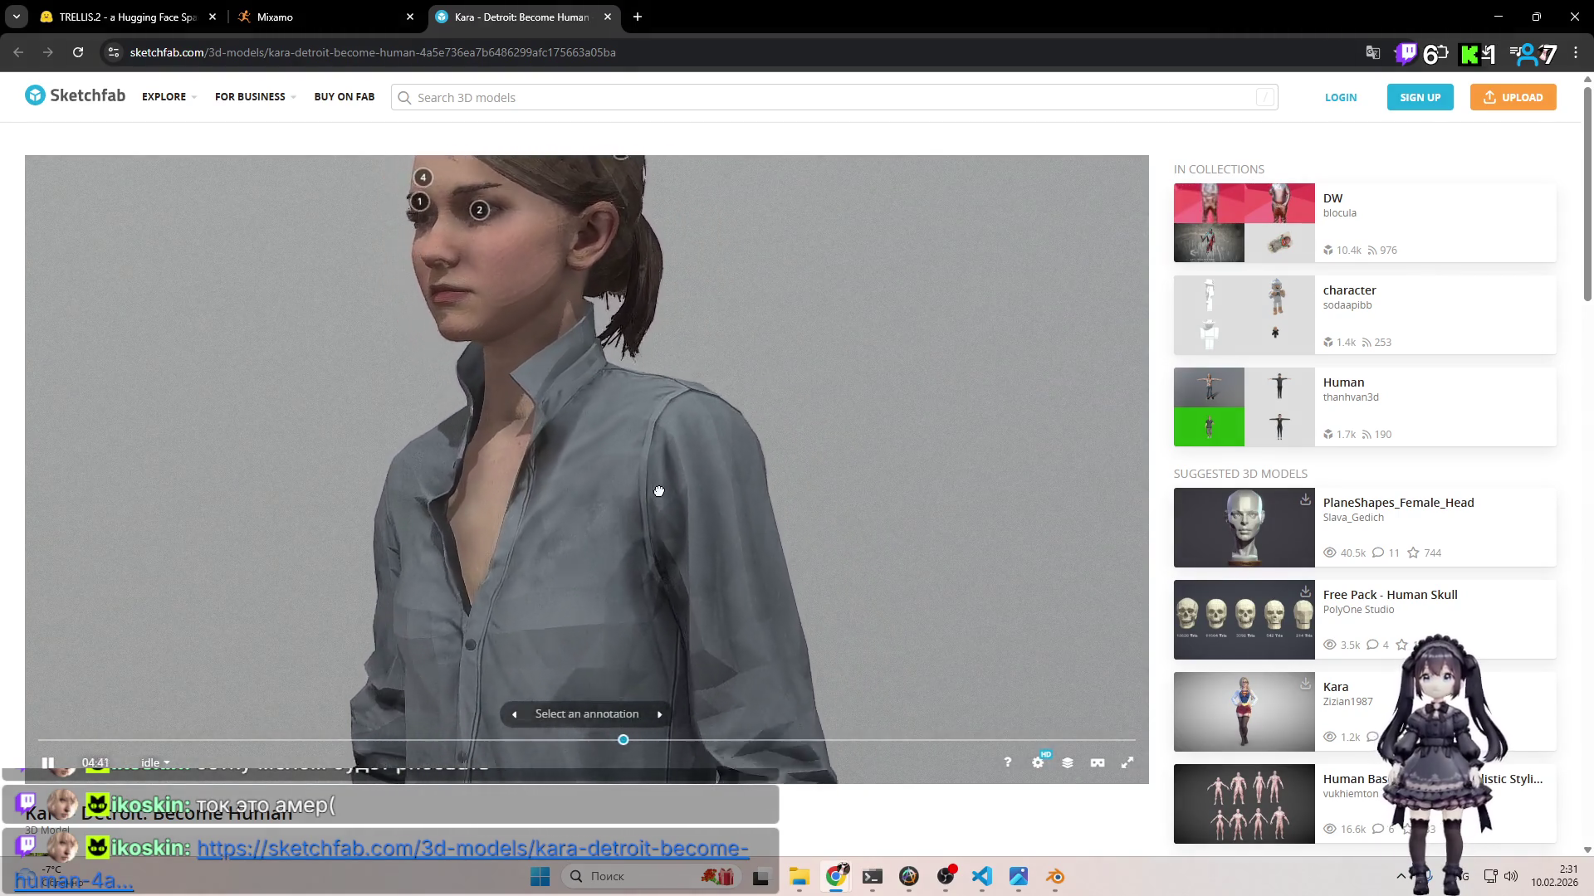
{"action": "scroll", "coordinate": [715, 508], "scroll_direction": "down", "scroll_amount": 4}
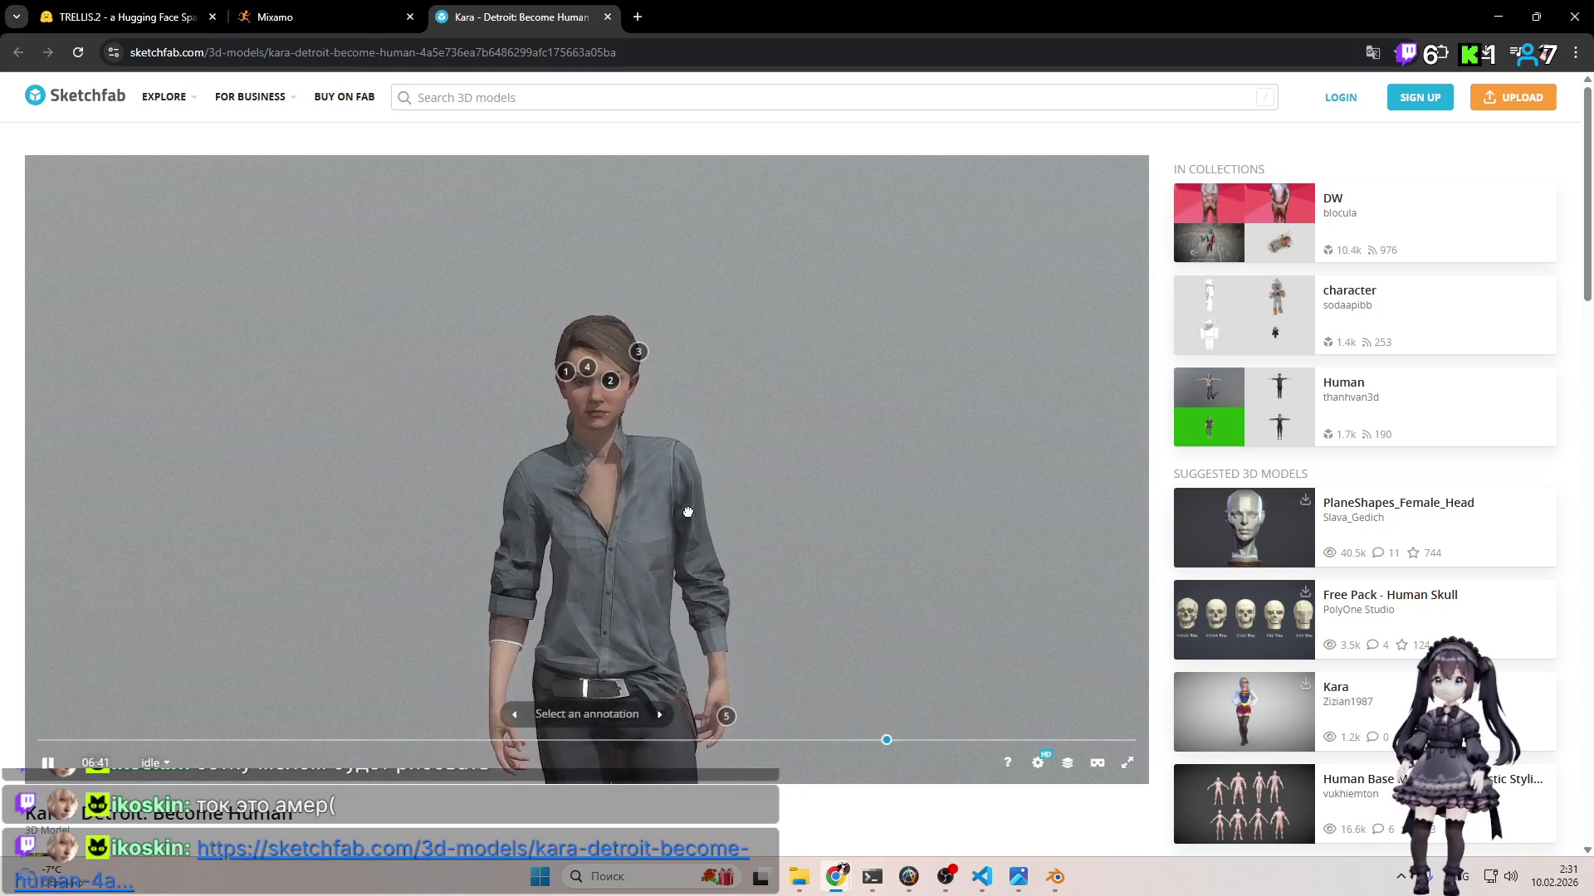
{"action": "mouse_move", "coordinate": [629, 497]}
{"action": "left_mouse_down"}
{"action": "mouse_move", "coordinate": [716, 392]}
{"action": "mouse_move", "coordinate": [797, 498]}
{"action": "mouse_move", "coordinate": [717, 532]}
{"action": "left_mouse_up"}
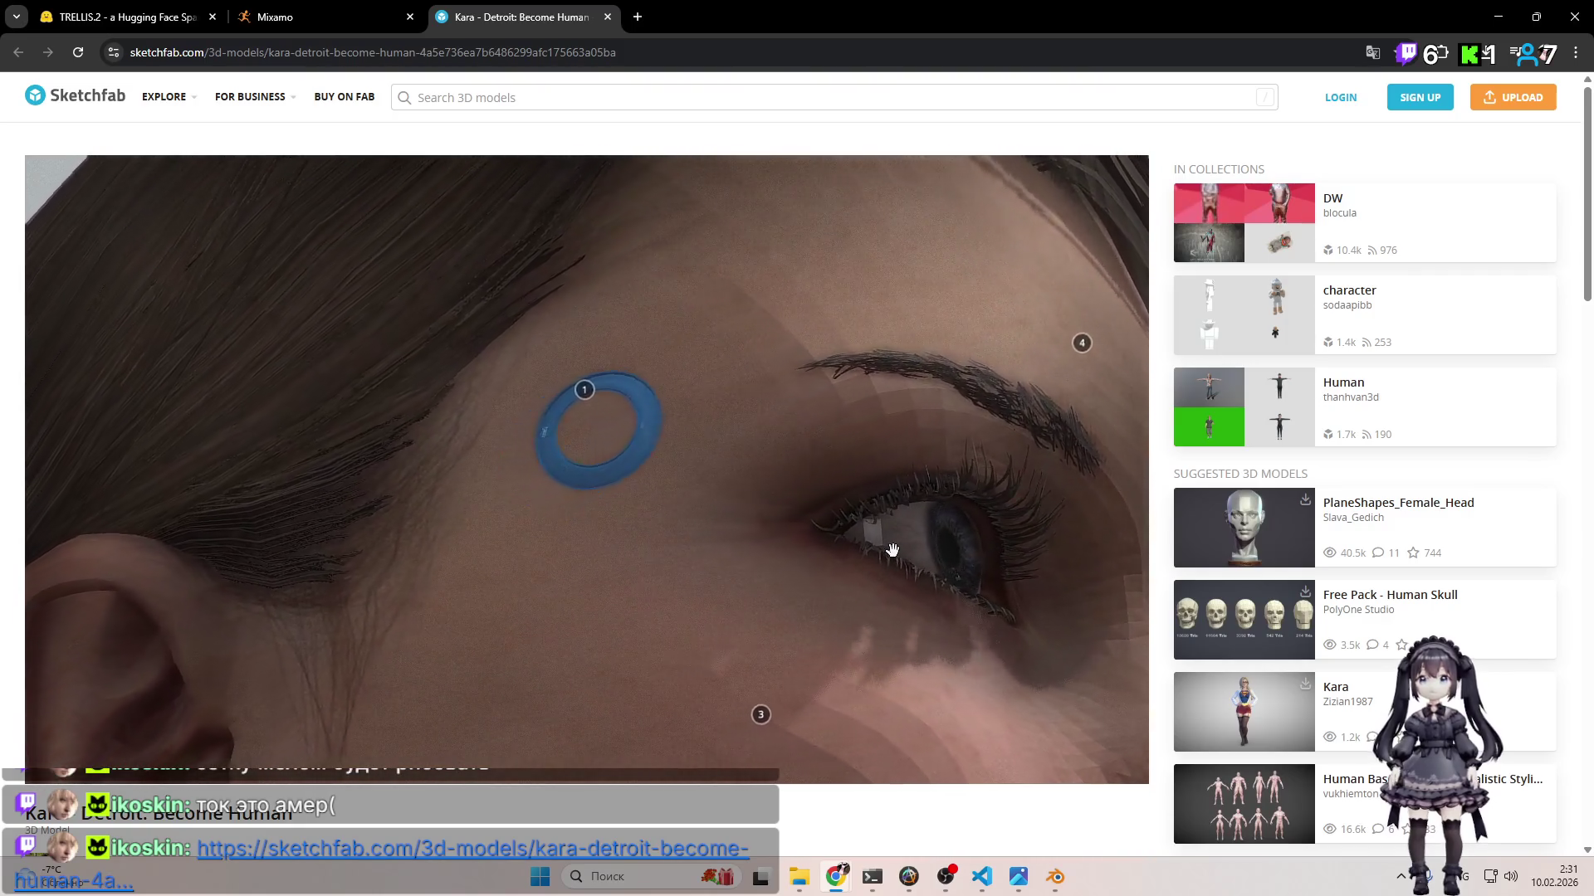
Step: View the Kara model's annotations list, then go back to the model page
{"action": "left_click", "coordinate": [598, 715]}
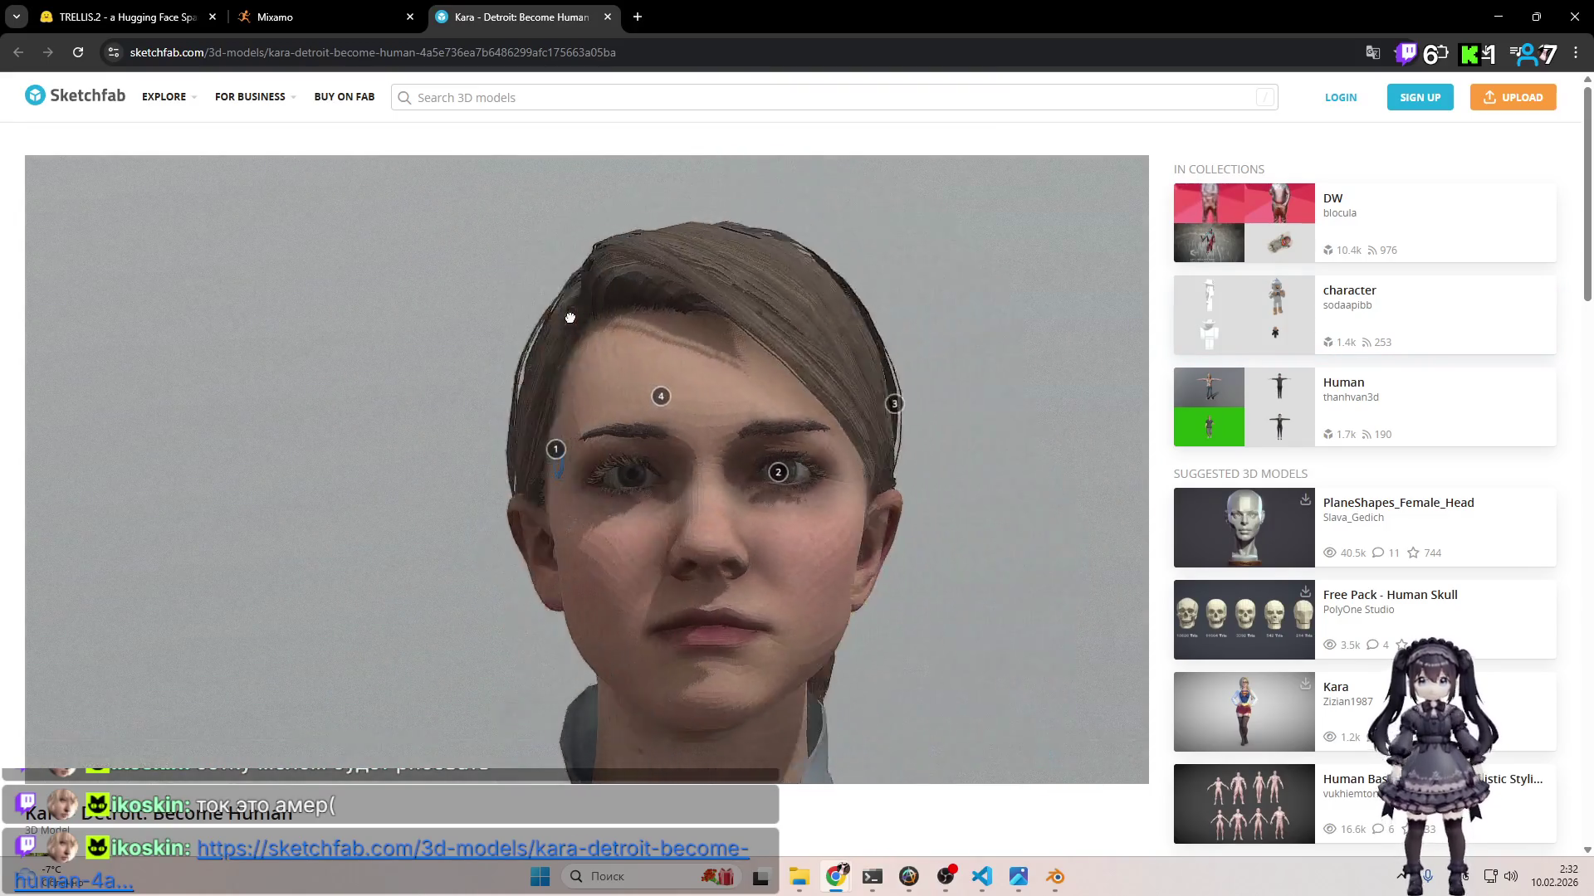
{"action": "mouse_move", "coordinate": [283, 105]}
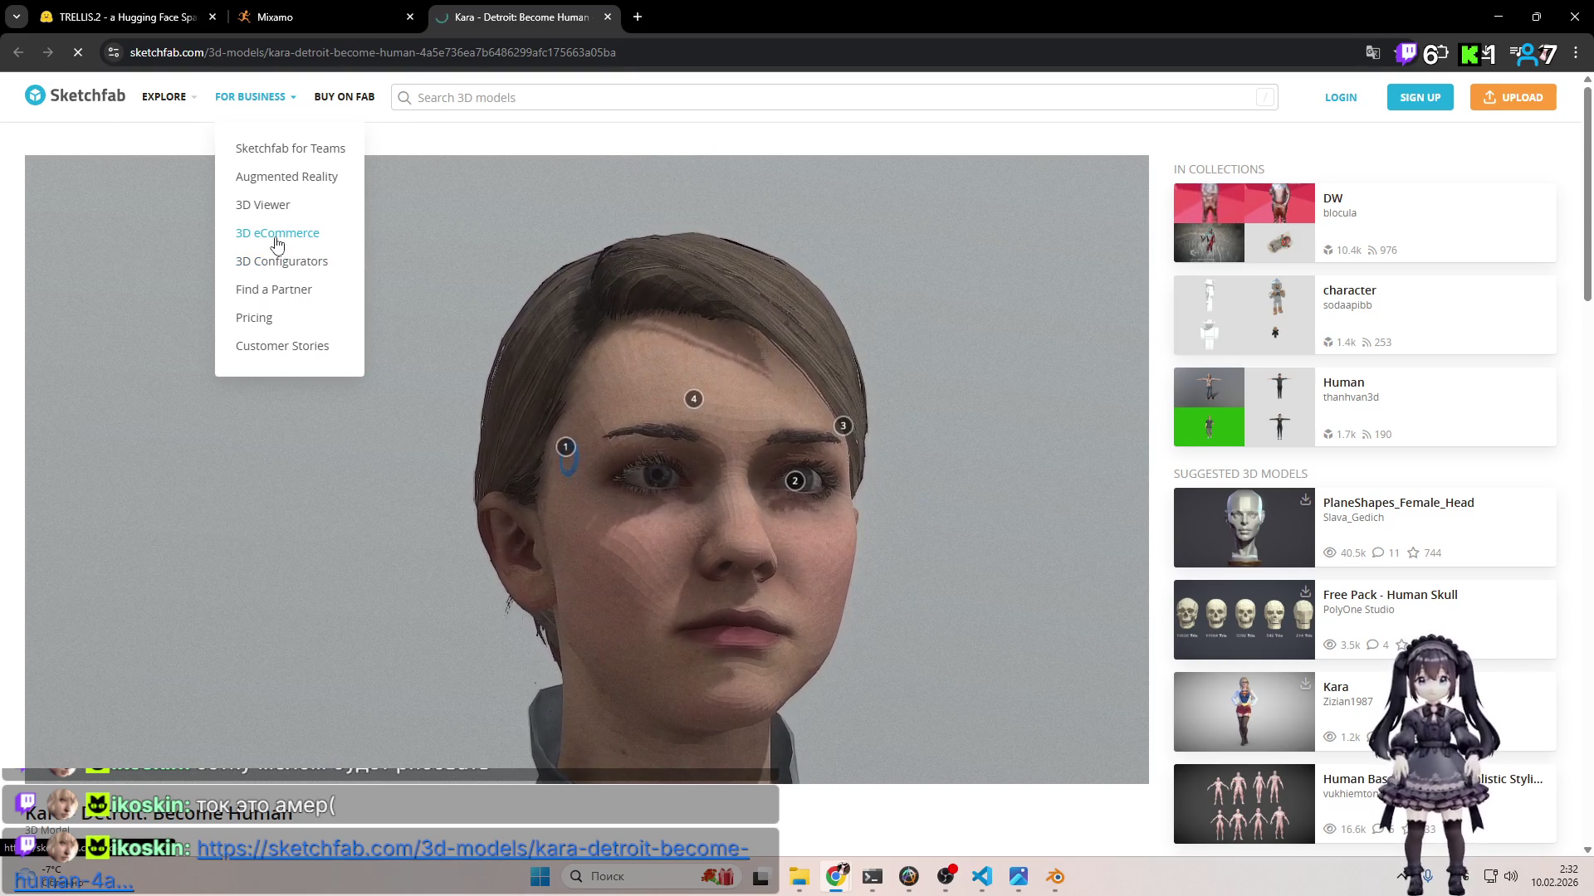
{"action": "scroll", "coordinate": [701, 368], "scroll_direction": "down", "scroll_amount": 10}
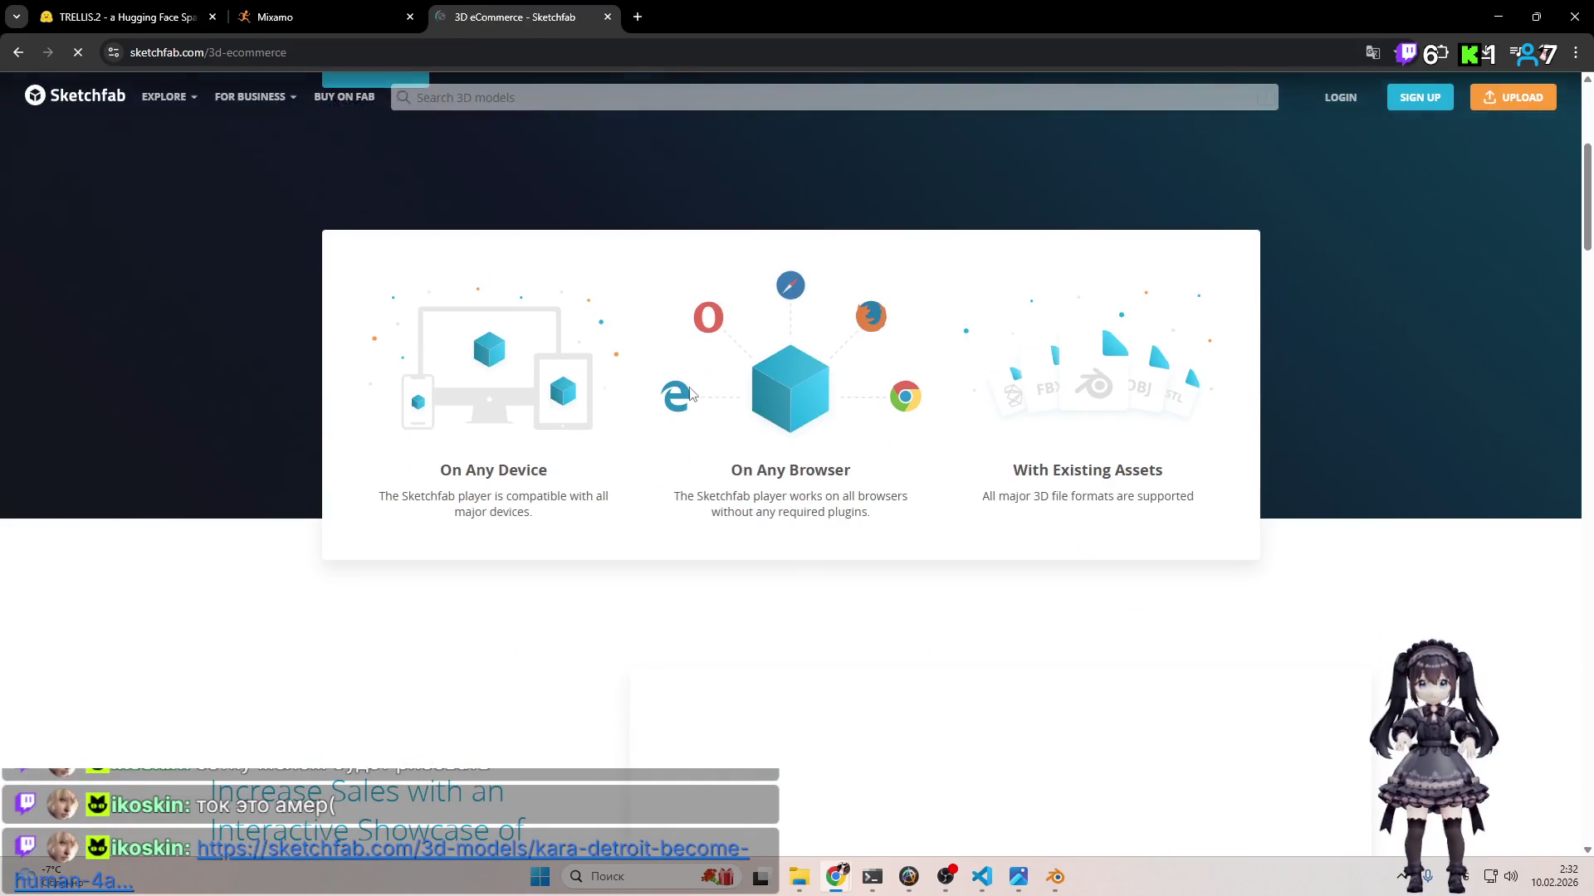
{"action": "scroll", "coordinate": [226, 199], "scroll_direction": "up", "scroll_amount": 4}
{"action": "left_click", "coordinate": [16, 52]}
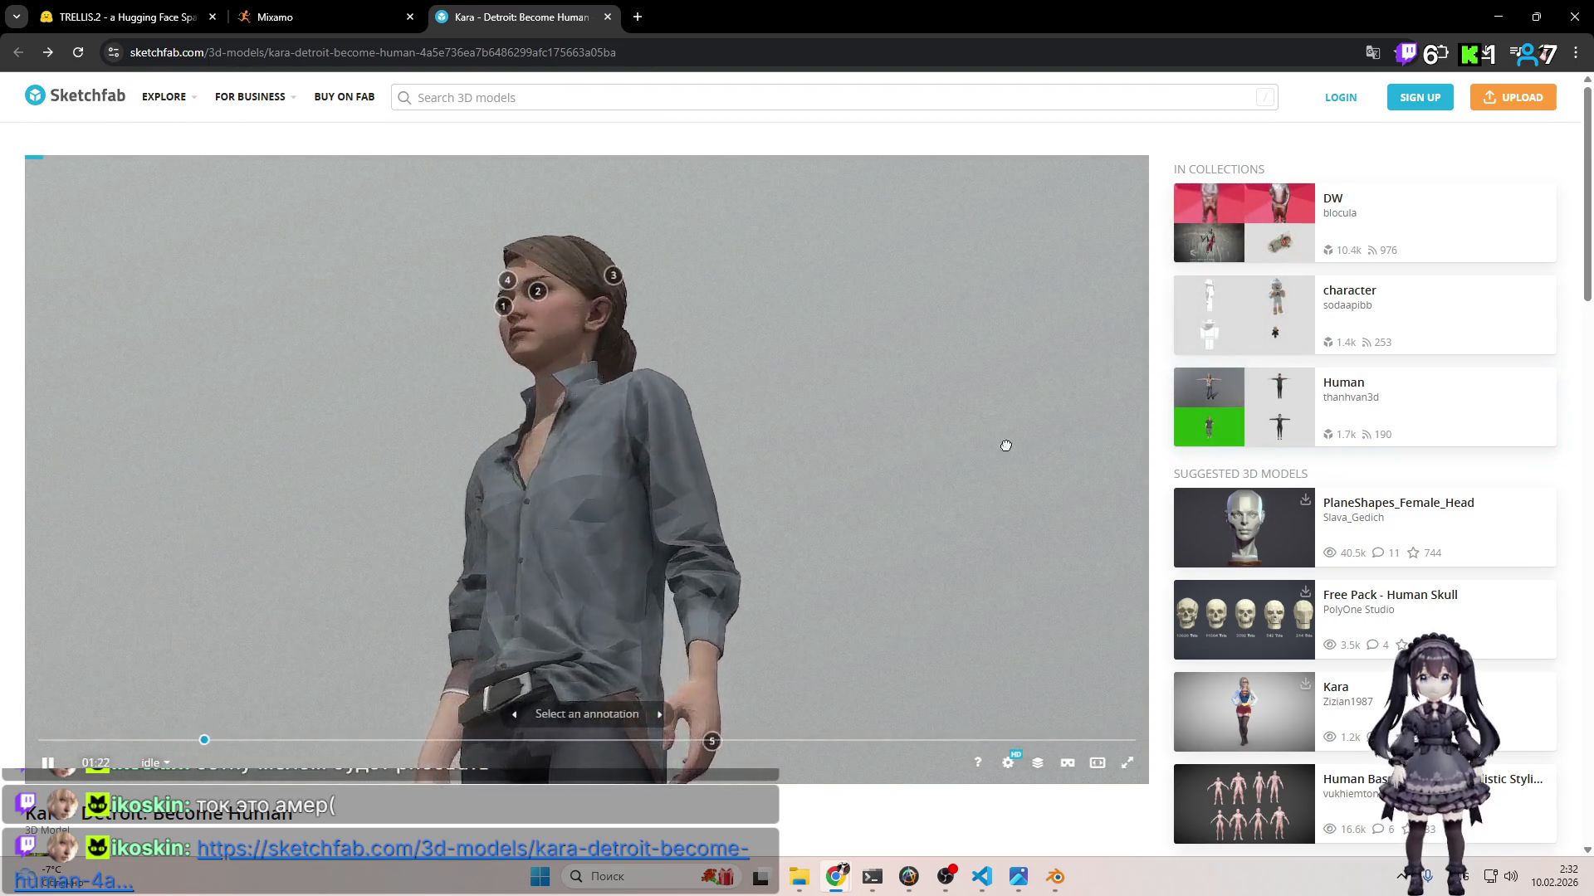
Step: Open the downloadable Characters & Creatures models sorted by most liked, replacing the Kara tab
{"action": "scroll", "coordinate": [1346, 542], "scroll_direction": "down", "scroll_amount": 1}
{"action": "scroll", "coordinate": [1346, 542], "scroll_direction": "down", "scroll_amount": 14}
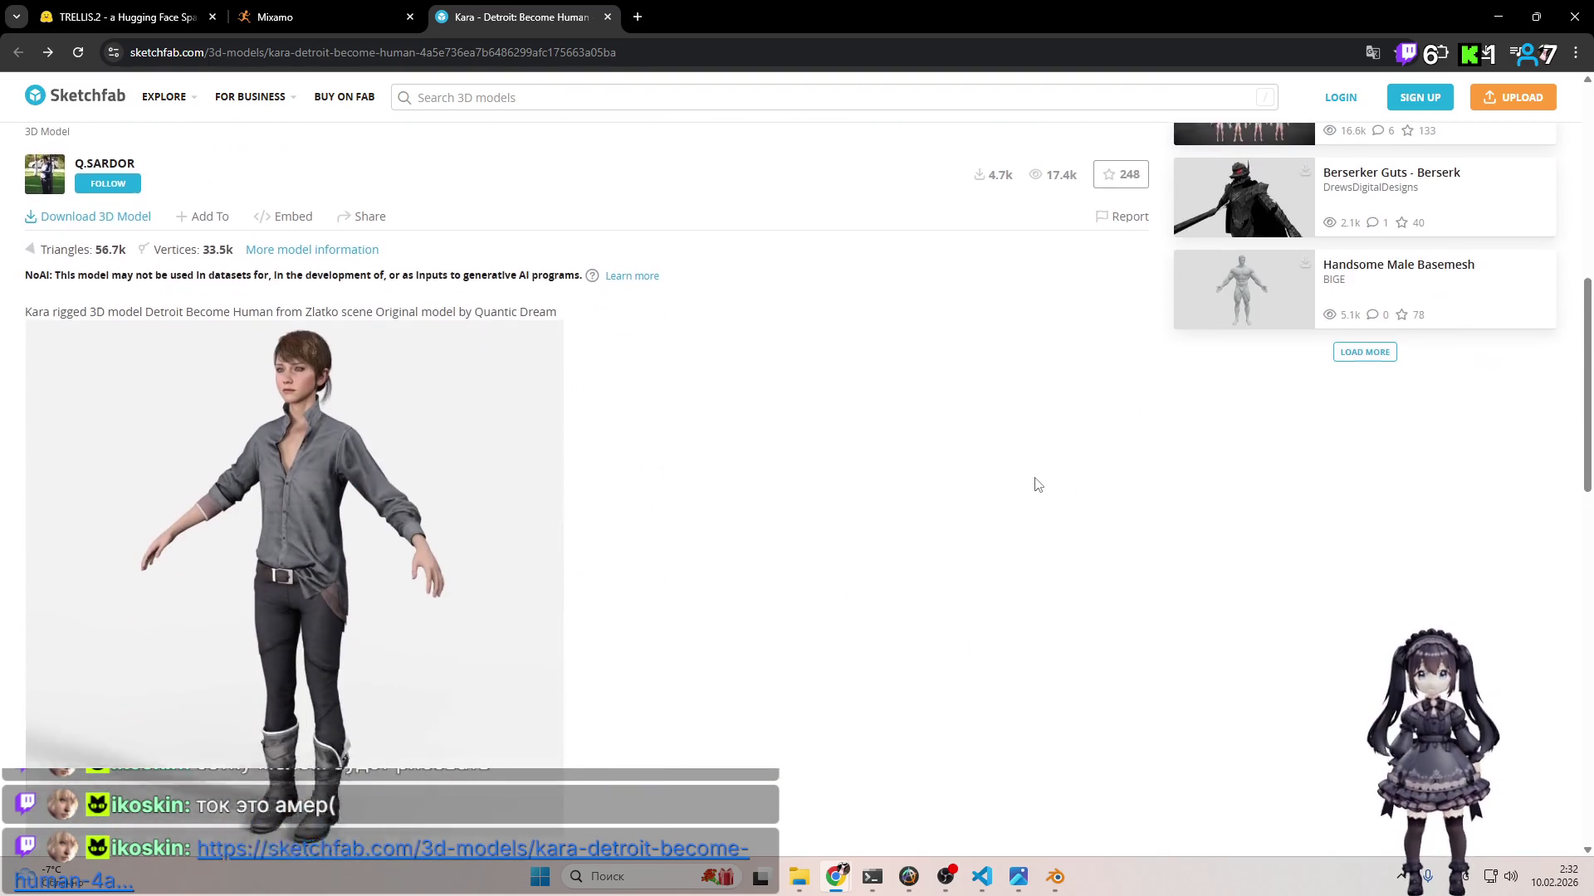
{"action": "scroll", "coordinate": [1048, 477], "scroll_direction": "up", "scroll_amount": 14}
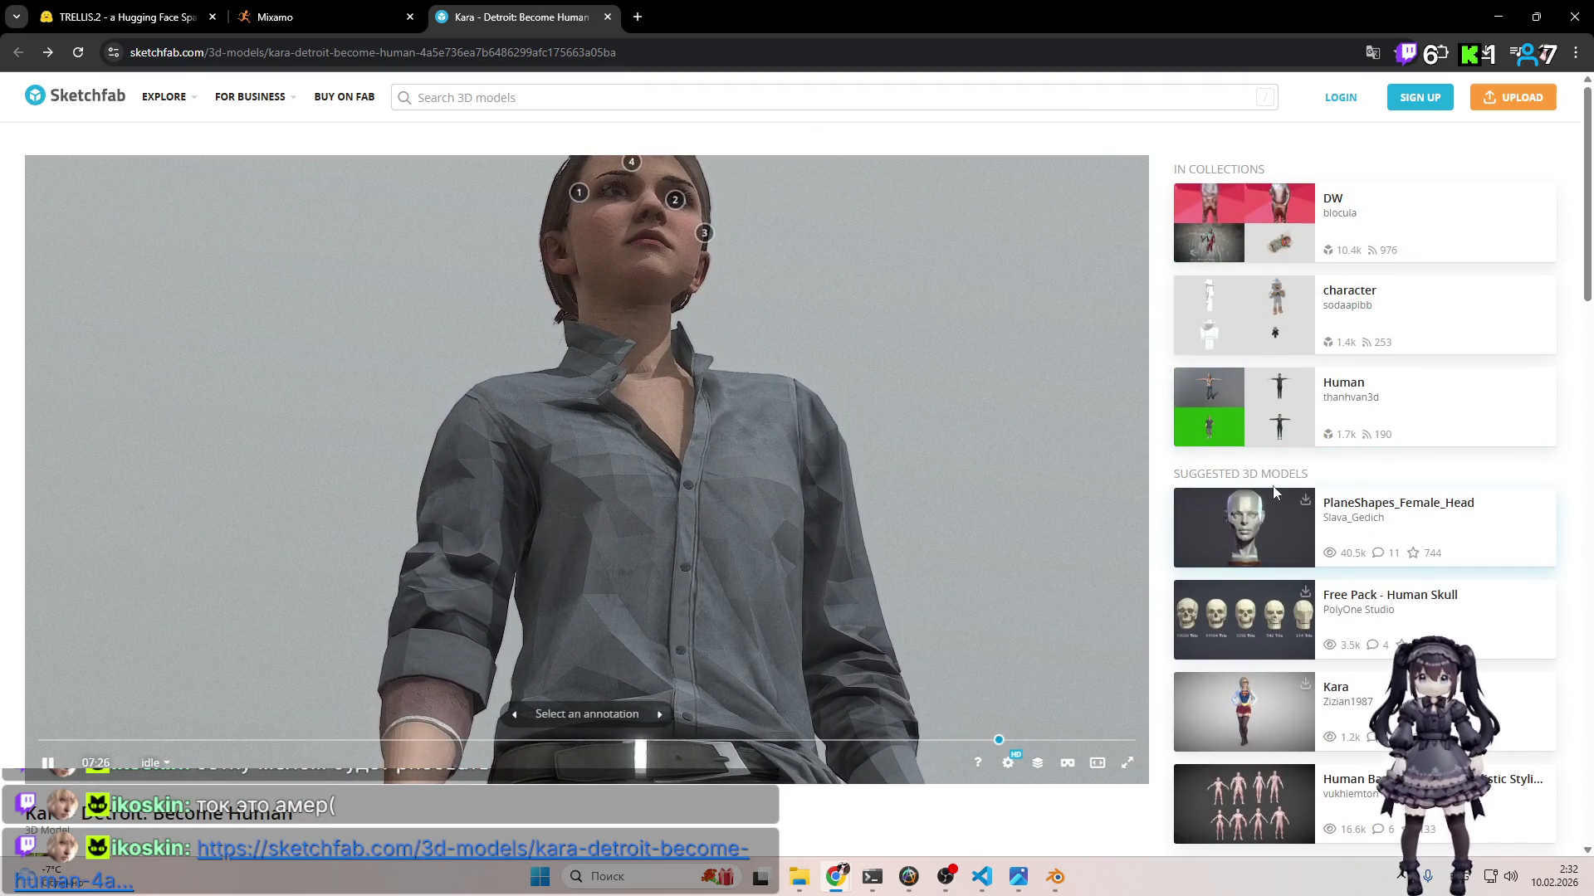
{"action": "scroll", "coordinate": [1281, 503], "scroll_direction": "down", "scroll_amount": 3}
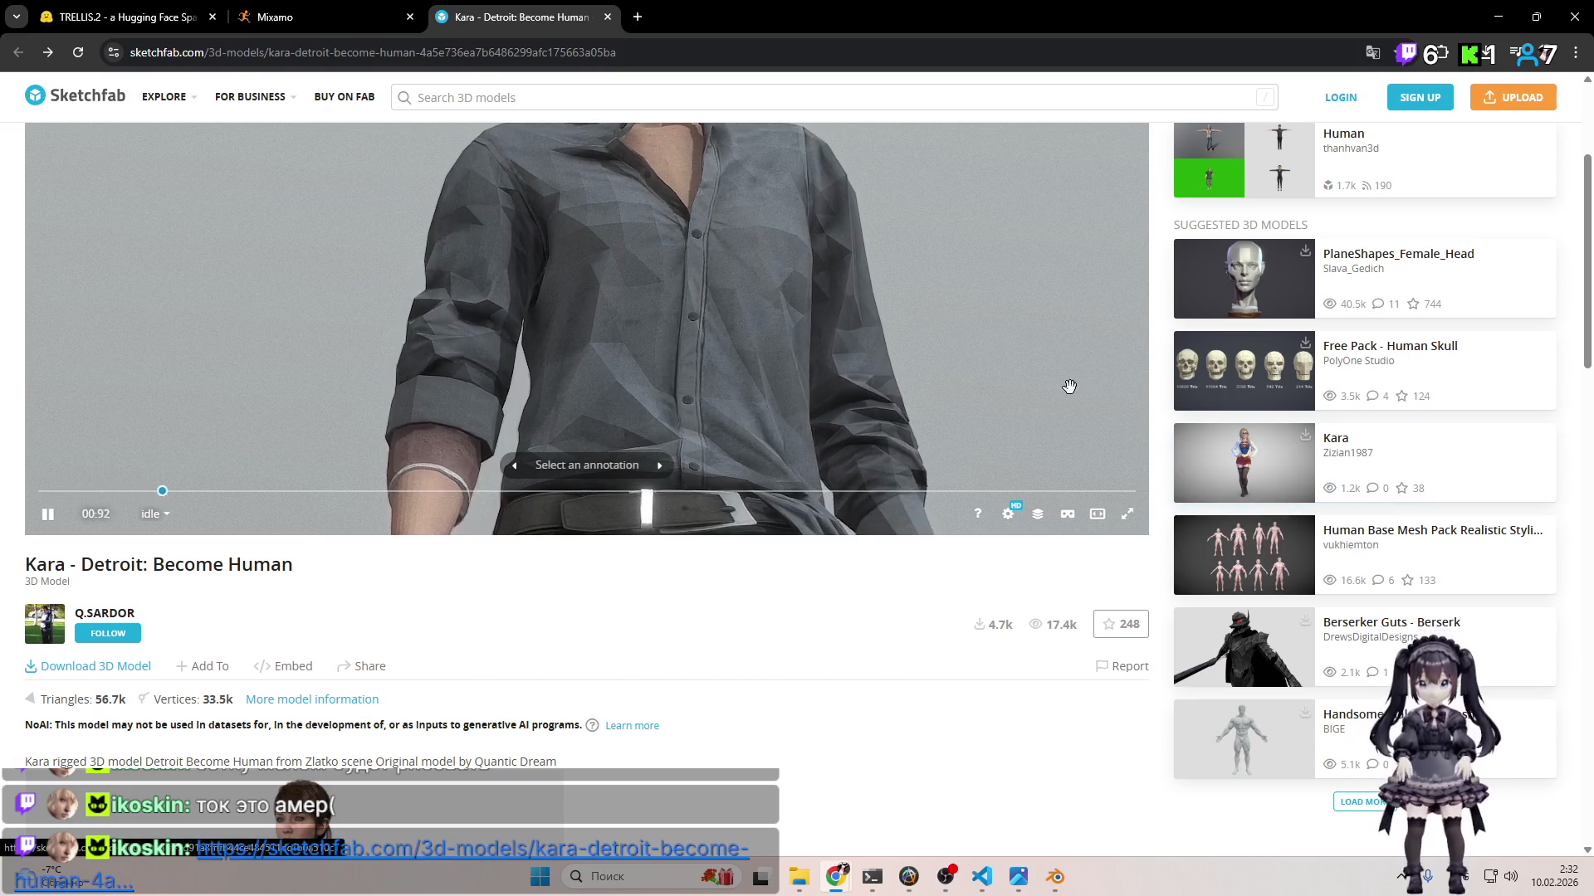
{"action": "mouse_move", "coordinate": [184, 107]}
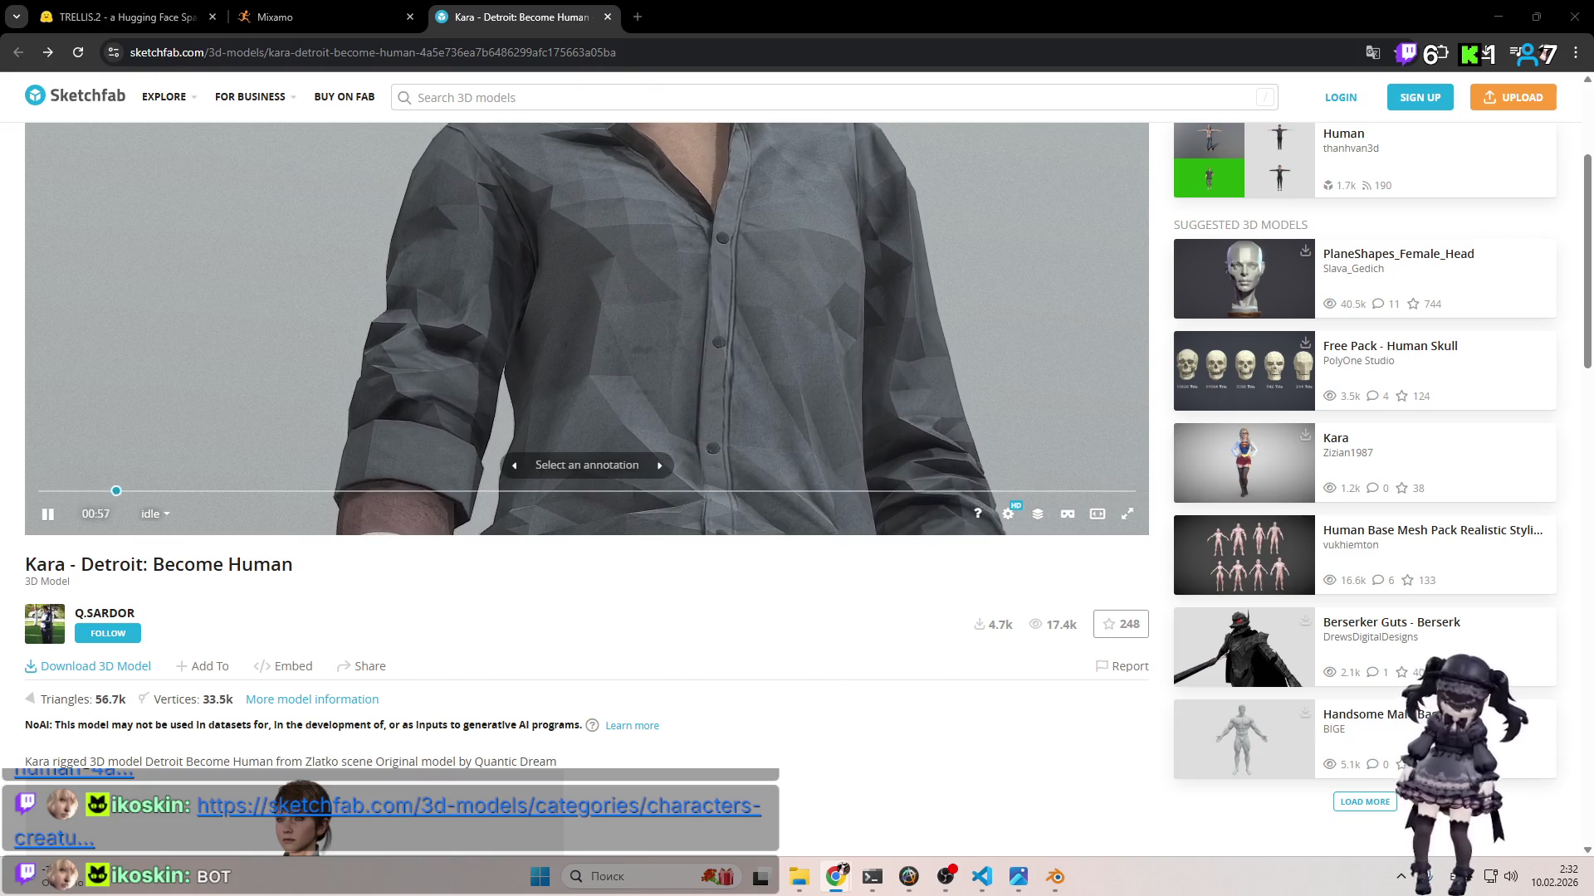
{"action": "key", "text": "ctrl+shift+t"}
{"action": "left_click", "coordinate": [608, 18]}
Step: Scroll to the bottom of the Characters & Creatures grid and load more model cards
{"action": "scroll", "coordinate": [1184, 359], "scroll_direction": "down", "scroll_amount": 10}
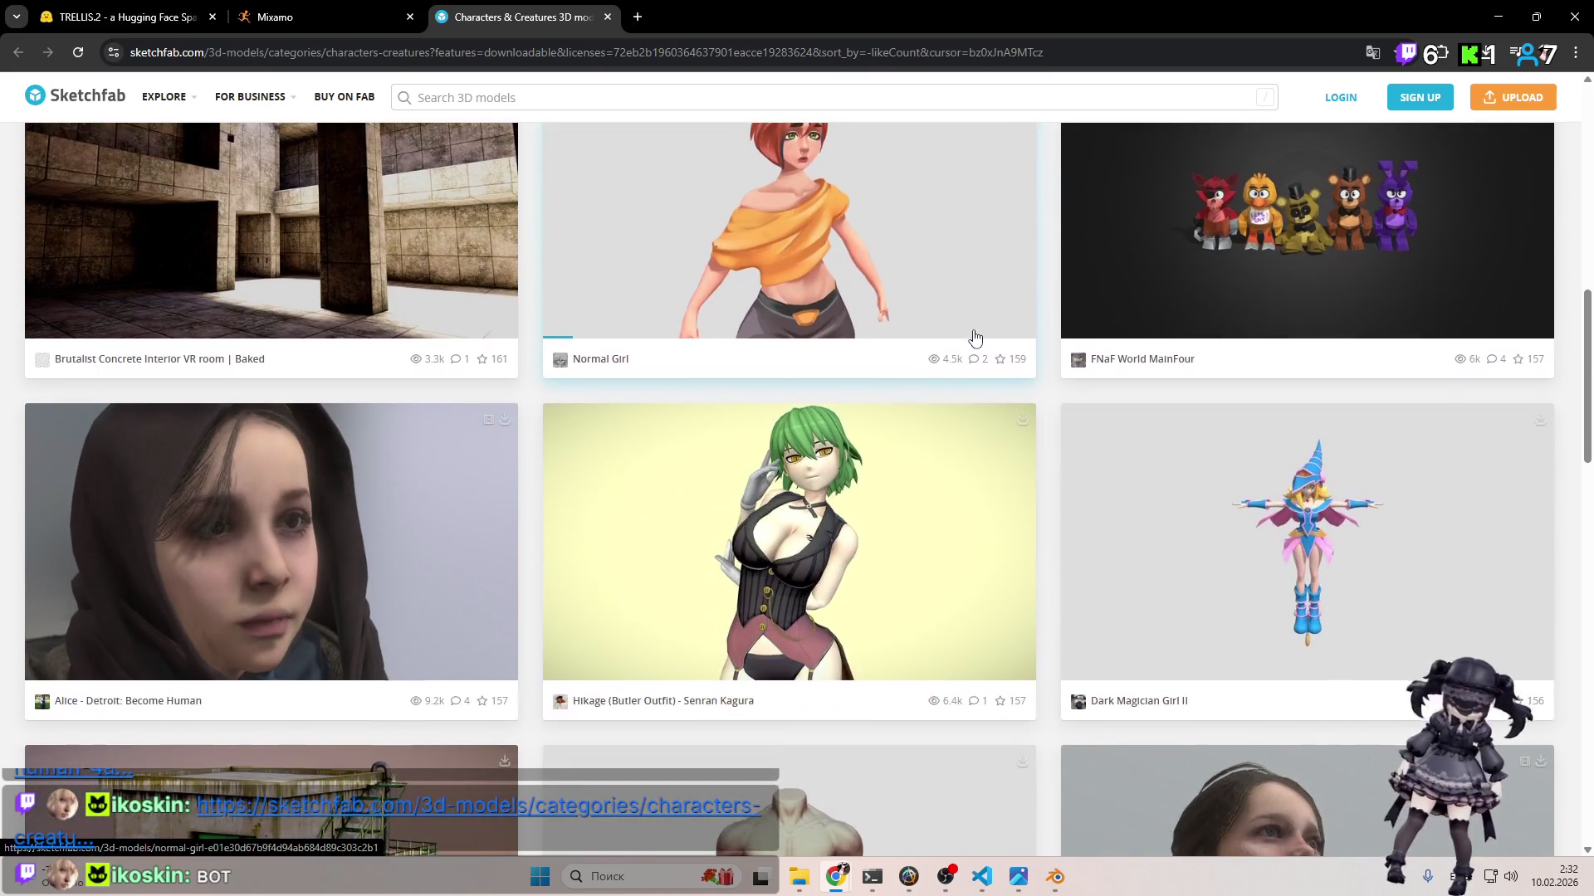
{"action": "scroll", "coordinate": [975, 336], "scroll_direction": "down", "scroll_amount": 4}
{"action": "scroll", "coordinate": [837, 353], "scroll_direction": "up", "scroll_amount": 2}
{"action": "scroll", "coordinate": [881, 357], "scroll_direction": "down", "scroll_amount": 10}
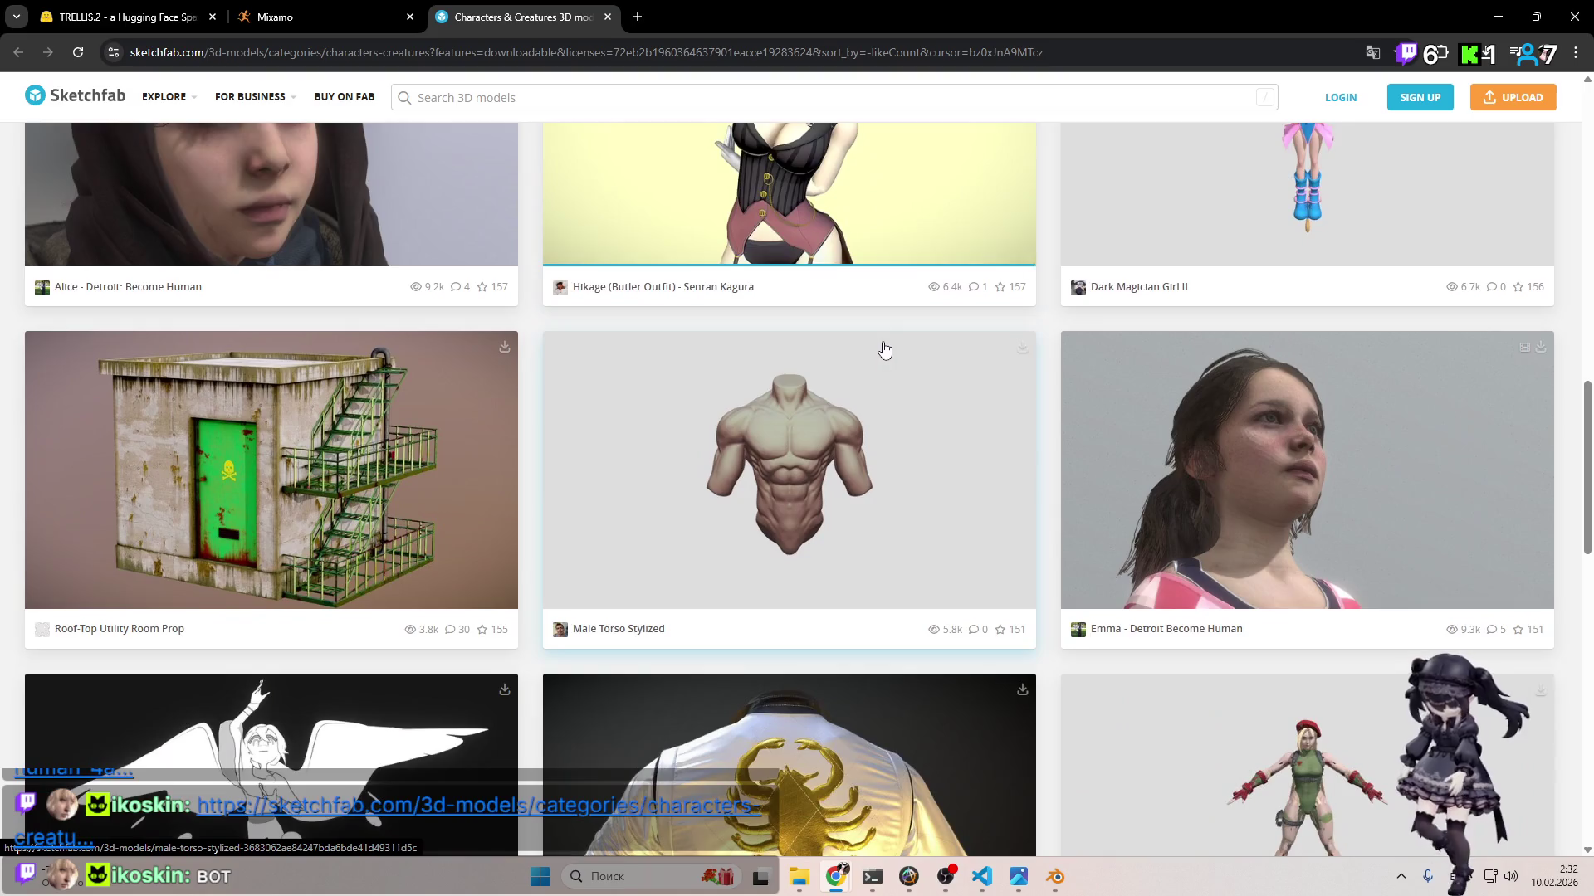
{"action": "scroll", "coordinate": [884, 347], "scroll_direction": "down", "scroll_amount": 8}
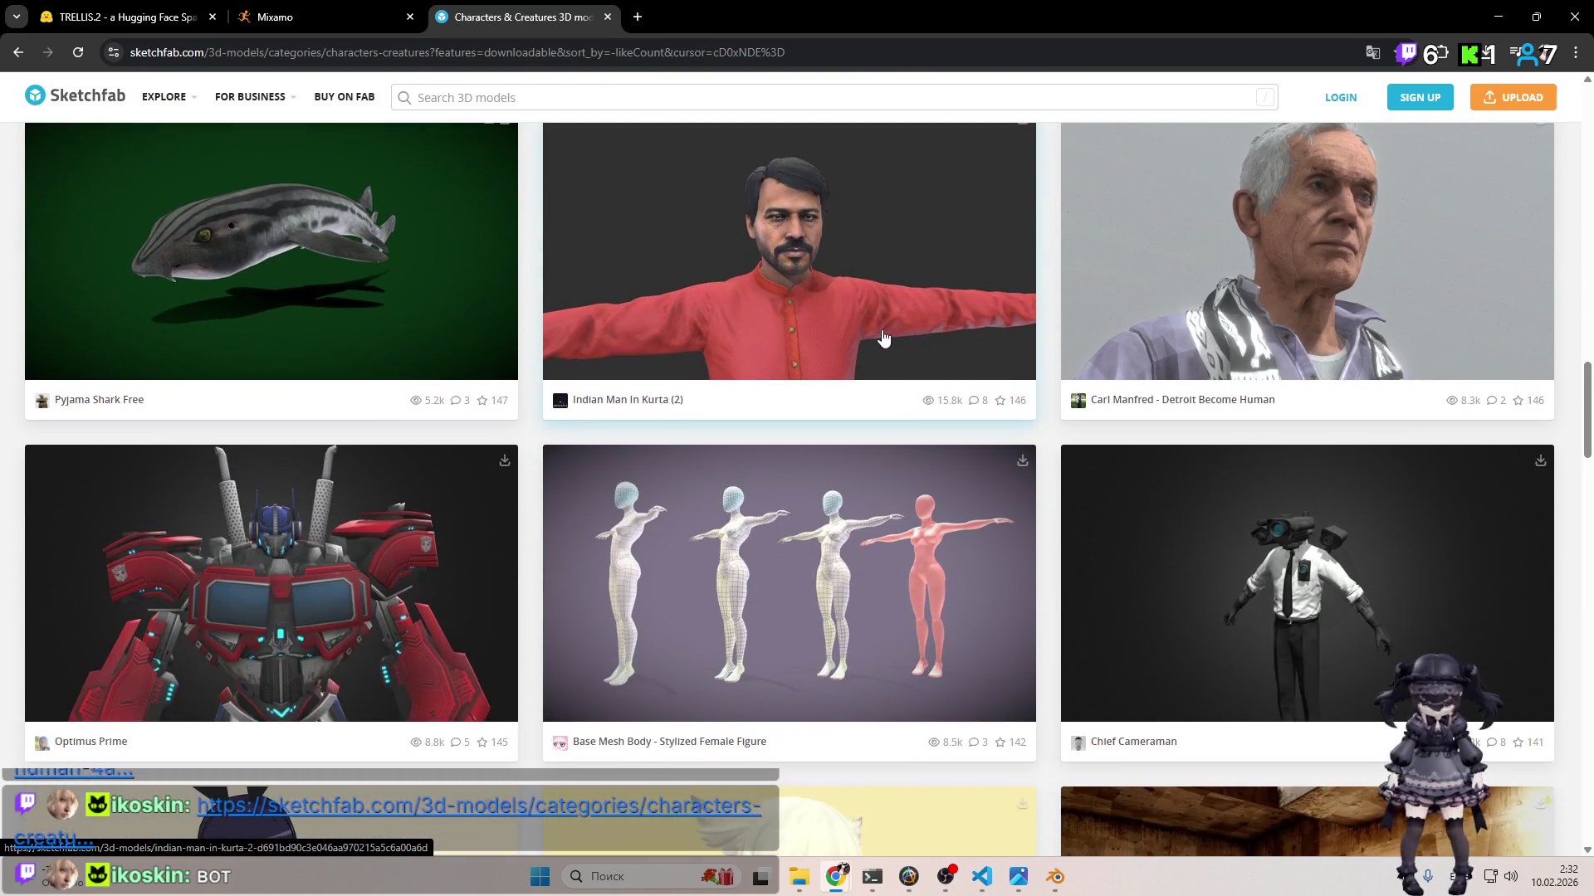
{"action": "scroll", "coordinate": [880, 341], "scroll_direction": "down", "scroll_amount": 3}
{"action": "scroll", "coordinate": [879, 342], "scroll_direction": "down", "scroll_amount": 7}
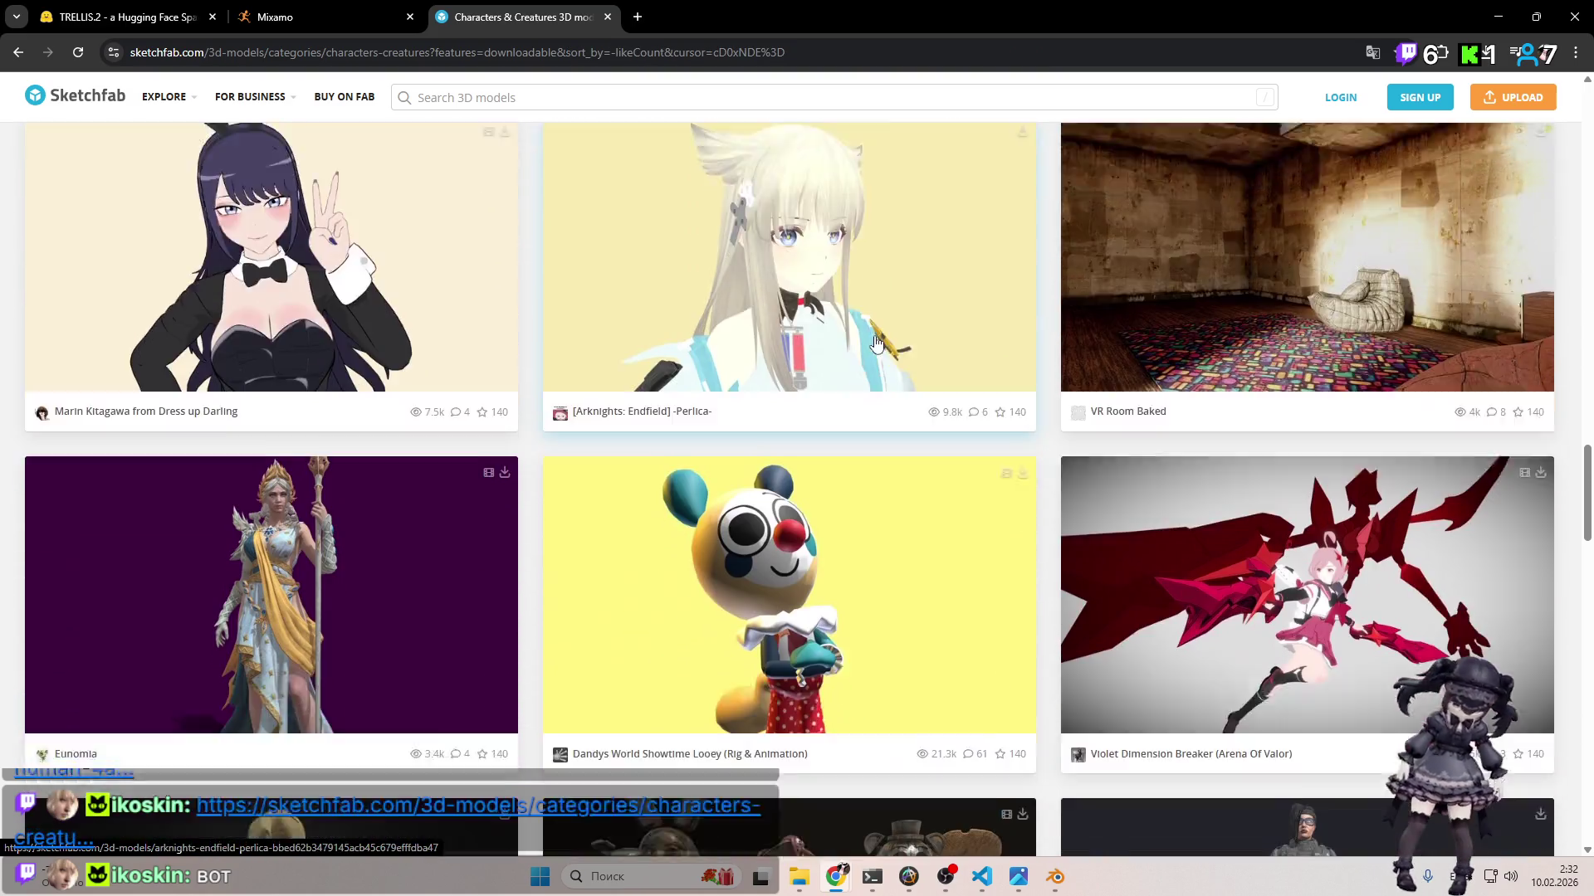
{"action": "scroll", "coordinate": [875, 342], "scroll_direction": "down", "scroll_amount": 3}
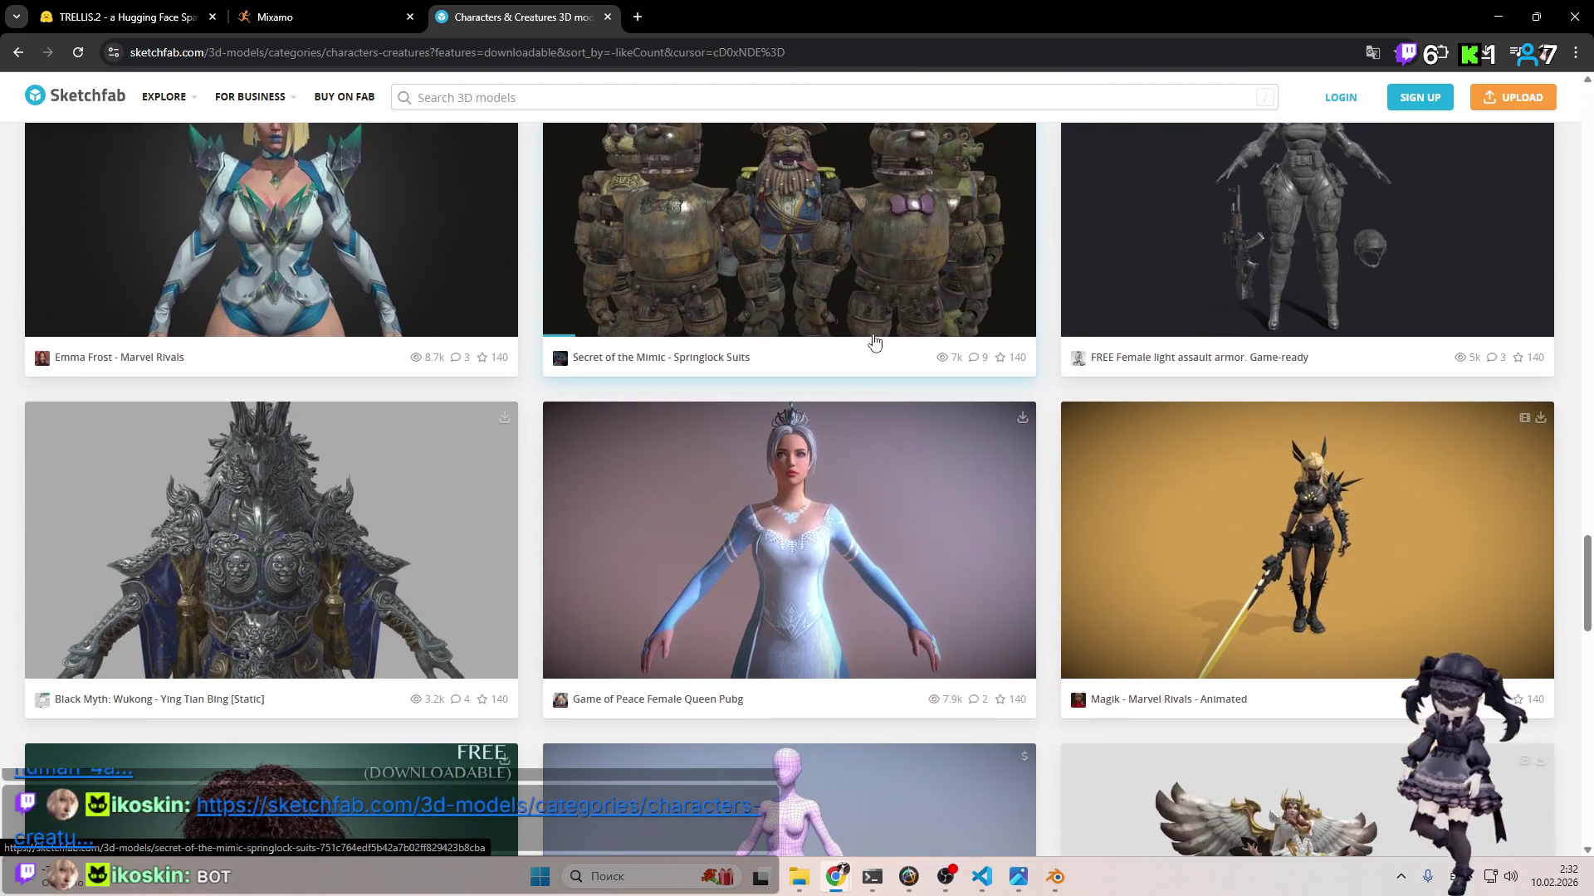
{"action": "scroll", "coordinate": [419, 292], "scroll_direction": "up", "scroll_amount": 1}
{"action": "scroll", "coordinate": [893, 559], "scroll_direction": "down", "scroll_amount": 5}
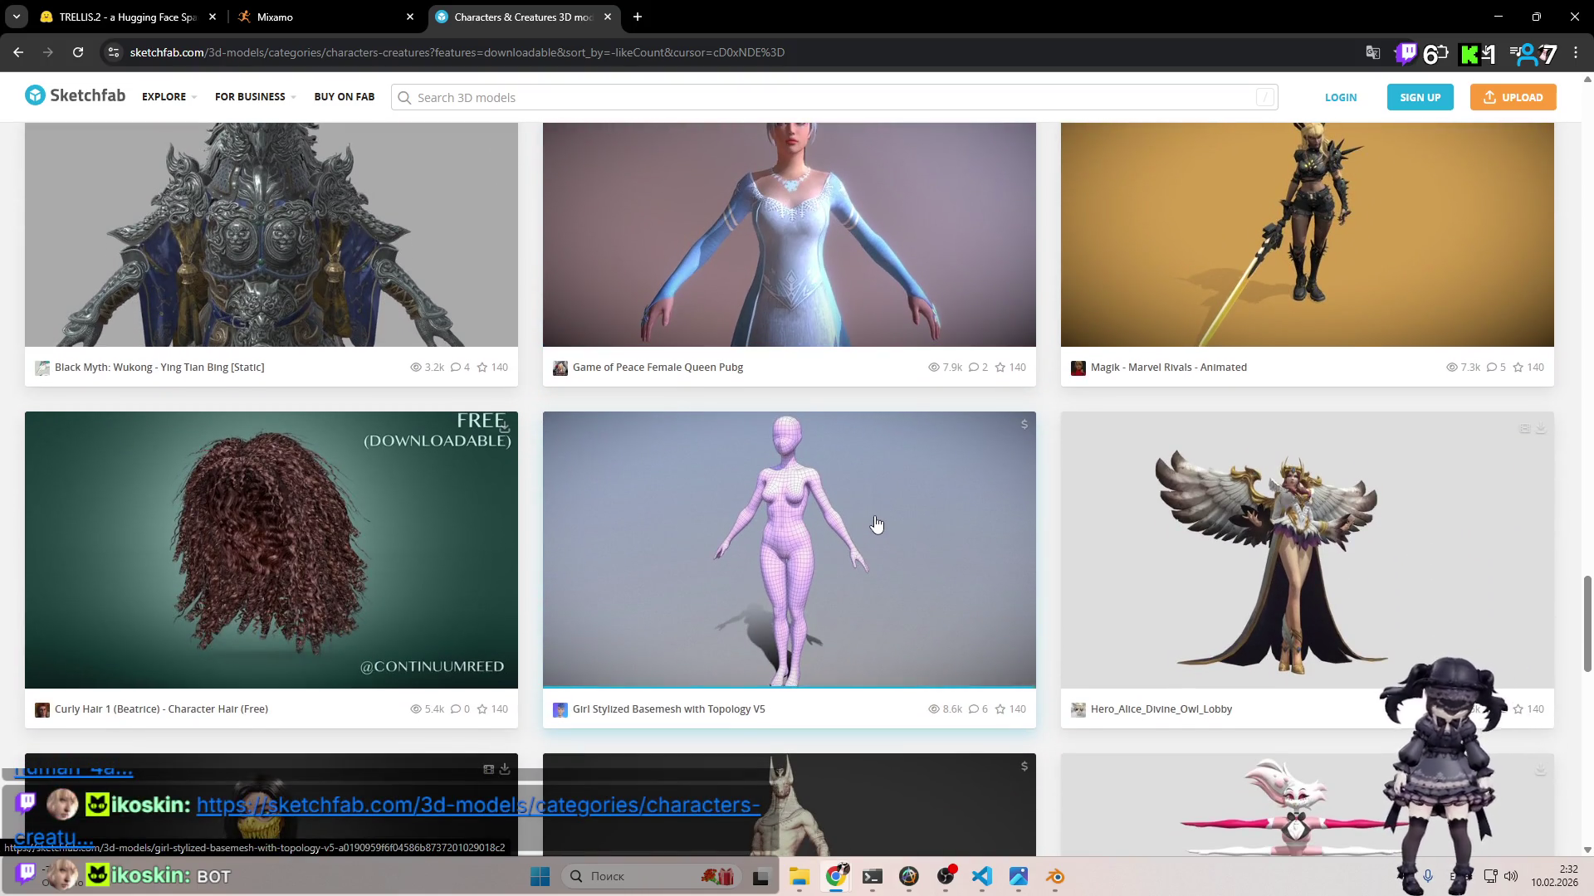
{"action": "scroll", "coordinate": [875, 524], "scroll_direction": "down", "scroll_amount": 4}
{"action": "scroll", "coordinate": [874, 525], "scroll_direction": "down", "scroll_amount": 5}
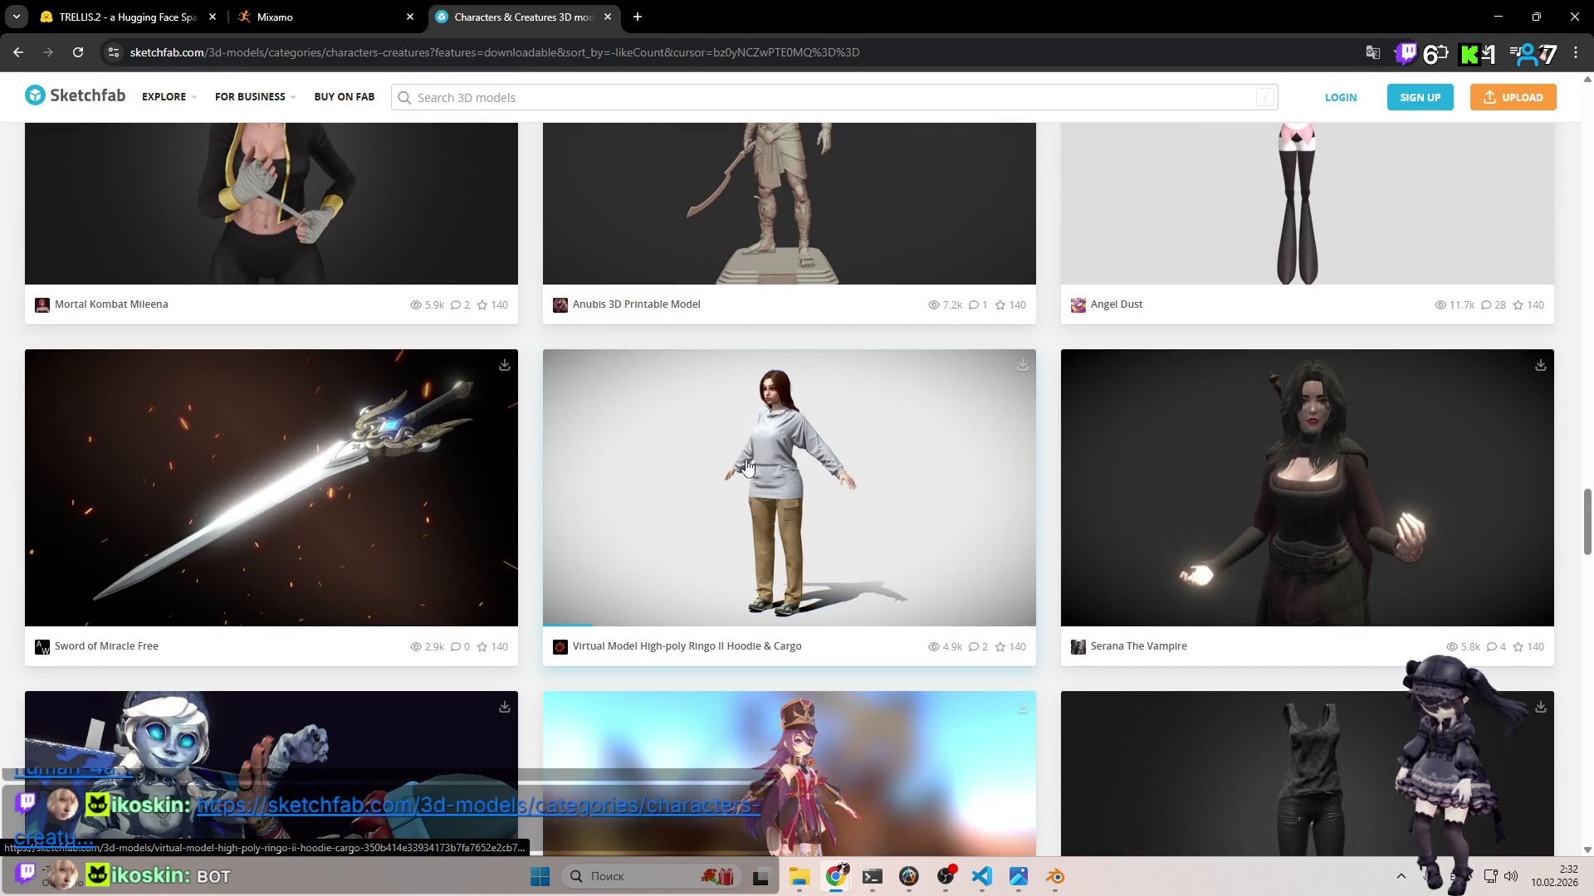
{"action": "scroll", "coordinate": [797, 483], "scroll_direction": "down", "scroll_amount": 5}
{"action": "scroll", "coordinate": [800, 477], "scroll_direction": "down", "scroll_amount": 17}
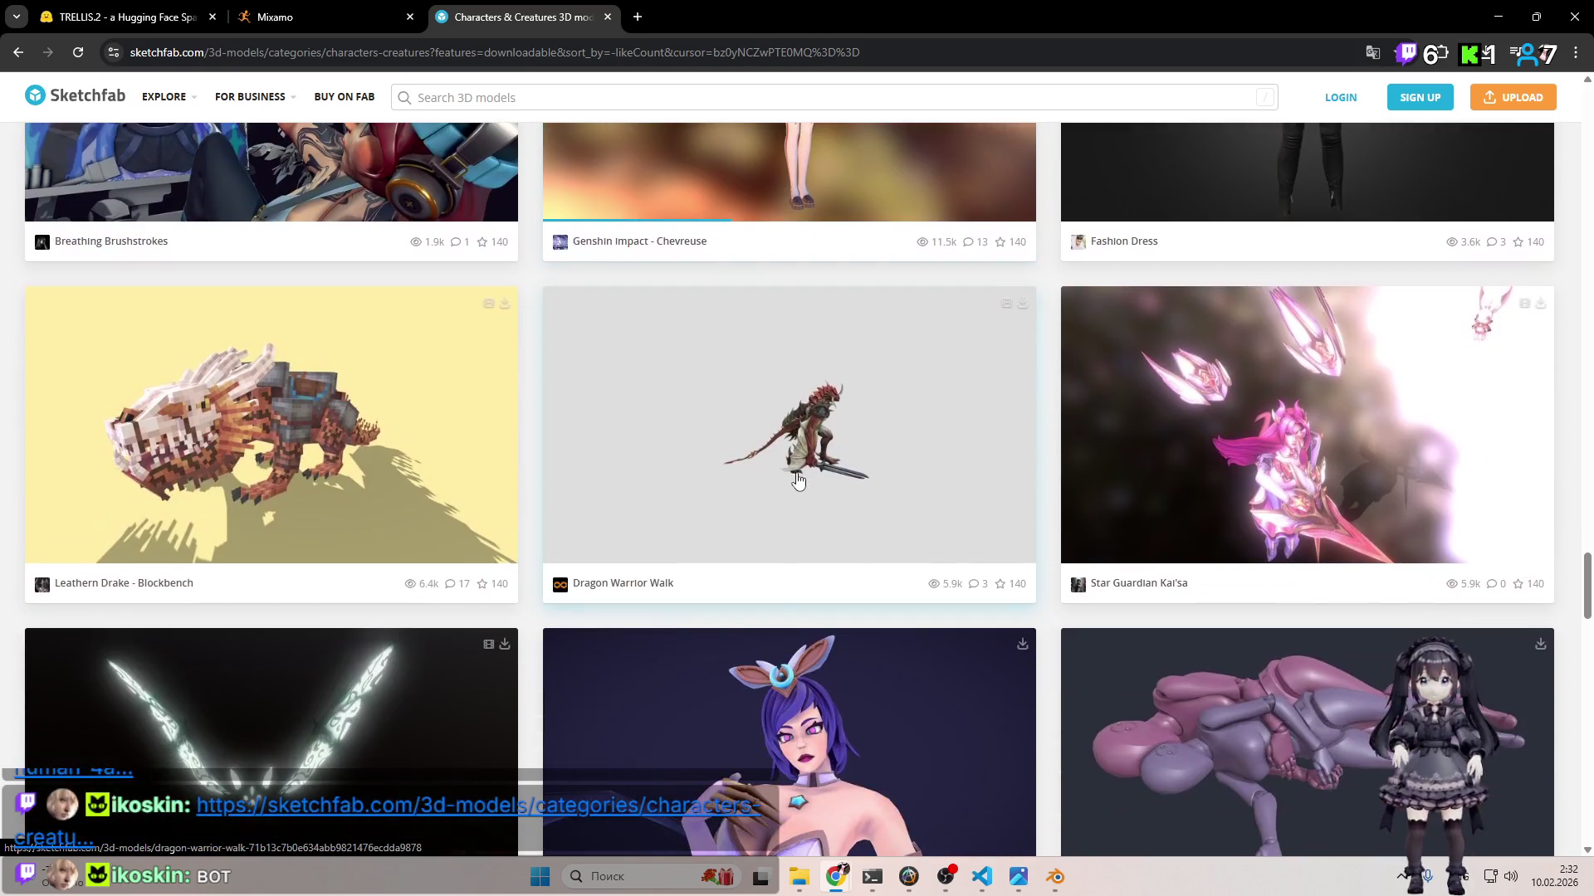
{"action": "scroll", "coordinate": [799, 485], "scroll_direction": "down", "scroll_amount": 11}
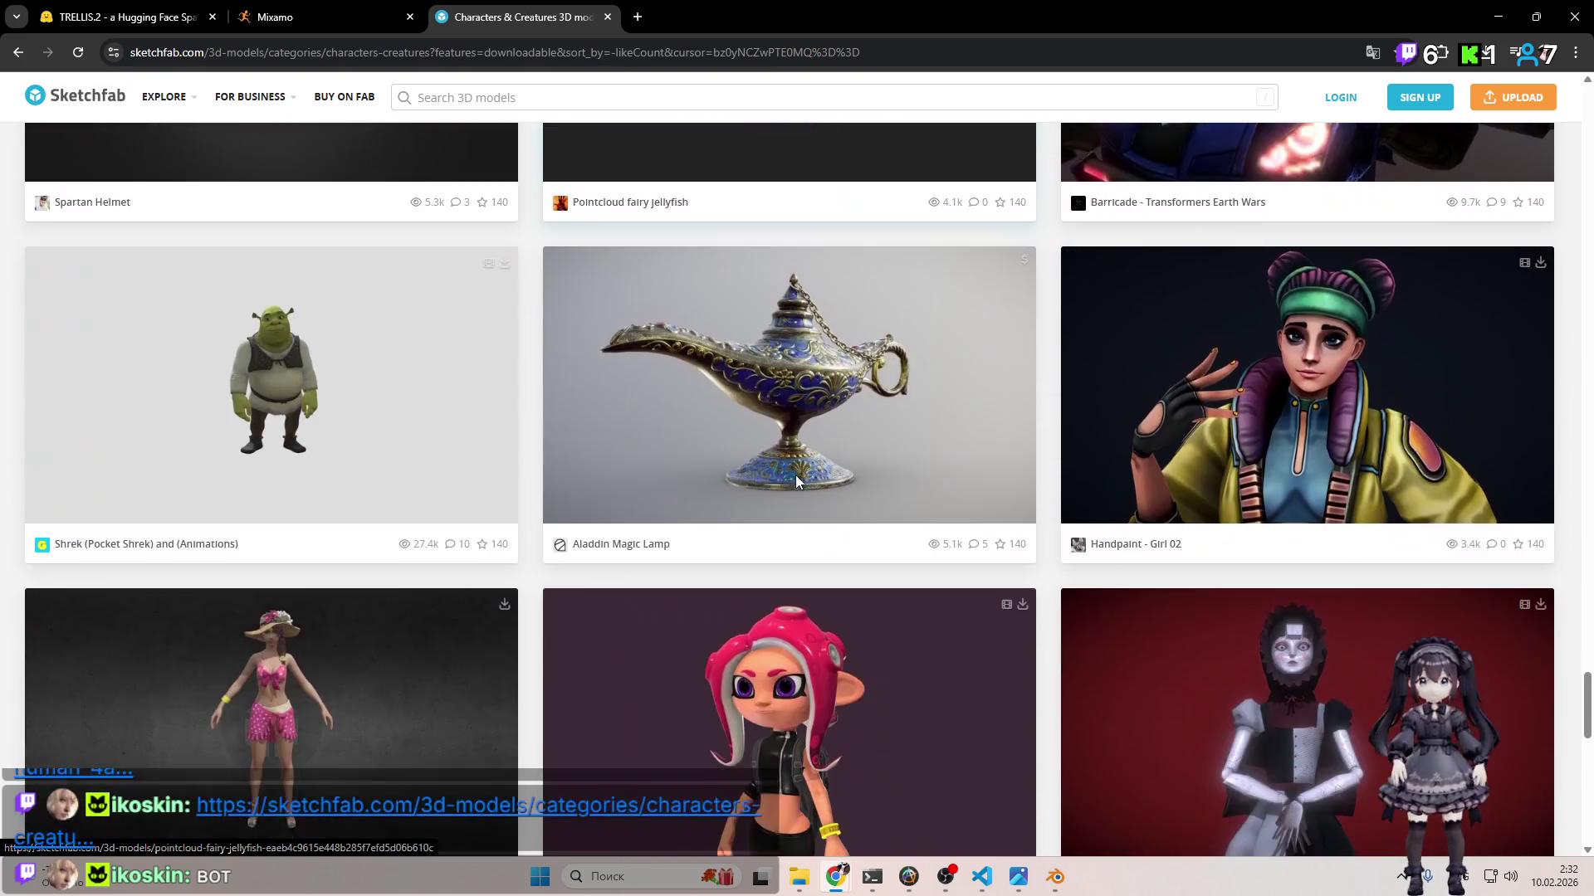
{"action": "scroll", "coordinate": [812, 429], "scroll_direction": "down", "scroll_amount": 3}
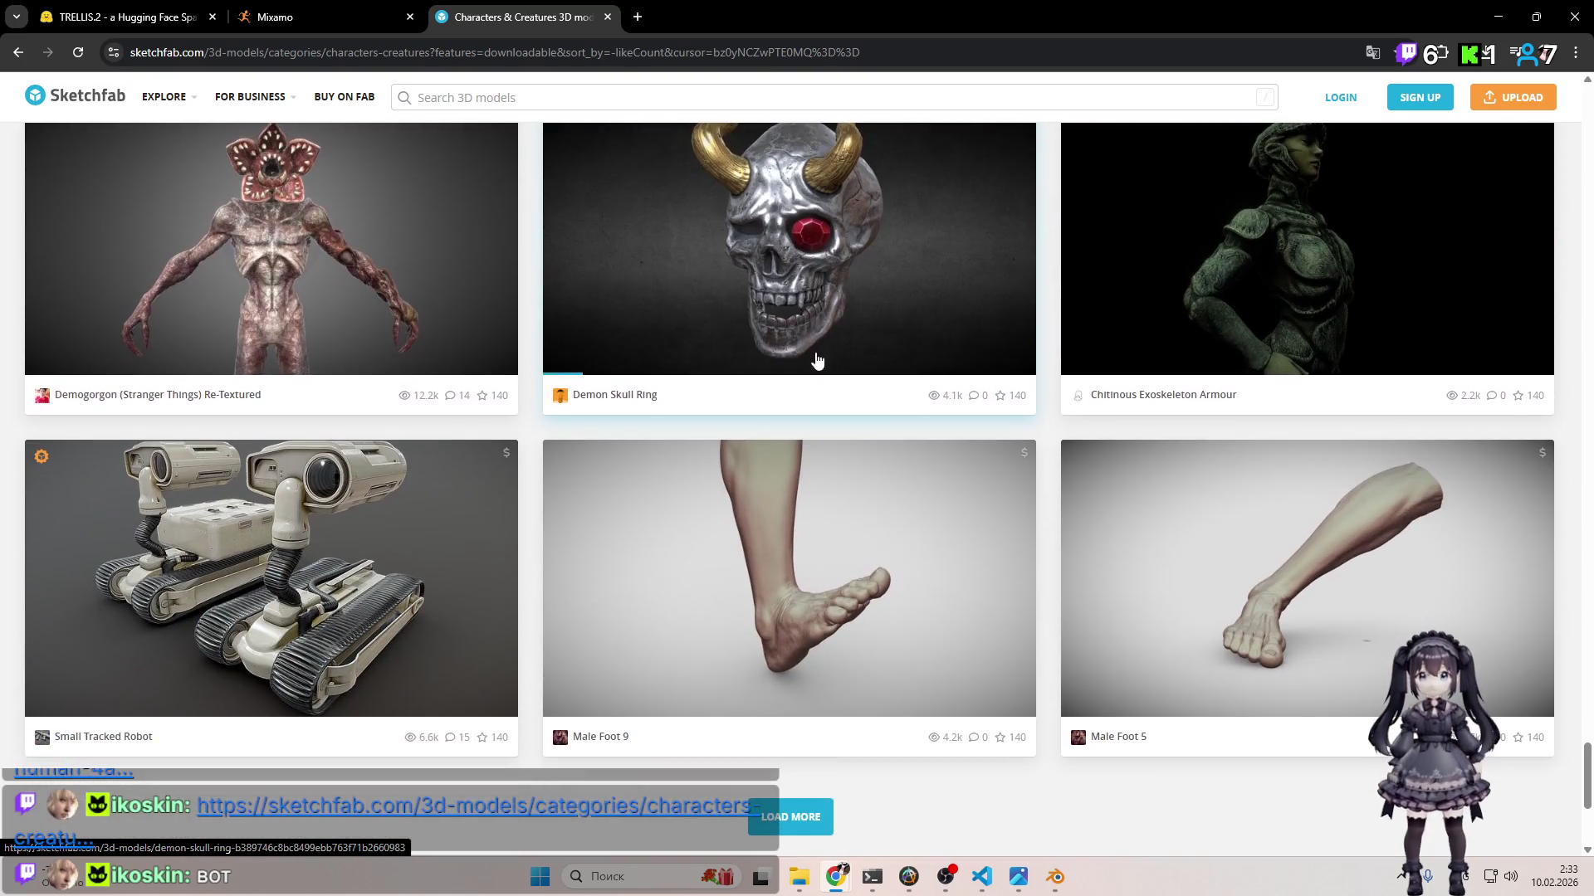
{"action": "scroll", "coordinate": [739, 390], "scroll_direction": "down", "scroll_amount": 4}
{"action": "left_click", "coordinate": [807, 490]}
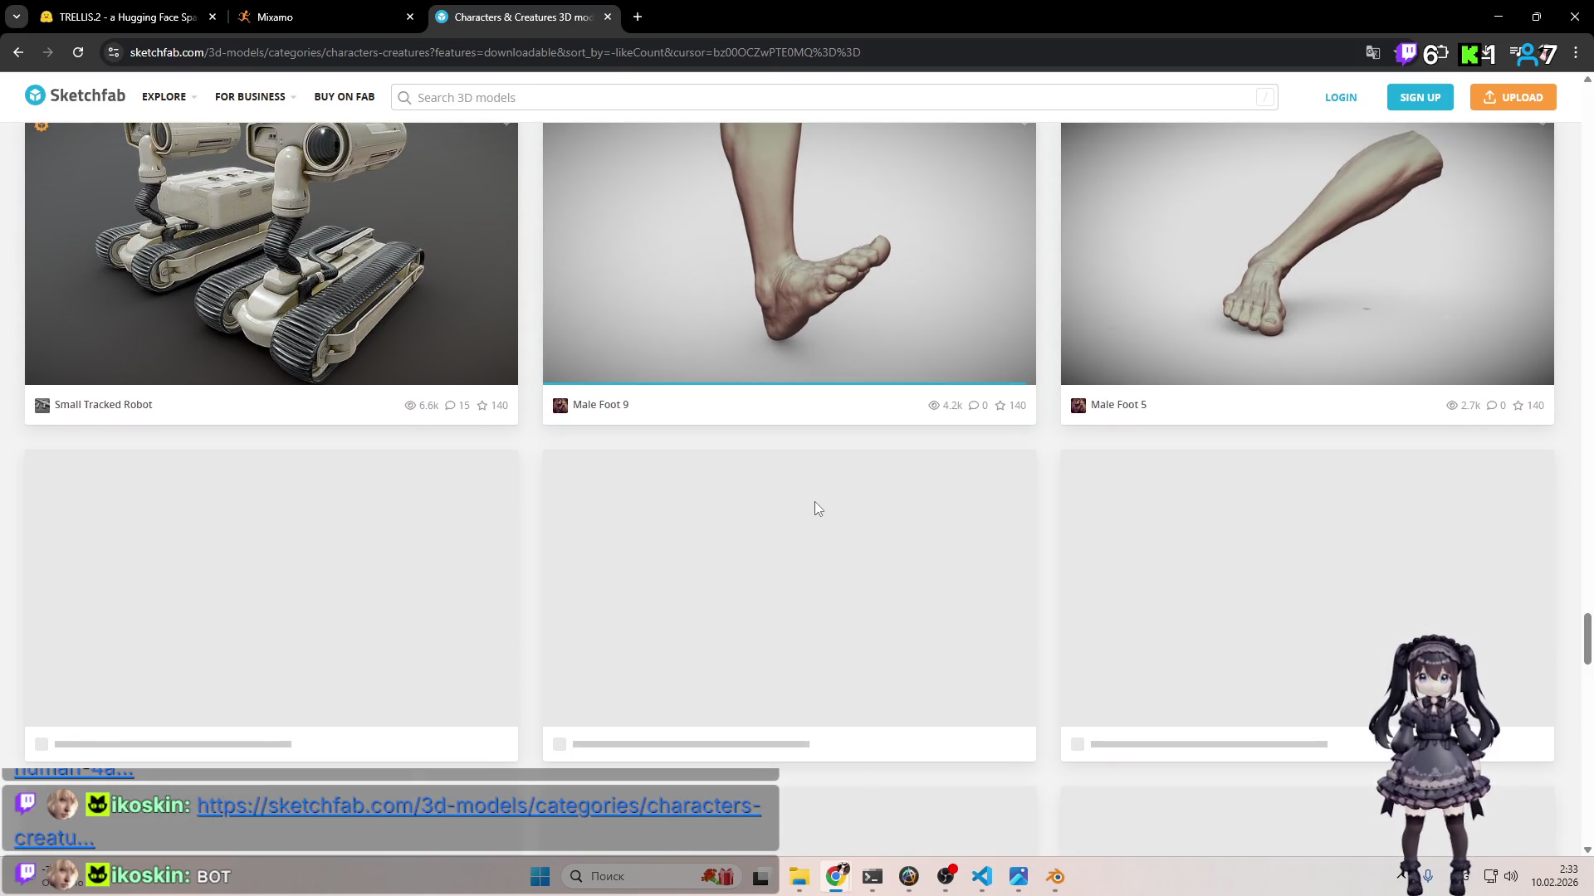
Step: Browse the newly loaded results and open the Fortnite Skin Concept WHITE CHARLOTTE model
{"action": "scroll", "coordinate": [823, 515], "scroll_direction": "down", "scroll_amount": 5}
{"action": "scroll", "coordinate": [774, 498], "scroll_direction": "up", "scroll_amount": 6}
{"action": "scroll", "coordinate": [743, 480], "scroll_direction": "up", "scroll_amount": 14}
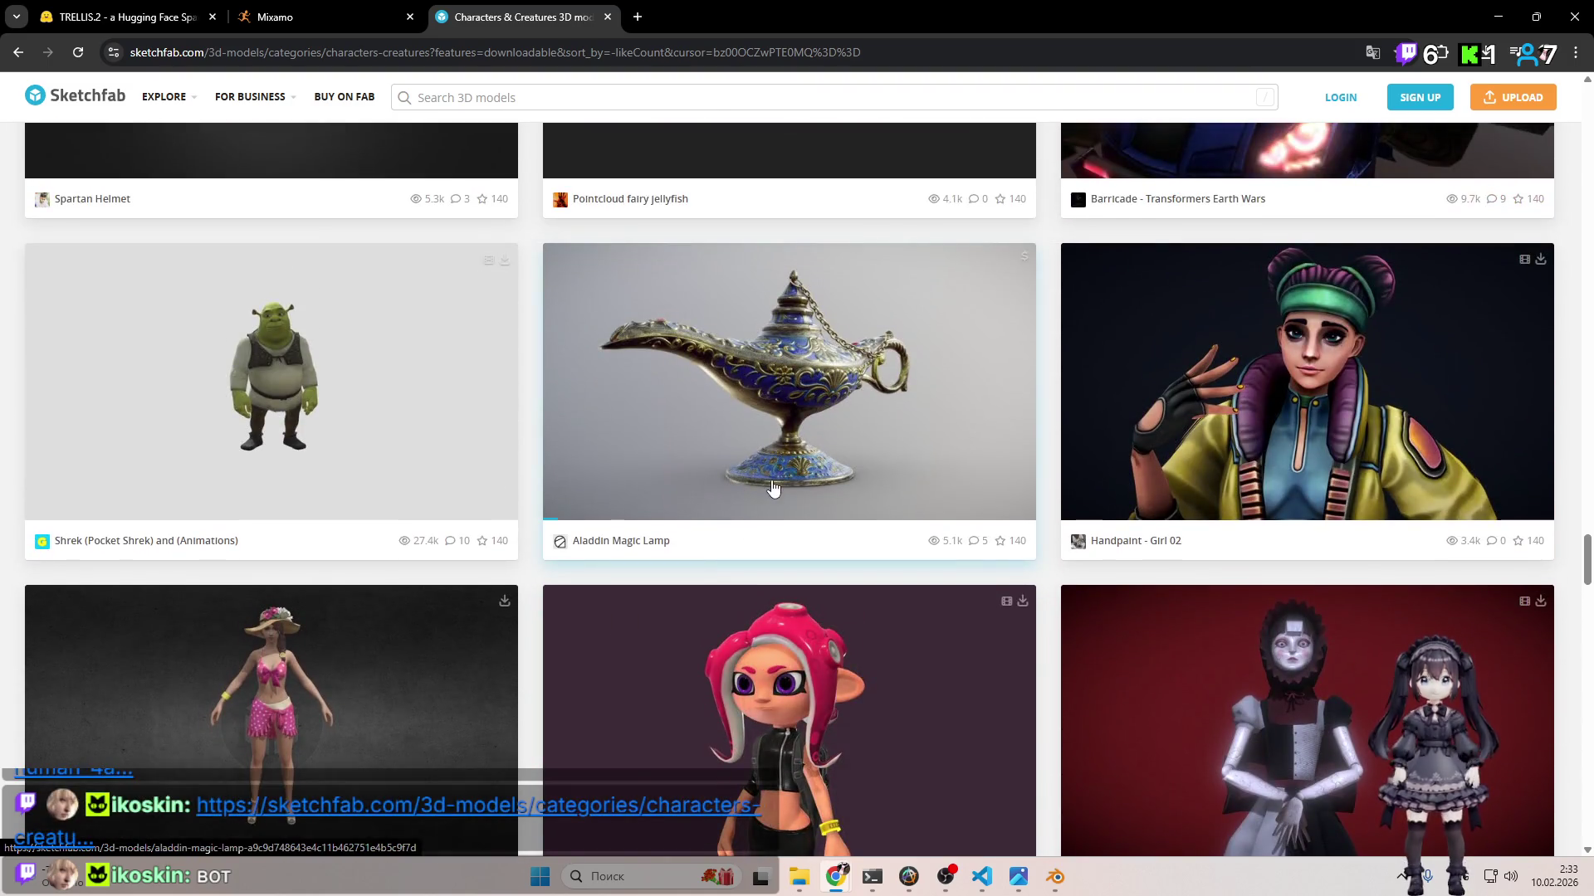
{"action": "scroll", "coordinate": [773, 488], "scroll_direction": "up", "scroll_amount": 14}
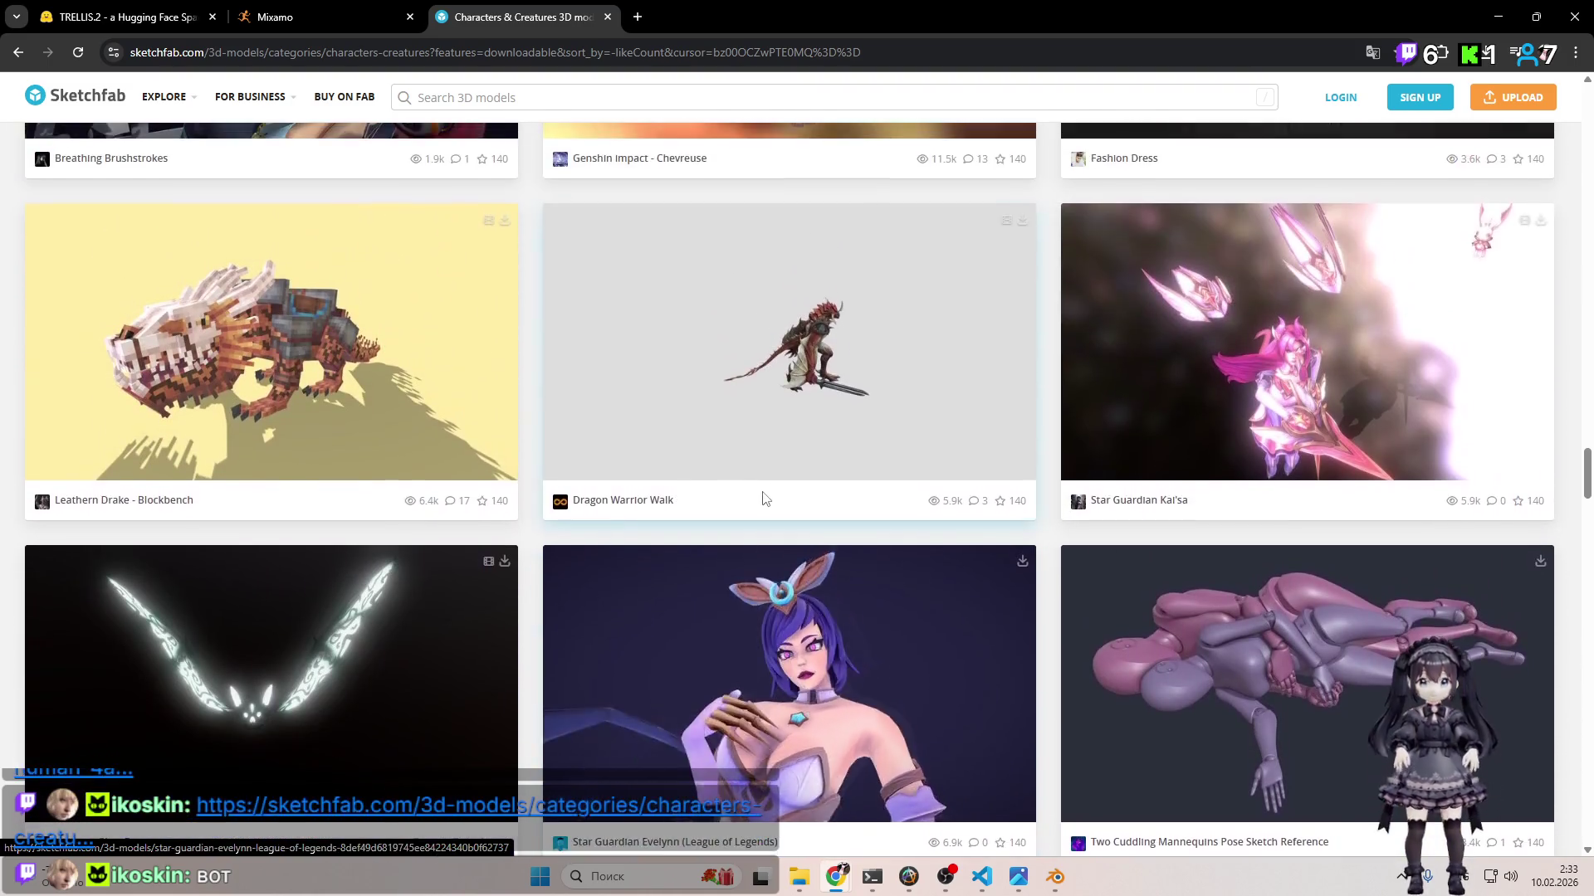
{"action": "scroll", "coordinate": [755, 500], "scroll_direction": "up", "scroll_amount": 8}
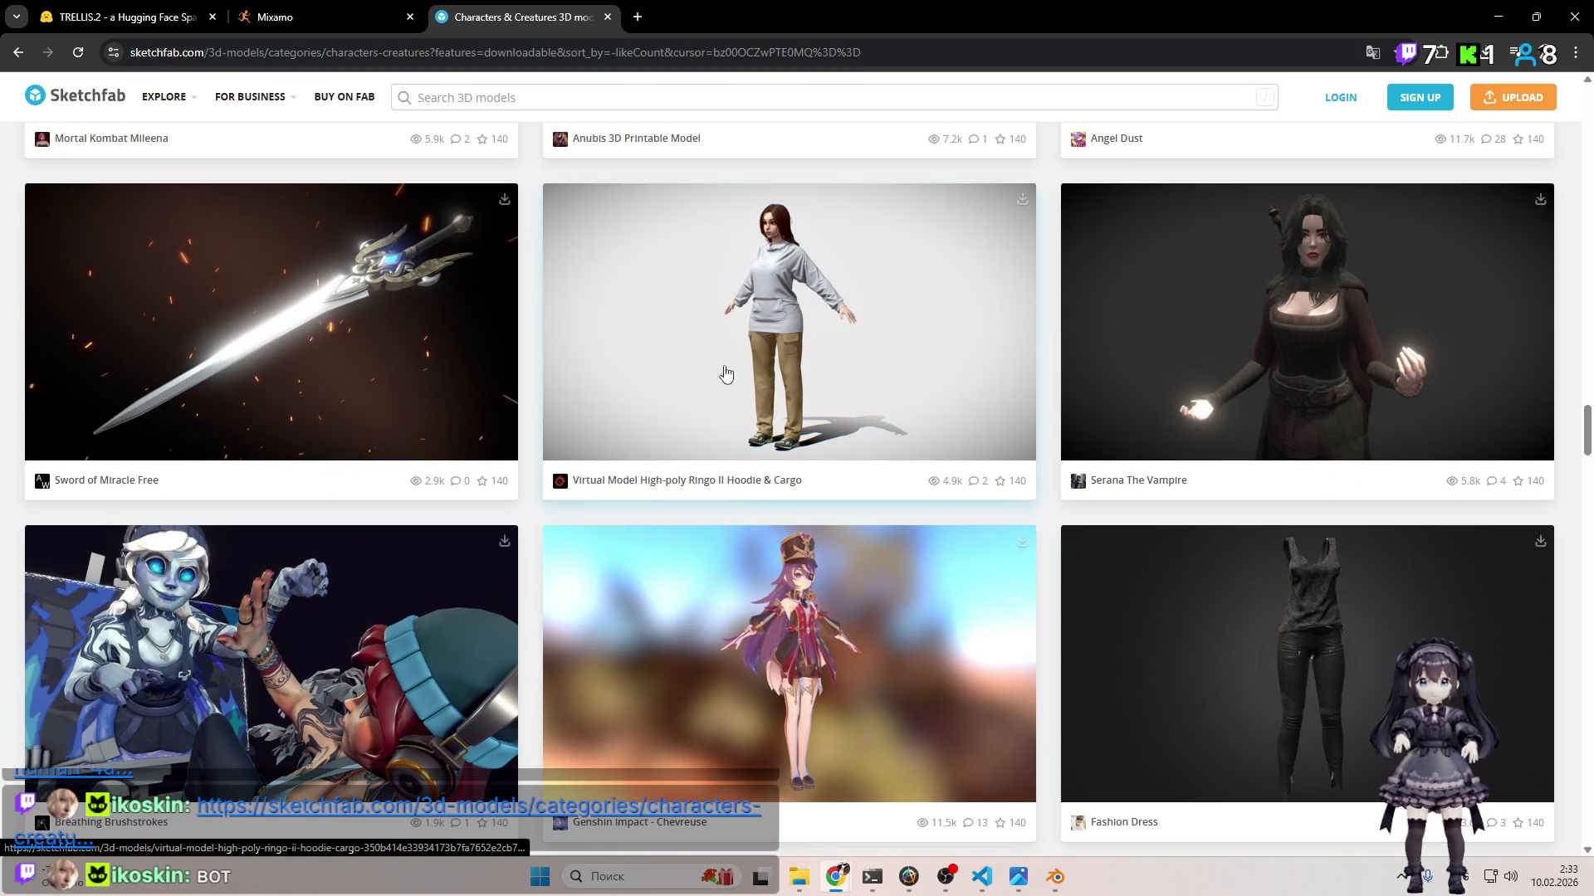
{"action": "scroll", "coordinate": [764, 374], "scroll_direction": "down", "scroll_amount": 20}
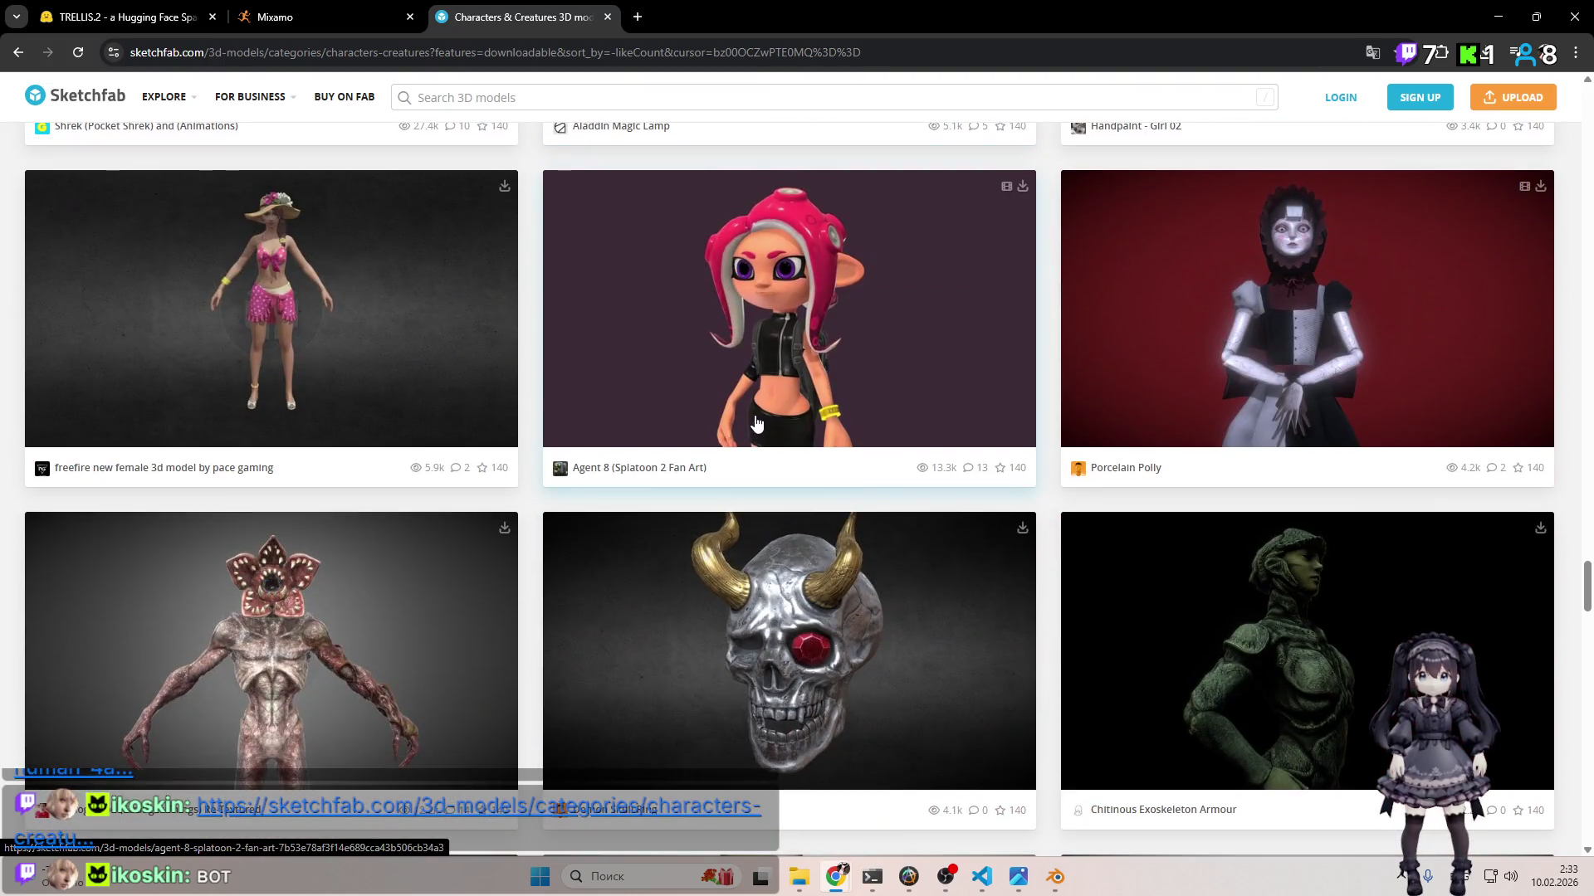
{"action": "scroll", "coordinate": [756, 424], "scroll_direction": "down", "scroll_amount": 16}
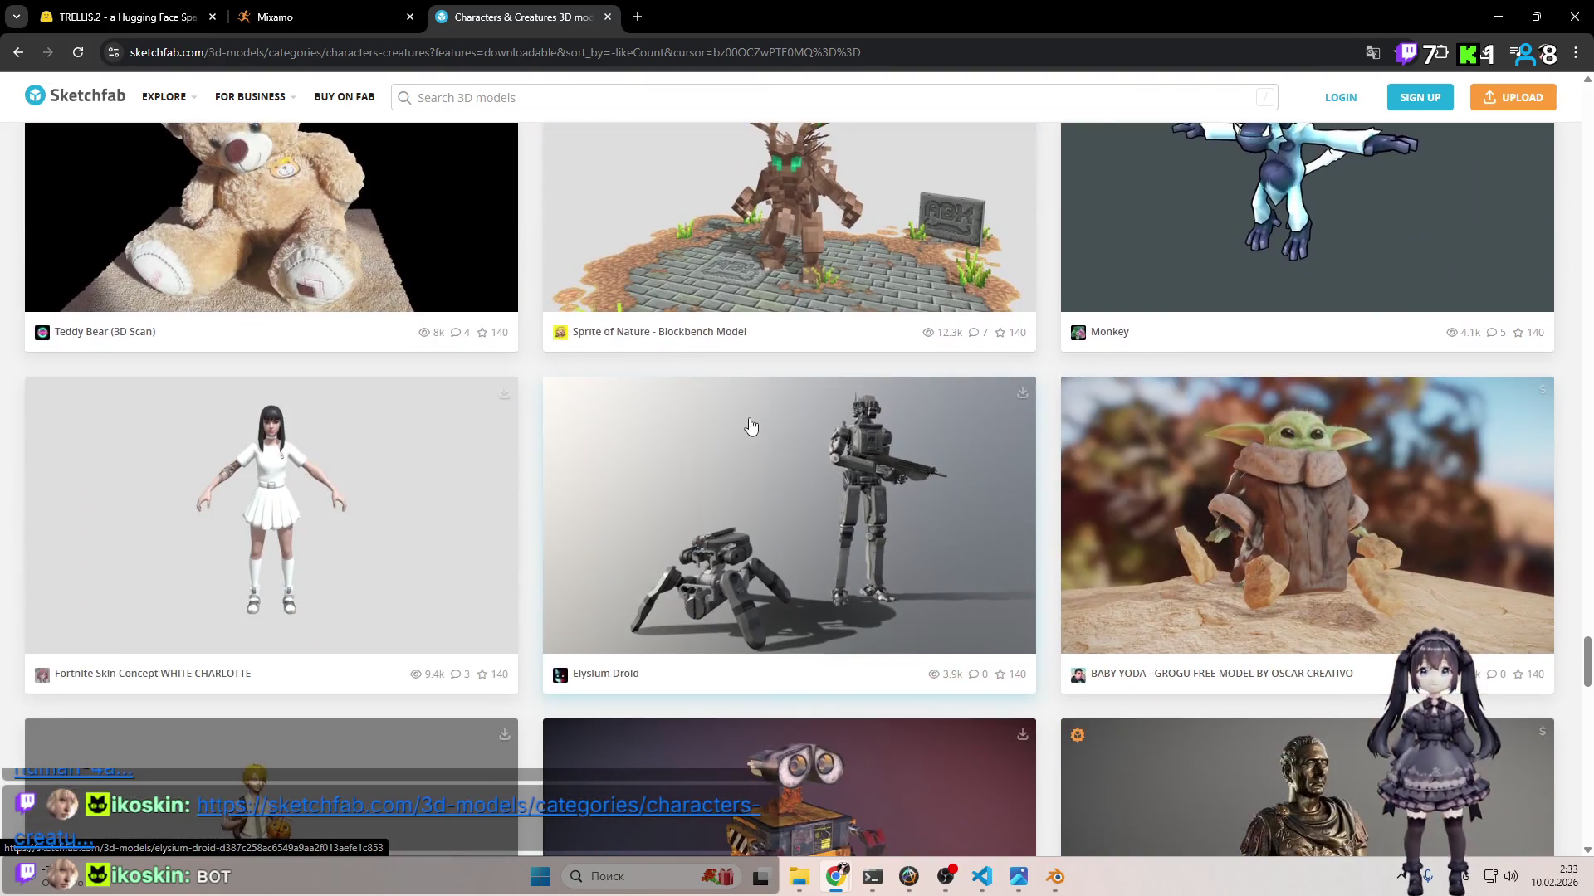
{"action": "scroll", "coordinate": [748, 433], "scroll_direction": "up", "scroll_amount": 1}
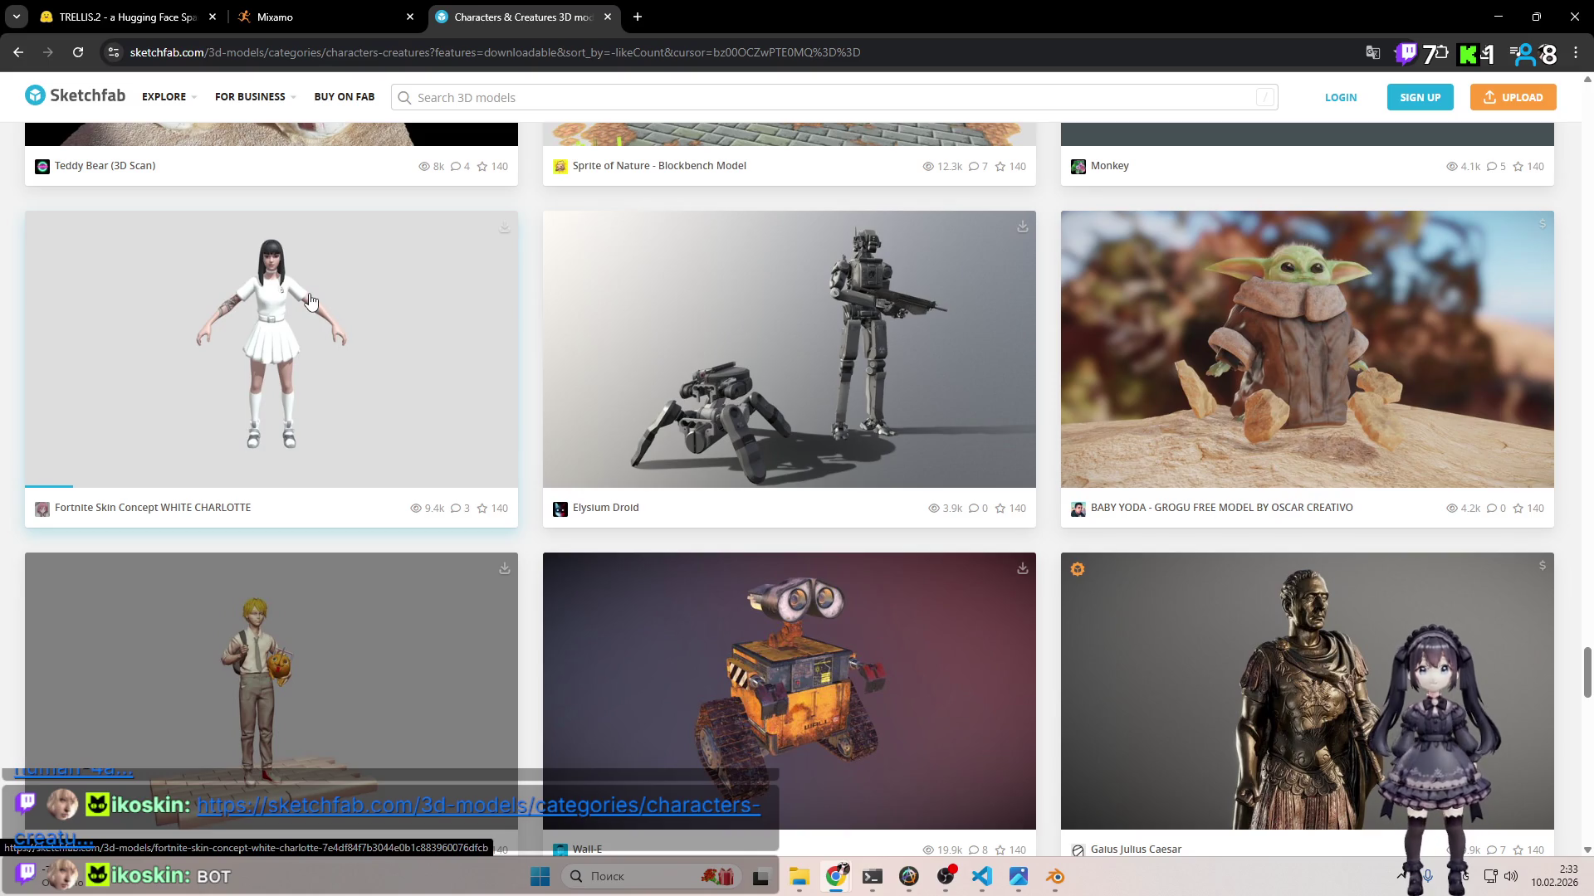
{"action": "left_click", "coordinate": [765, 8]}
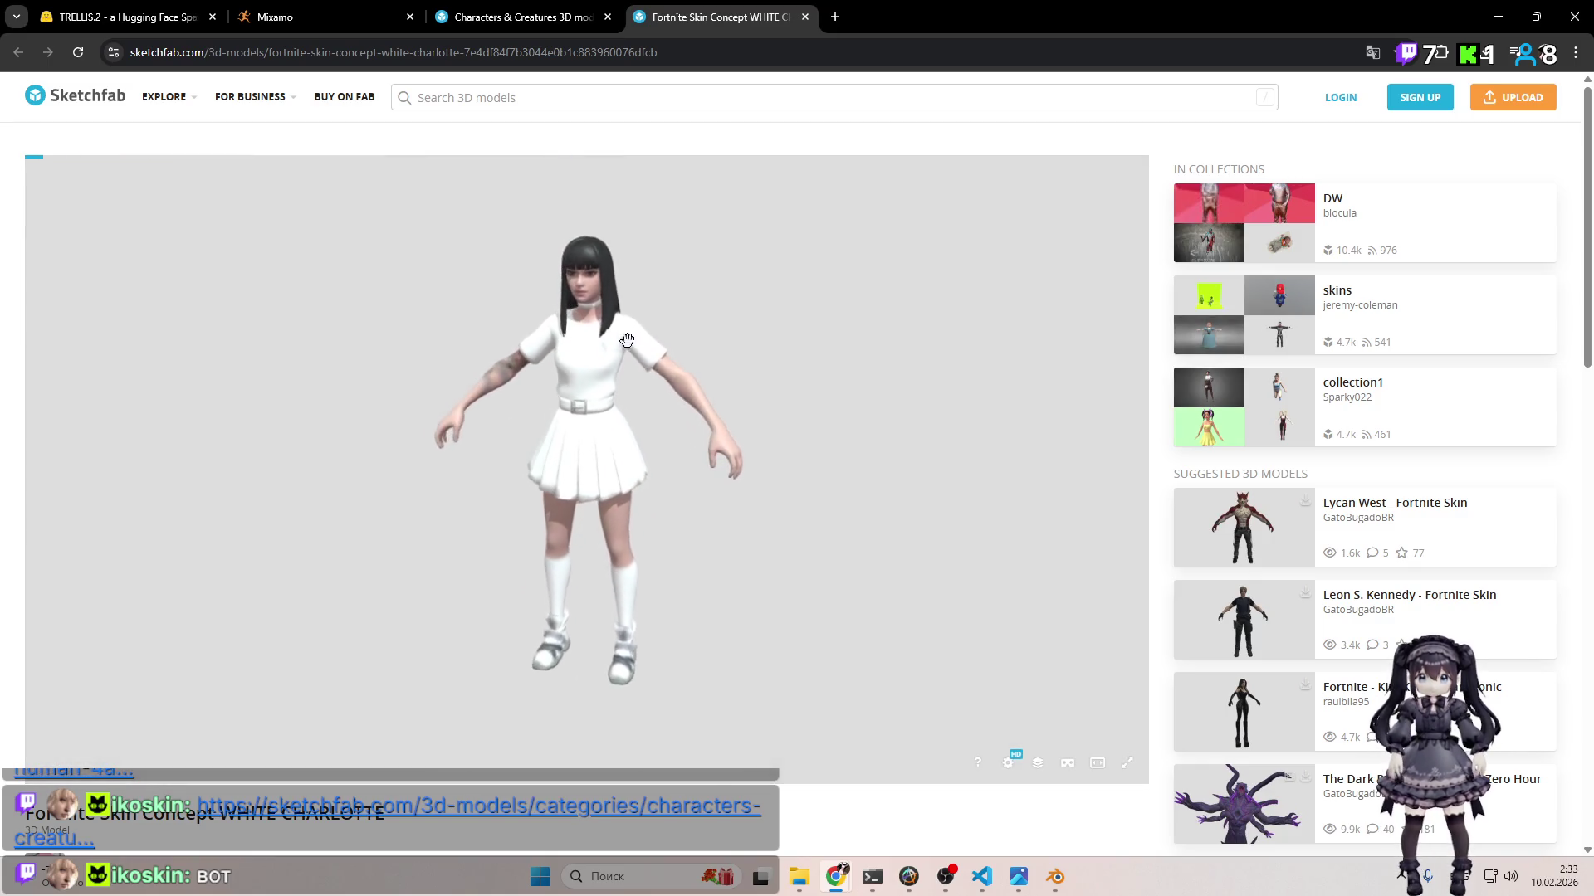
Step: Orbit the WHITE CHARLOTTE model to check its side and front, then close its tab with Ctrl+W
{"action": "scroll", "coordinate": [637, 315], "scroll_direction": "up", "scroll_amount": 3}
{"action": "mouse_move", "coordinate": [726, 327]}
{"action": "left_mouse_down"}
{"action": "mouse_move", "coordinate": [801, 392]}
{"action": "mouse_move", "coordinate": [708, 341]}
{"action": "mouse_move", "coordinate": [688, 270]}
{"action": "left_mouse_up"}
{"action": "scroll", "coordinate": [708, 328], "scroll_direction": "down", "scroll_amount": 2}
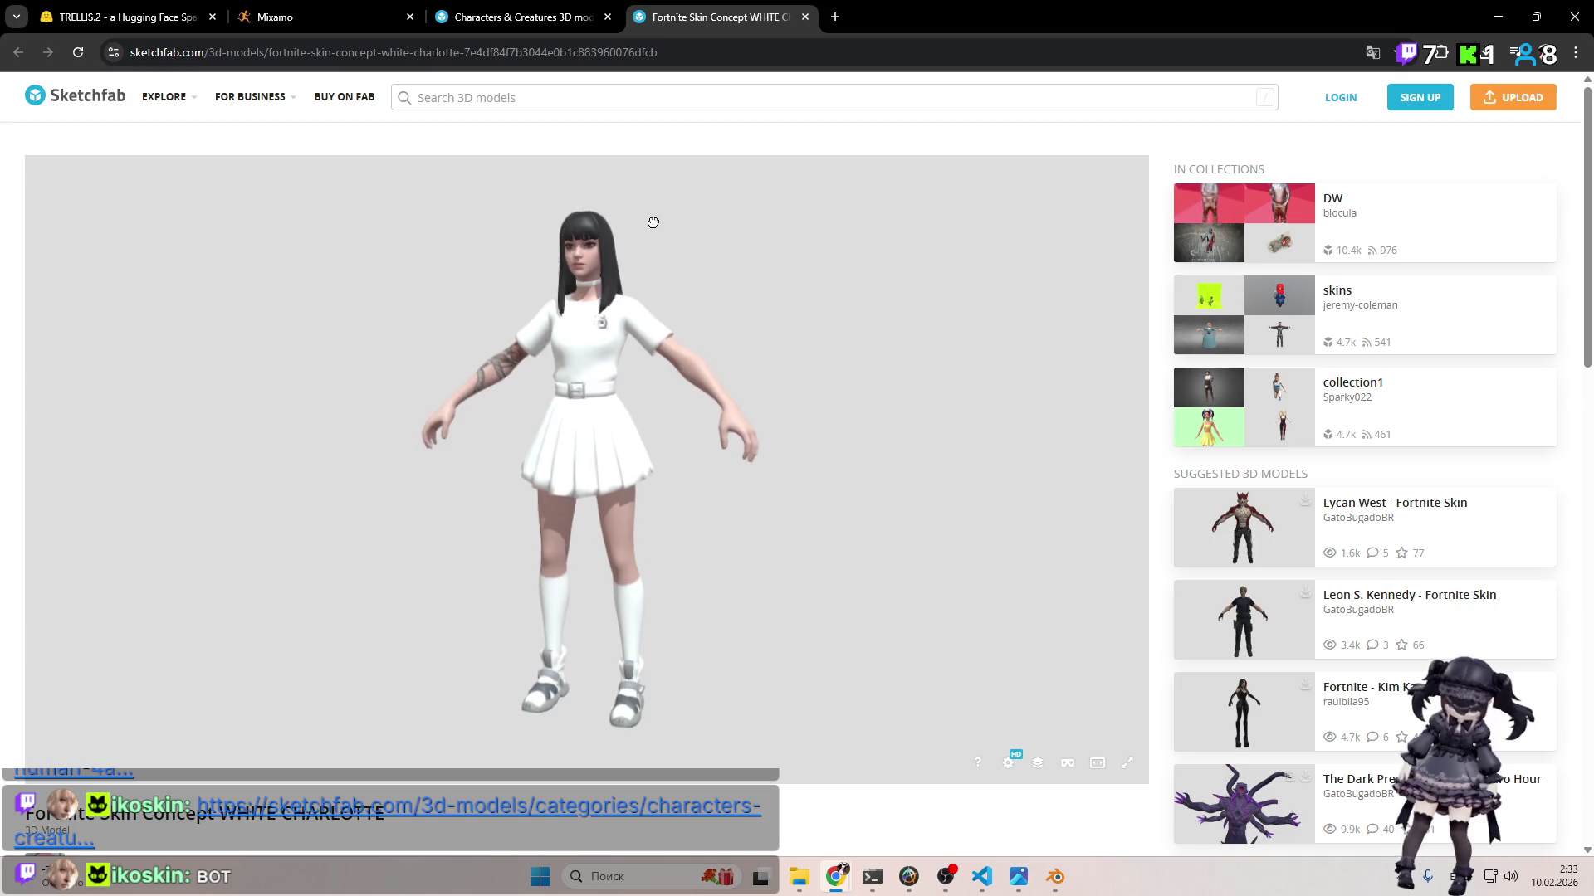
{"action": "scroll", "coordinate": [662, 322], "scroll_direction": "up", "scroll_amount": 10}
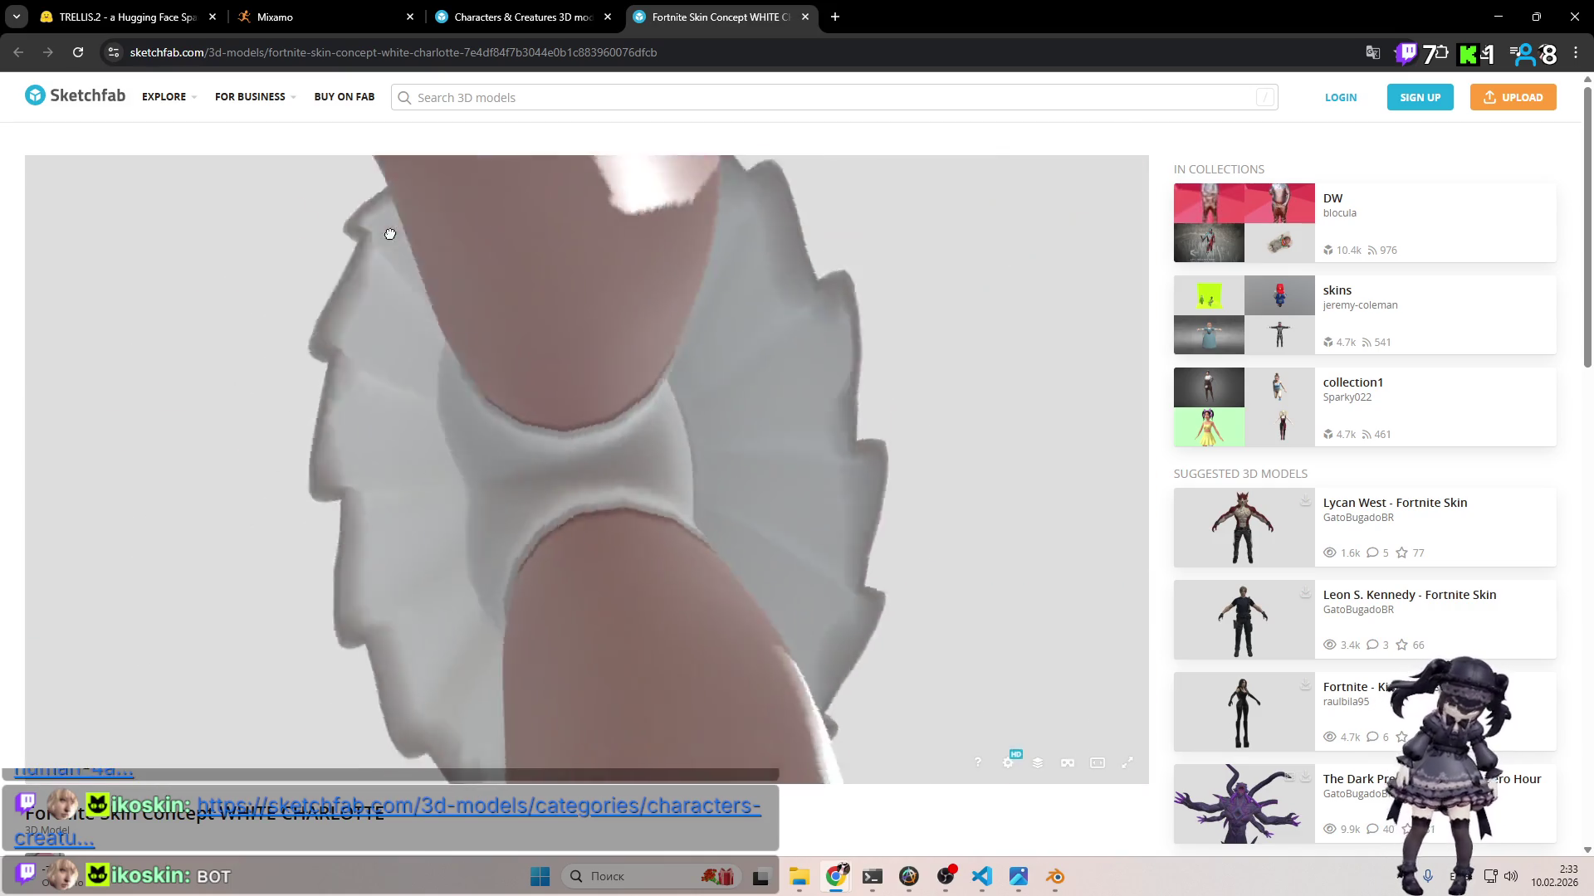
{"action": "left_click_drag", "start_coordinate": [390, 234], "coordinate": [381, 366]}
{"action": "scroll", "coordinate": [381, 366], "scroll_direction": "down", "scroll_amount": 8}
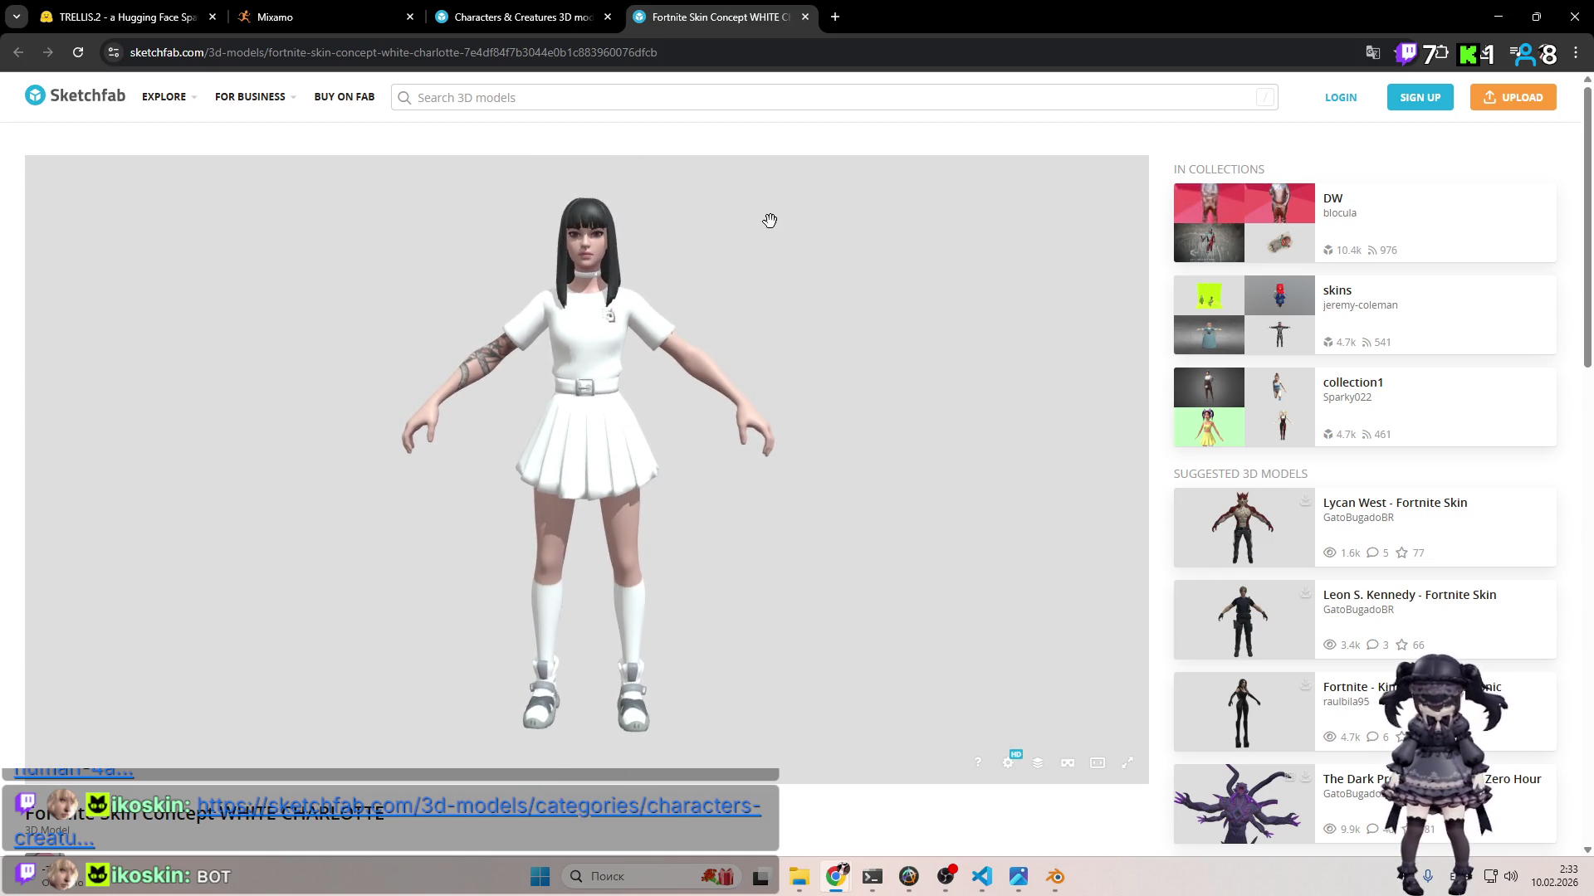
{"action": "key", "text": "ctrl+w"}
{"action": "scroll", "coordinate": [980, 374], "scroll_direction": "down", "scroll_amount": 7}
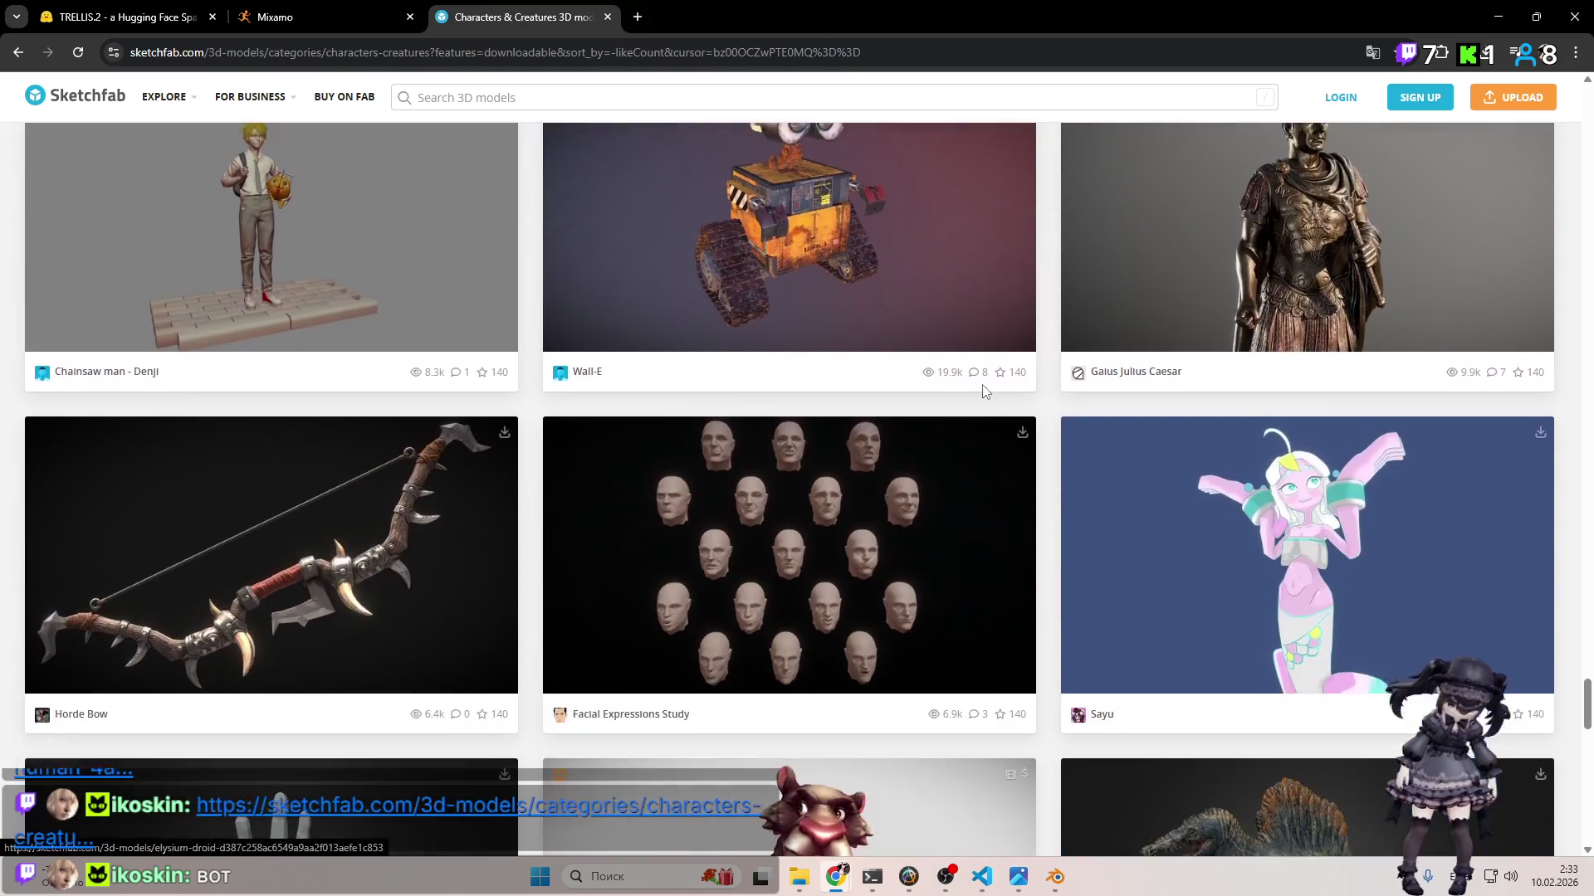
{"action": "scroll", "coordinate": [1037, 373], "scroll_direction": "up", "scroll_amount": 2}
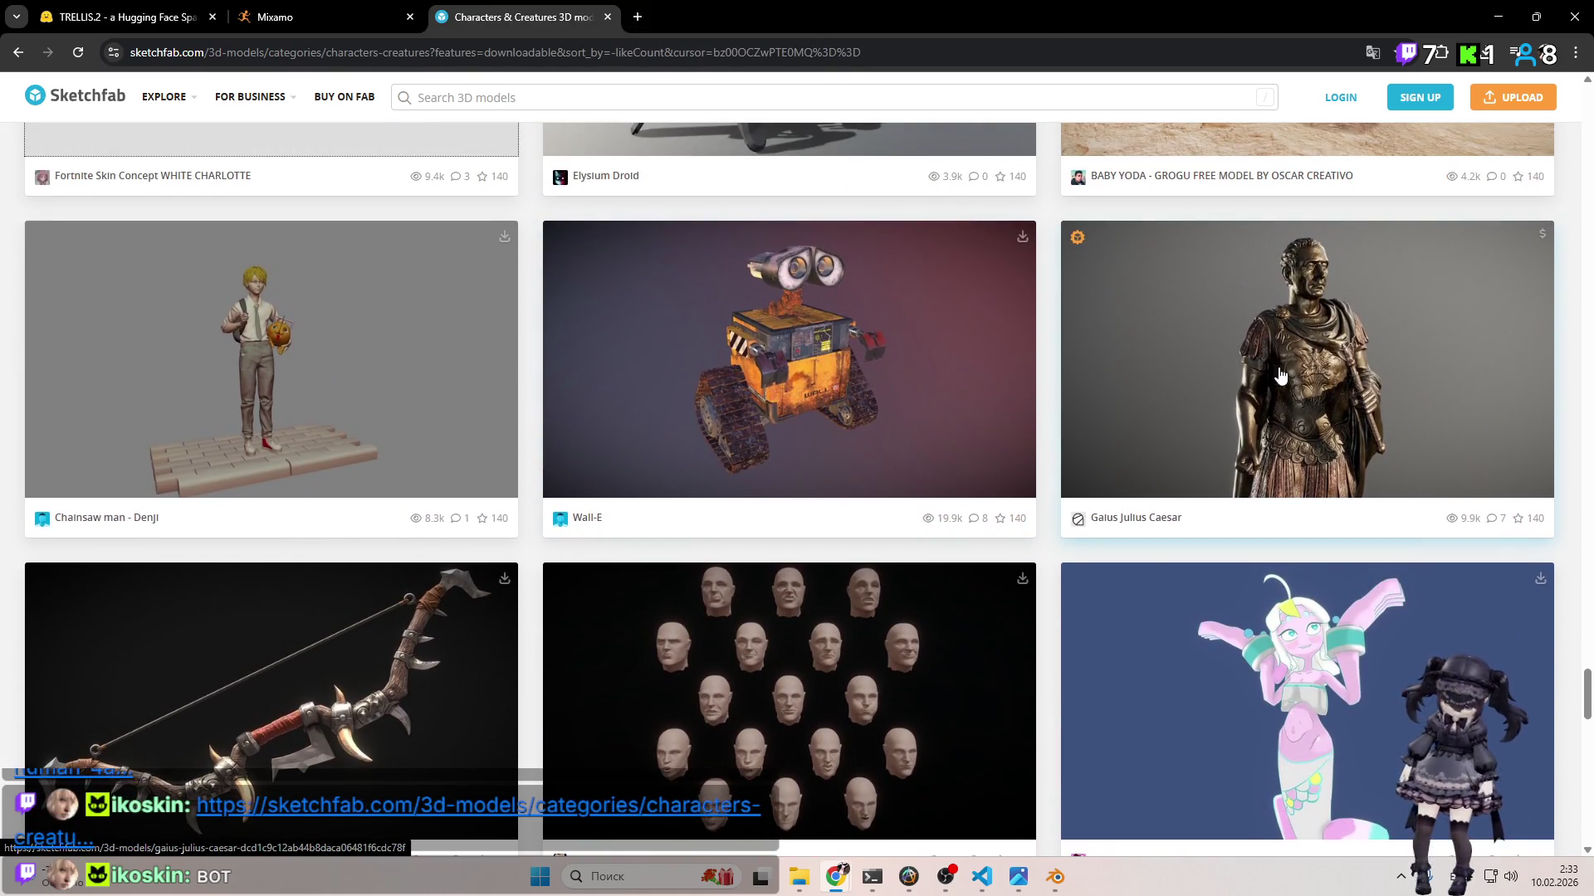
{"action": "key", "text": "ctrl+Tab"}
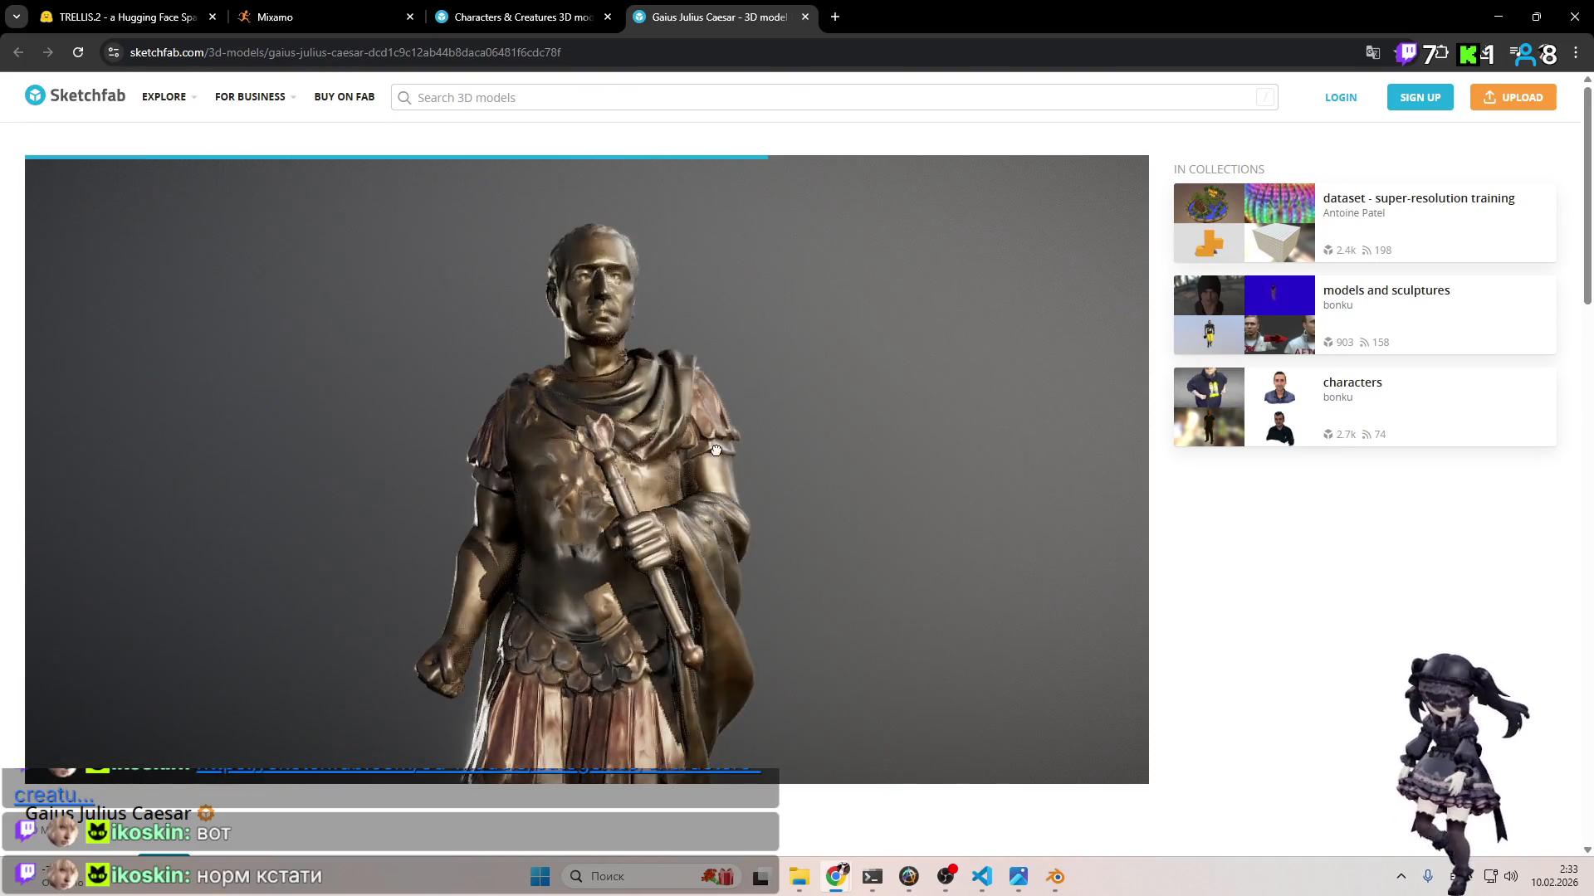
{"action": "mouse_move", "coordinate": [701, 496]}
{"action": "left_mouse_down"}
{"action": "mouse_move", "coordinate": [441, 487]}
{"action": "mouse_move", "coordinate": [676, 498]}
{"action": "mouse_move", "coordinate": [758, 465]}
{"action": "mouse_move", "coordinate": [697, 427]}
{"action": "left_mouse_up"}
{"action": "scroll", "coordinate": [706, 473], "scroll_direction": "down", "scroll_amount": 5}
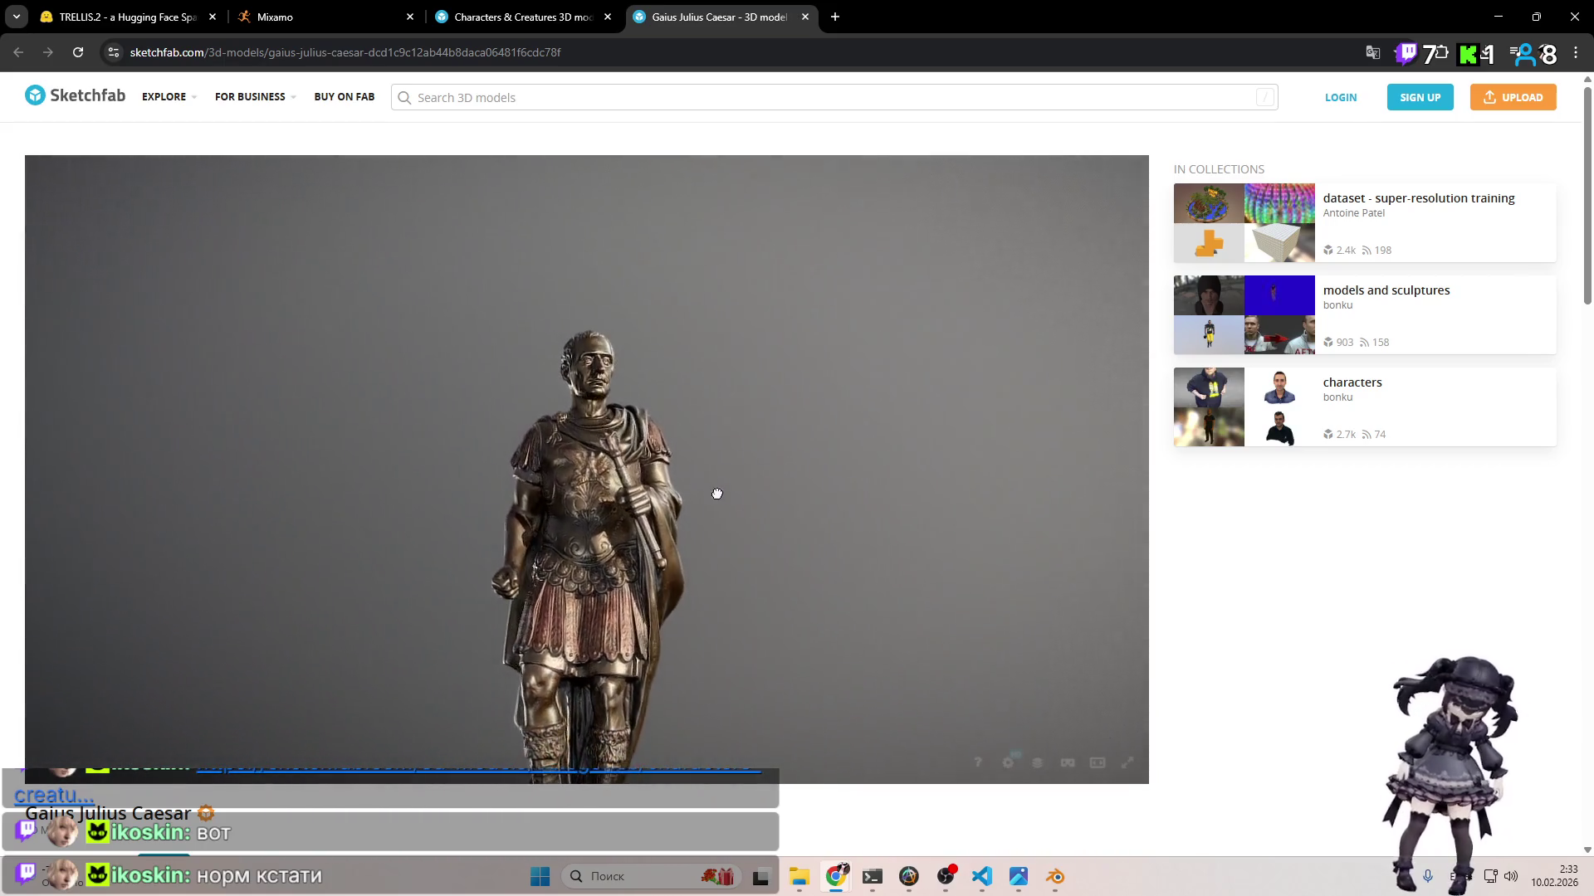
{"action": "mouse_move", "coordinate": [675, 526]}
{"action": "left_mouse_down"}
{"action": "mouse_move", "coordinate": [631, 524]}
{"action": "mouse_move", "coordinate": [661, 523]}
{"action": "mouse_move", "coordinate": [619, 454]}
{"action": "left_mouse_up"}
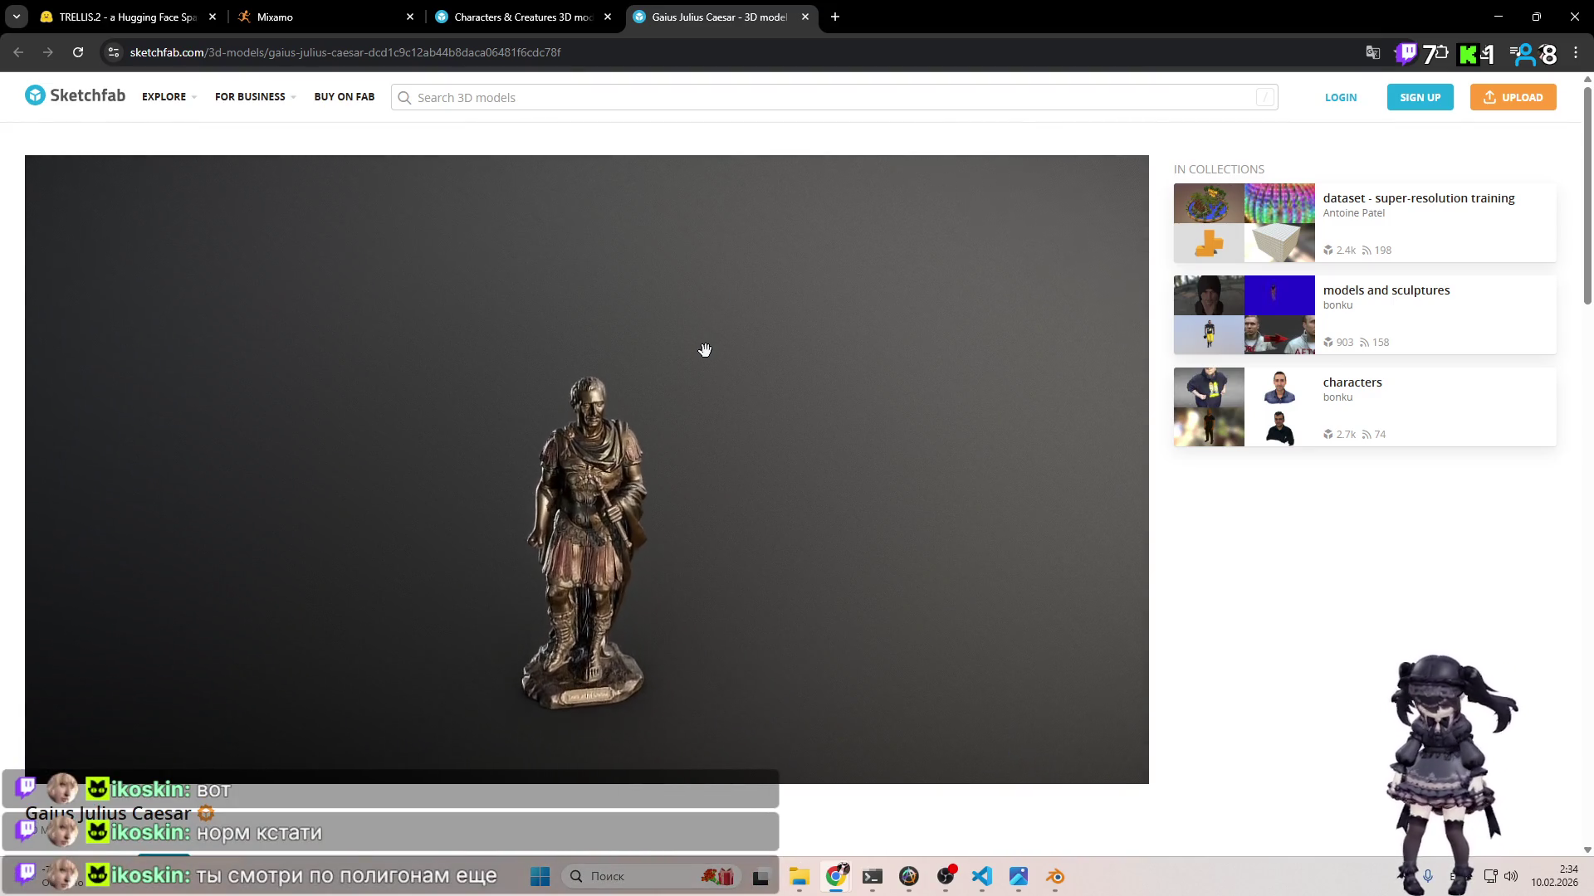
{"action": "scroll", "coordinate": [703, 355], "scroll_direction": "up", "scroll_amount": 8}
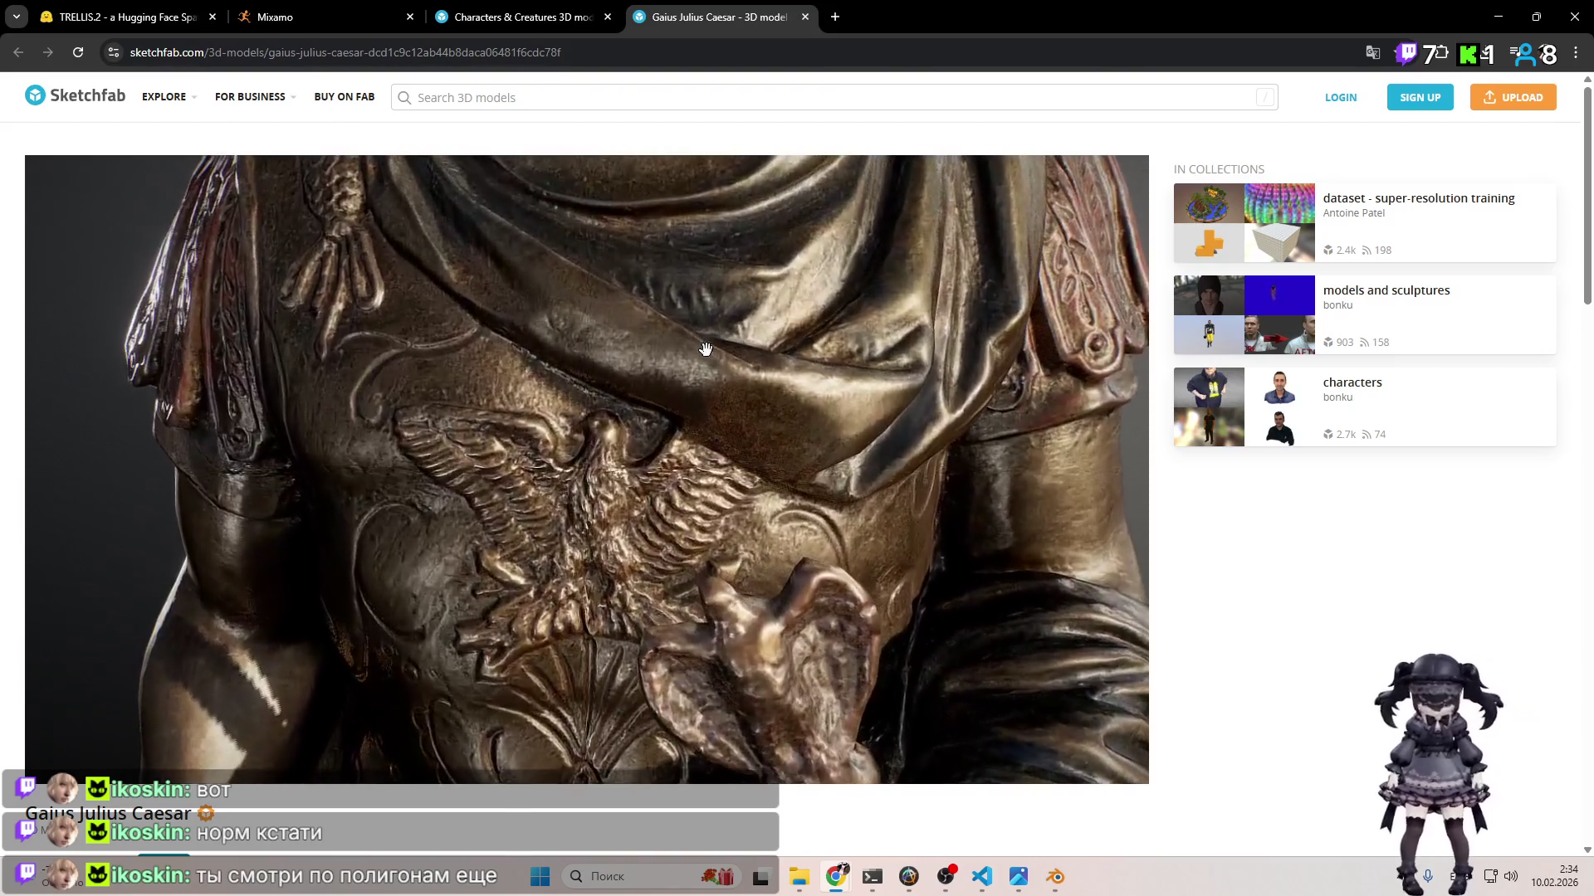
{"action": "left_click_drag", "start_coordinate": [704, 349], "coordinate": [617, 323]}
{"action": "scroll", "coordinate": [617, 323], "scroll_direction": "down", "scroll_amount": 5}
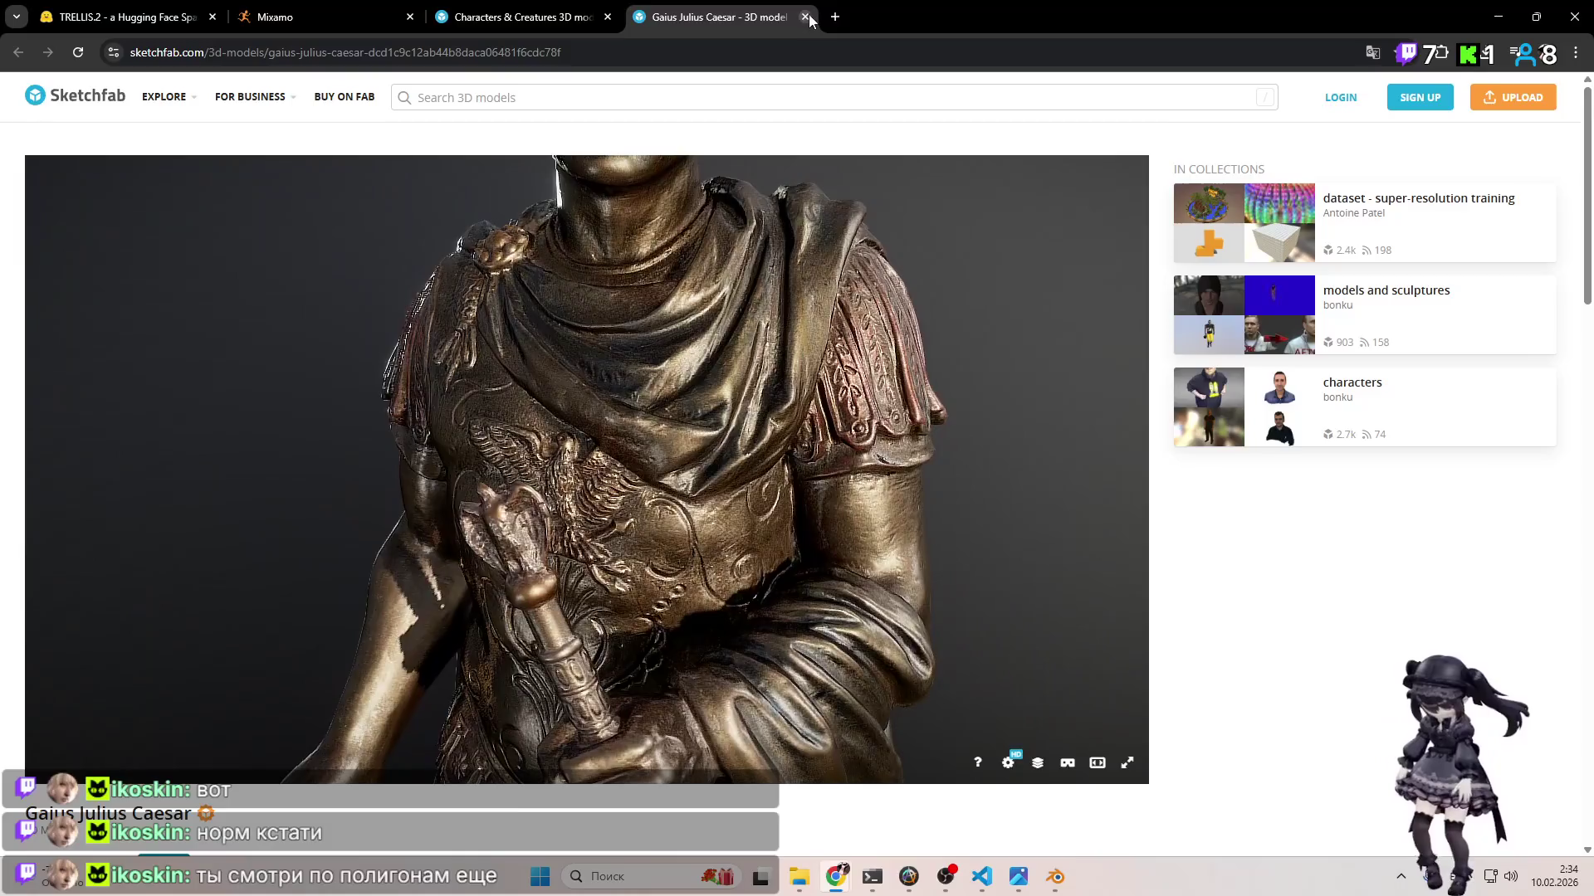
{"action": "key", "text": "ctrl+w"}
{"action": "scroll", "coordinate": [872, 360], "scroll_direction": "up", "scroll_amount": 7}
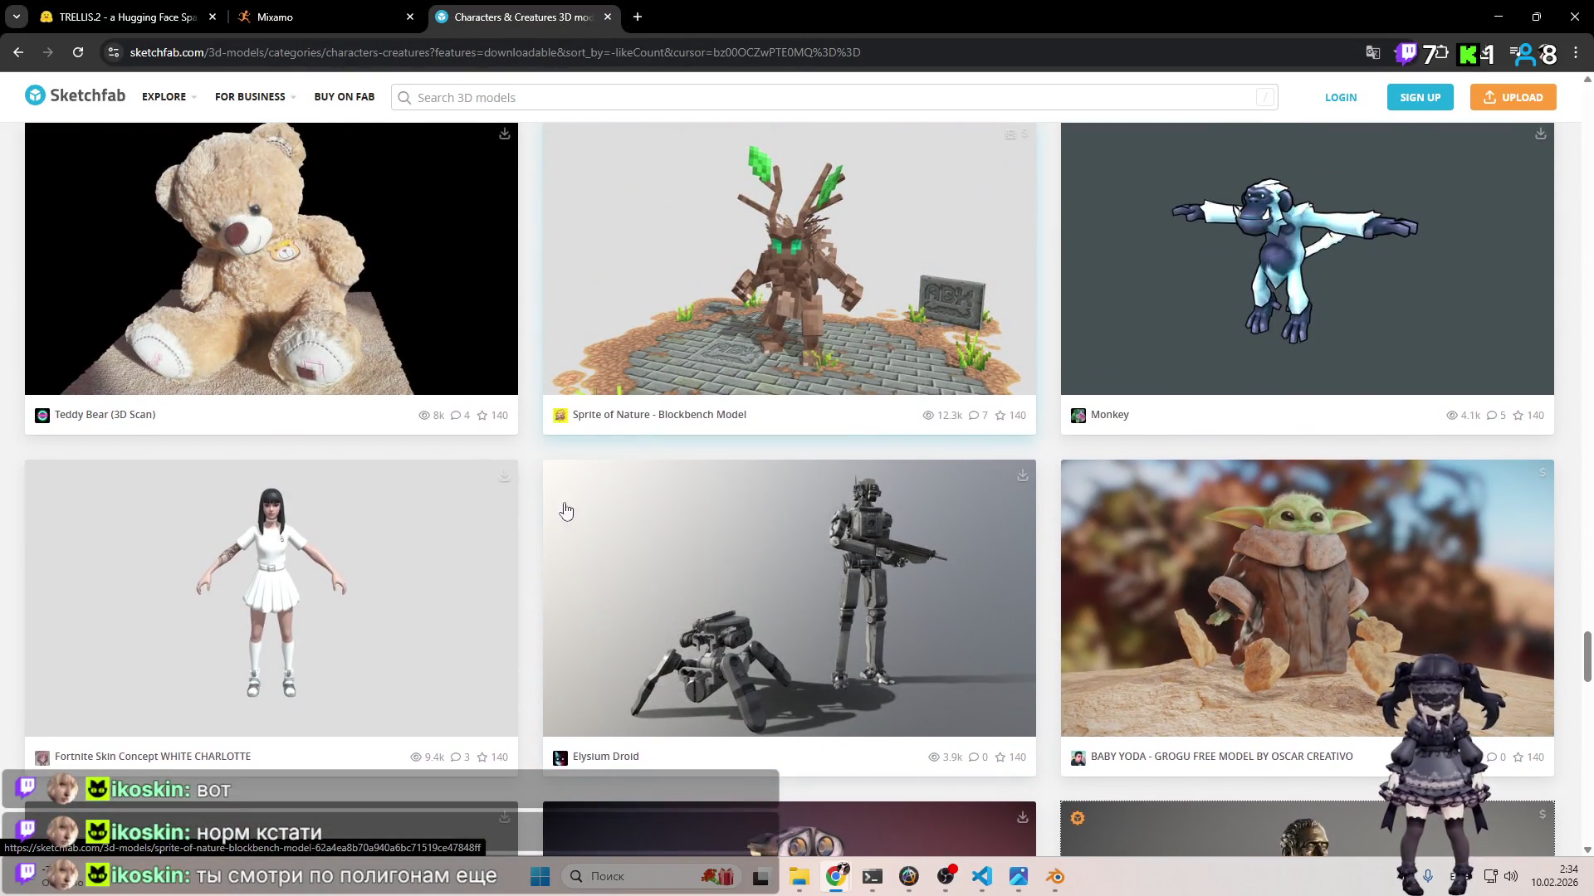
{"action": "middle_click", "coordinate": [416, 555]}
{"action": "left_click", "coordinate": [758, 15]}
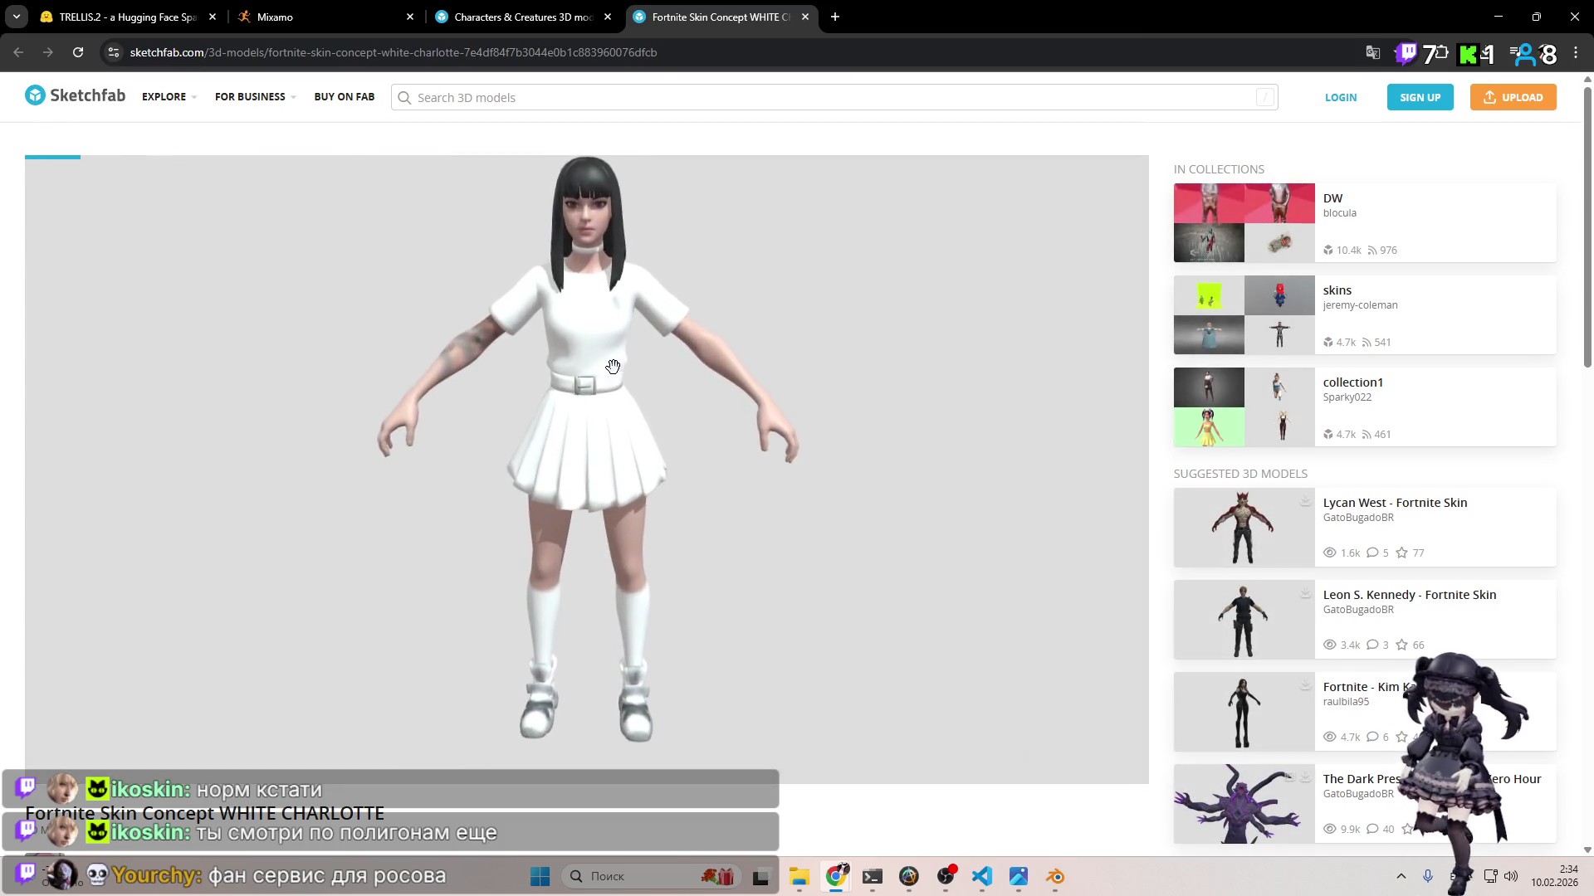
{"action": "scroll", "coordinate": [614, 366], "scroll_direction": "up", "scroll_amount": 10}
{"action": "mouse_move", "coordinate": [799, 433]}
{"action": "left_mouse_down"}
{"action": "mouse_move", "coordinate": [950, 423]}
{"action": "mouse_move", "coordinate": [957, 402]}
{"action": "mouse_move", "coordinate": [819, 324]}
{"action": "mouse_move", "coordinate": [811, 406]}
{"action": "left_mouse_up"}
{"action": "scroll", "coordinate": [862, 816], "scroll_direction": "down", "scroll_amount": 1}
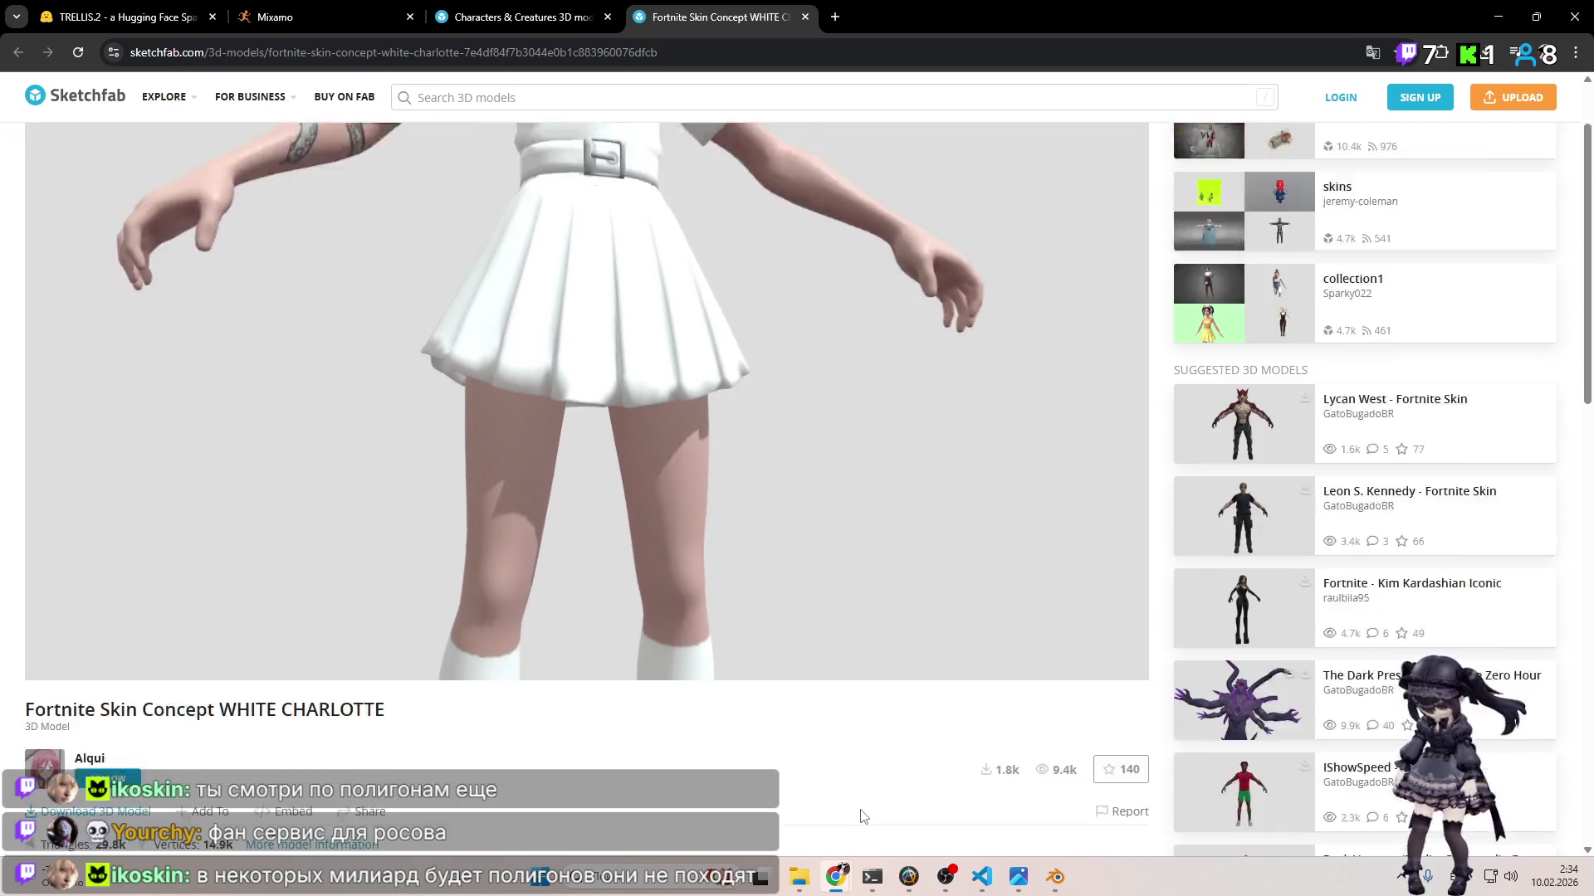
{"action": "scroll", "coordinate": [861, 815], "scroll_direction": "down", "scroll_amount": 2}
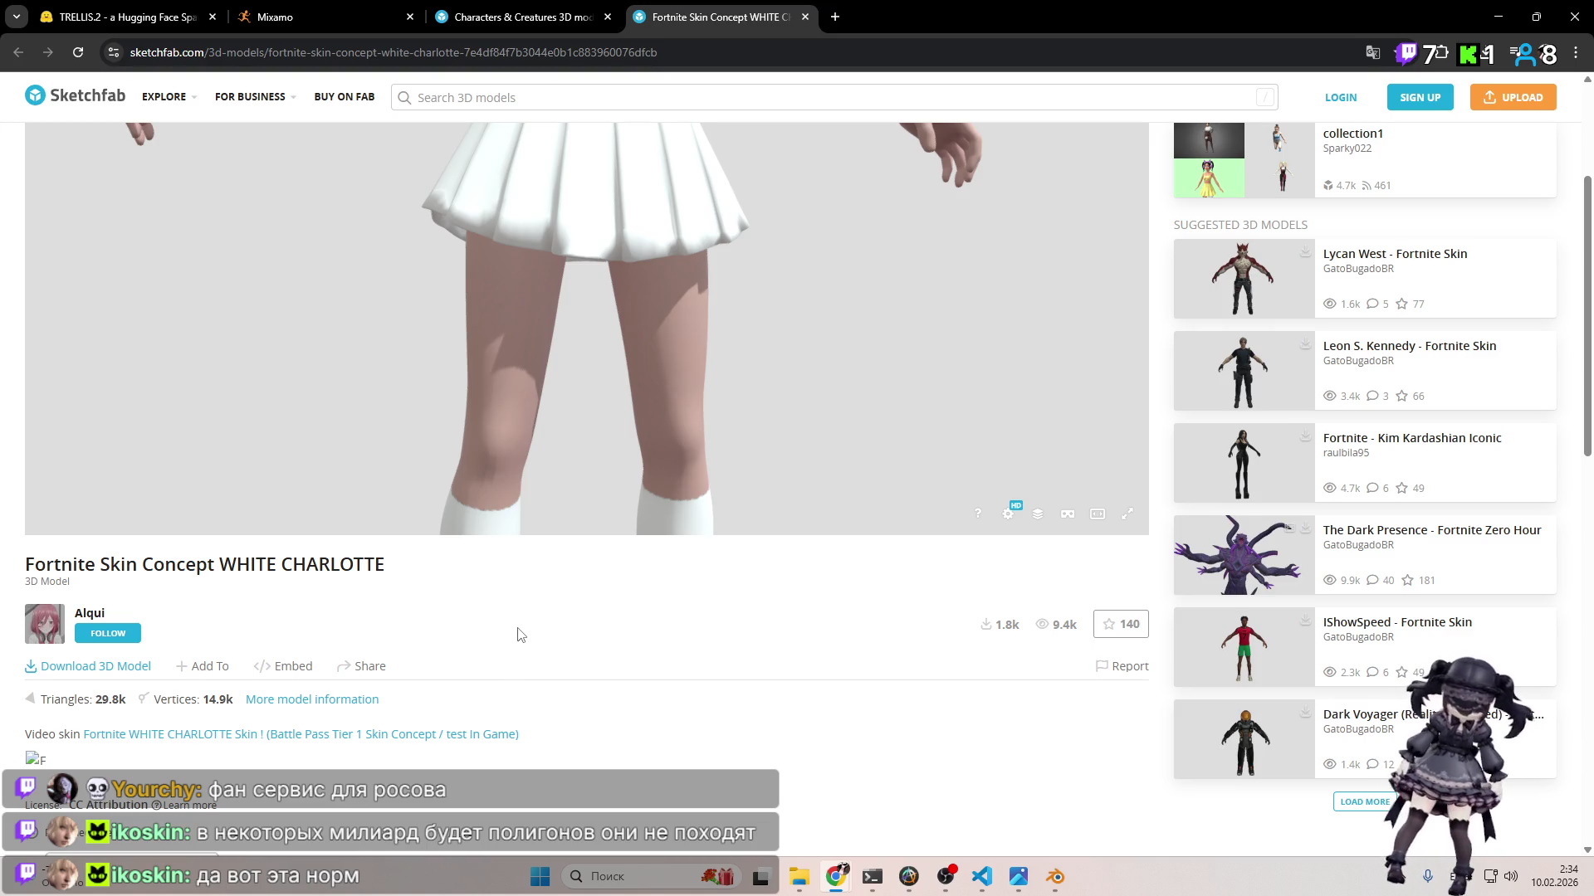
{"action": "scroll", "coordinate": [614, 631], "scroll_direction": "up", "scroll_amount": 3}
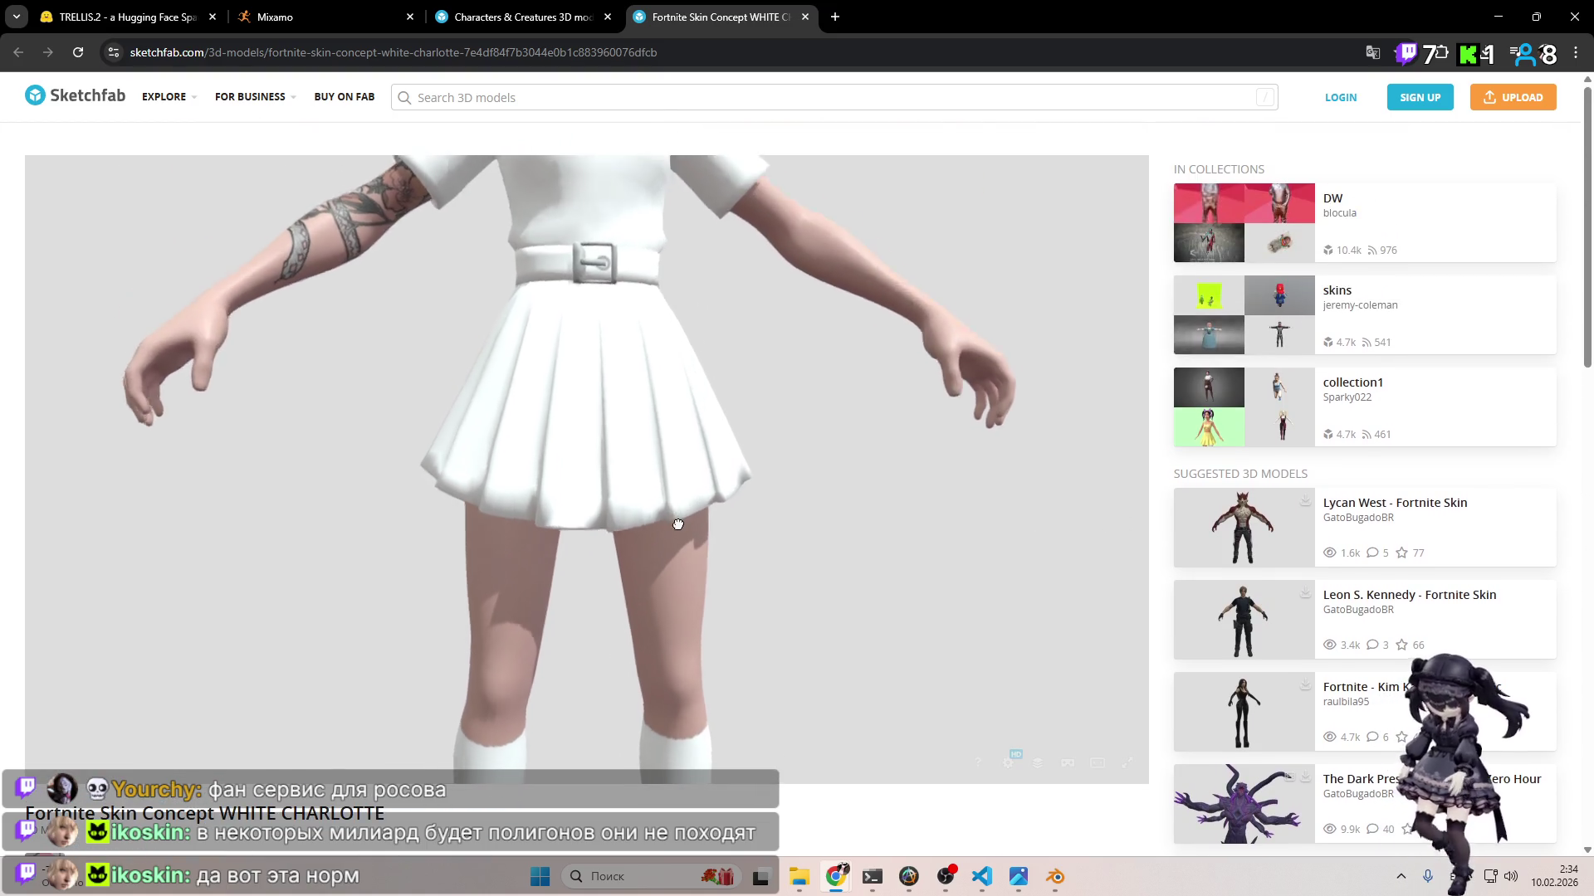
{"action": "scroll", "coordinate": [664, 532], "scroll_direction": "down", "scroll_amount": 2}
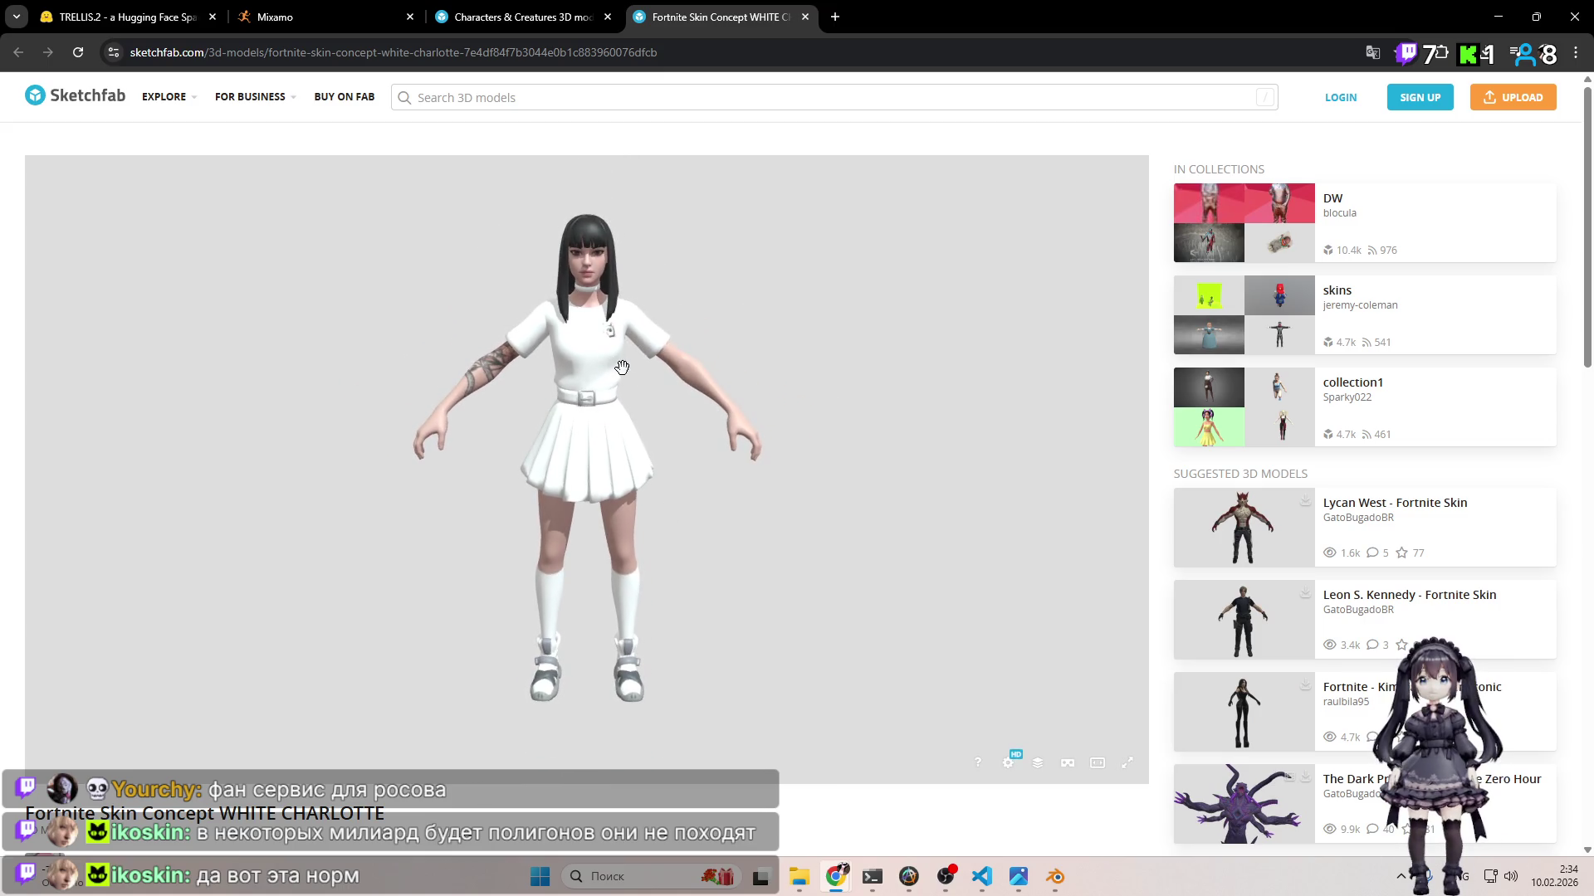
{"action": "scroll", "coordinate": [628, 268], "scroll_direction": "up", "scroll_amount": 3}
{"action": "mouse_move", "coordinate": [628, 268]}
{"action": "left_mouse_down"}
{"action": "mouse_move", "coordinate": [684, 243]}
{"action": "mouse_move", "coordinate": [526, 352]}
{"action": "mouse_move", "coordinate": [573, 303]}
{"action": "mouse_move", "coordinate": [636, 296]}
{"action": "mouse_move", "coordinate": [644, 238]}
{"action": "mouse_move", "coordinate": [833, 263]}
{"action": "mouse_move", "coordinate": [924, 302]}
{"action": "left_mouse_up"}
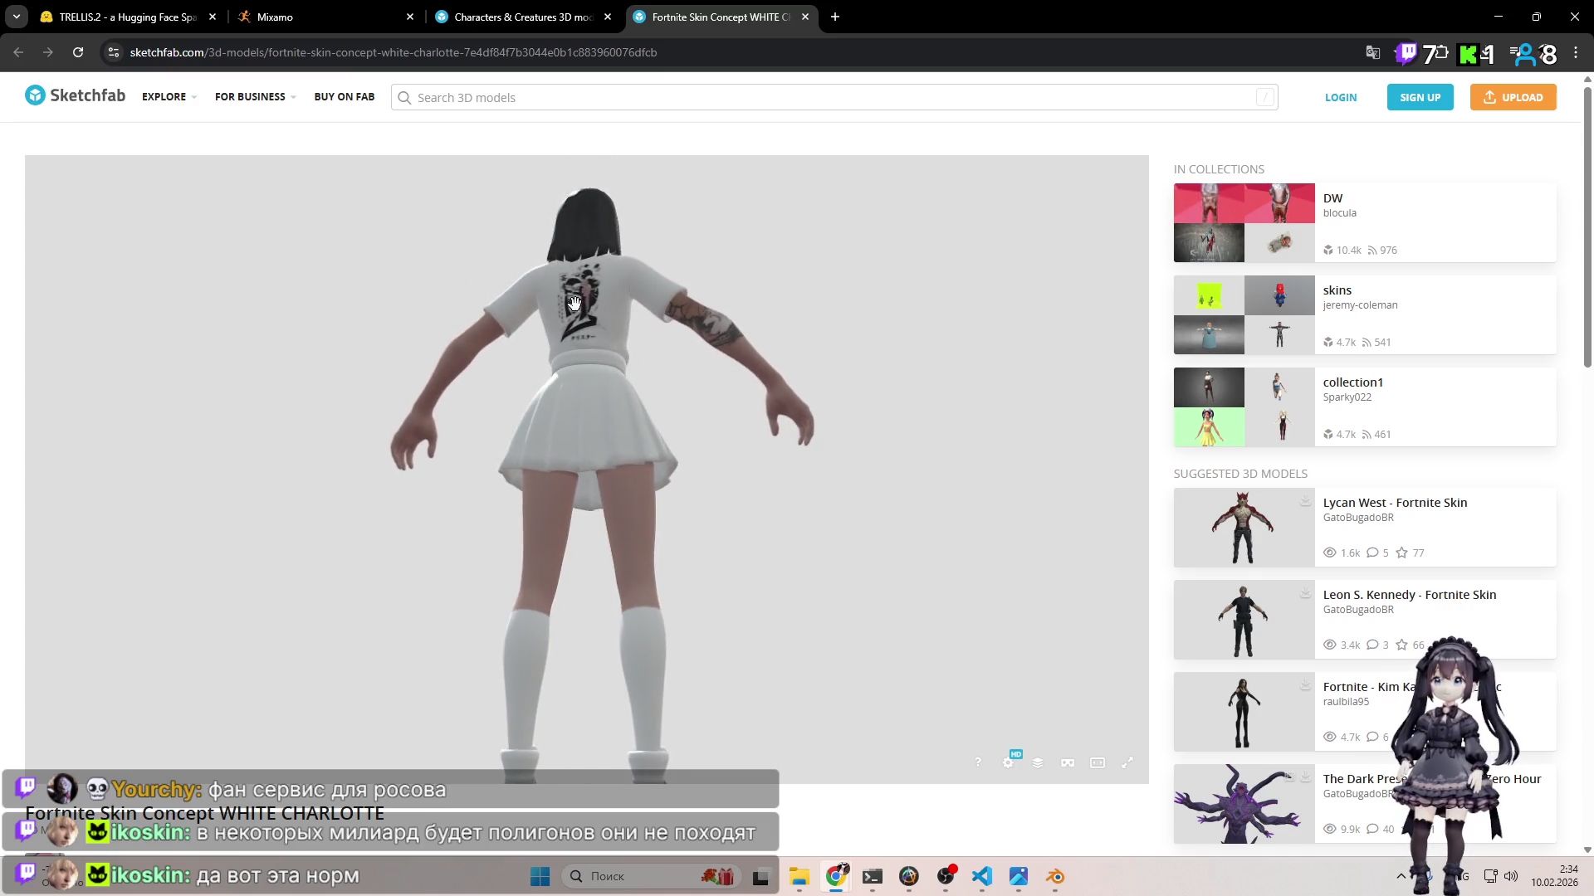
{"action": "scroll", "coordinate": [573, 303], "scroll_direction": "up", "scroll_amount": 3}
{"action": "scroll", "coordinate": [925, 302], "scroll_direction": "down", "scroll_amount": 5}
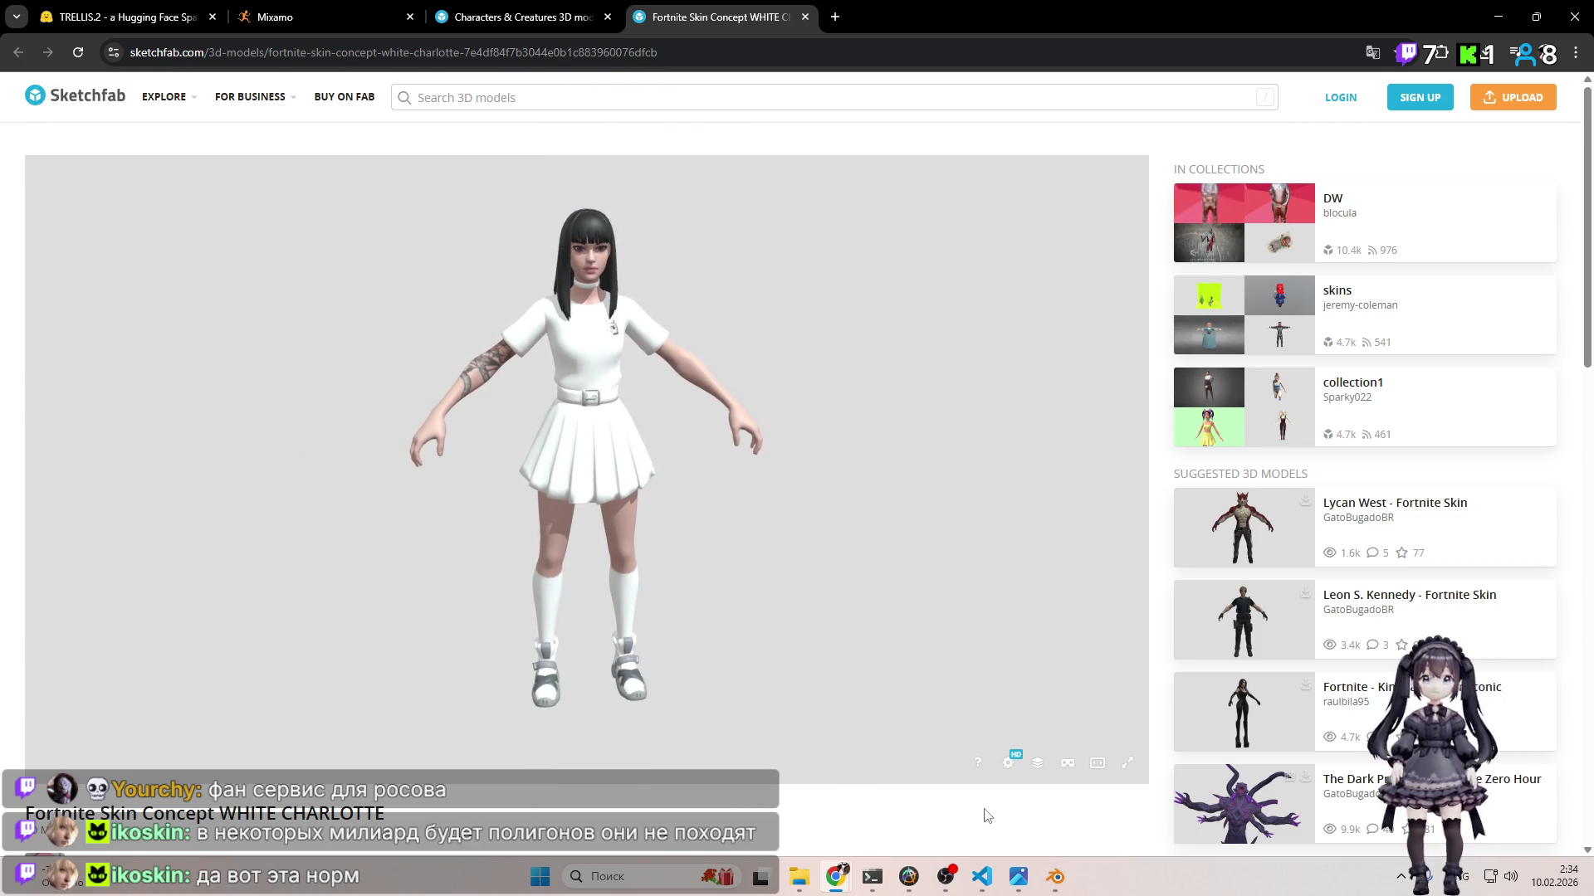
{"action": "scroll", "coordinate": [985, 815], "scroll_direction": "down", "scroll_amount": 7}
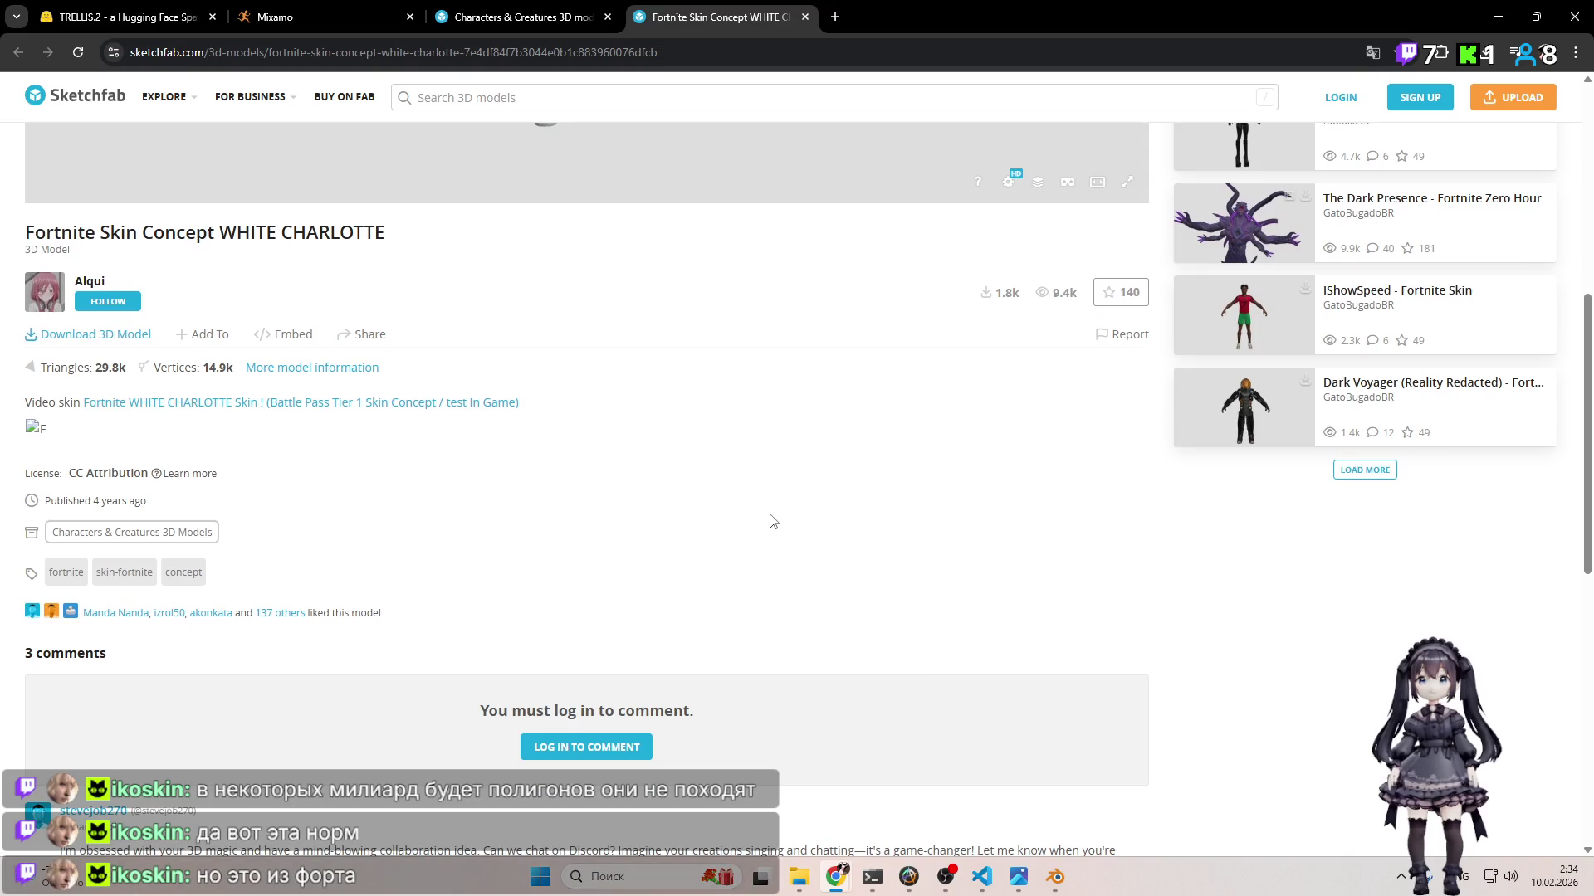
{"action": "scroll", "coordinate": [772, 505], "scroll_direction": "up", "scroll_amount": 5}
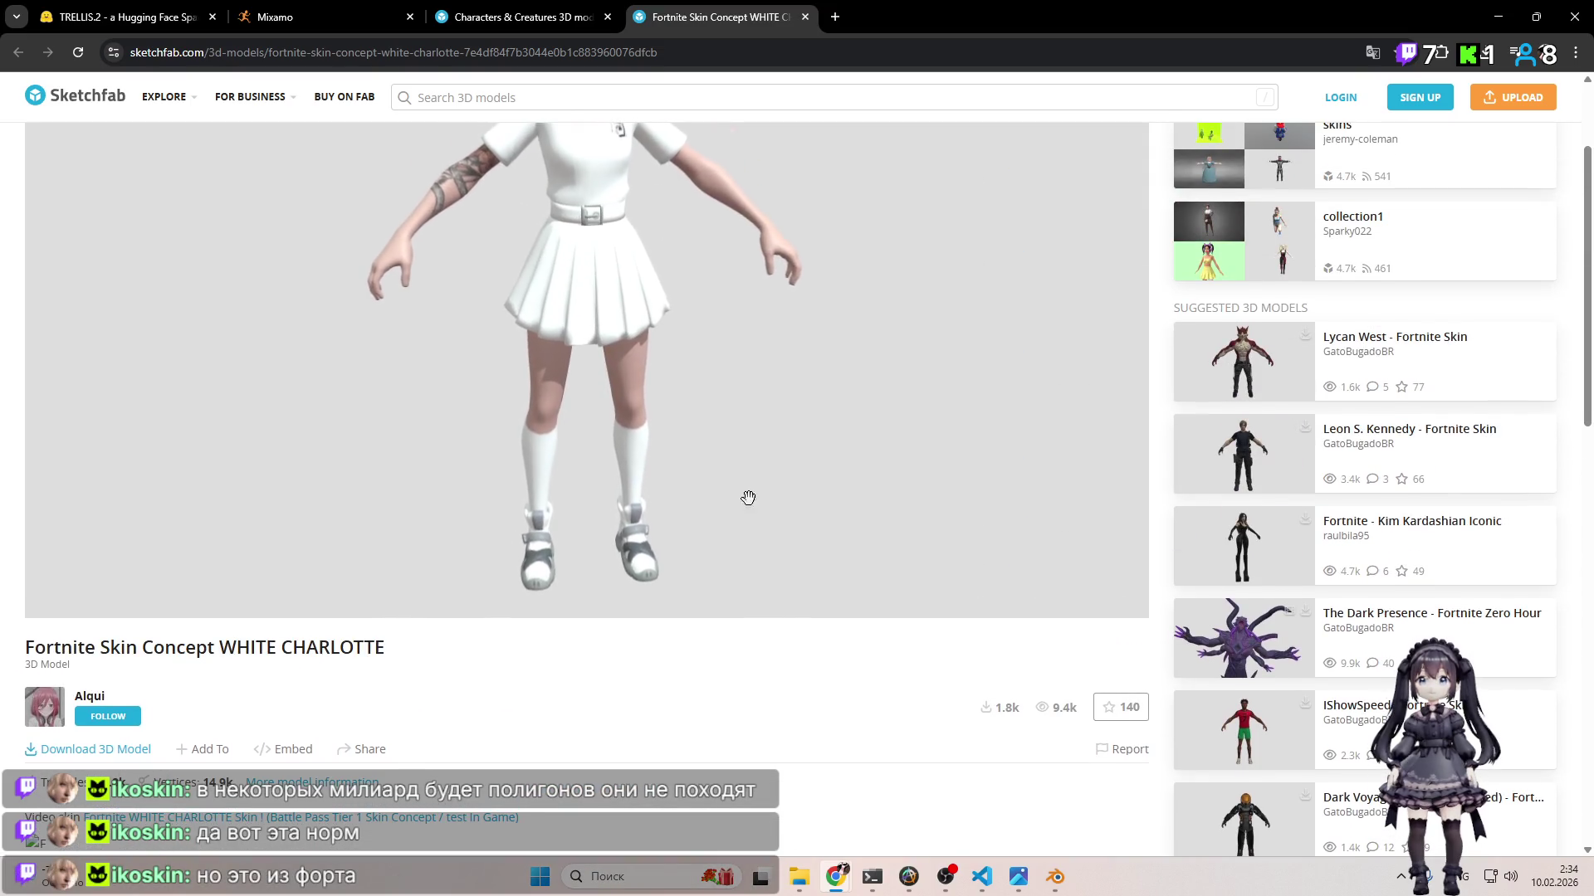
{"action": "left_click_drag", "start_coordinate": [690, 398], "coordinate": [684, 339]}
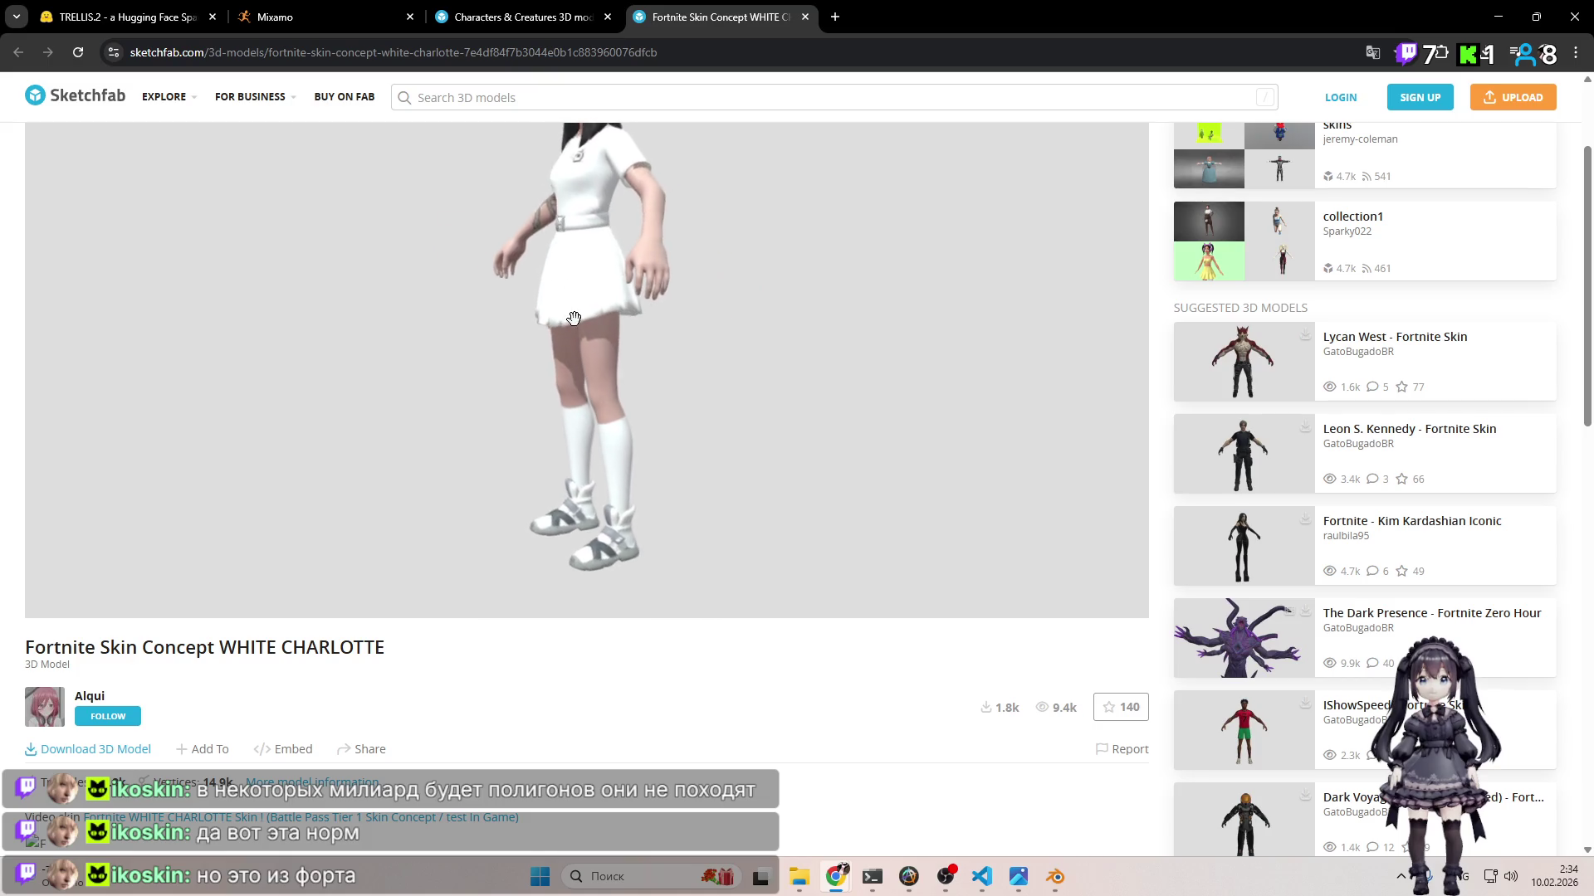
{"action": "left_click", "coordinate": [804, 17]}
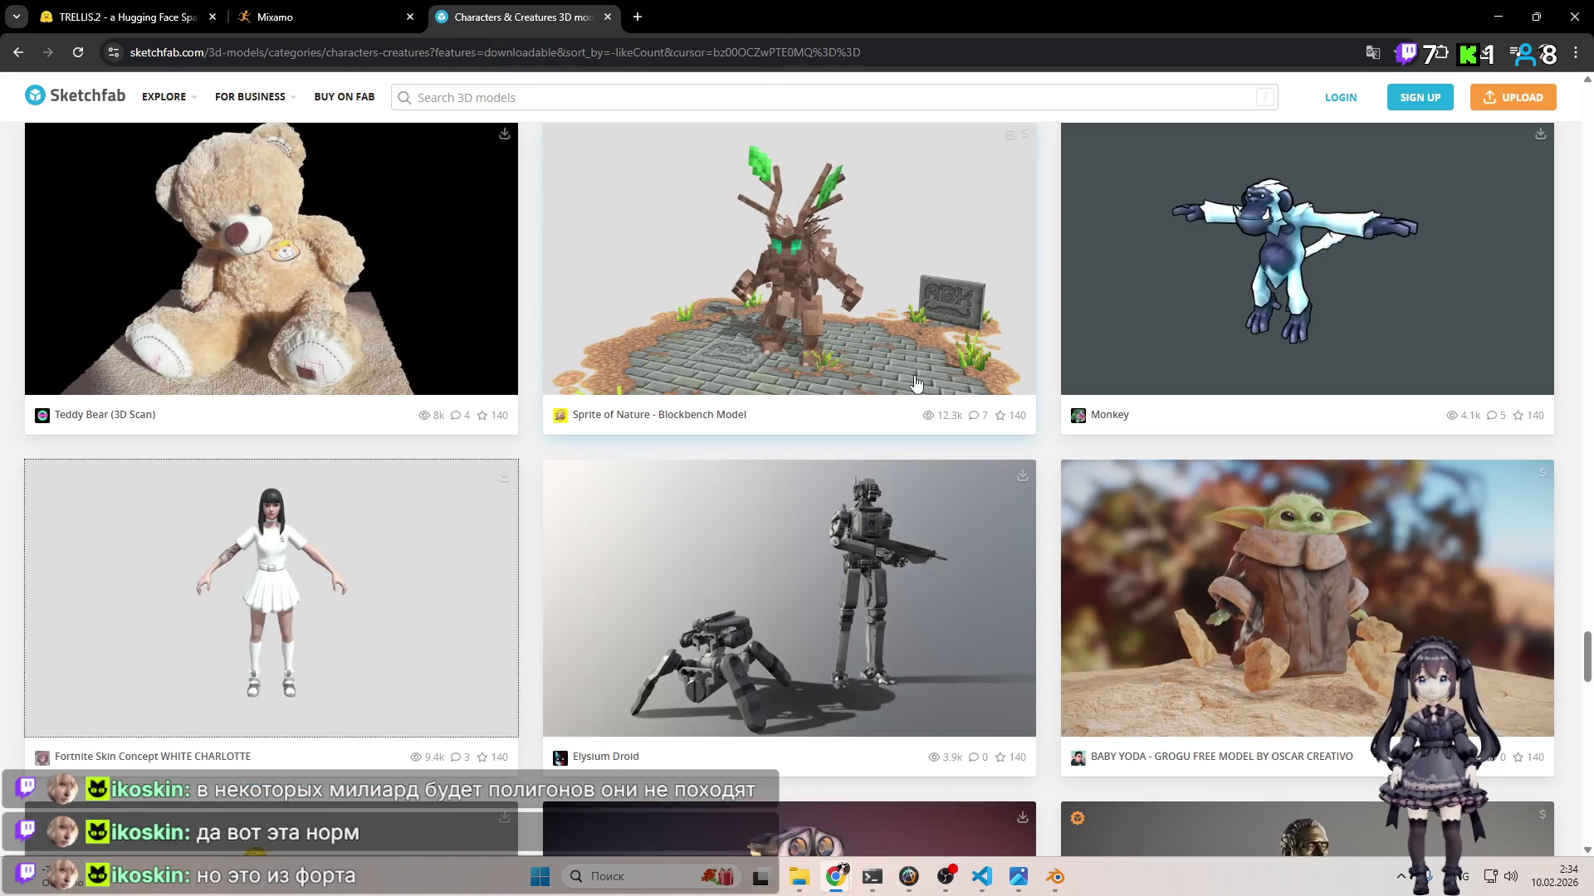
Step: Scroll far down the downloadable characters grid and open the Cute student - Anime Girl model
{"action": "scroll", "coordinate": [842, 379], "scroll_direction": "down", "scroll_amount": 11}
{"action": "scroll", "coordinate": [842, 379], "scroll_direction": "down", "scroll_amount": 14}
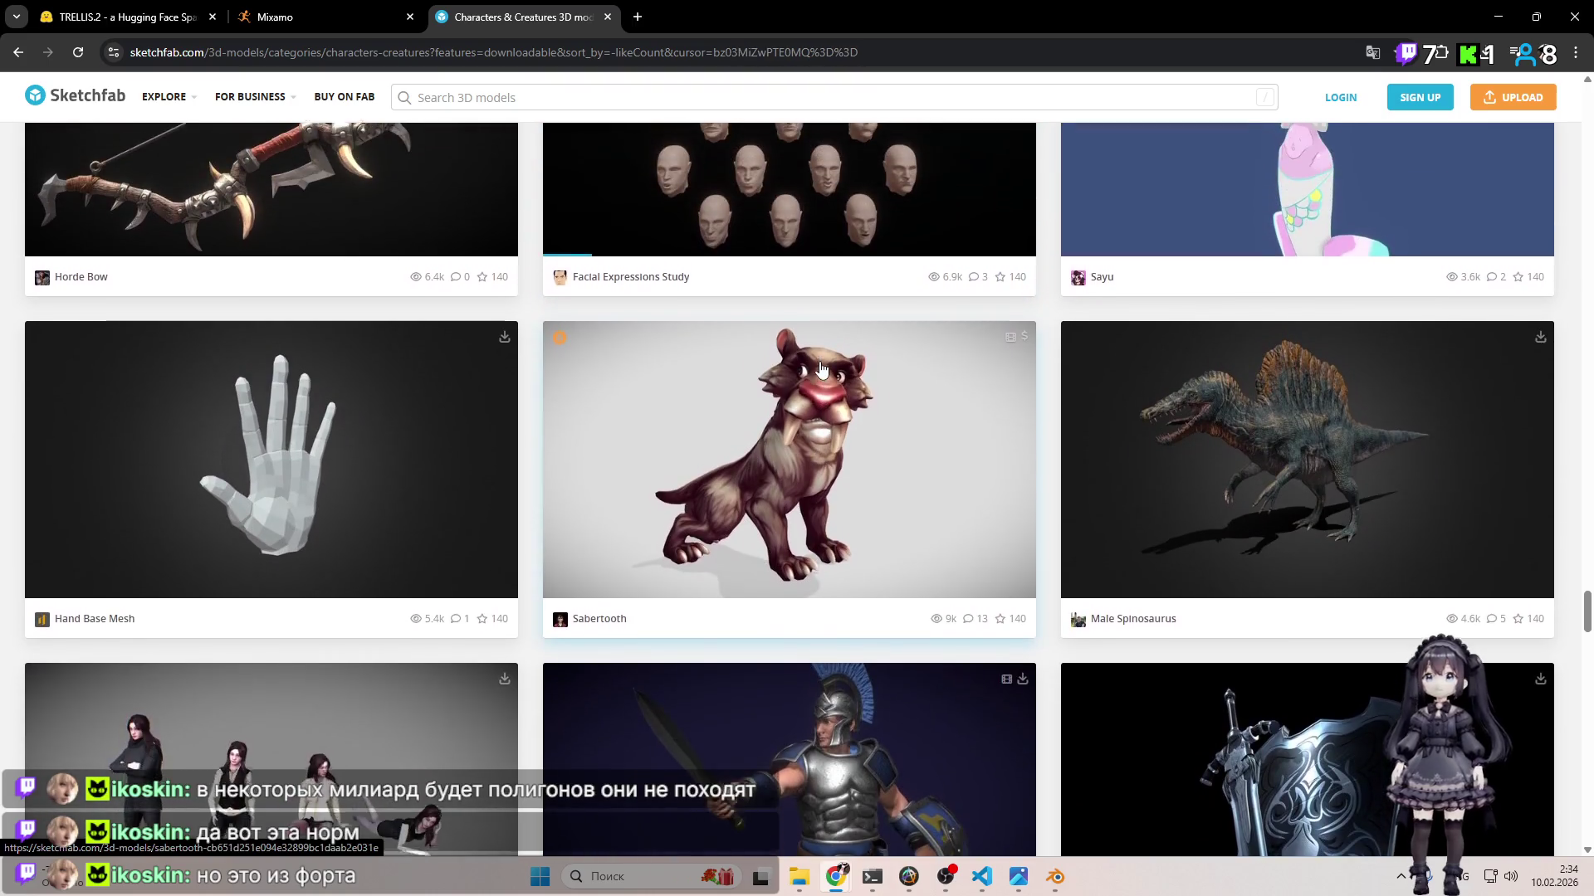
{"action": "scroll", "coordinate": [805, 372], "scroll_direction": "down", "scroll_amount": 4}
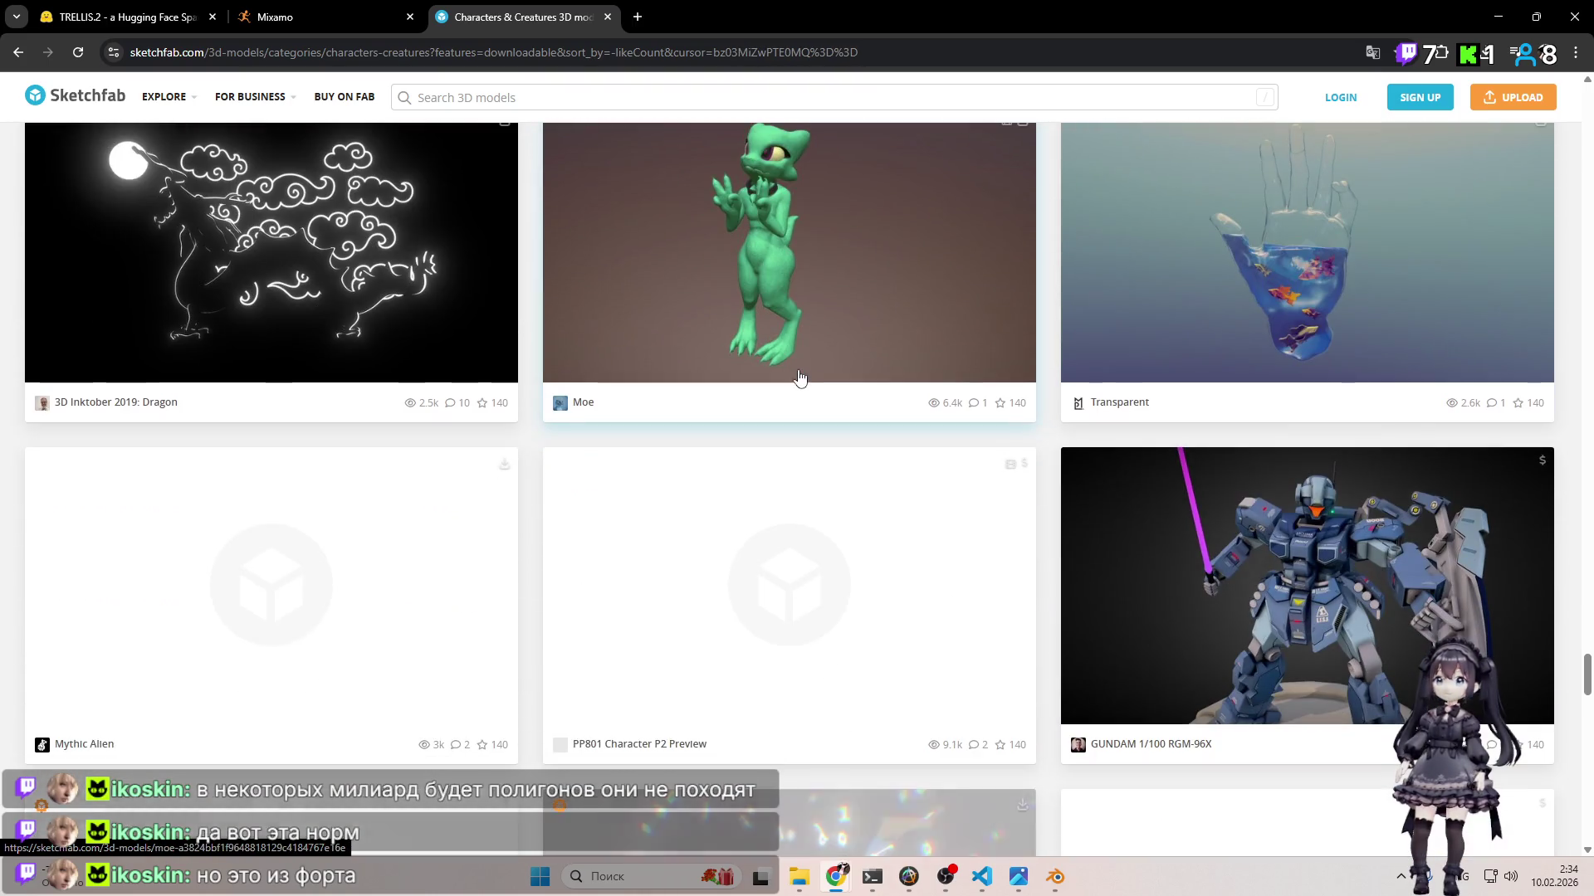
{"action": "scroll", "coordinate": [792, 380], "scroll_direction": "down", "scroll_amount": 4}
{"action": "scroll", "coordinate": [930, 373], "scroll_direction": "down", "scroll_amount": 13}
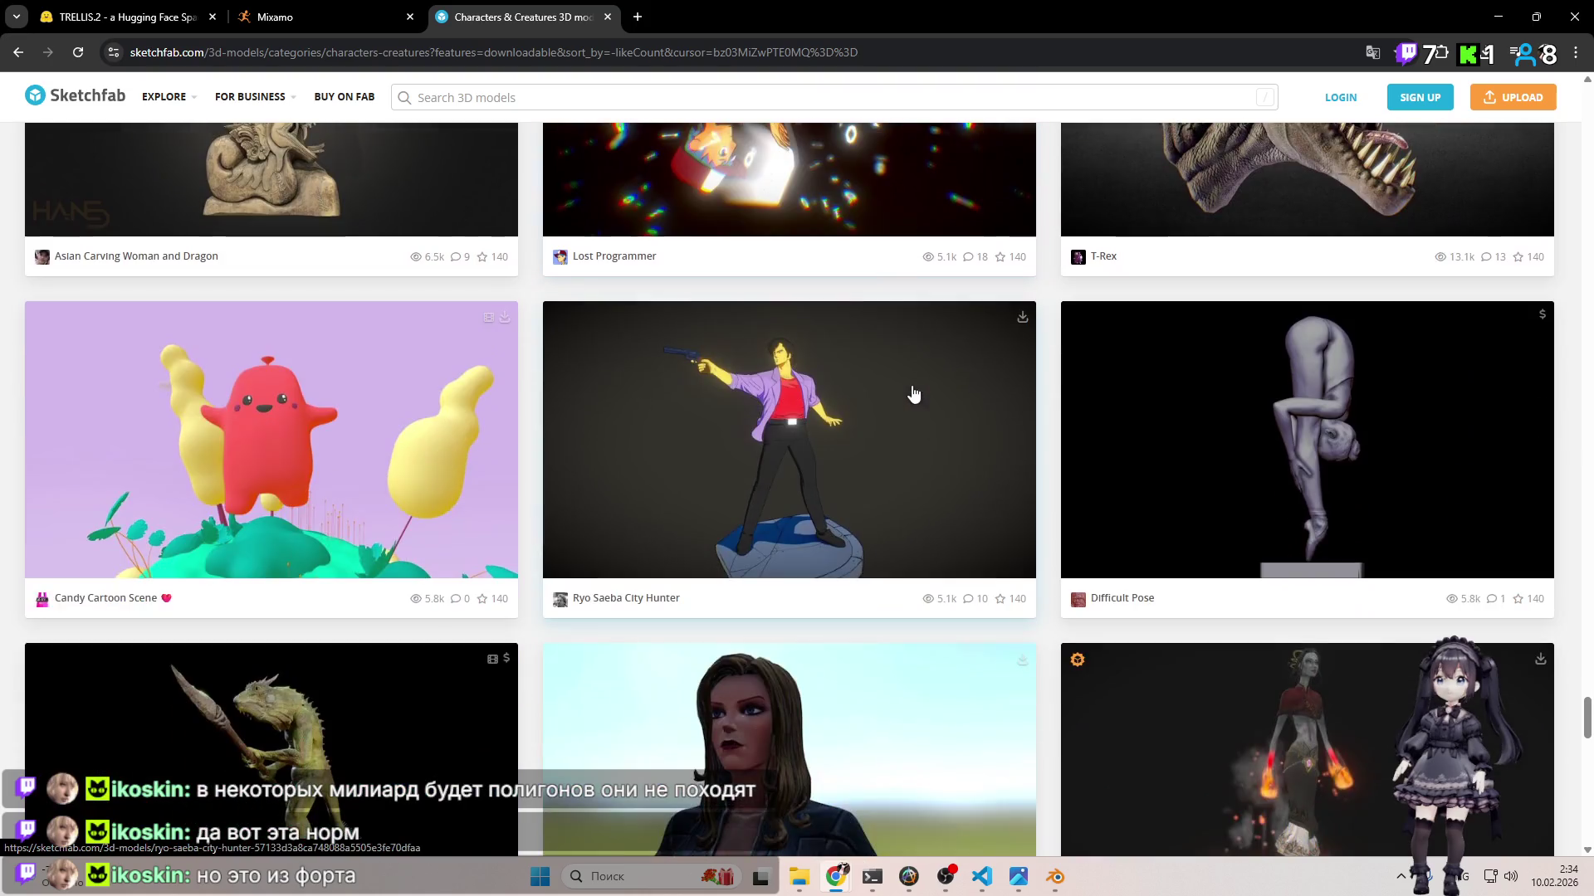
{"action": "scroll", "coordinate": [847, 398], "scroll_direction": "down", "scroll_amount": 14}
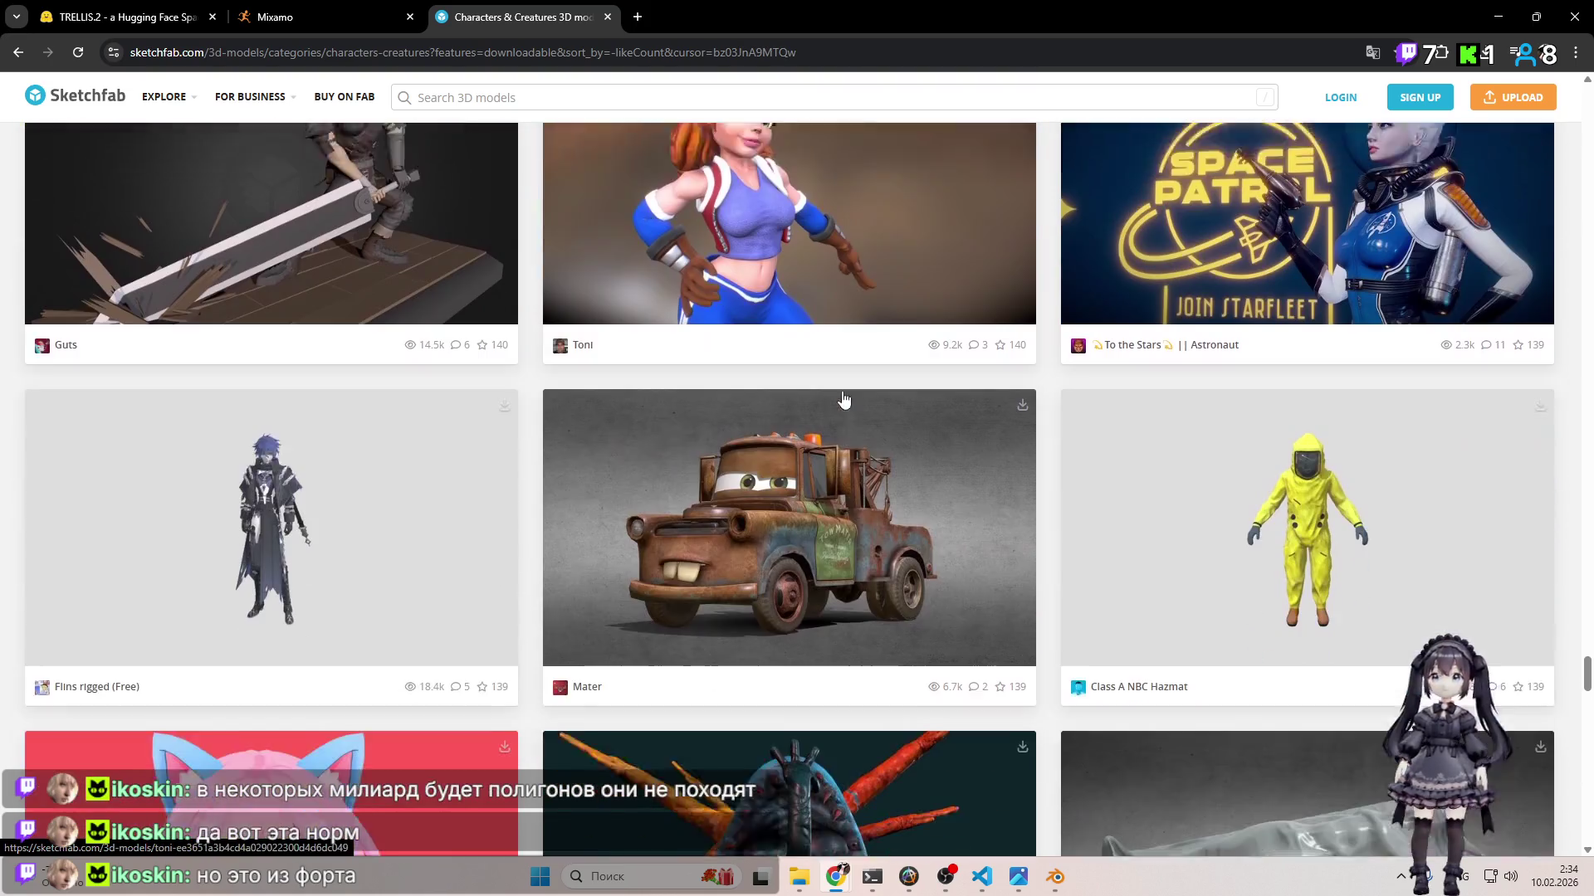
{"action": "scroll", "coordinate": [831, 406], "scroll_direction": "down", "scroll_amount": 10}
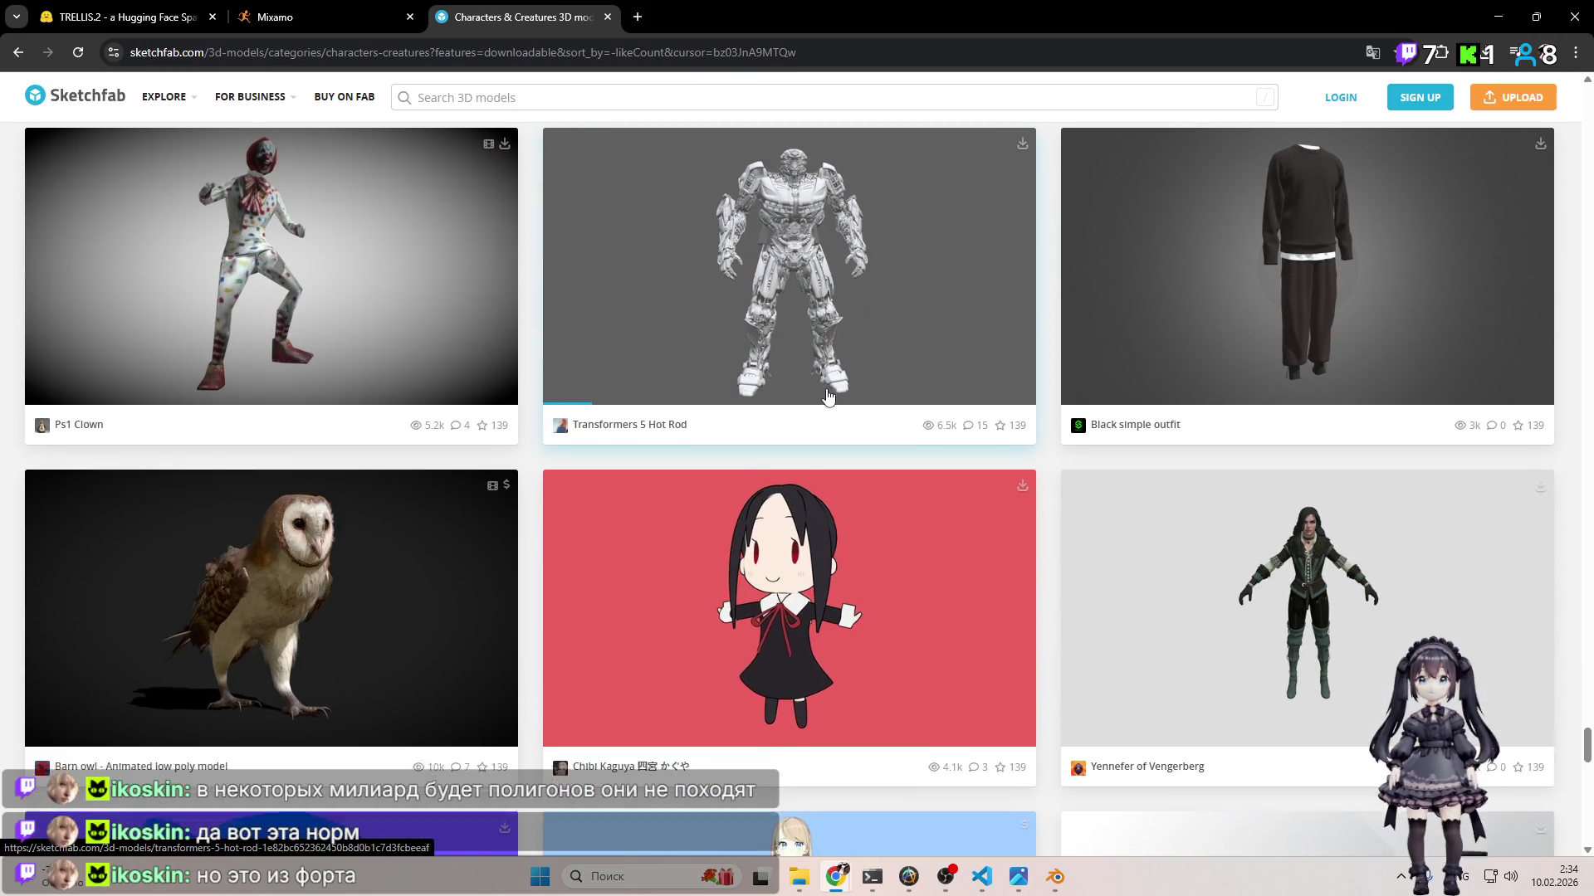
{"action": "scroll", "coordinate": [827, 397], "scroll_direction": "down", "scroll_amount": 5}
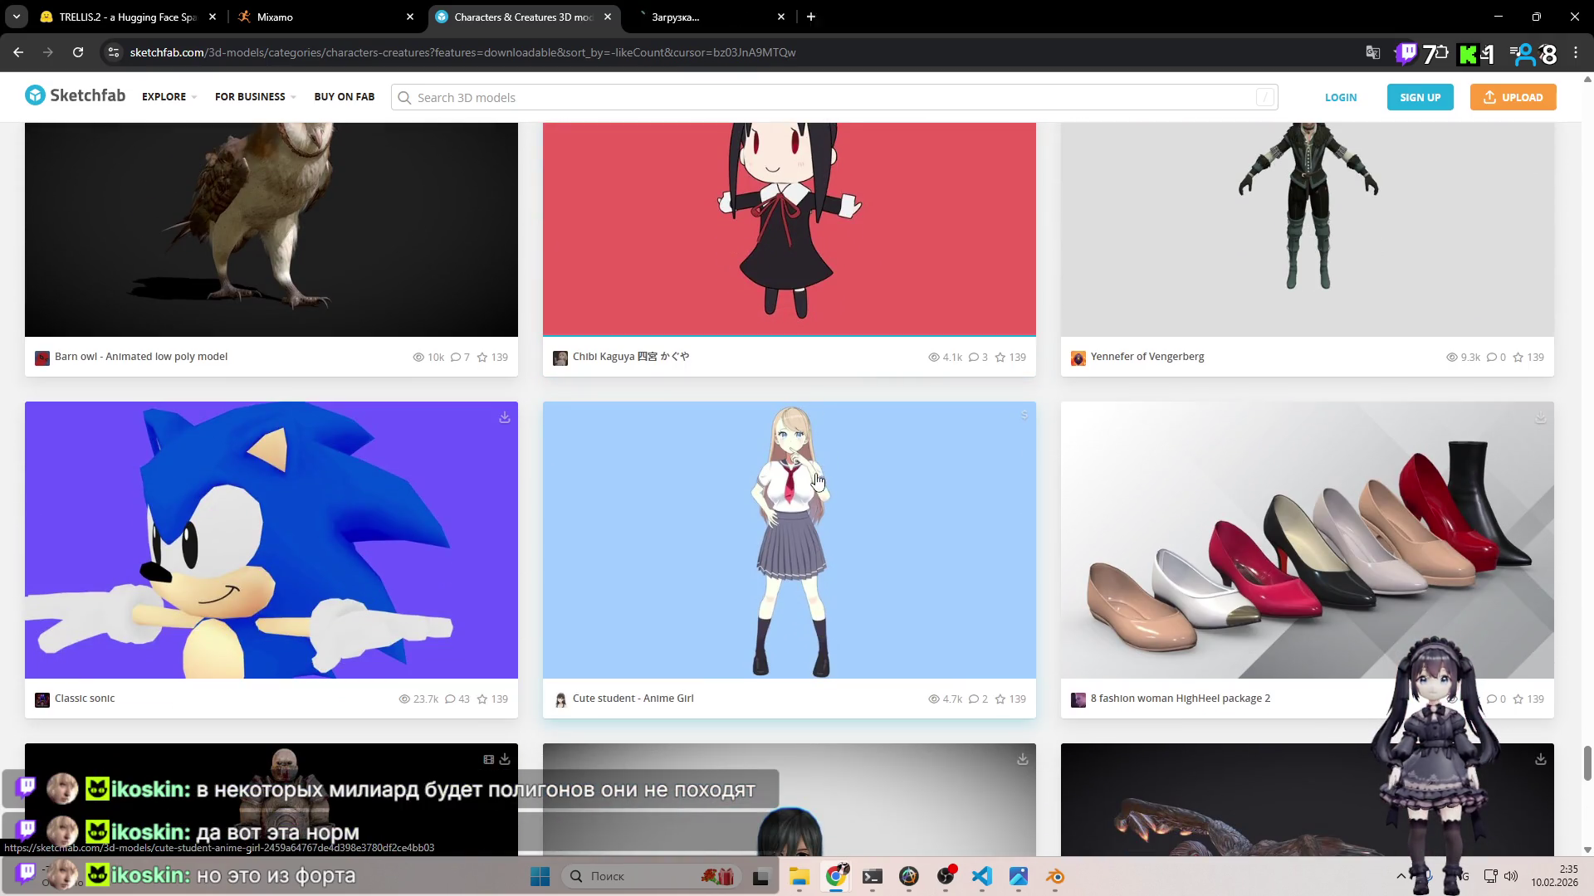
{"action": "left_click", "coordinate": [816, 479]}
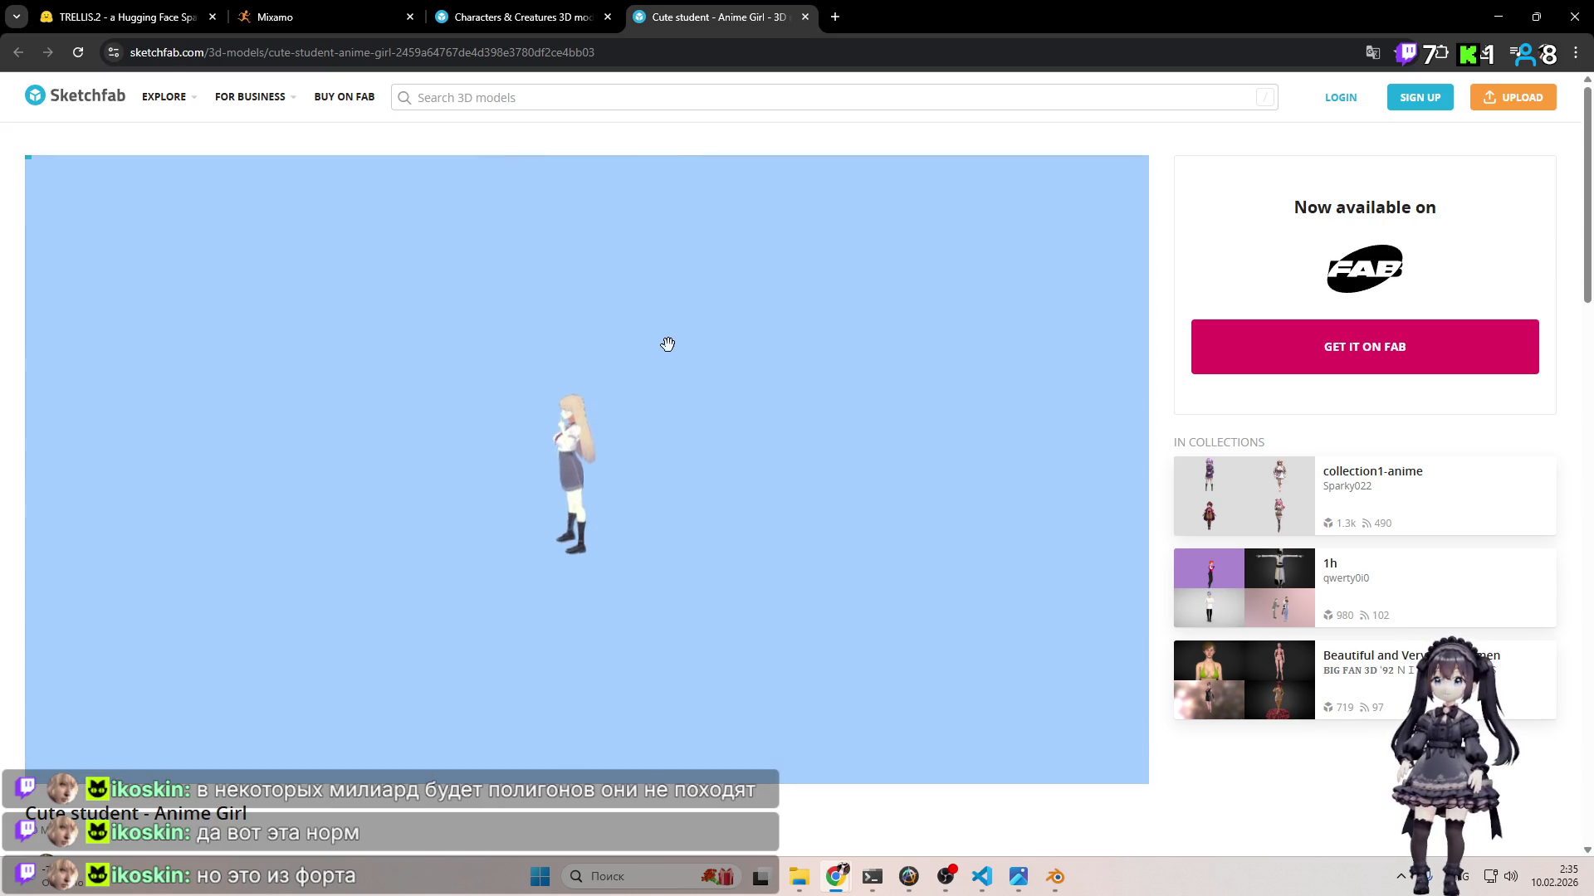
Step: Review the Anime Girl page's stats (729.7k triangles, Auto Rig Pro .blend), then scroll back to the viewer
{"action": "scroll", "coordinate": [1088, 778], "scroll_direction": "down", "scroll_amount": 2}
{"action": "scroll", "coordinate": [1088, 778], "scroll_direction": "down", "scroll_amount": 2}
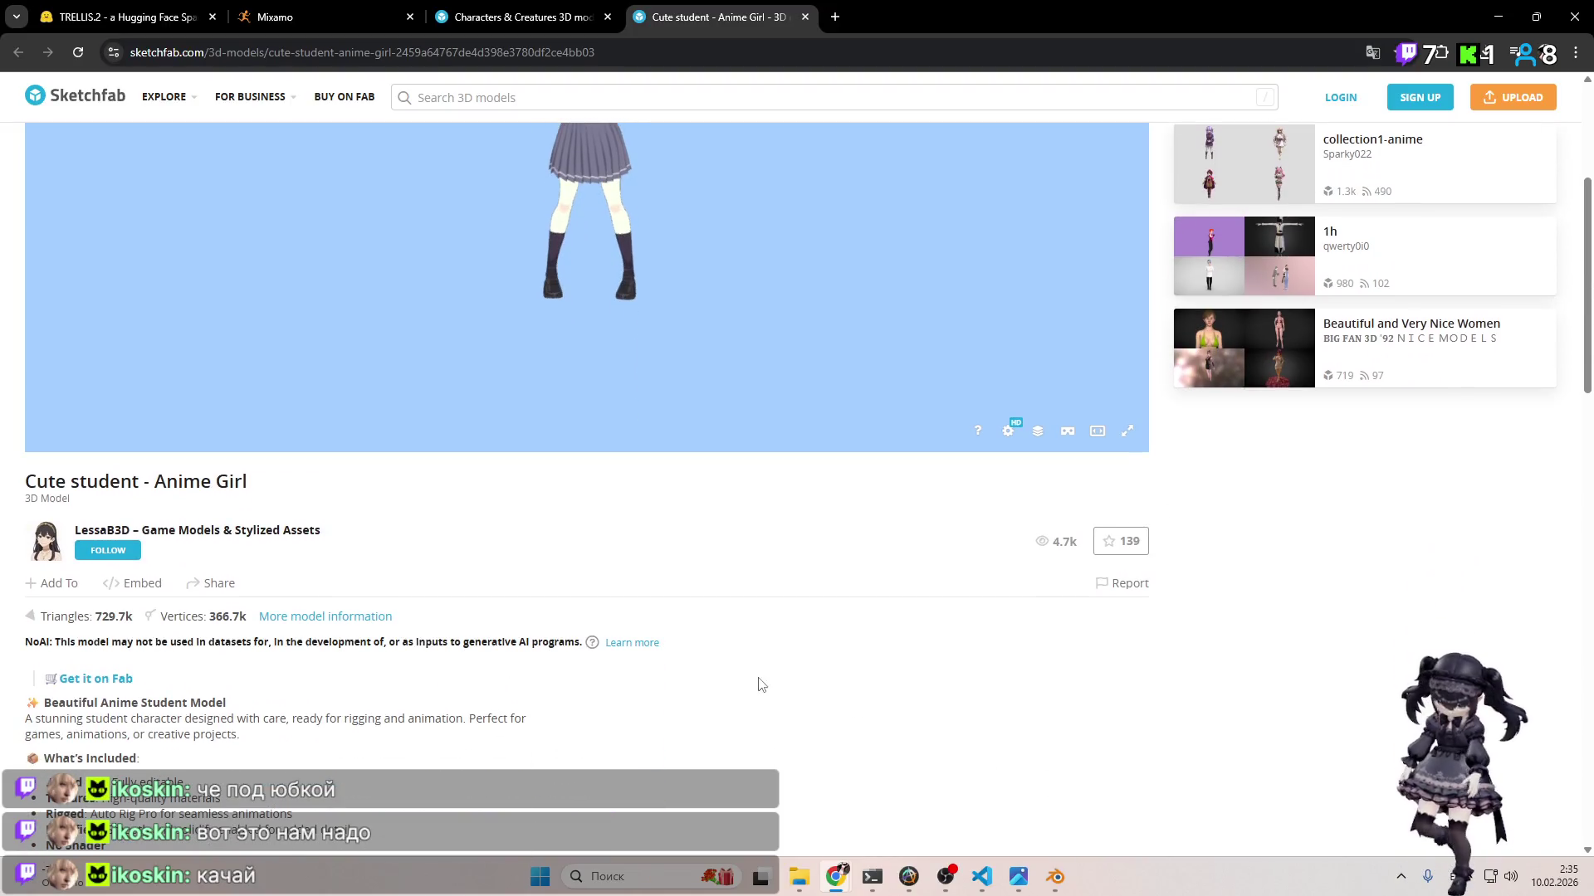
{"action": "scroll", "coordinate": [714, 674], "scroll_direction": "down", "scroll_amount": 2}
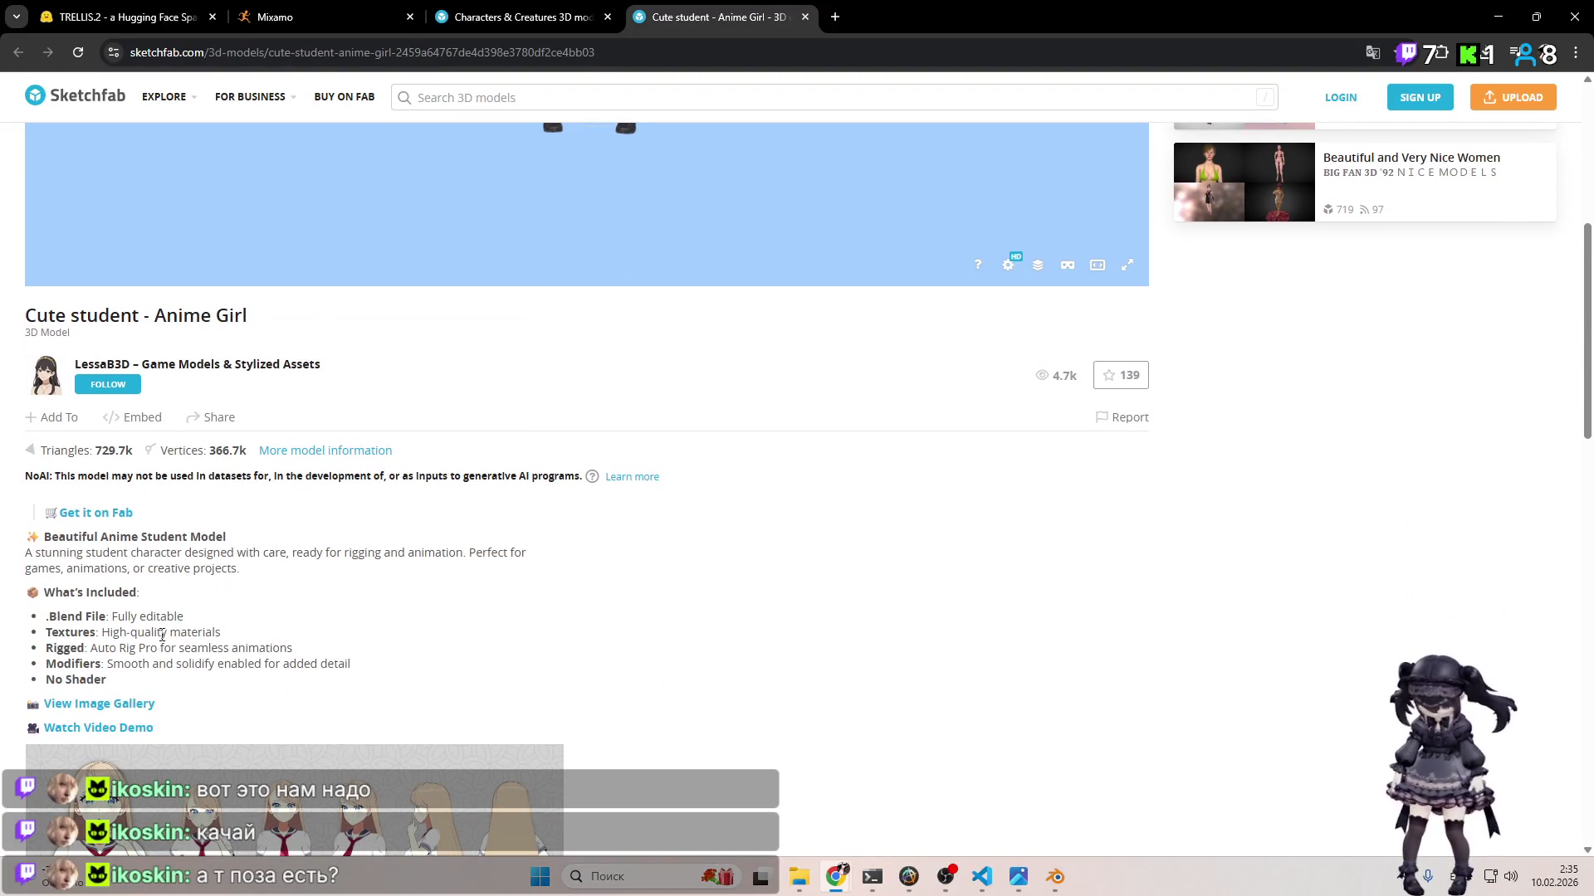
{"action": "scroll", "coordinate": [321, 614], "scroll_direction": "down", "scroll_amount": 9}
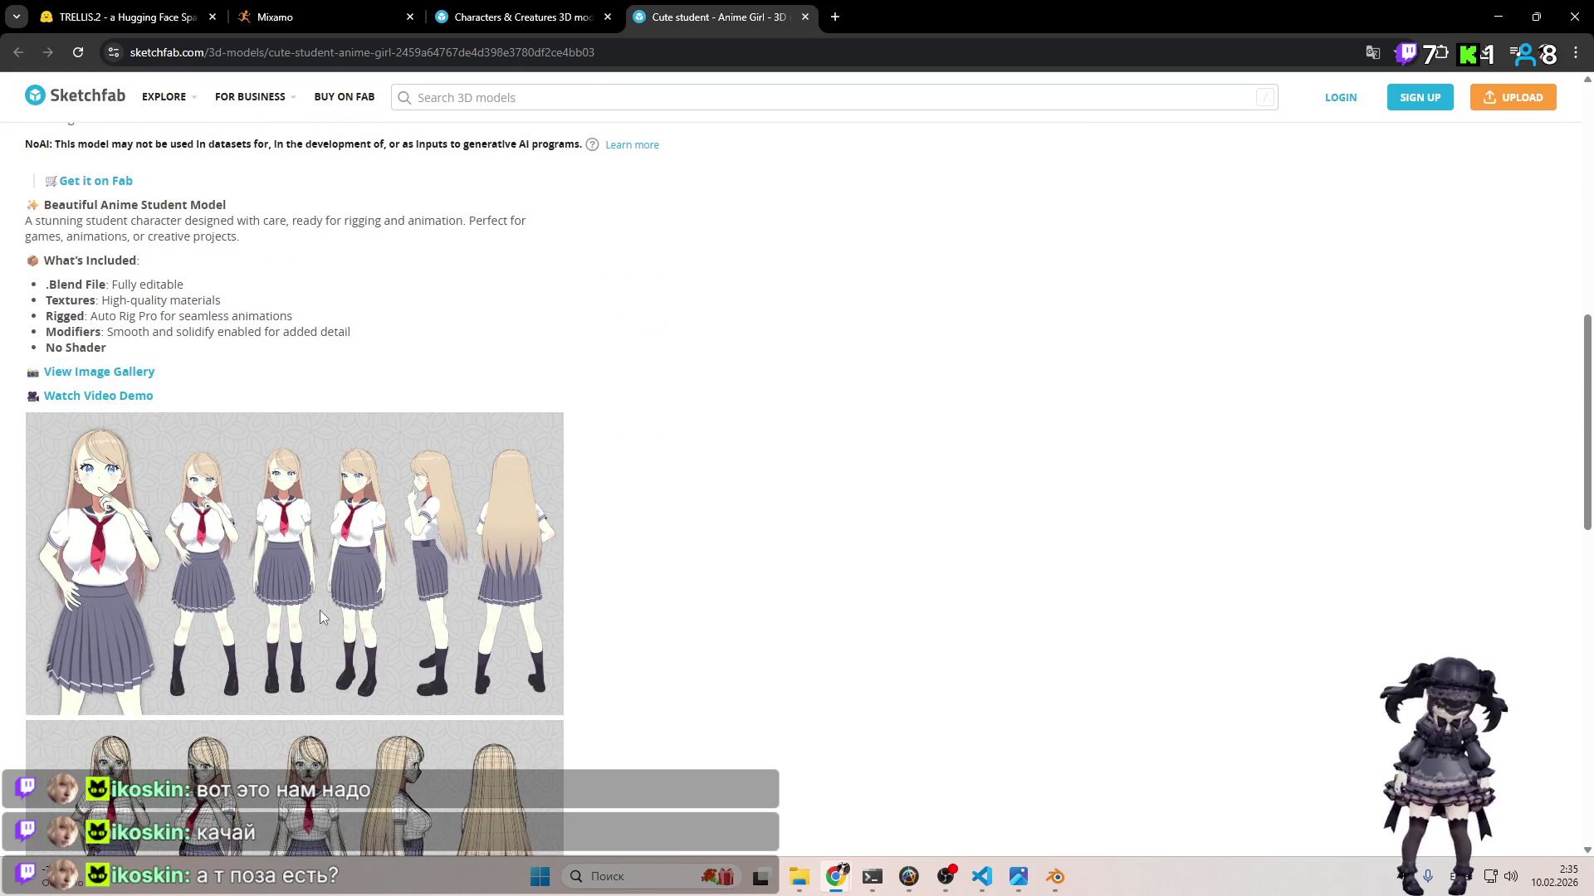
{"action": "scroll", "coordinate": [324, 606], "scroll_direction": "up", "scroll_amount": 2}
{"action": "scroll", "coordinate": [319, 610], "scroll_direction": "down", "scroll_amount": 2}
{"action": "scroll", "coordinate": [321, 616], "scroll_direction": "up", "scroll_amount": 2}
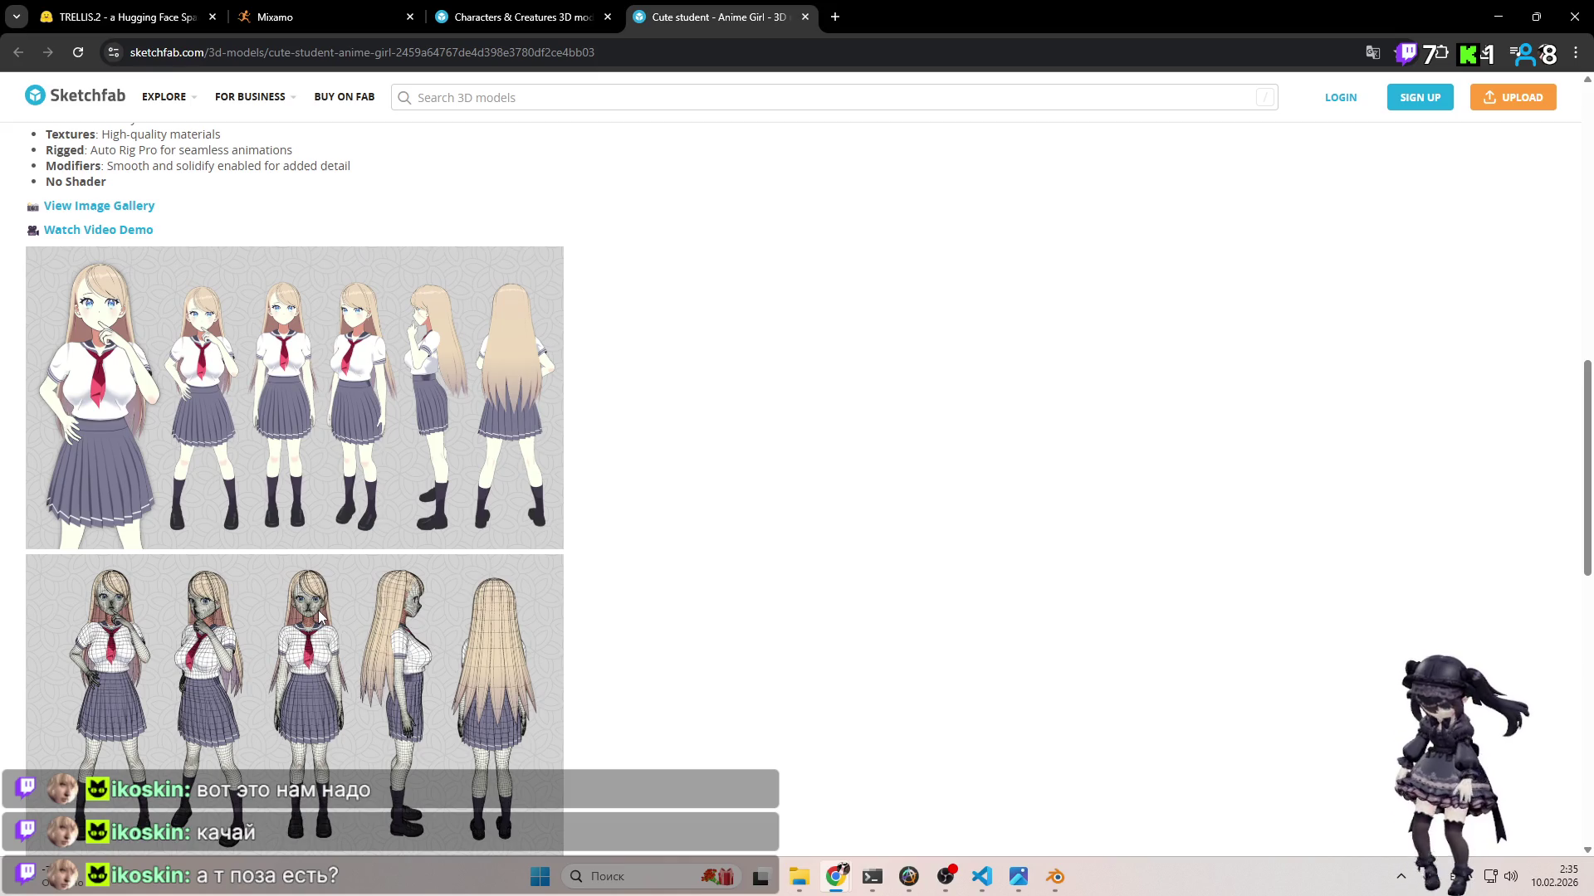
{"action": "scroll", "coordinate": [323, 609], "scroll_direction": "up", "scroll_amount": 2}
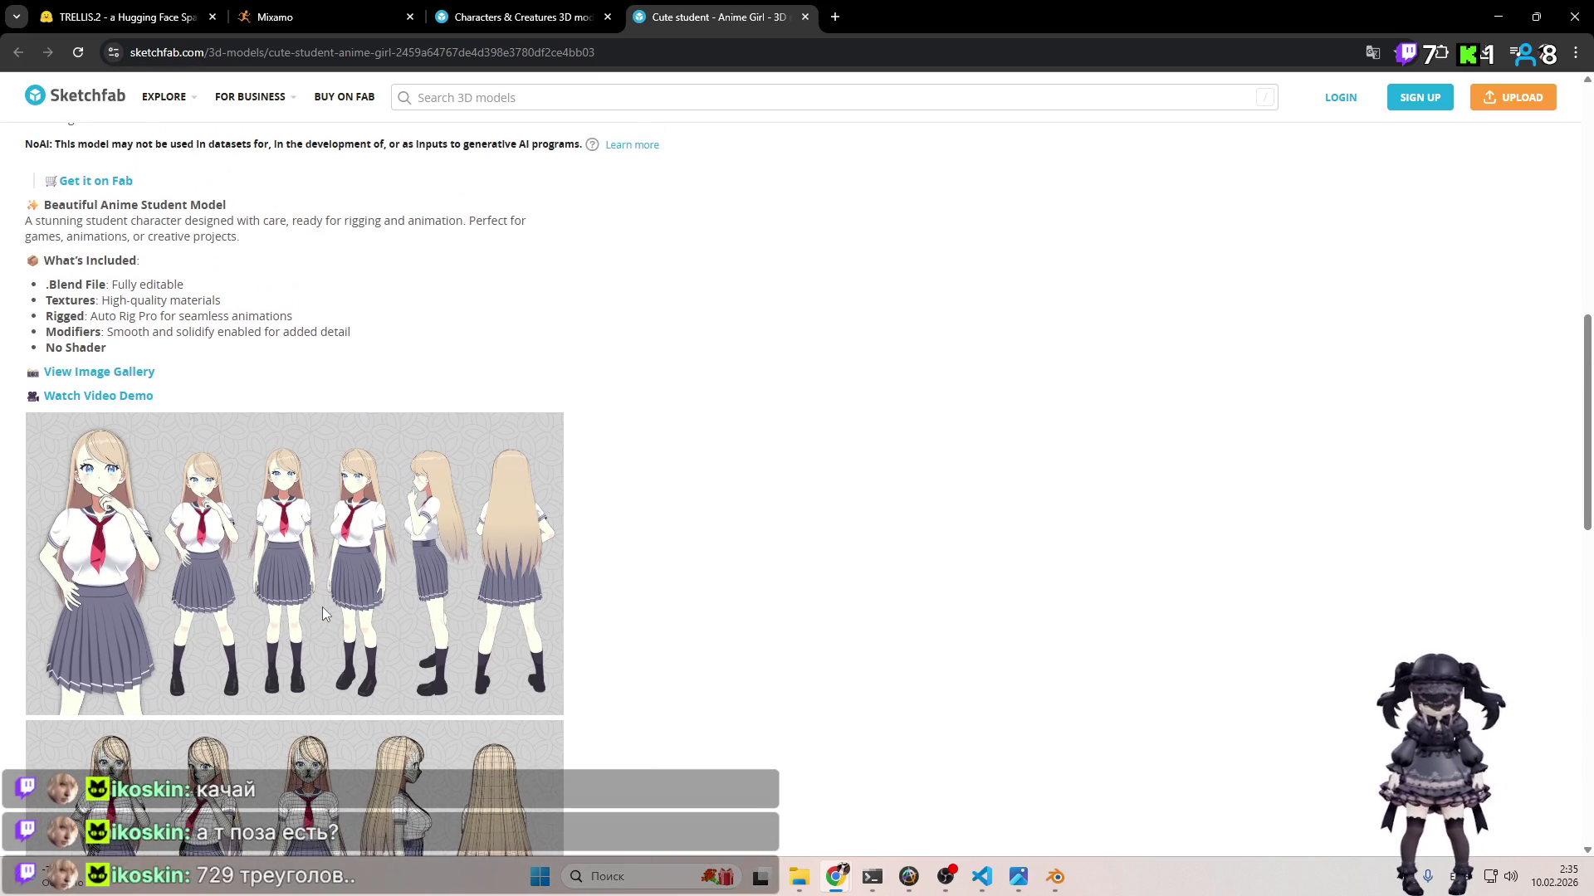
{"action": "scroll", "coordinate": [323, 614], "scroll_direction": "up", "scroll_amount": 4}
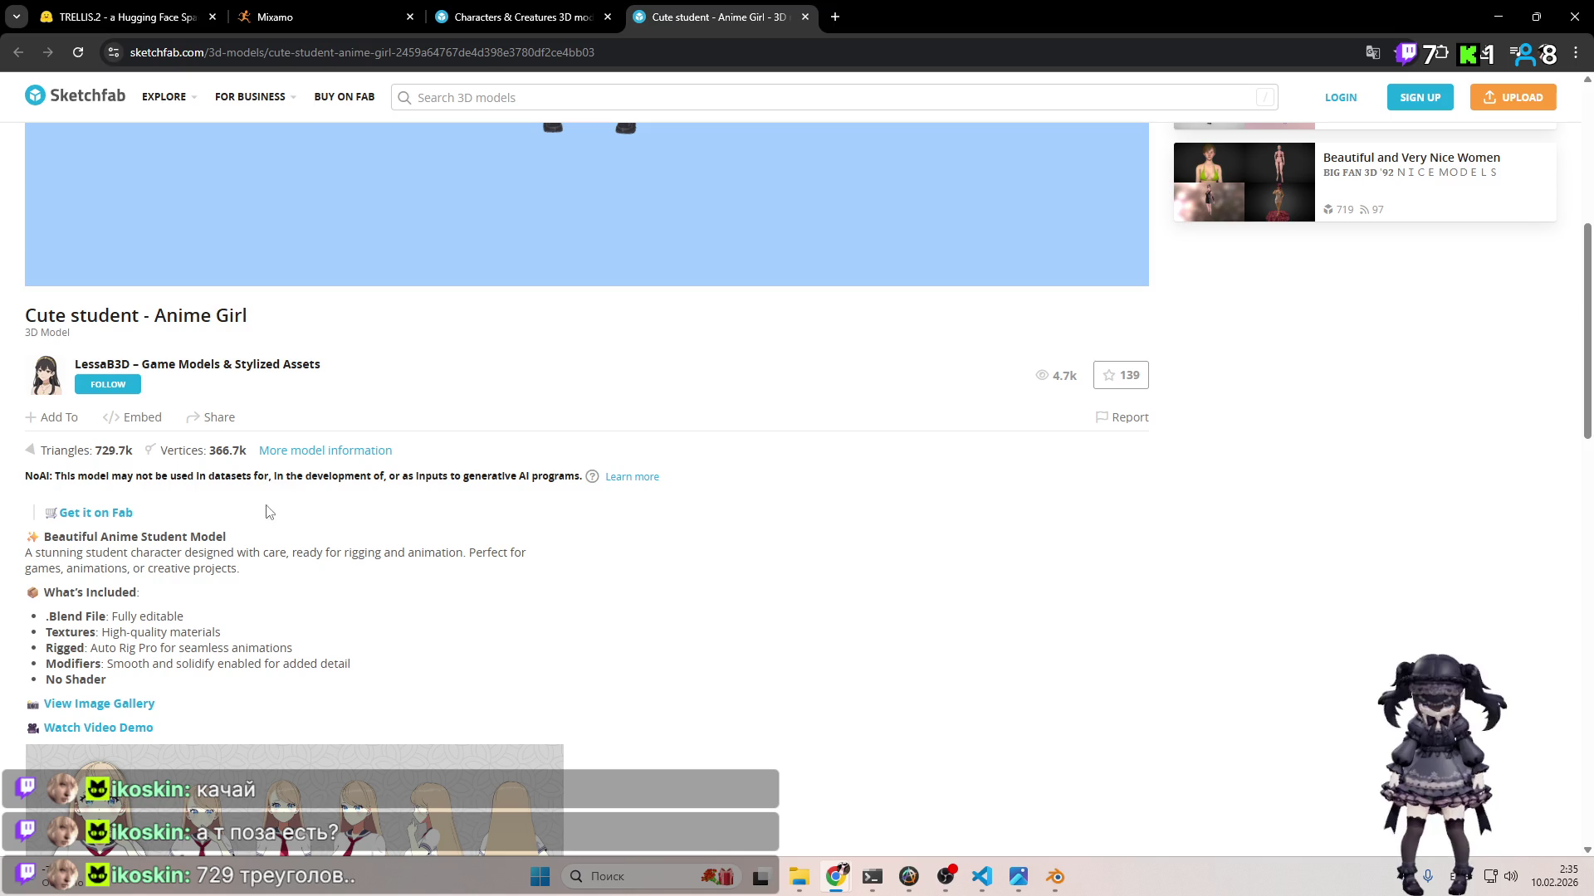
{"action": "scroll", "coordinate": [307, 521], "scroll_direction": "up", "scroll_amount": 6}
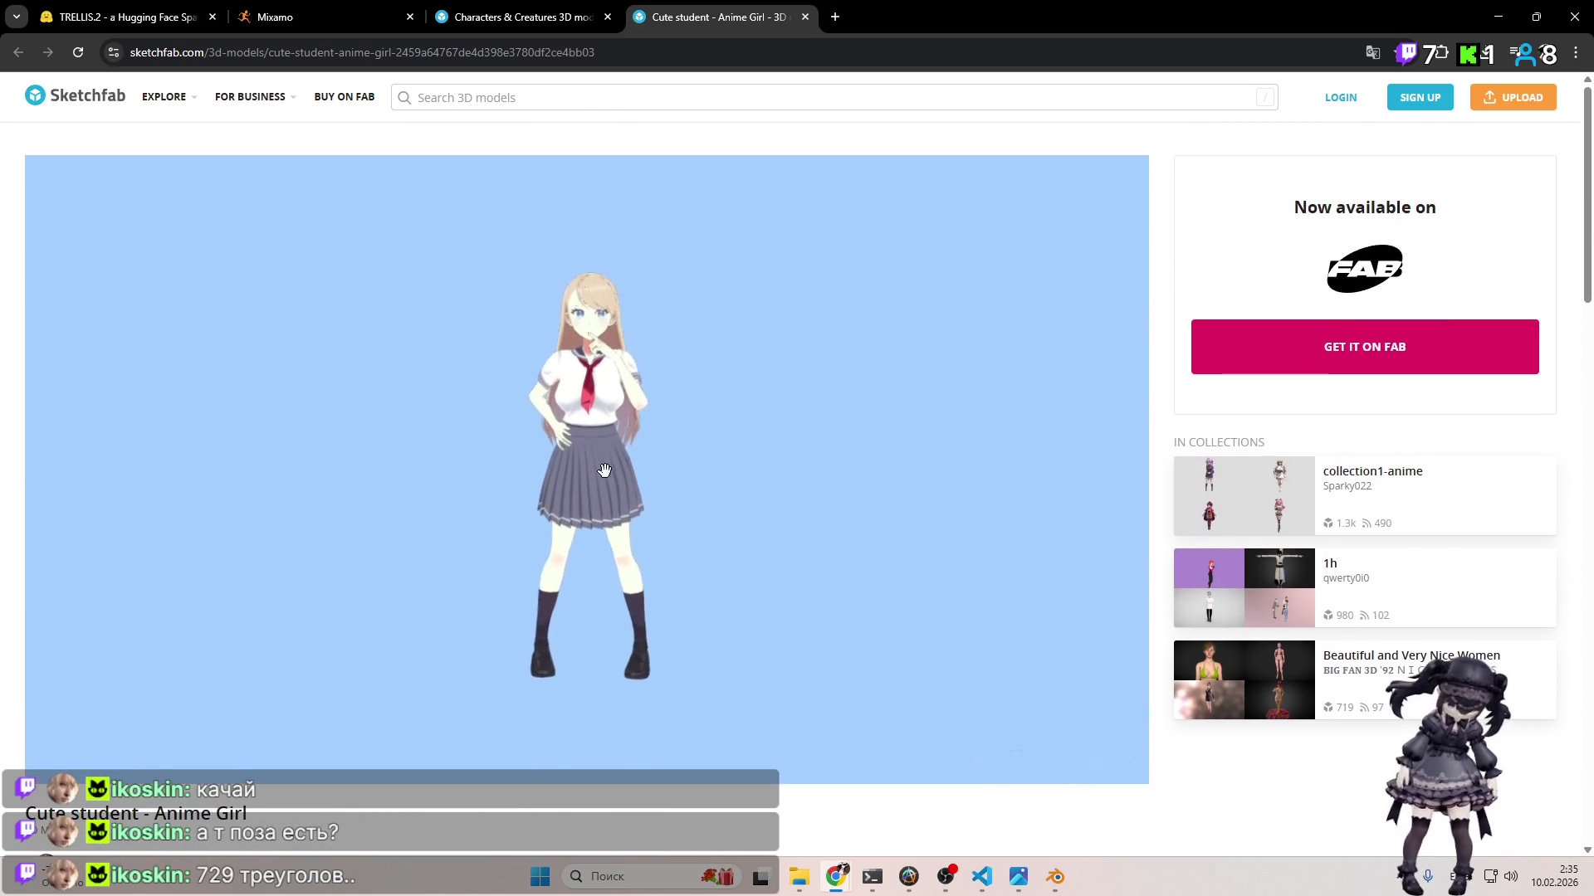
{"action": "scroll", "coordinate": [606, 450], "scroll_direction": "up", "scroll_amount": 5}
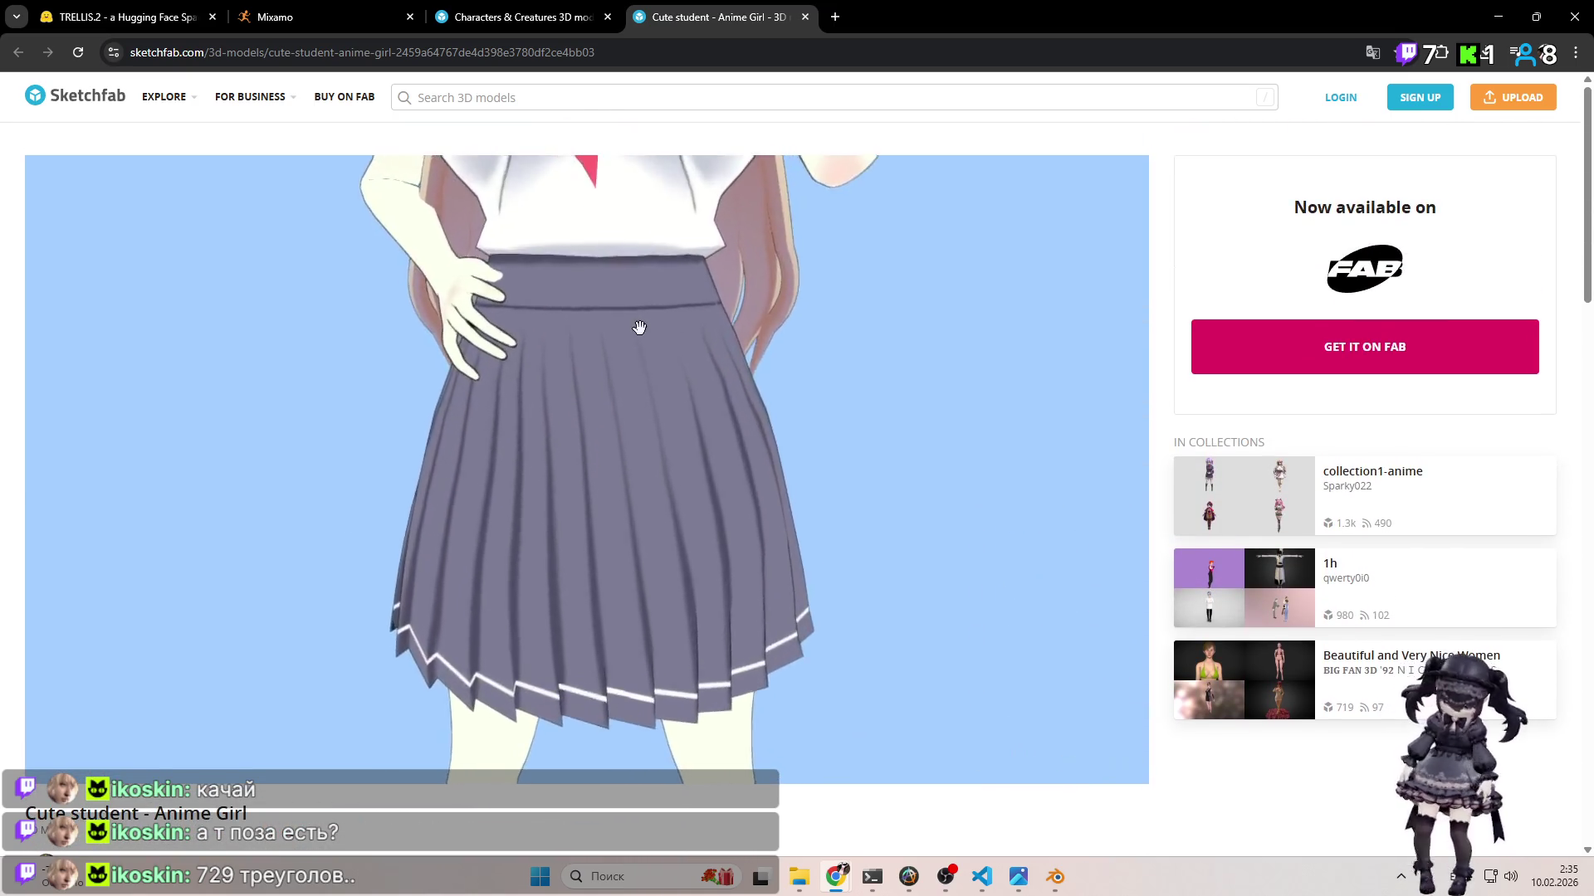
{"action": "left_click_drag", "start_coordinate": [640, 327], "coordinate": [793, 292]}
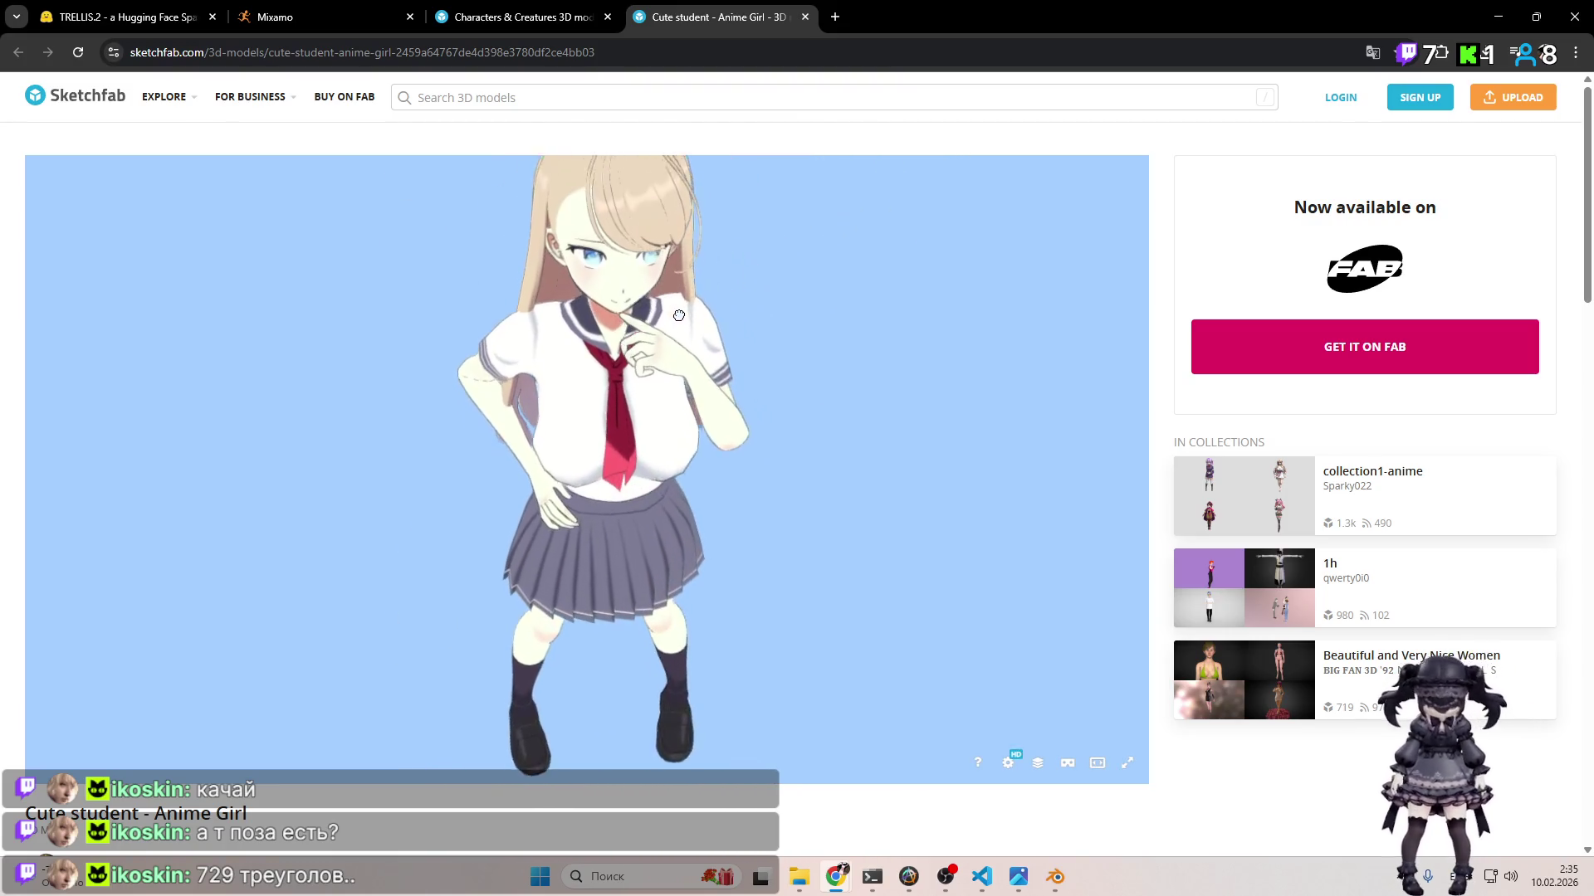
{"action": "mouse_move", "coordinate": [688, 365]}
{"action": "left_mouse_down"}
{"action": "mouse_move", "coordinate": [675, 249]}
{"action": "mouse_move", "coordinate": [590, 235]}
{"action": "mouse_move", "coordinate": [530, 303]}
{"action": "mouse_move", "coordinate": [603, 437]}
{"action": "left_mouse_up"}
{"action": "scroll", "coordinate": [604, 437], "scroll_direction": "up", "scroll_amount": 10}
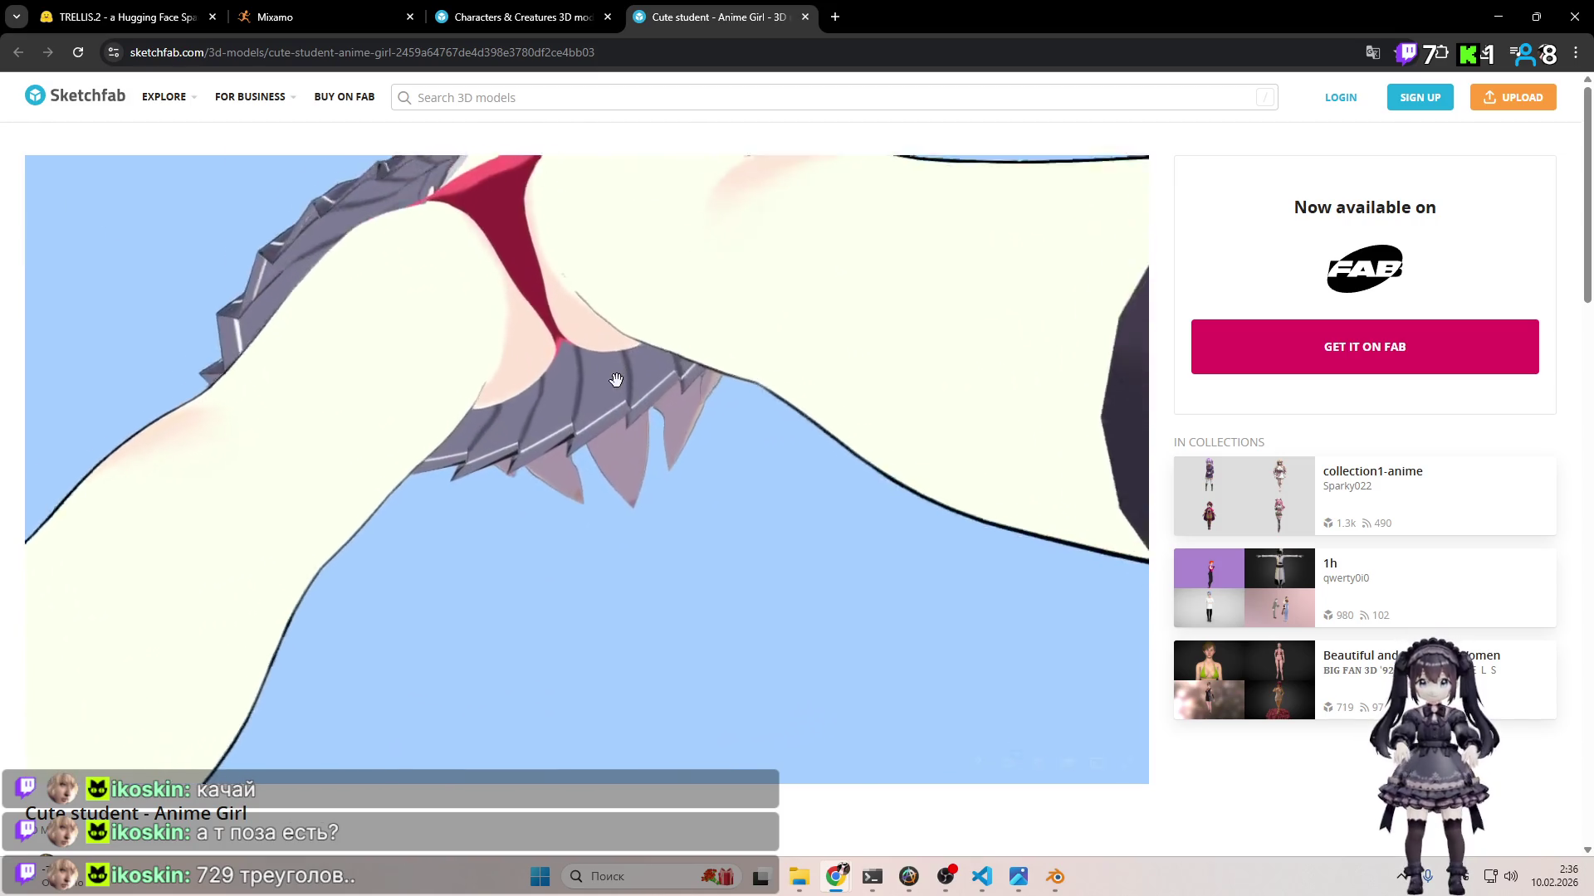
{"action": "mouse_move", "coordinate": [615, 379]}
{"action": "left_mouse_down"}
{"action": "mouse_move", "coordinate": [572, 377]}
{"action": "mouse_move", "coordinate": [531, 416]}
{"action": "left_mouse_up"}
{"action": "double_click", "coordinate": [612, 498]}
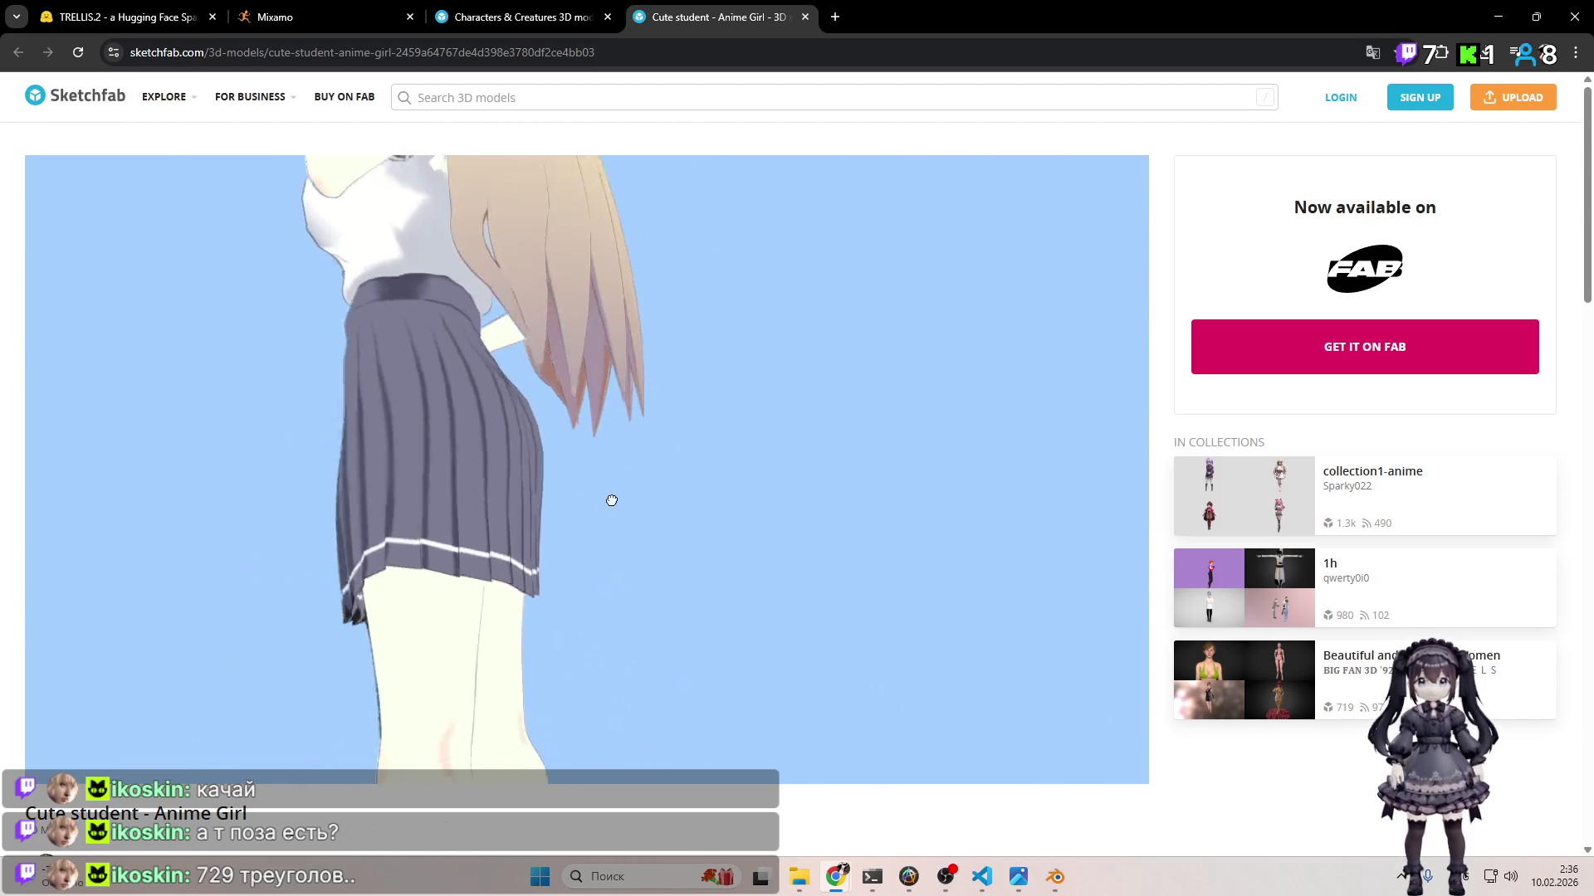
{"action": "scroll", "coordinate": [876, 581], "scroll_direction": "down", "scroll_amount": 2}
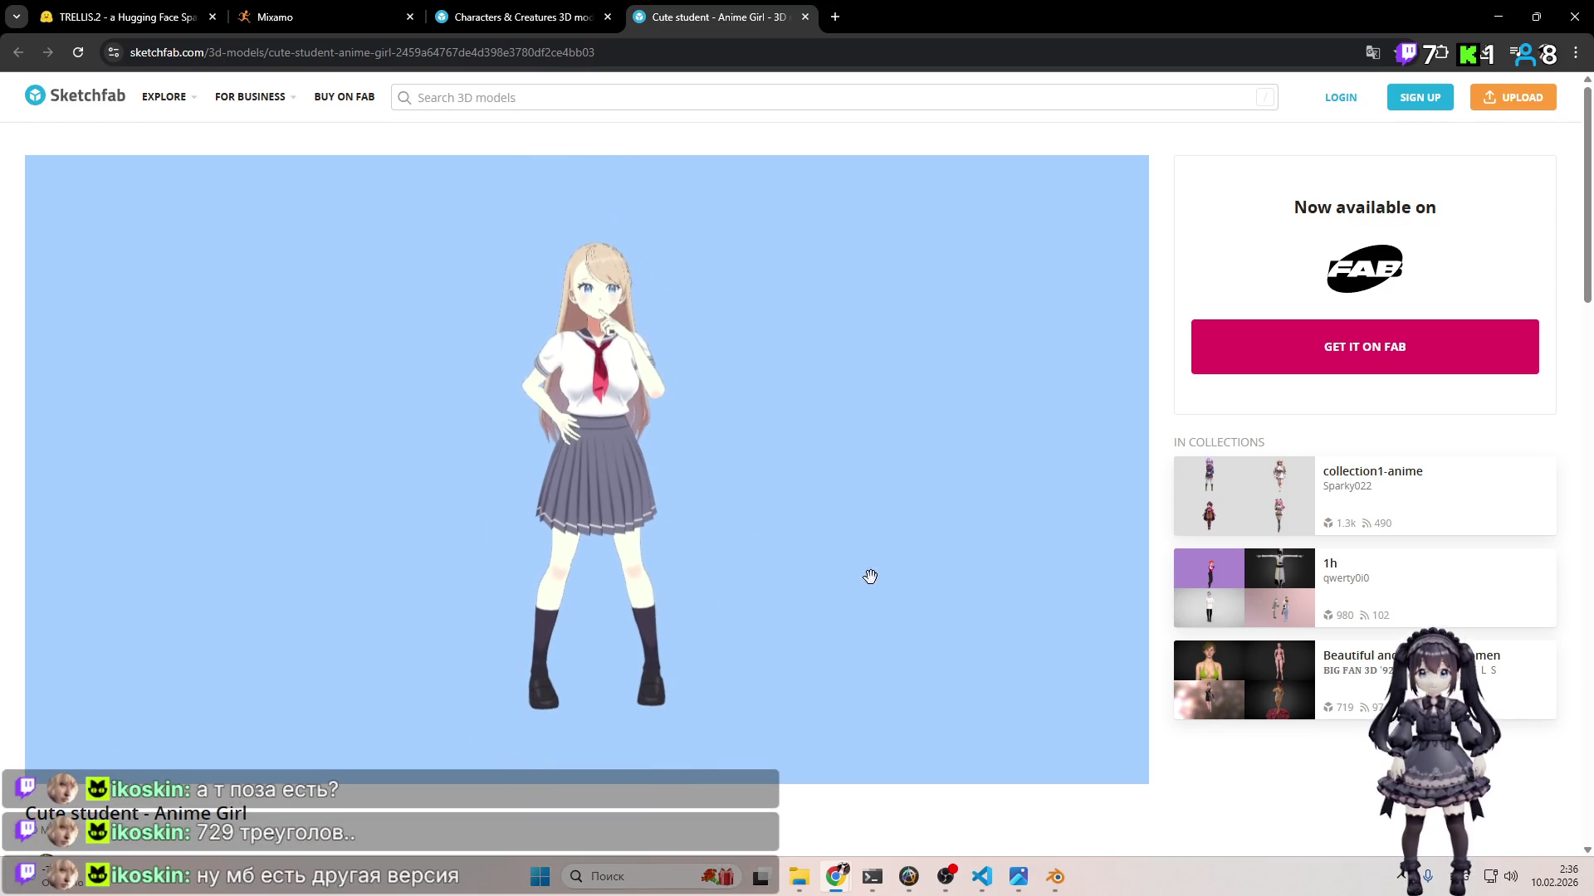
{"action": "scroll", "coordinate": [996, 791], "scroll_direction": "down", "scroll_amount": 1}
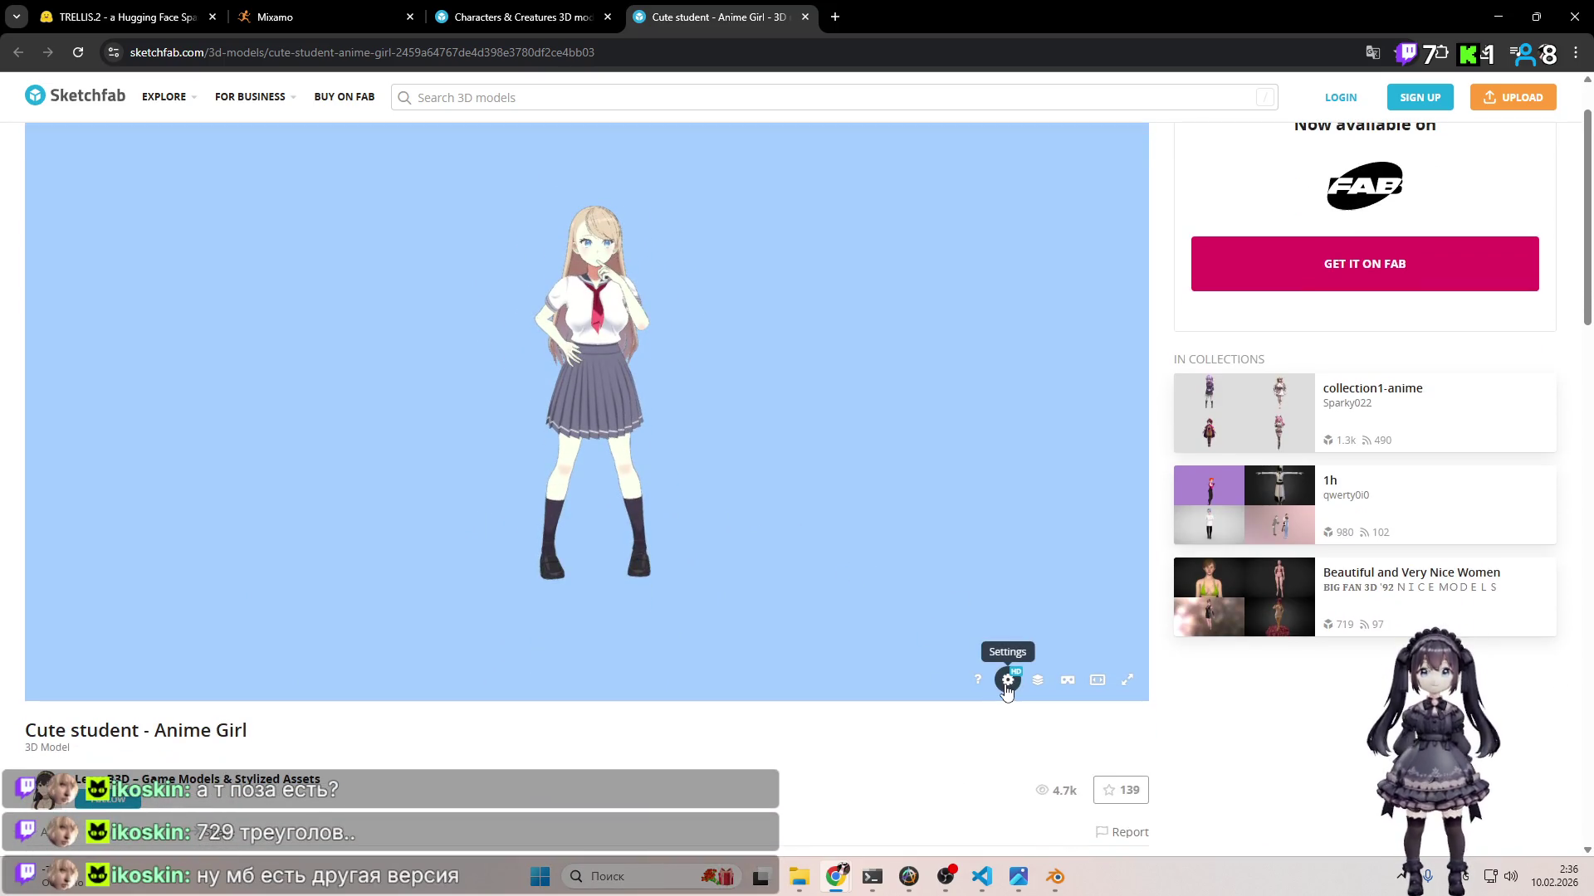
{"action": "scroll", "coordinate": [504, 581], "scroll_direction": "down", "scroll_amount": 5}
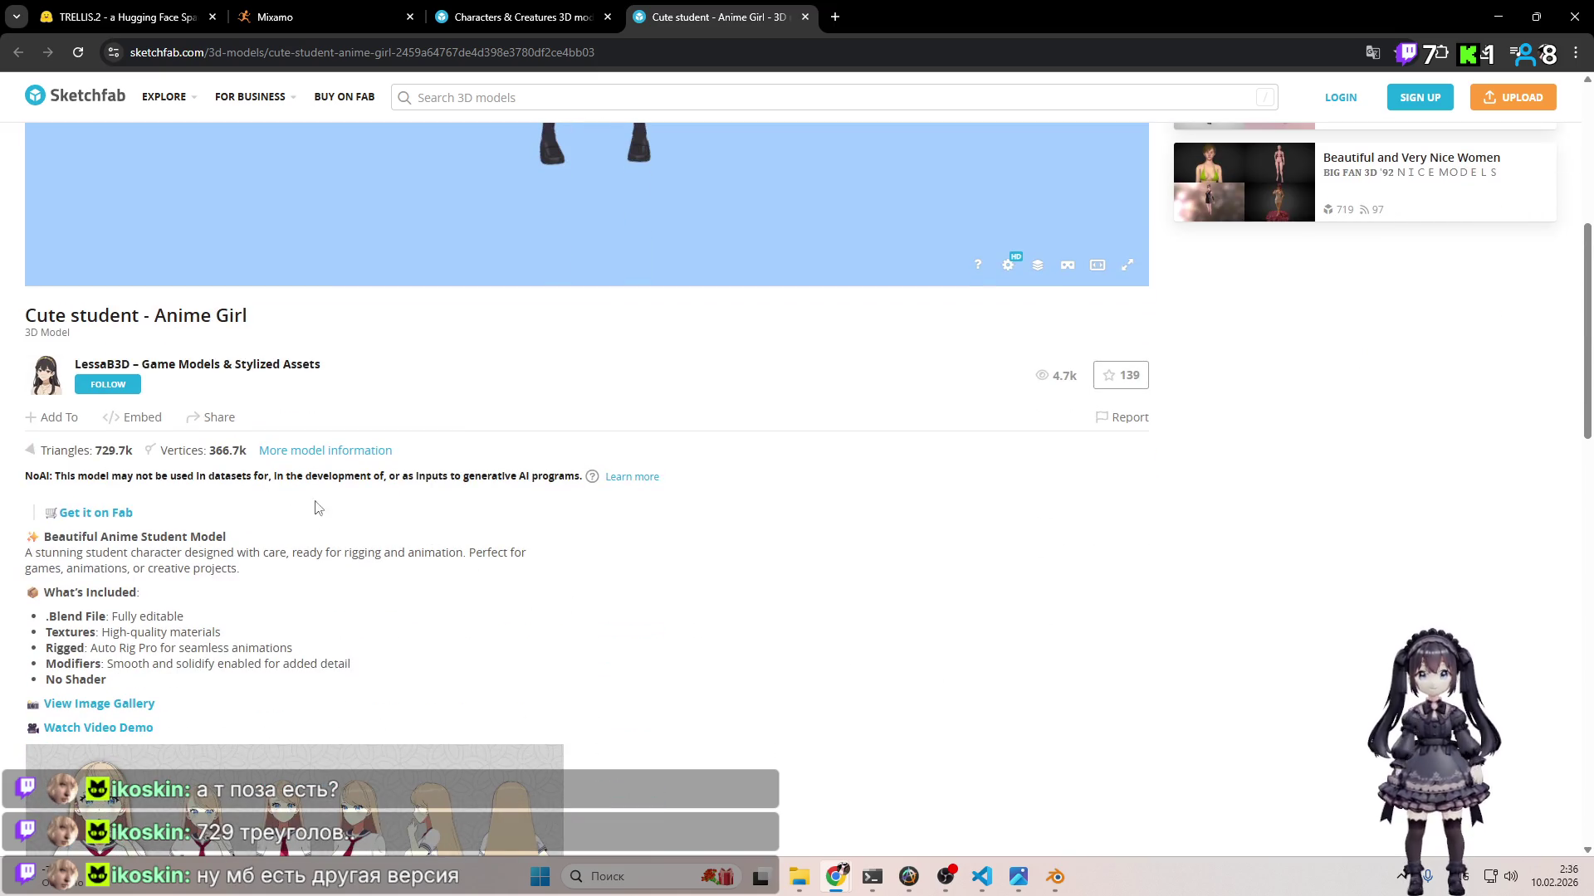
{"action": "scroll", "coordinate": [269, 605], "scroll_direction": "down", "scroll_amount": 2}
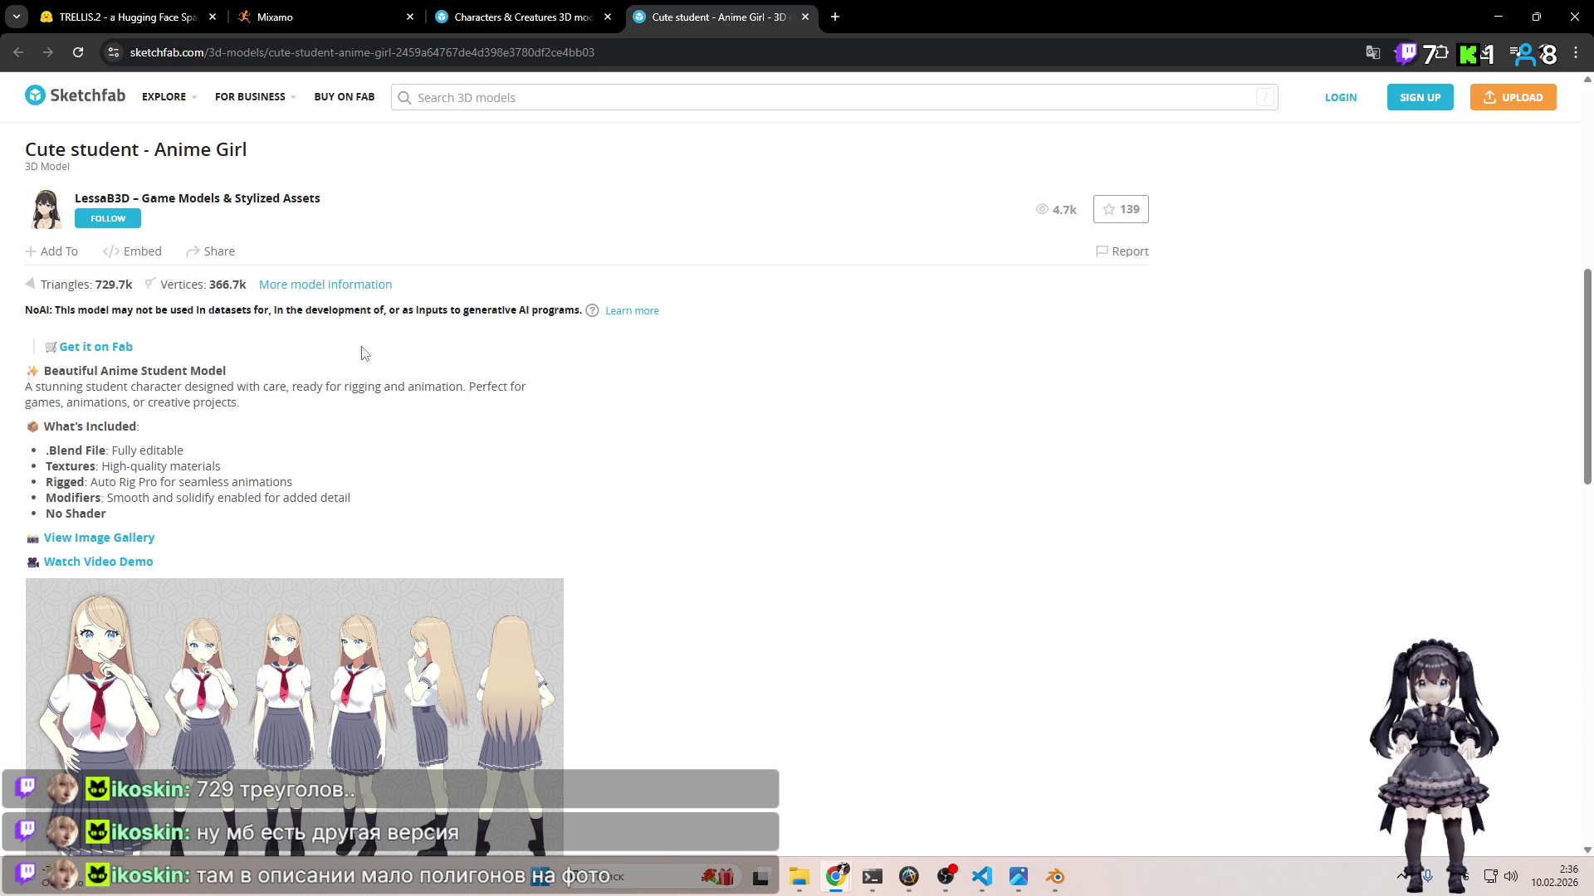
{"action": "scroll", "coordinate": [387, 384], "scroll_direction": "down", "scroll_amount": 4}
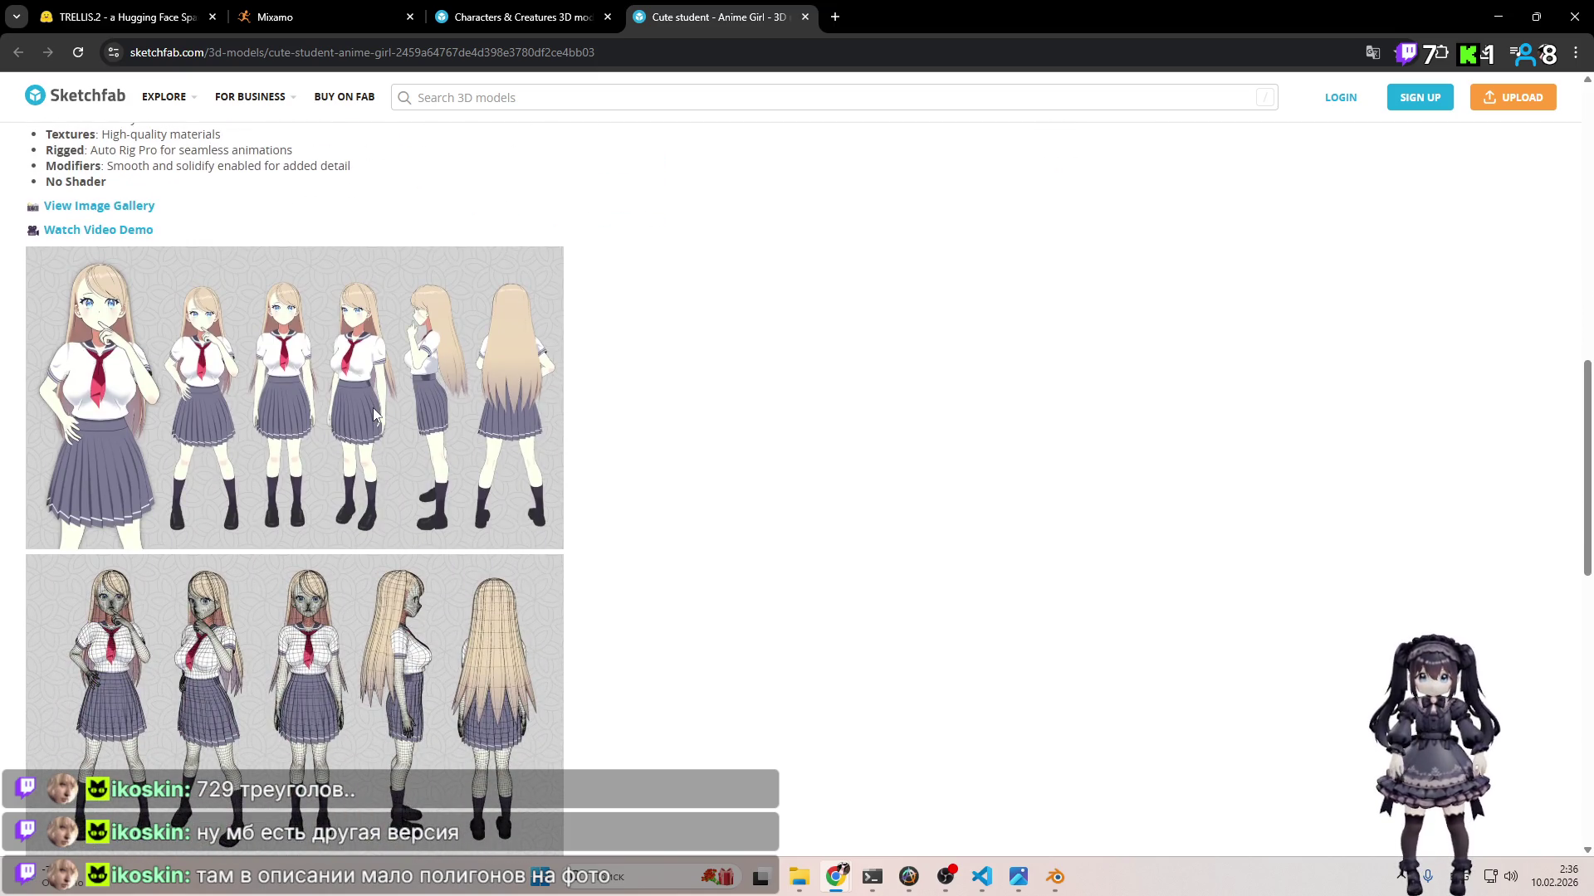
{"action": "scroll", "coordinate": [346, 411], "scroll_direction": "down", "scroll_amount": 6}
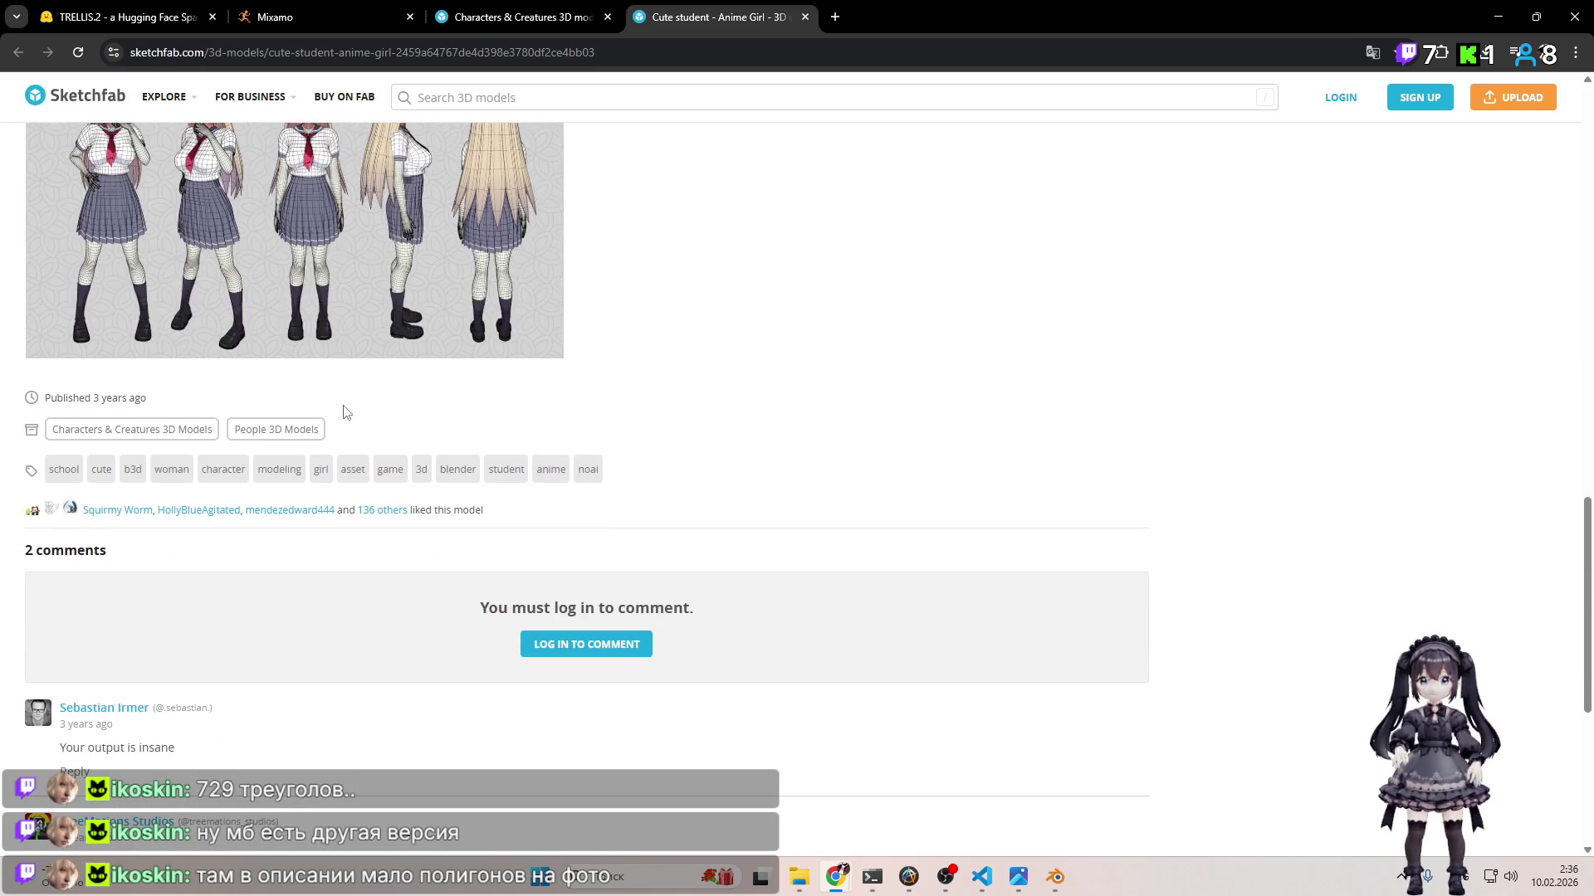
{"action": "scroll", "coordinate": [347, 440], "scroll_direction": "down", "scroll_amount": 2}
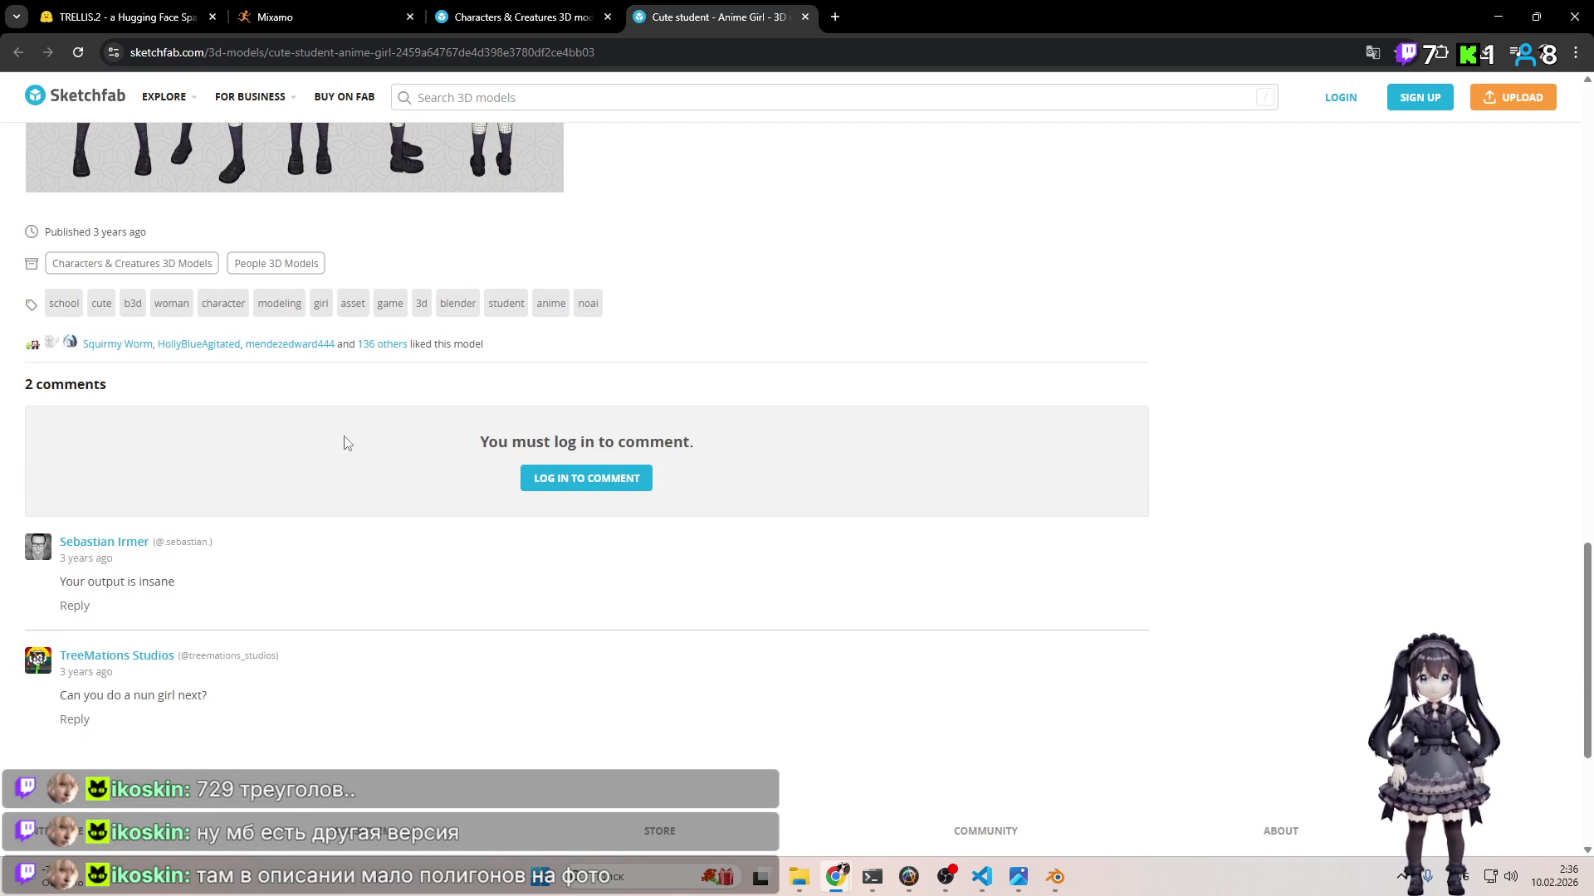
{"action": "scroll", "coordinate": [358, 447], "scroll_direction": "up", "scroll_amount": 3}
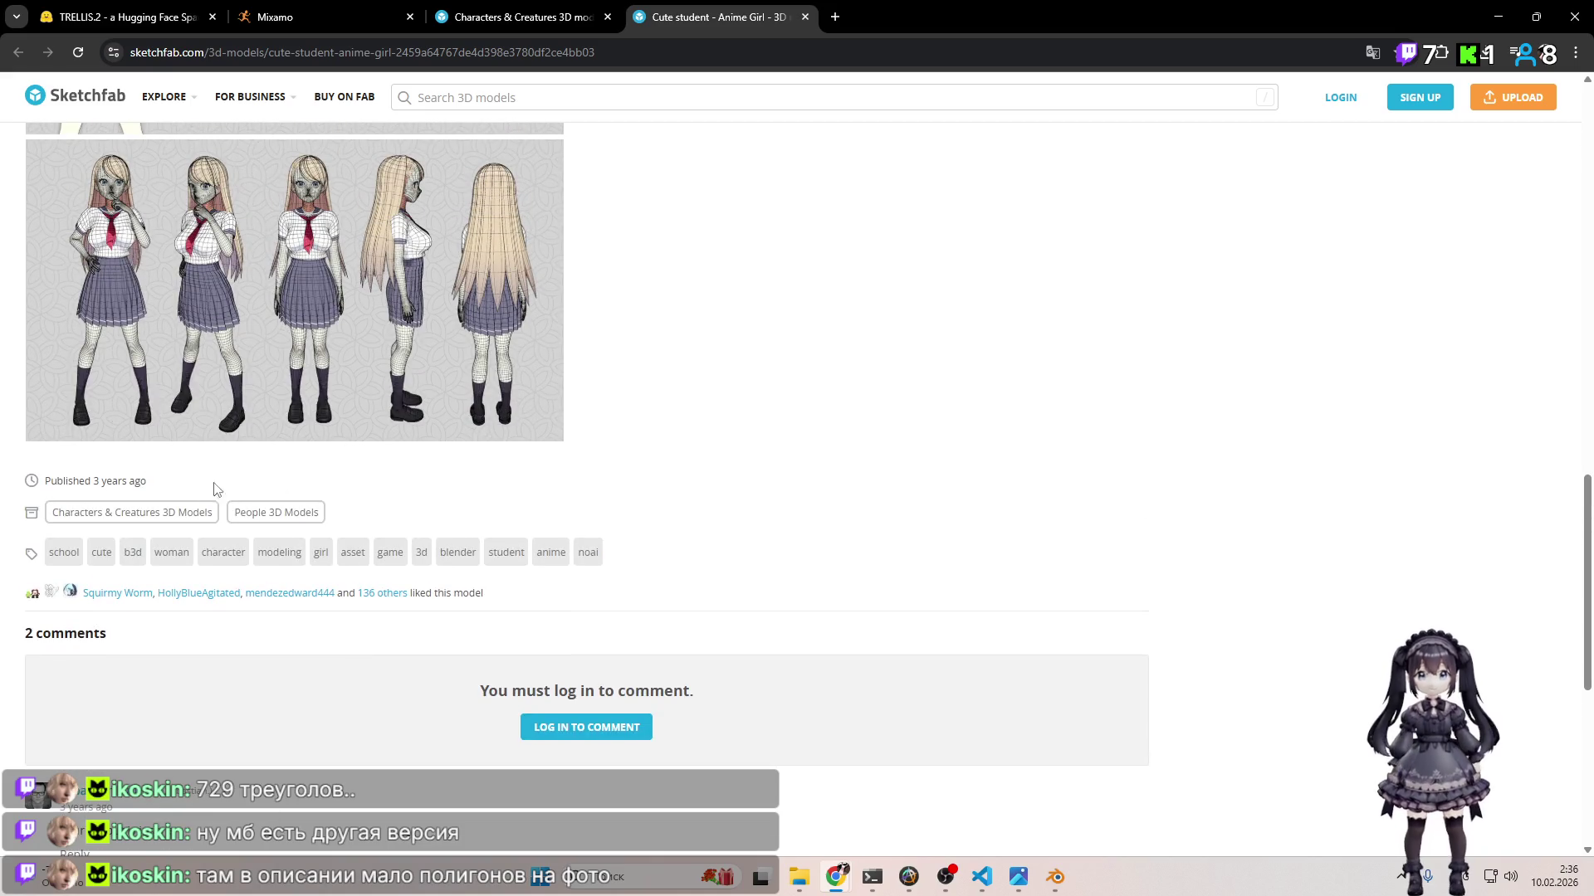
{"action": "scroll", "coordinate": [190, 496], "scroll_direction": "up", "scroll_amount": 9}
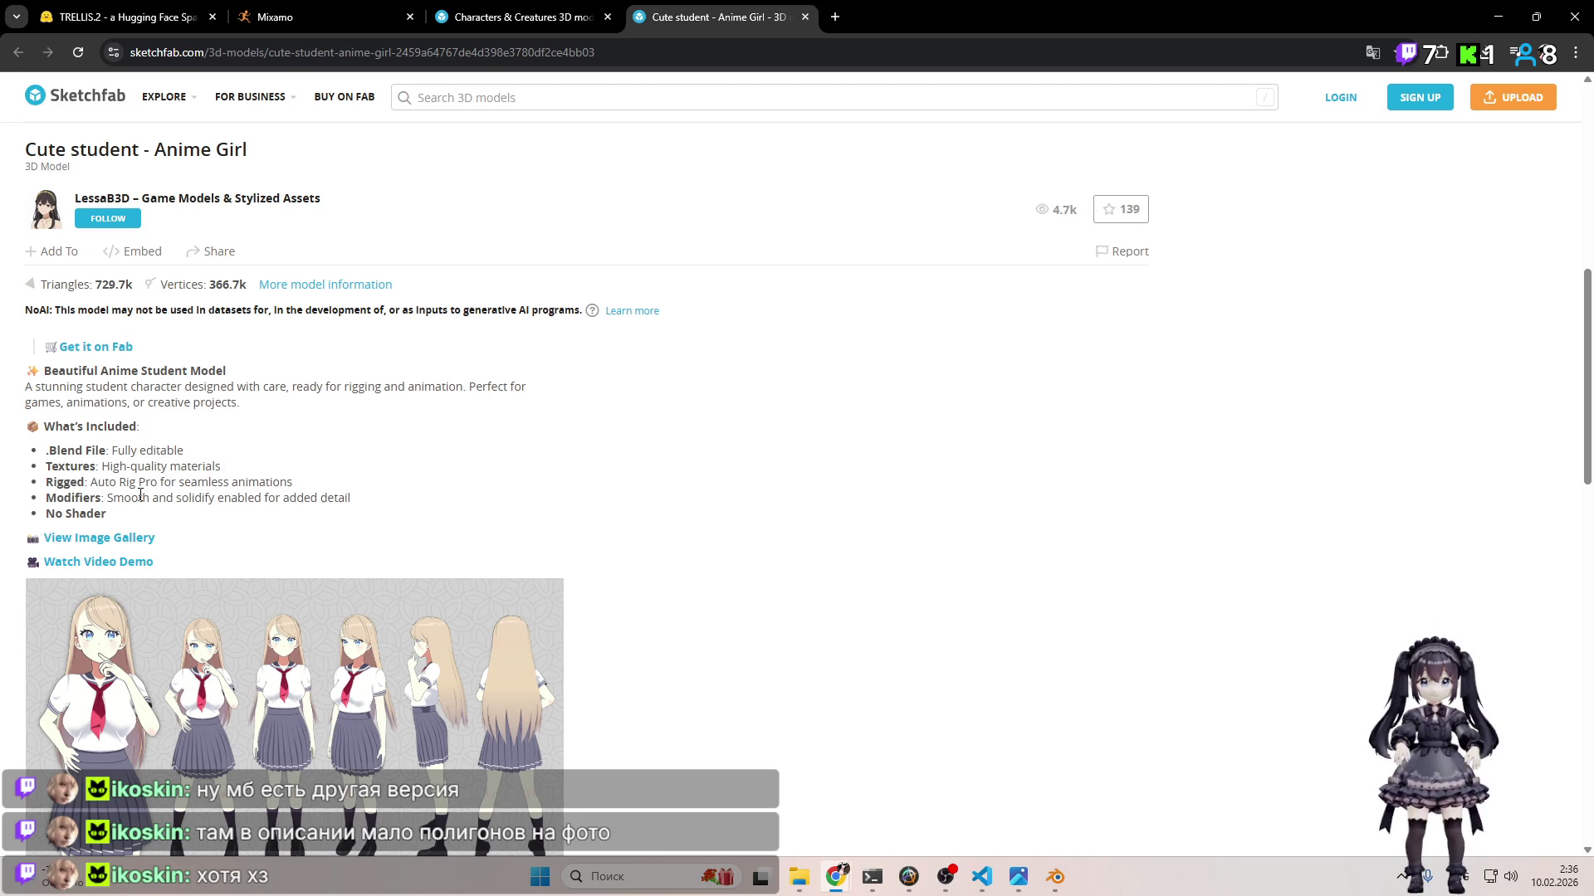
{"action": "left_click", "coordinate": [303, 481]}
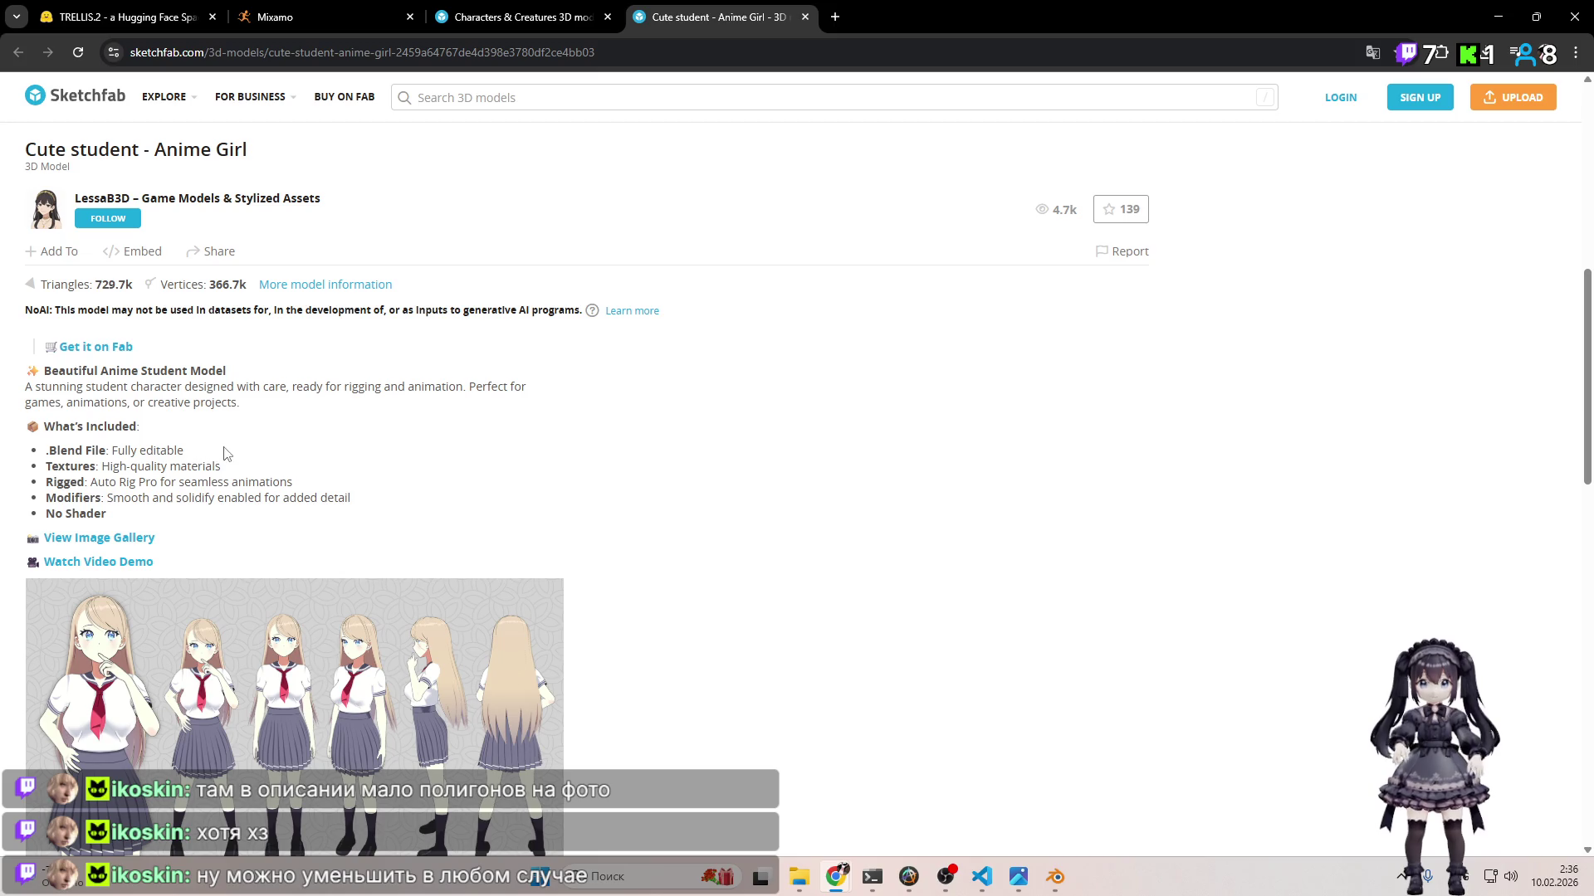
{"action": "scroll", "coordinate": [324, 490], "scroll_direction": "up", "scroll_amount": 5}
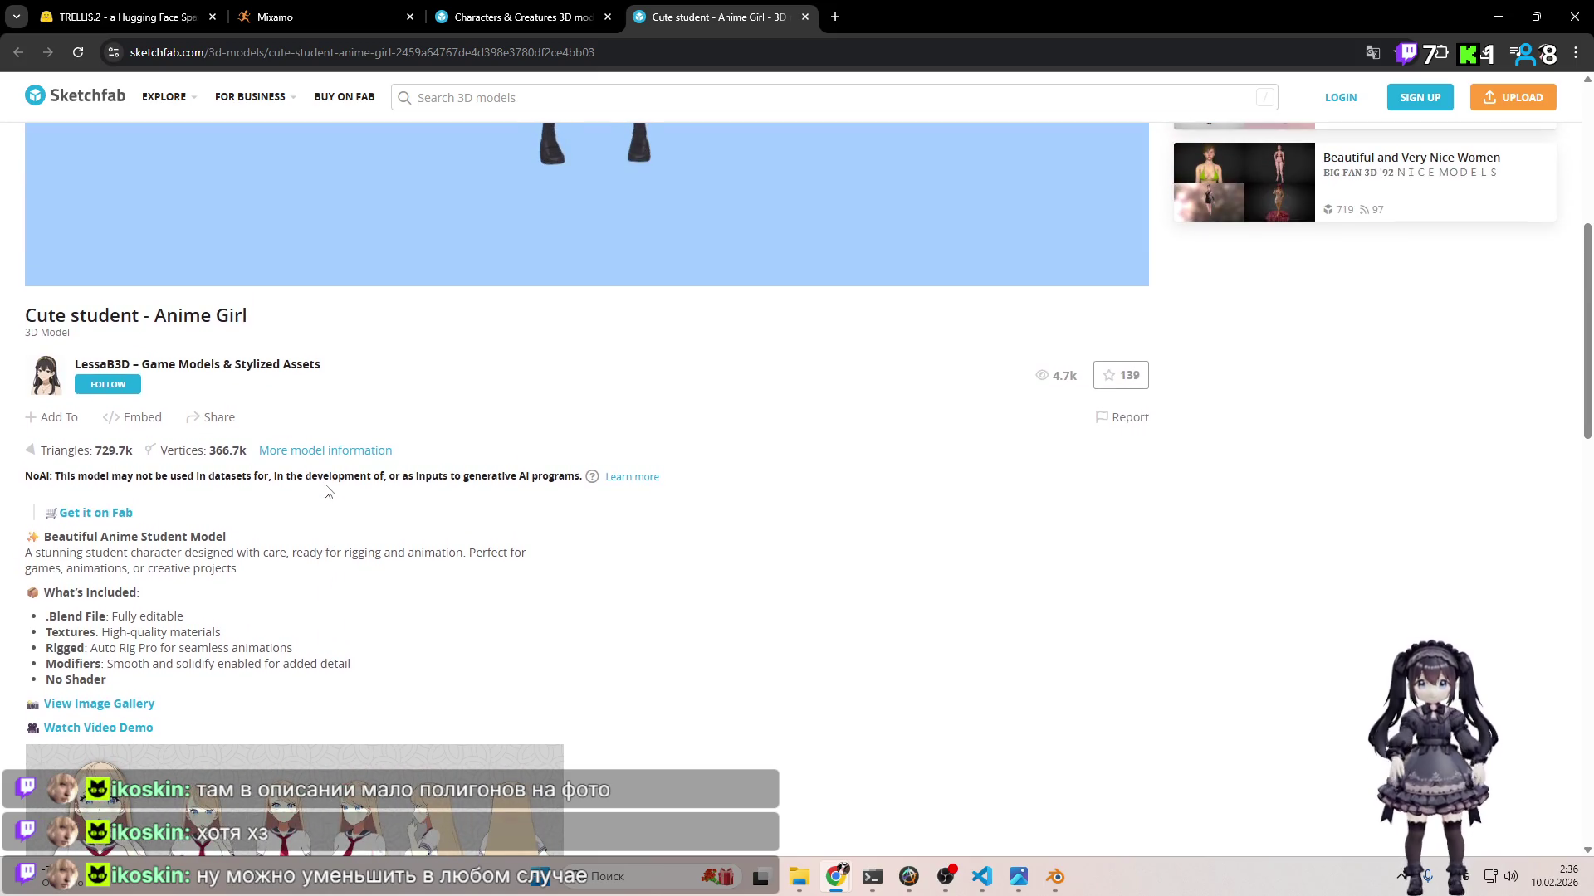
{"action": "scroll", "coordinate": [713, 529], "scroll_direction": "up", "scroll_amount": 2}
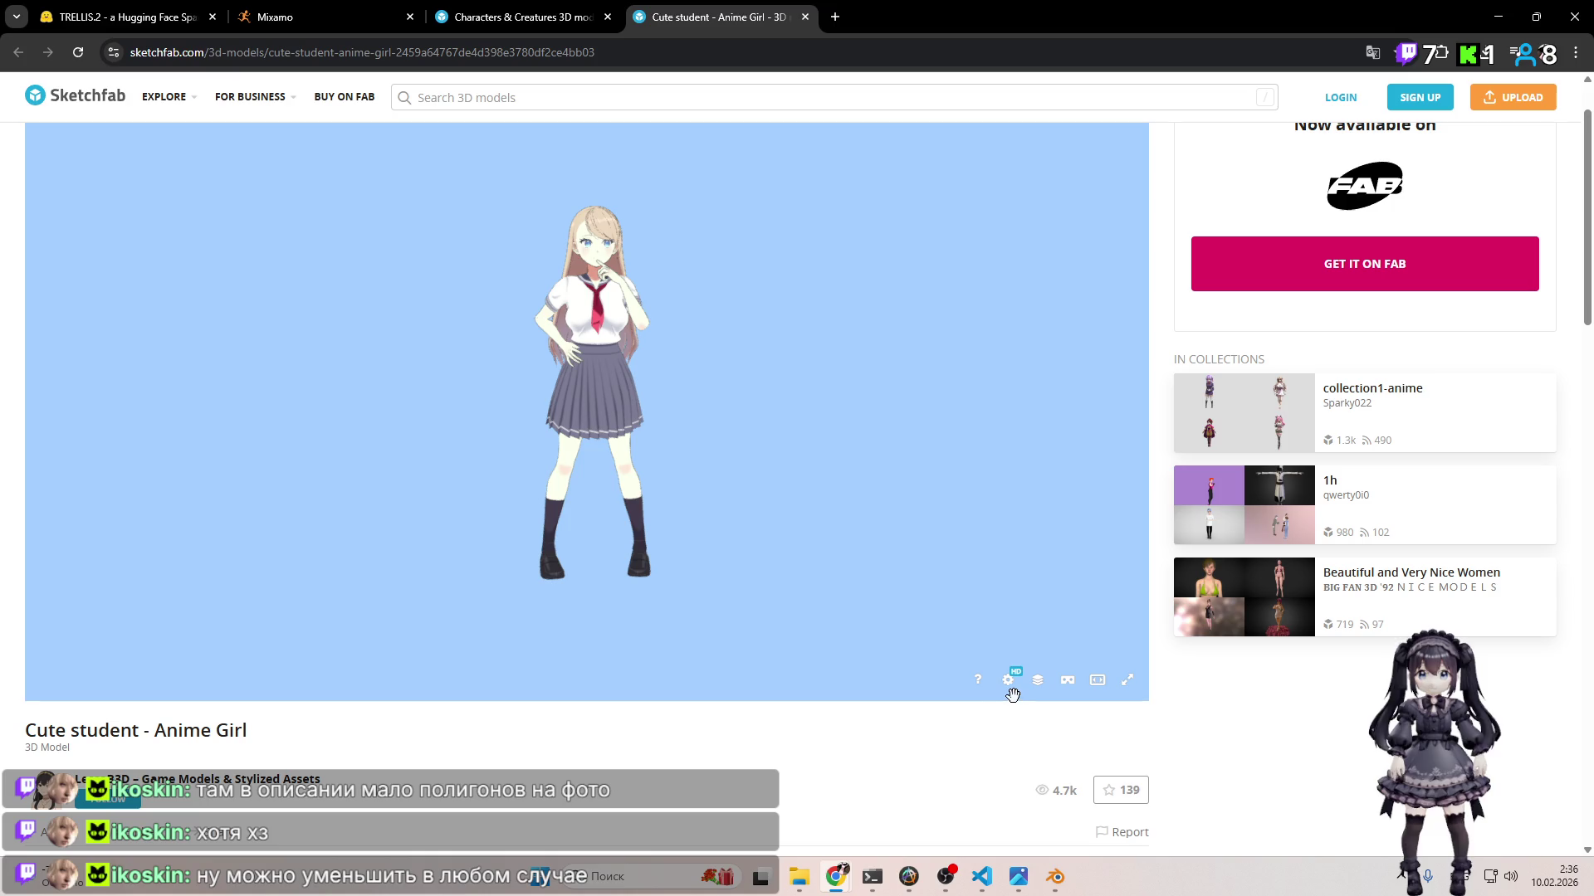
{"action": "scroll", "coordinate": [1101, 693], "scroll_direction": "up", "scroll_amount": 2}
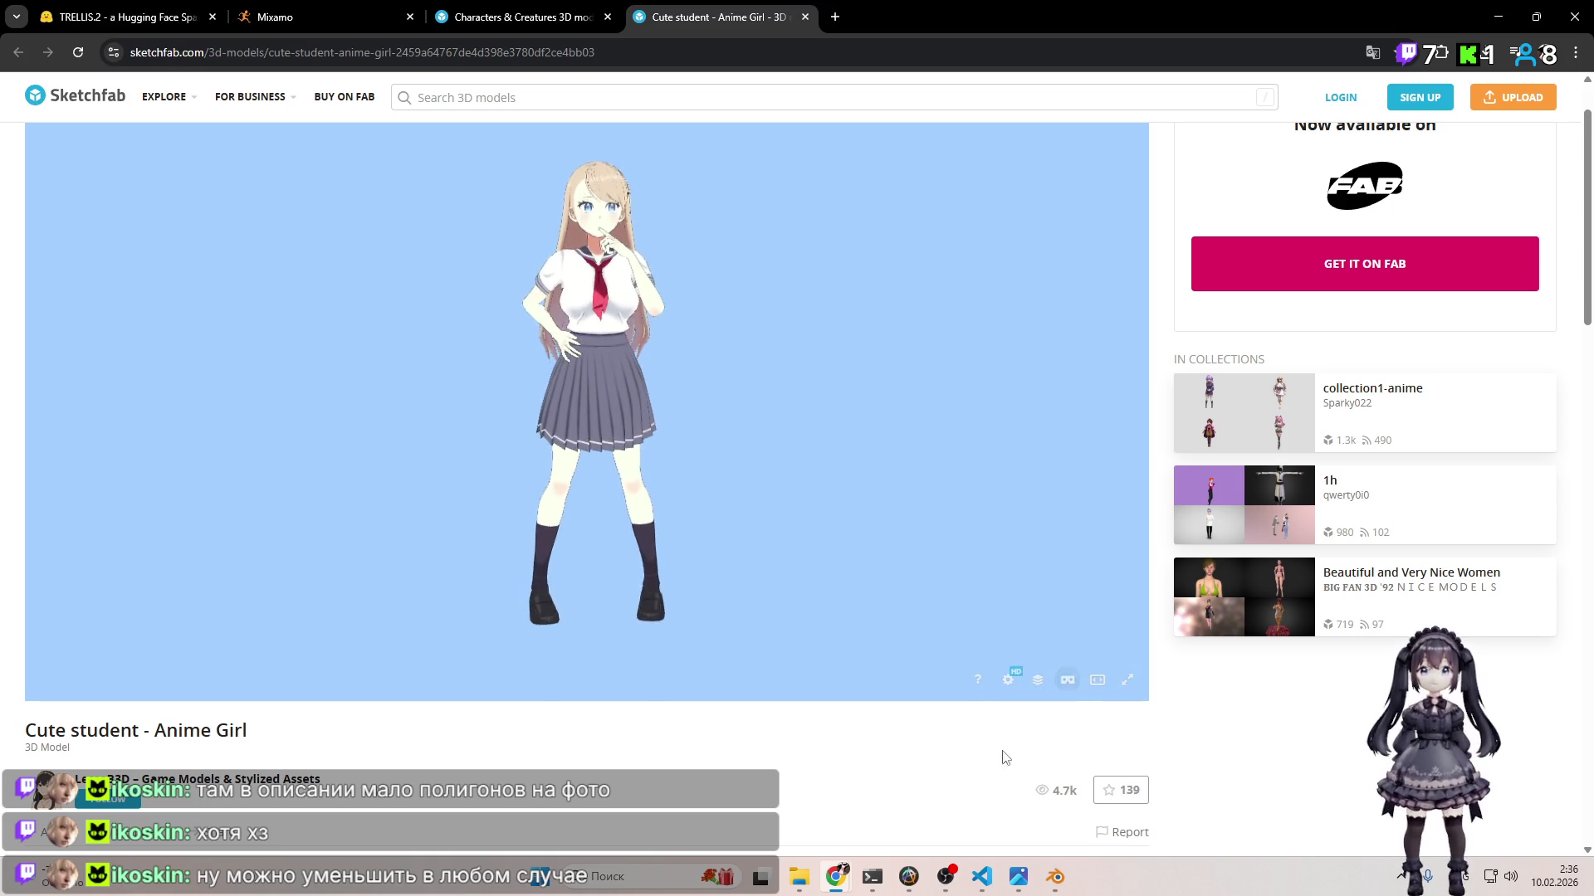
{"action": "scroll", "coordinate": [1013, 750], "scroll_direction": "down", "scroll_amount": 3}
{"action": "scroll", "coordinate": [949, 736], "scroll_direction": "up", "scroll_amount": 4}
{"action": "scroll", "coordinate": [848, 414], "scroll_direction": "down", "scroll_amount": 3}
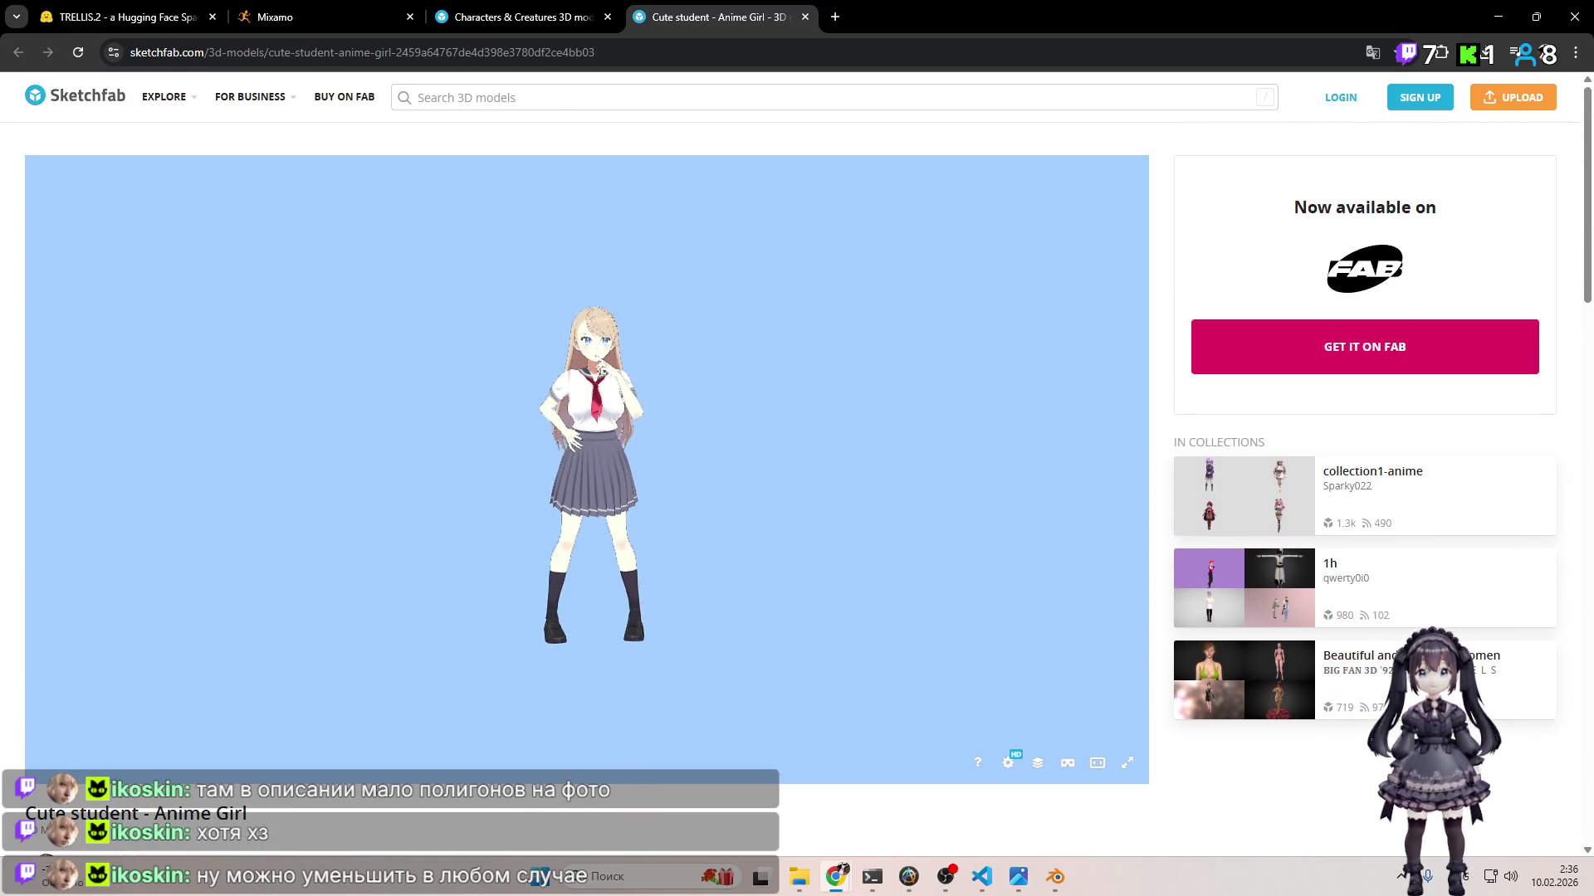
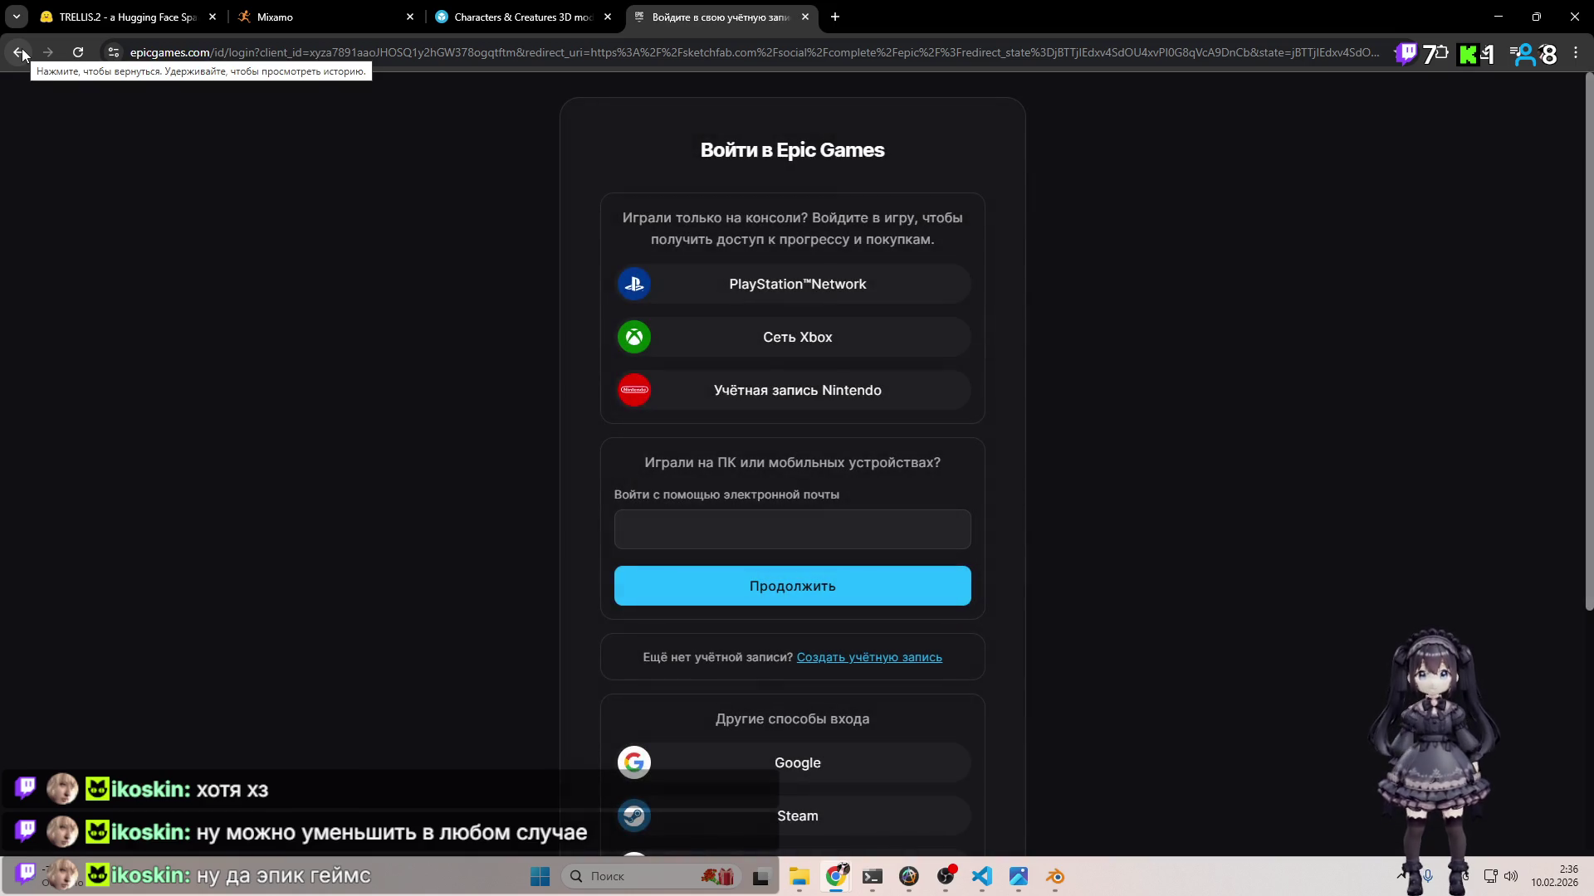
Step: Leave the Epic Games sign-in and go back to the model page
{"action": "left_click", "coordinate": [20, 53]}
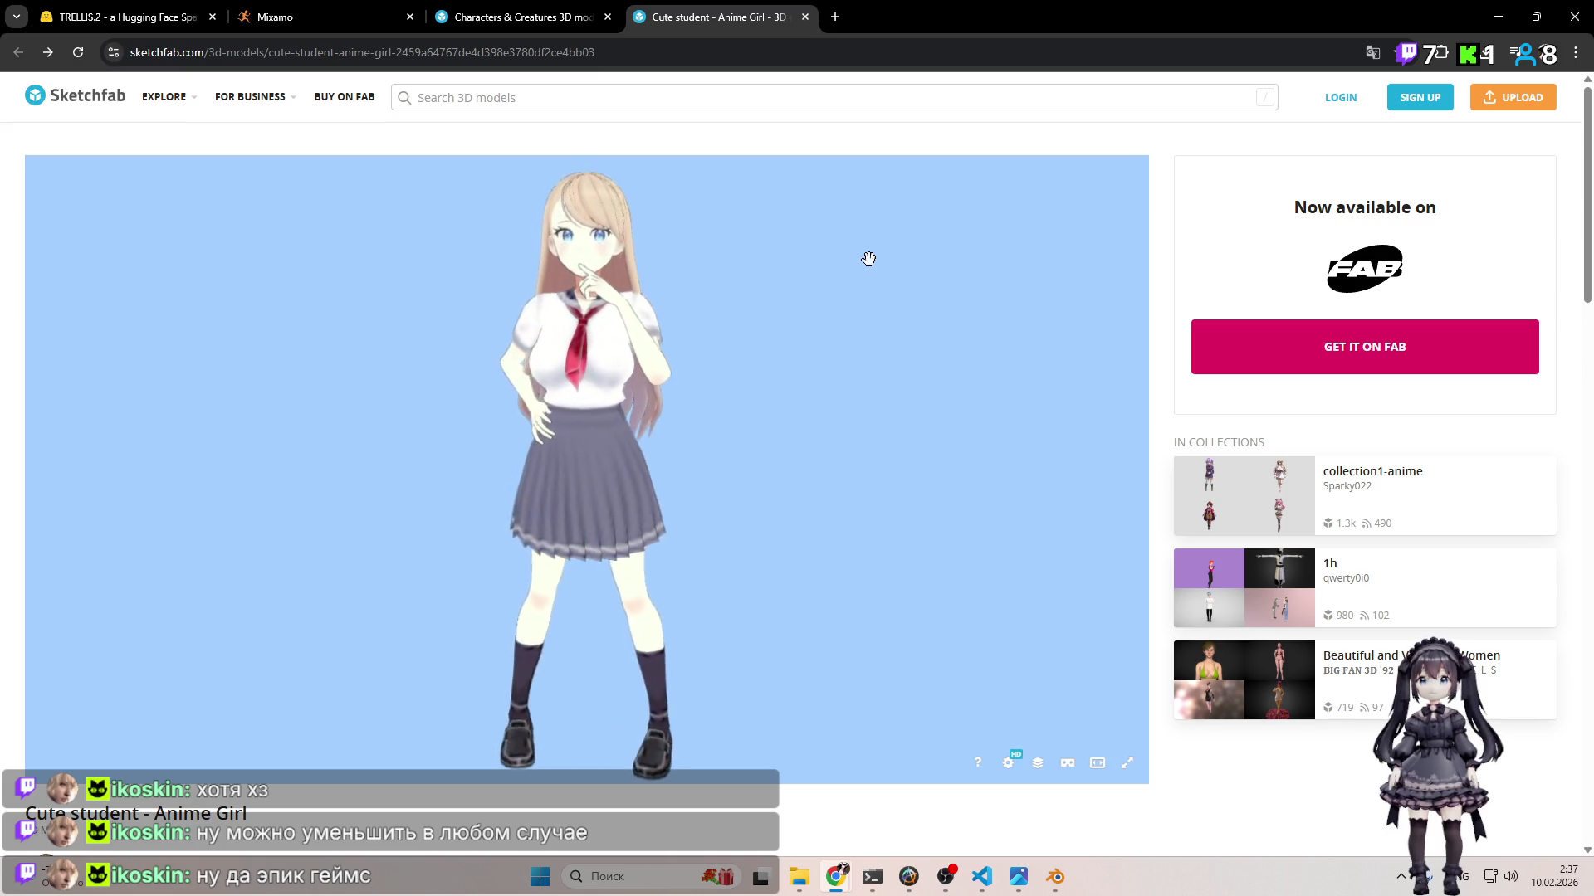
{"action": "scroll", "coordinate": [748, 225], "scroll_direction": "up", "scroll_amount": 2}
{"action": "scroll", "coordinate": [702, 267], "scroll_direction": "down", "scroll_amount": 2}
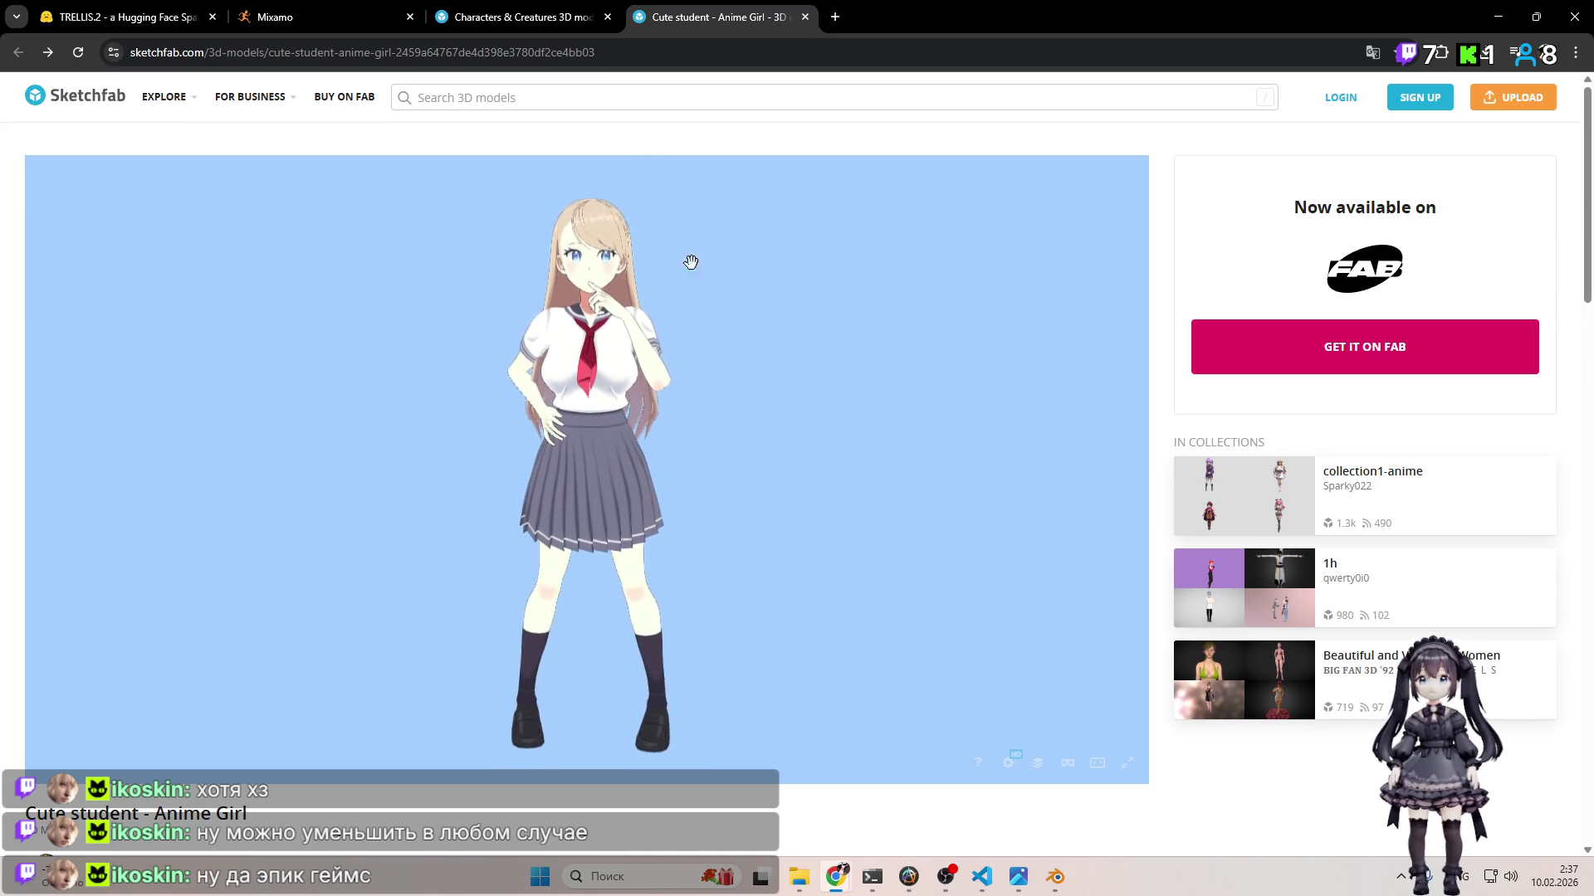
Step: Browse the Characters & Creatures listing, then return to the Cute student - Anime Girl page
{"action": "left_click", "coordinate": [486, 17]}
{"action": "scroll", "coordinate": [811, 397], "scroll_direction": "down", "scroll_amount": 7}
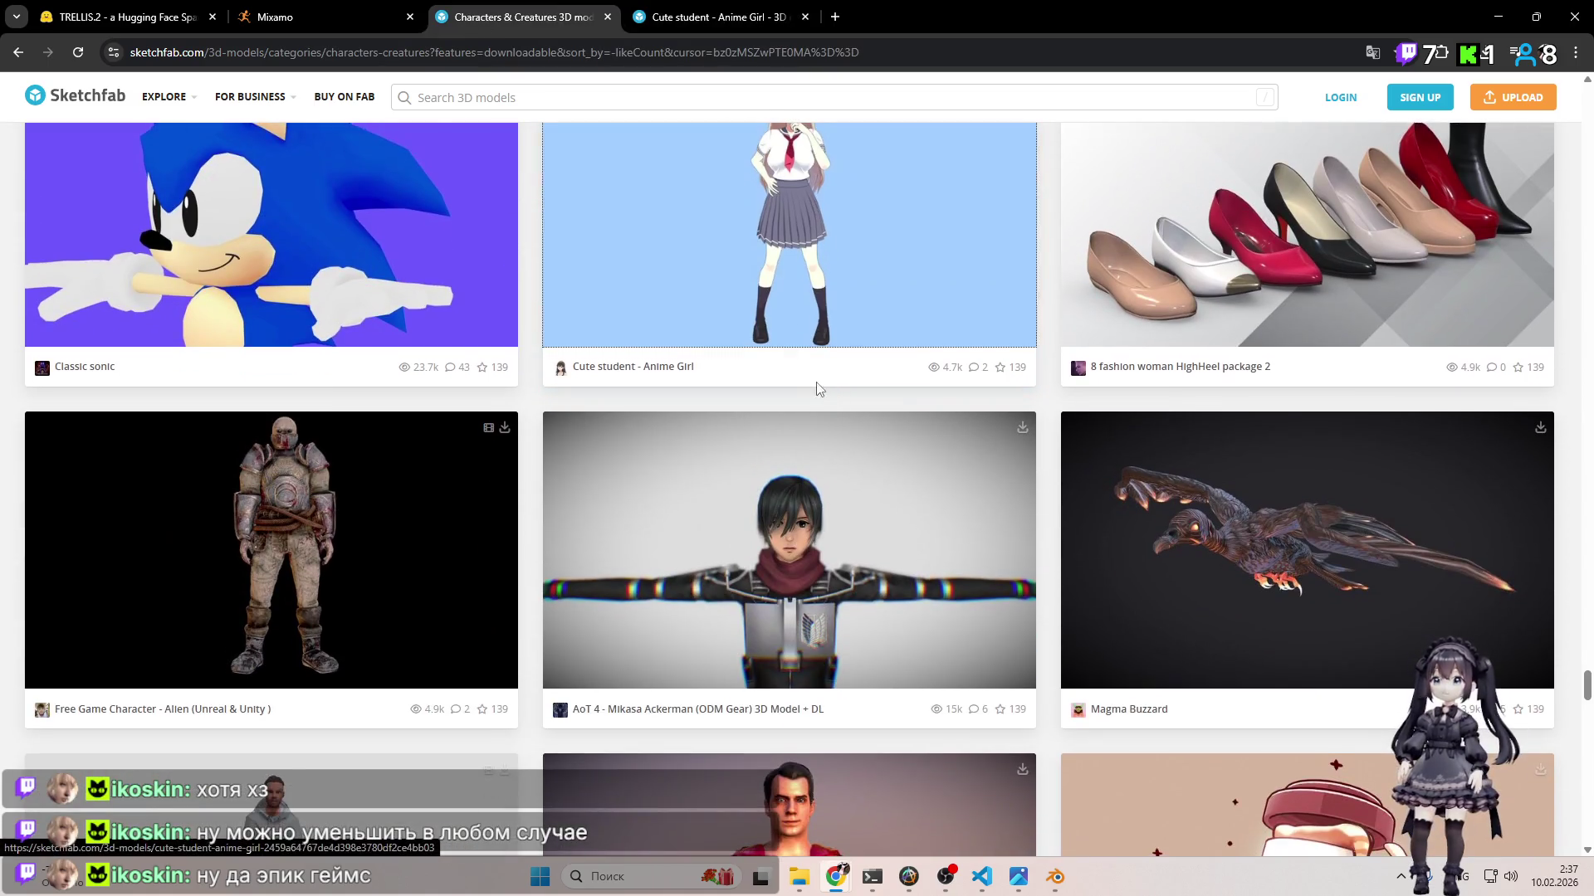
{"action": "scroll", "coordinate": [811, 396], "scroll_direction": "down", "scroll_amount": 10}
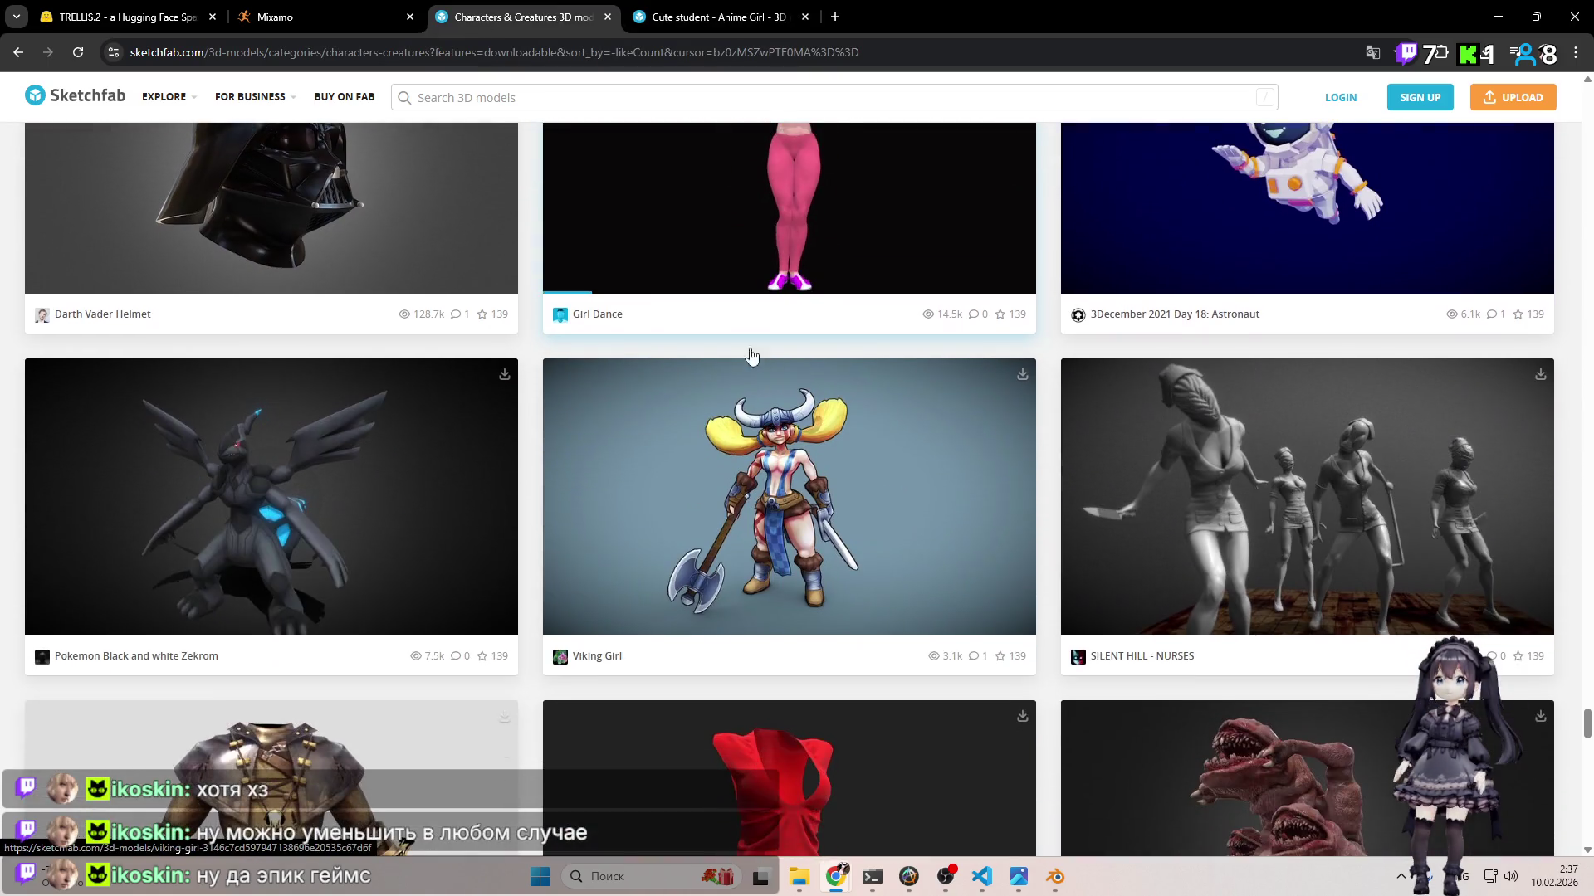
{"action": "left_click", "coordinate": [696, 9]}
Step: Copy the Cute student page's web address and switch back to the Characters & Creatures listing
{"action": "left_click", "coordinate": [644, 55]}
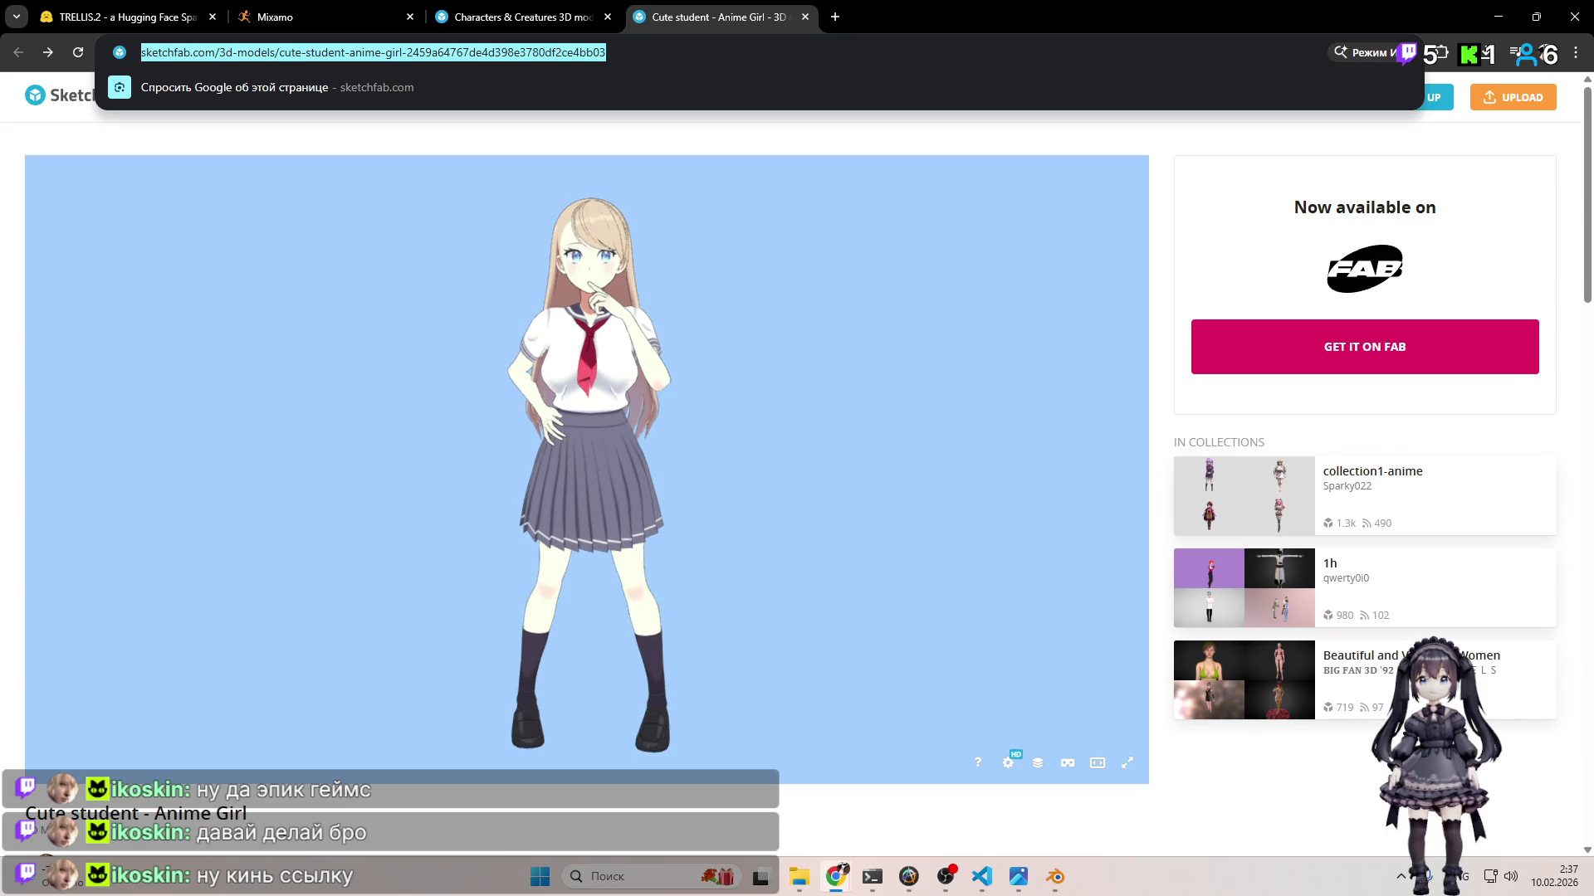
{"action": "key", "text": "alt+Tab"}
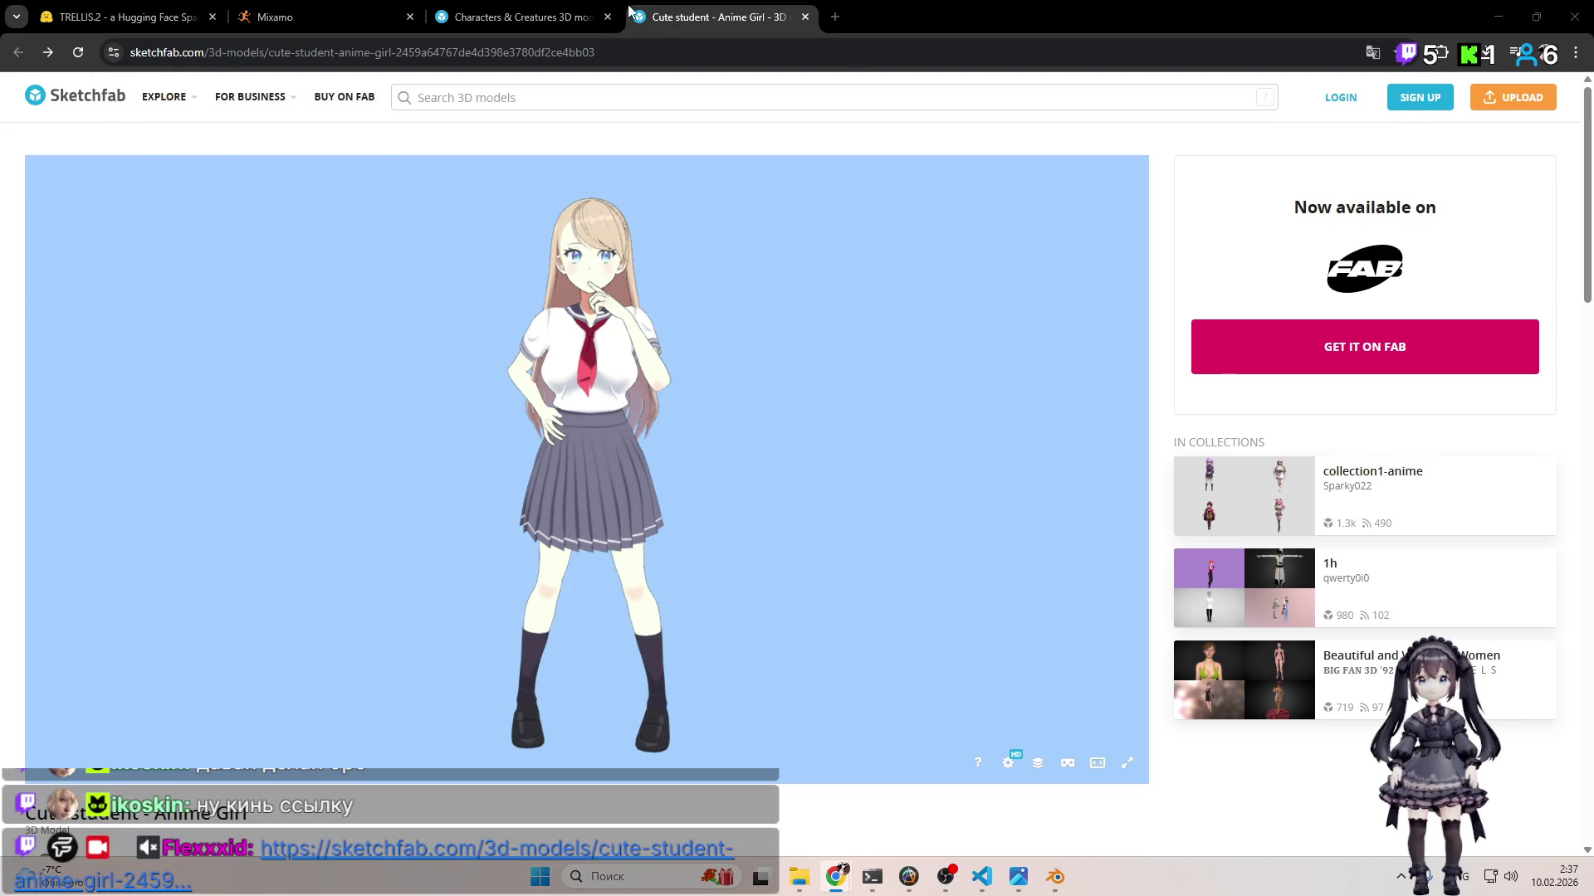
{"action": "left_click", "coordinate": [440, 12]}
Step: Load more models into the downloadable Characters & Creatures listing
{"action": "scroll", "coordinate": [865, 301], "scroll_direction": "down", "scroll_amount": 20}
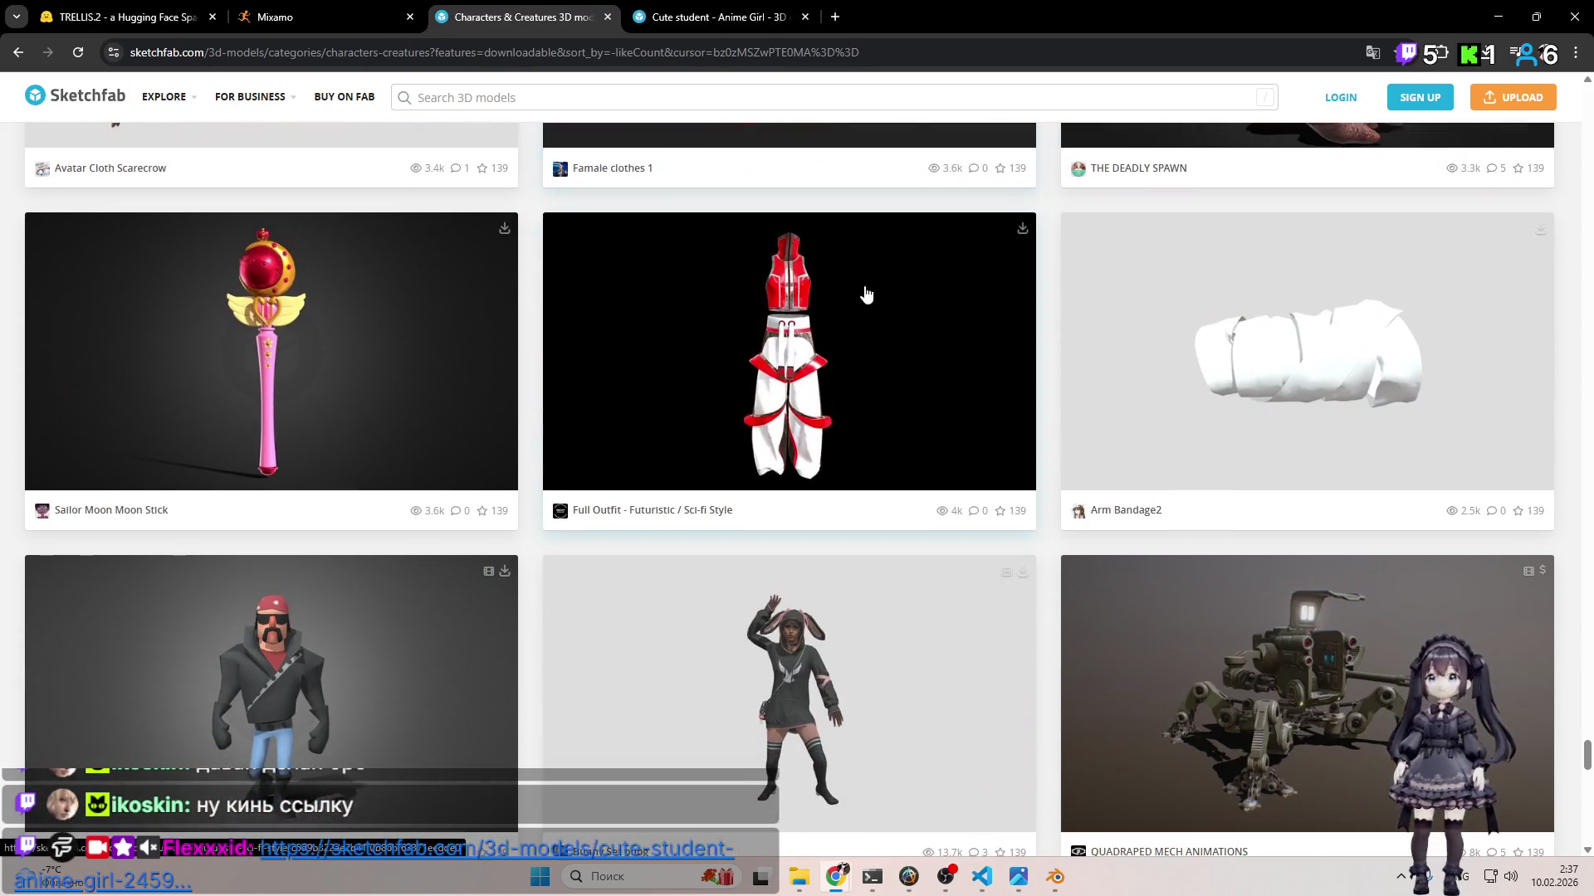
{"action": "scroll", "coordinate": [866, 299], "scroll_direction": "up", "scroll_amount": 3}
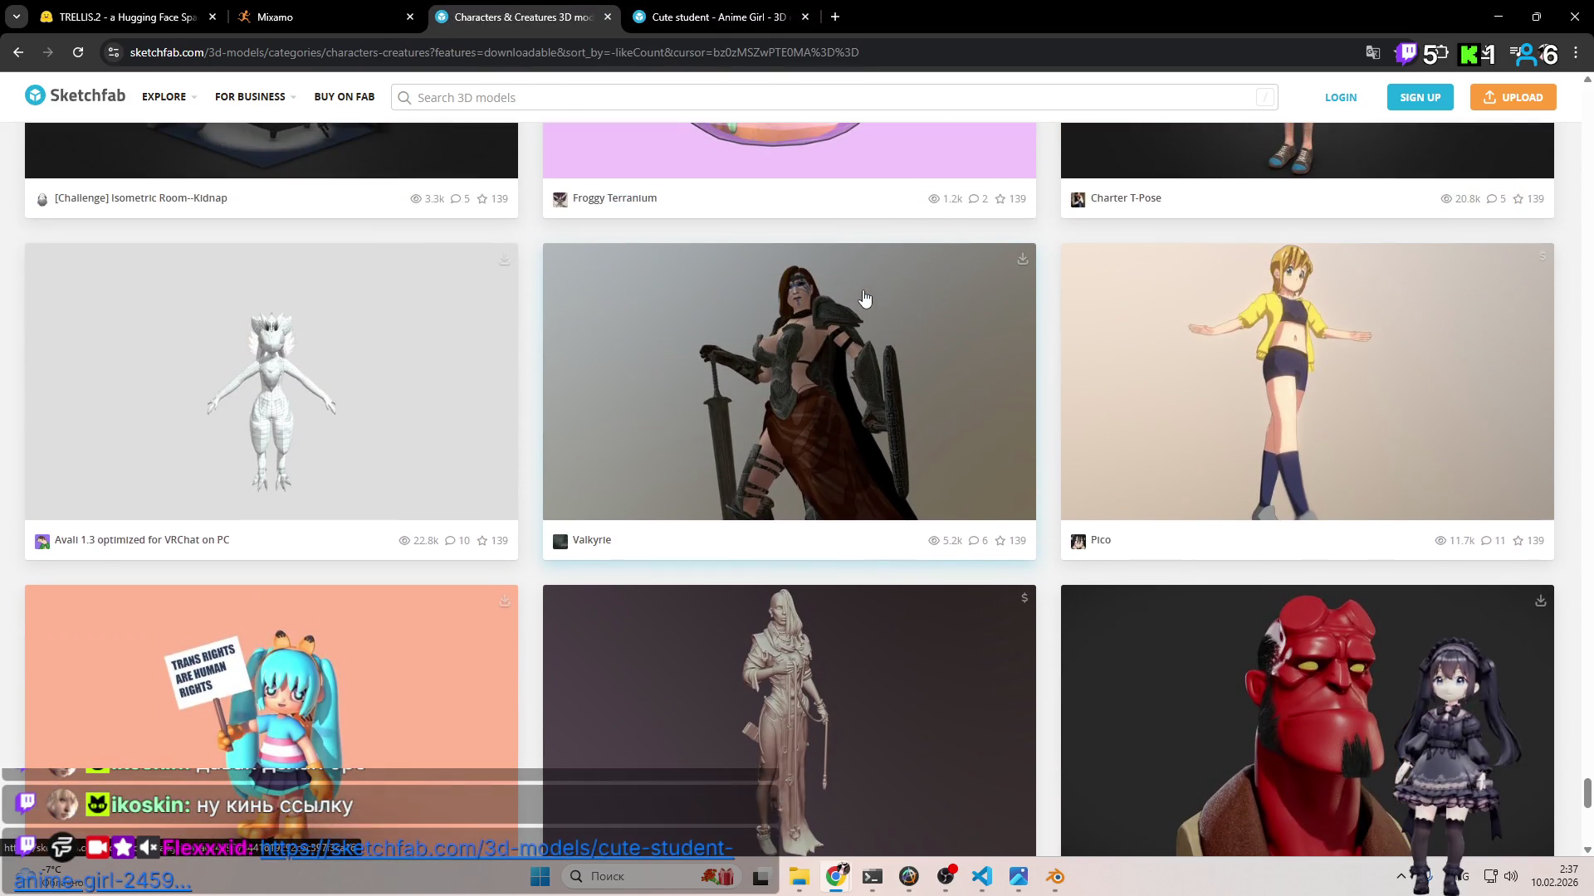
{"action": "scroll", "coordinate": [864, 297], "scroll_direction": "down", "scroll_amount": 10}
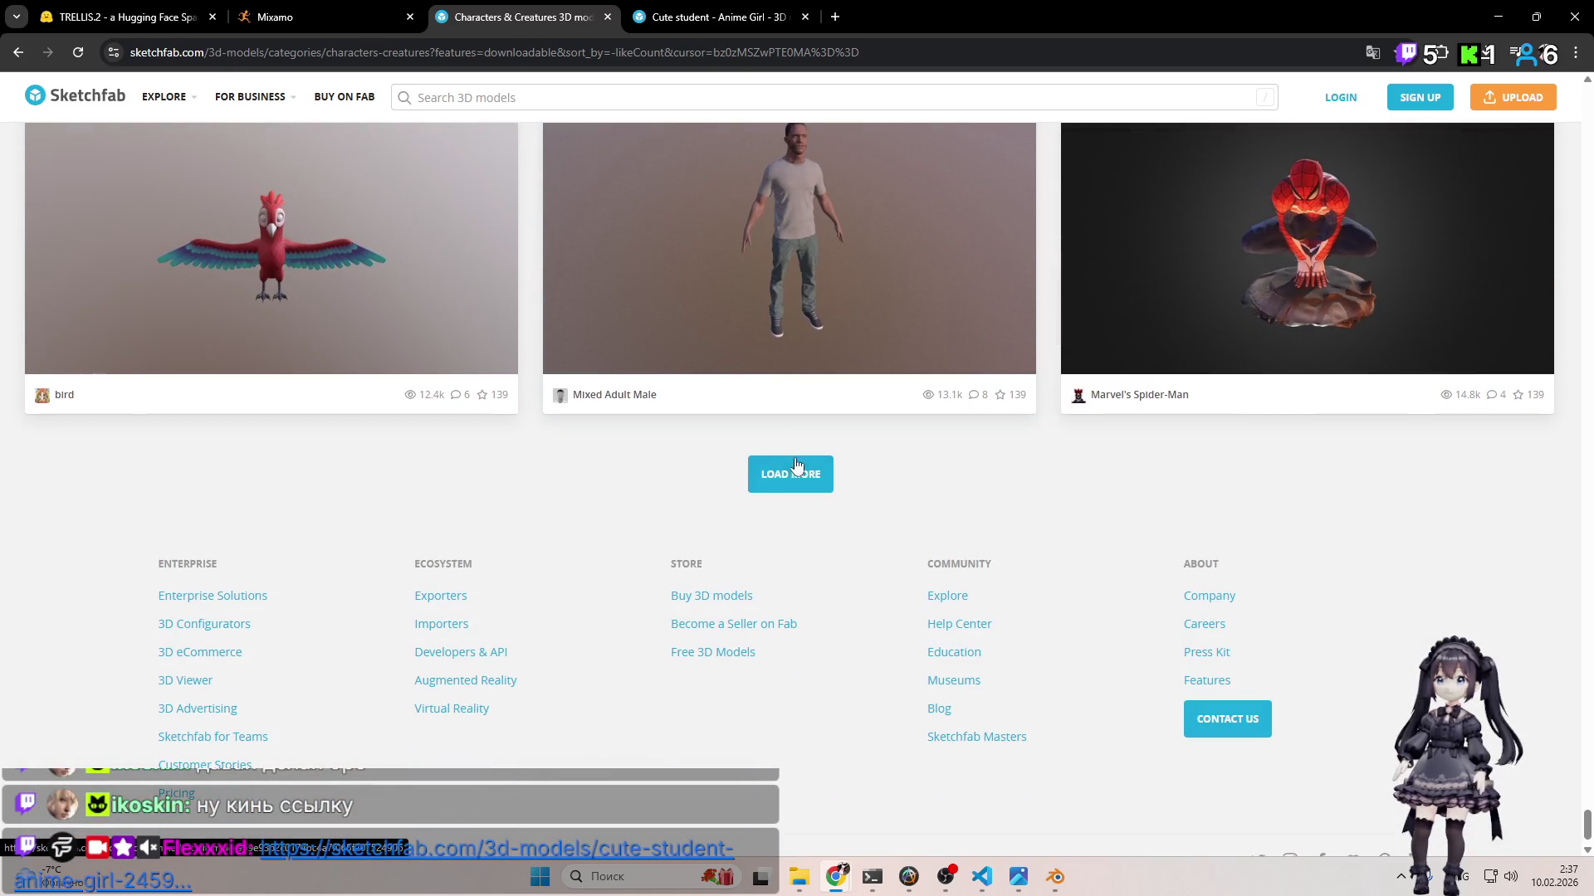
{"action": "left_click", "coordinate": [795, 470]}
Step: Scroll further and open the Guan Yu - Gensin Impact model in a new tab
{"action": "scroll", "coordinate": [855, 464], "scroll_direction": "down", "scroll_amount": 5}
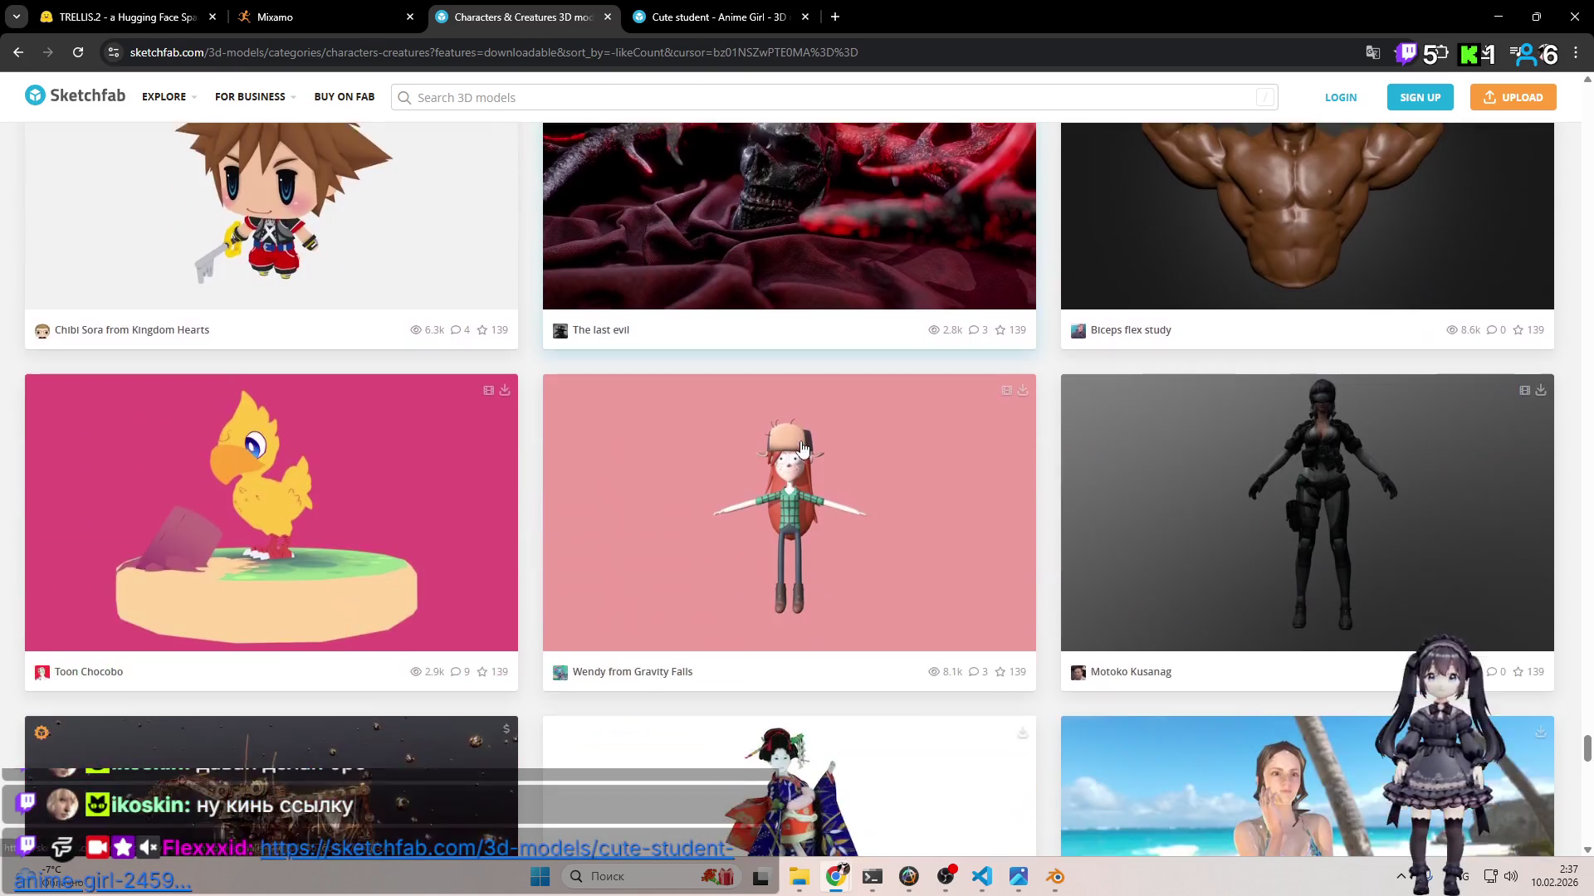
{"action": "scroll", "coordinate": [853, 464], "scroll_direction": "down", "scroll_amount": 9}
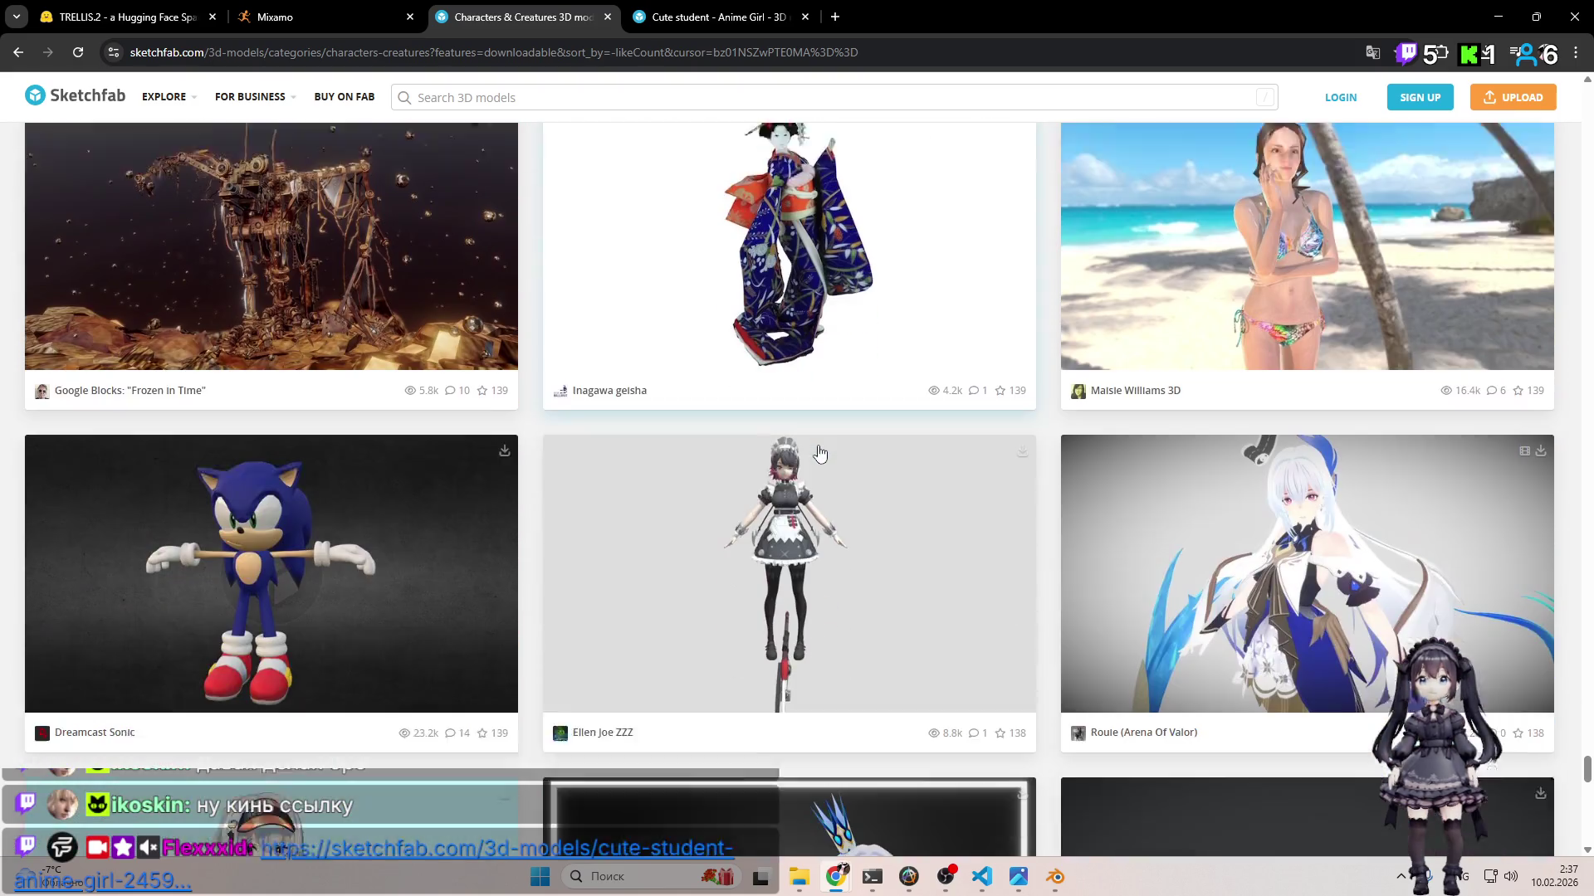
{"action": "scroll", "coordinate": [810, 446], "scroll_direction": "down", "scroll_amount": 12}
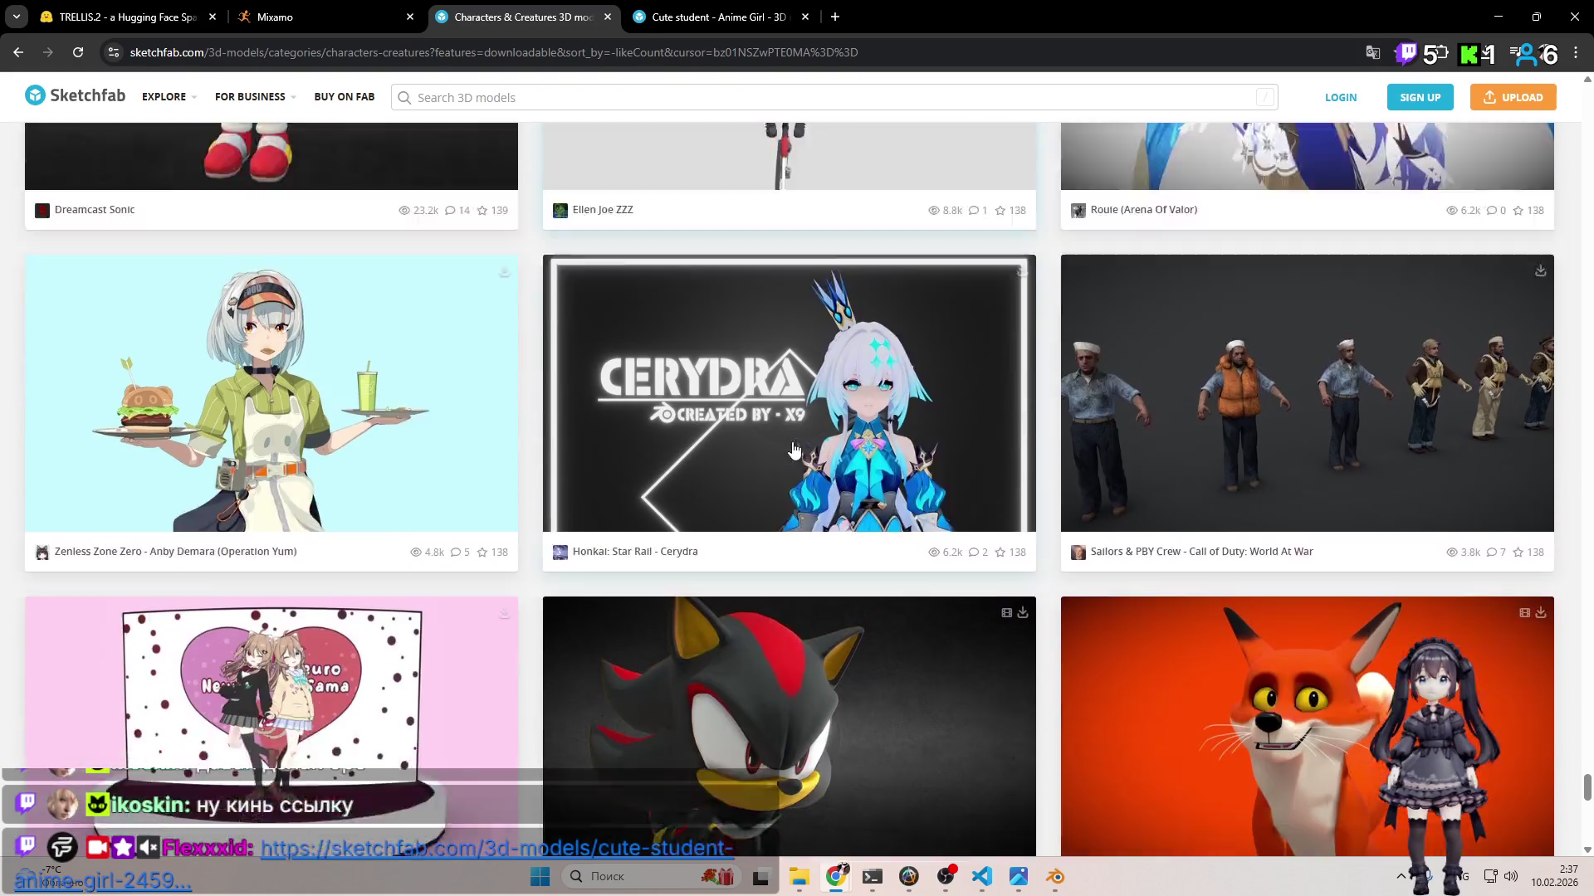
{"action": "scroll", "coordinate": [789, 438], "scroll_direction": "down", "scroll_amount": 9}
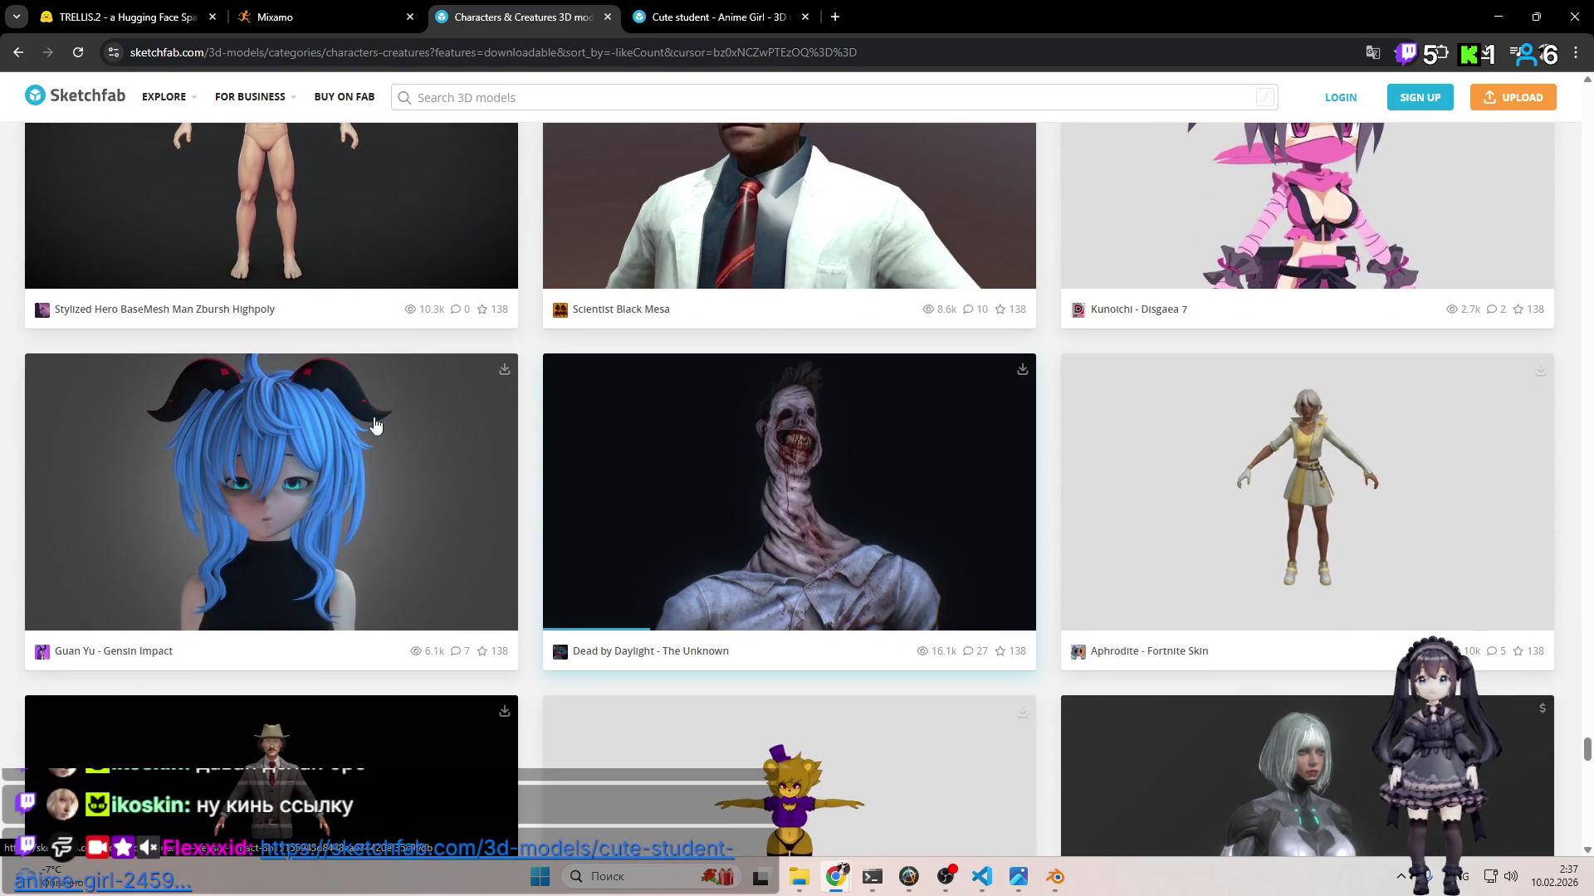
{"action": "left_click", "coordinate": [897, 16]}
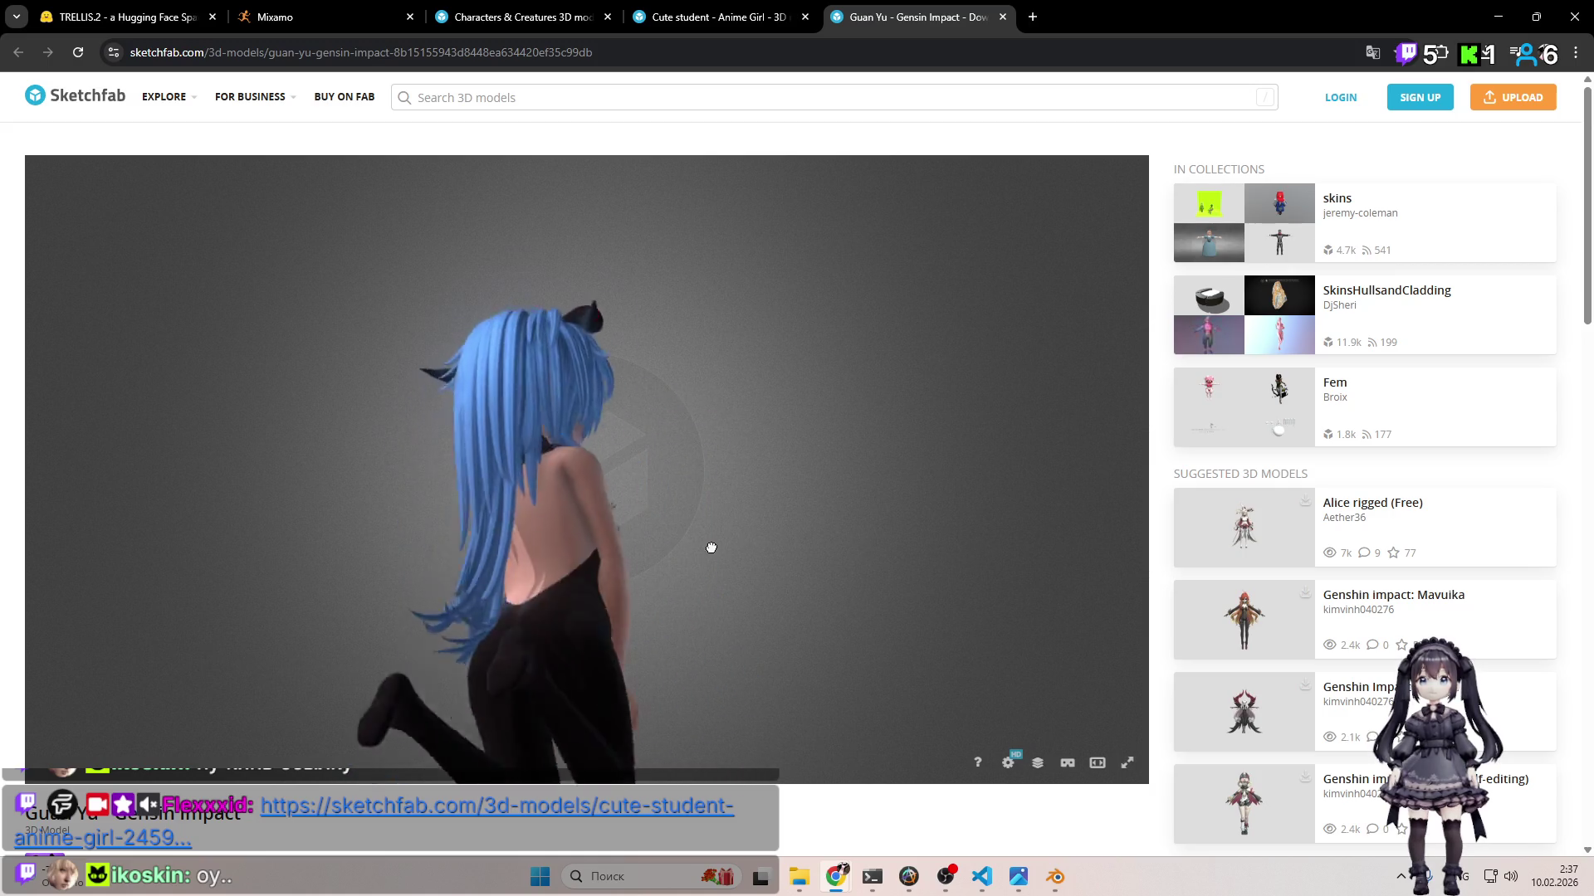
Step: Zoom in on Guan Yu and orbit down the body and back up to the face
{"action": "scroll", "coordinate": [727, 550], "scroll_direction": "up", "scroll_amount": 5}
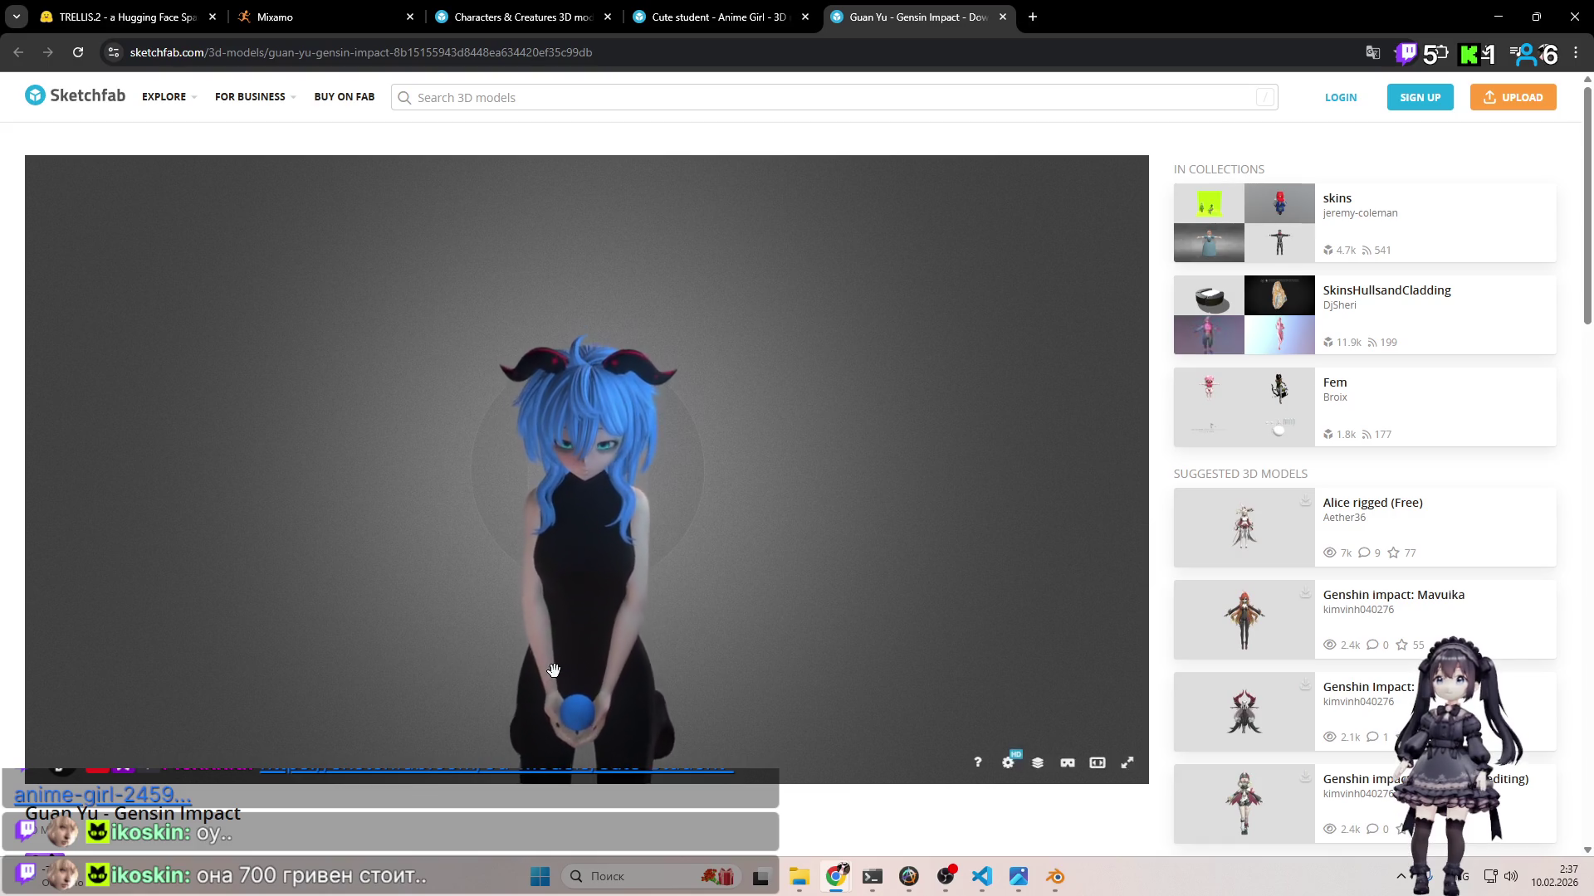
{"action": "scroll", "coordinate": [584, 632], "scroll_direction": "up", "scroll_amount": 5}
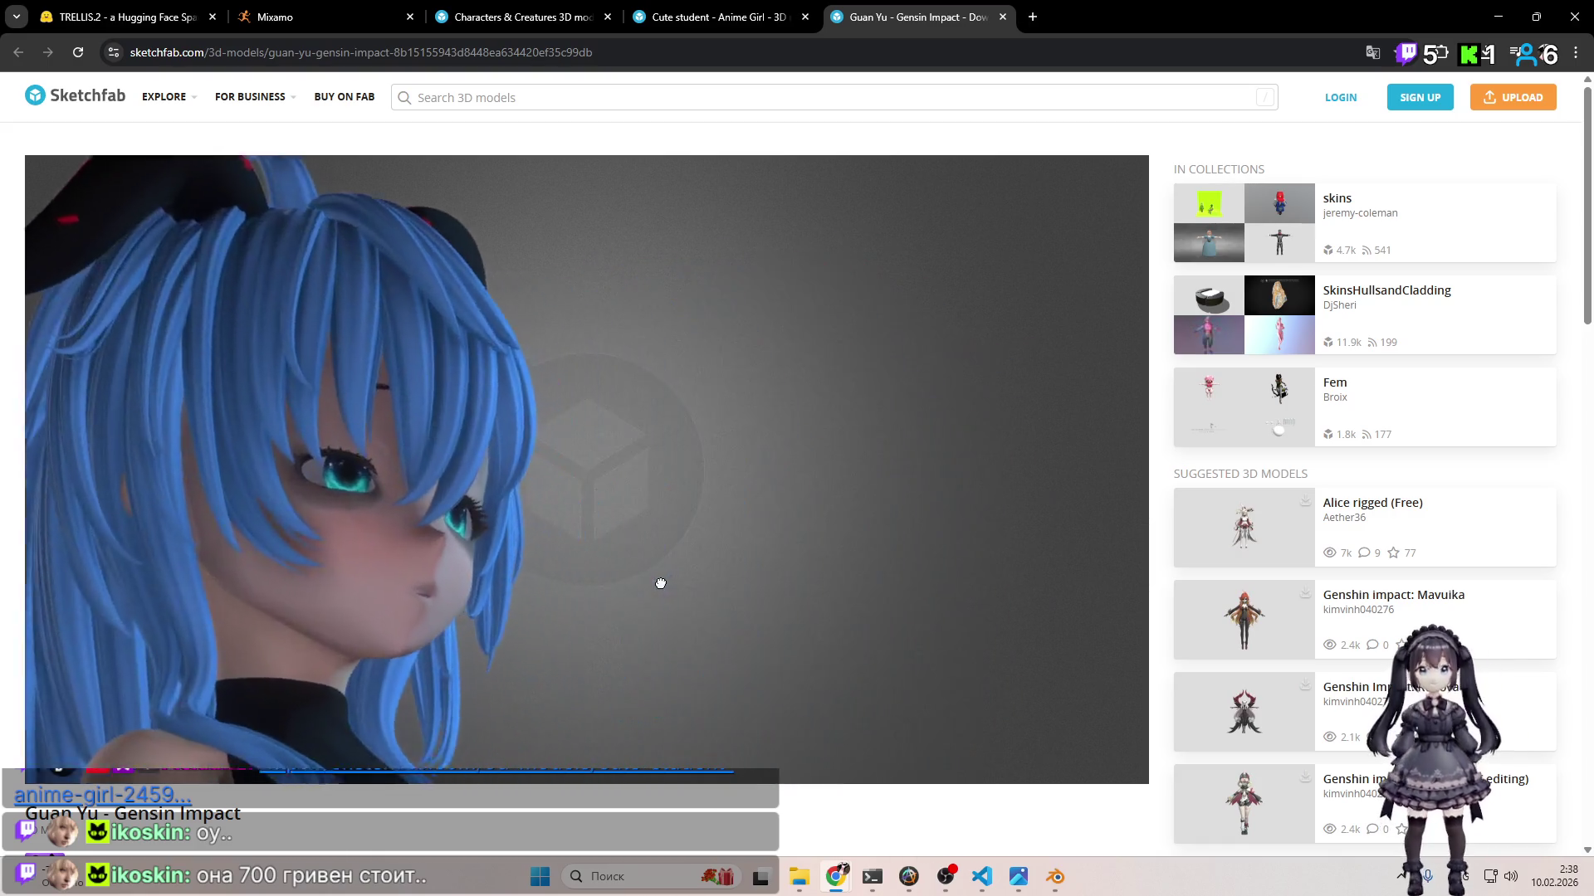
{"action": "scroll", "coordinate": [613, 587], "scroll_direction": "down", "scroll_amount": 5}
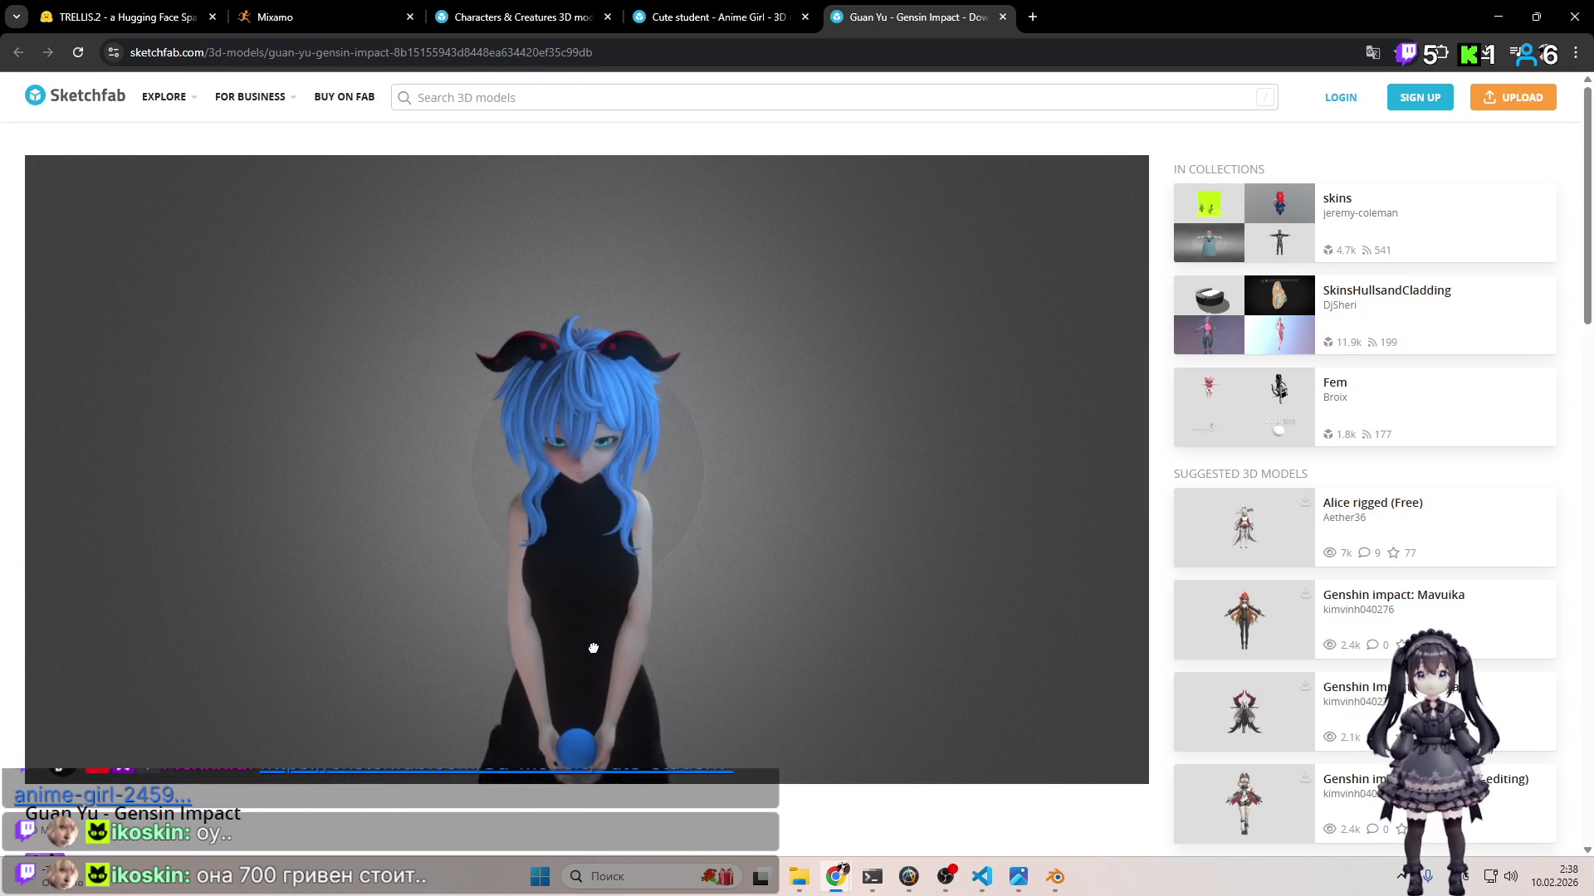
{"action": "scroll", "coordinate": [686, 830], "scroll_direction": "down", "scroll_amount": 10}
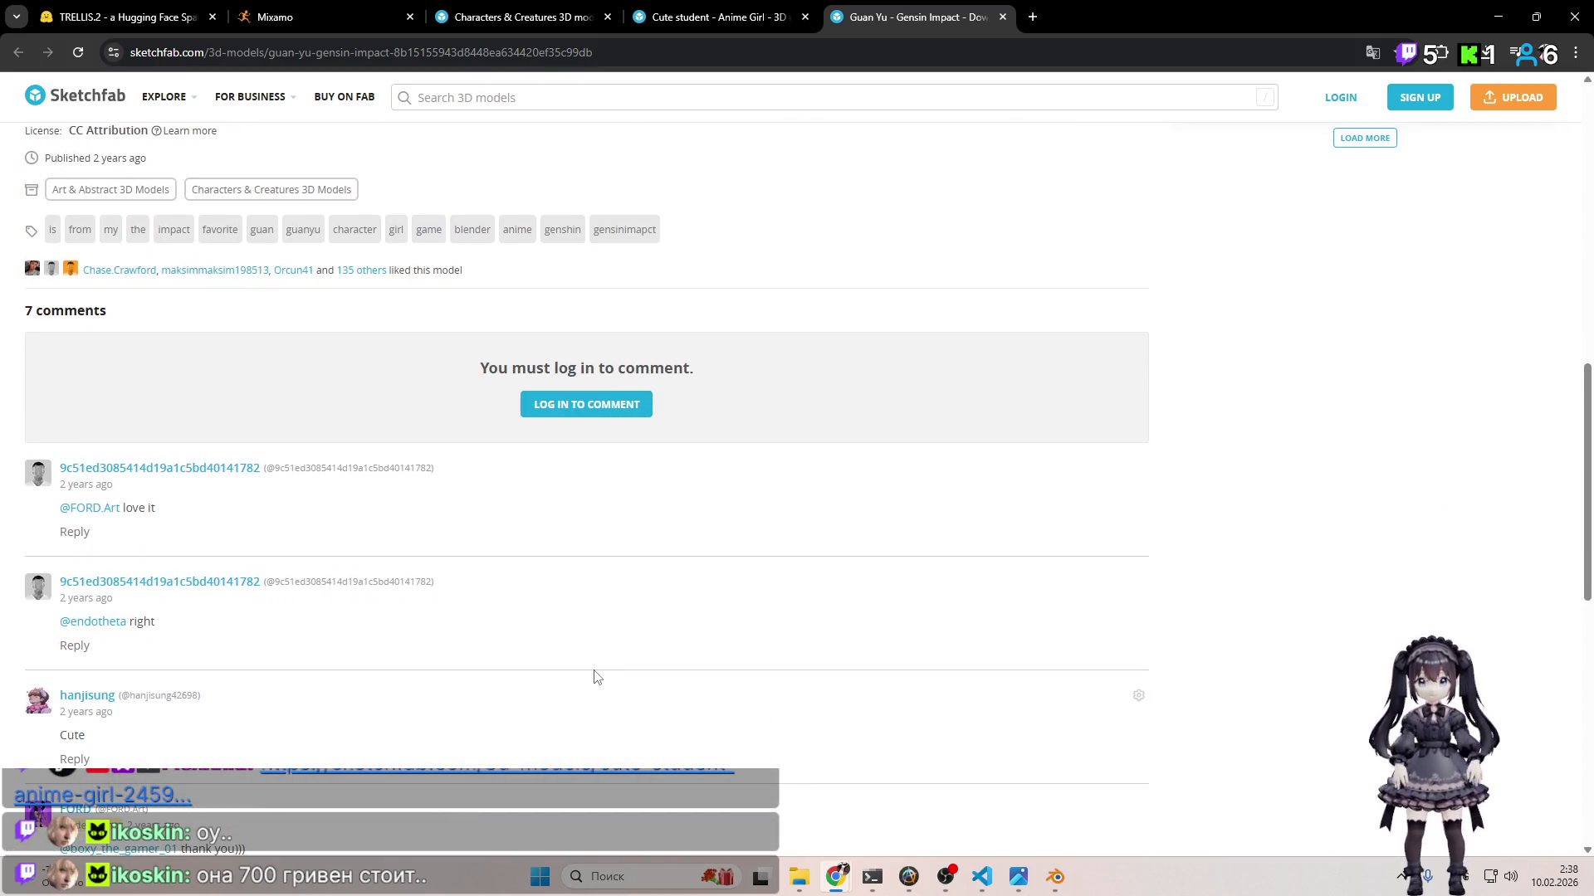
{"action": "scroll", "coordinate": [593, 676], "scroll_direction": "down", "scroll_amount": 3}
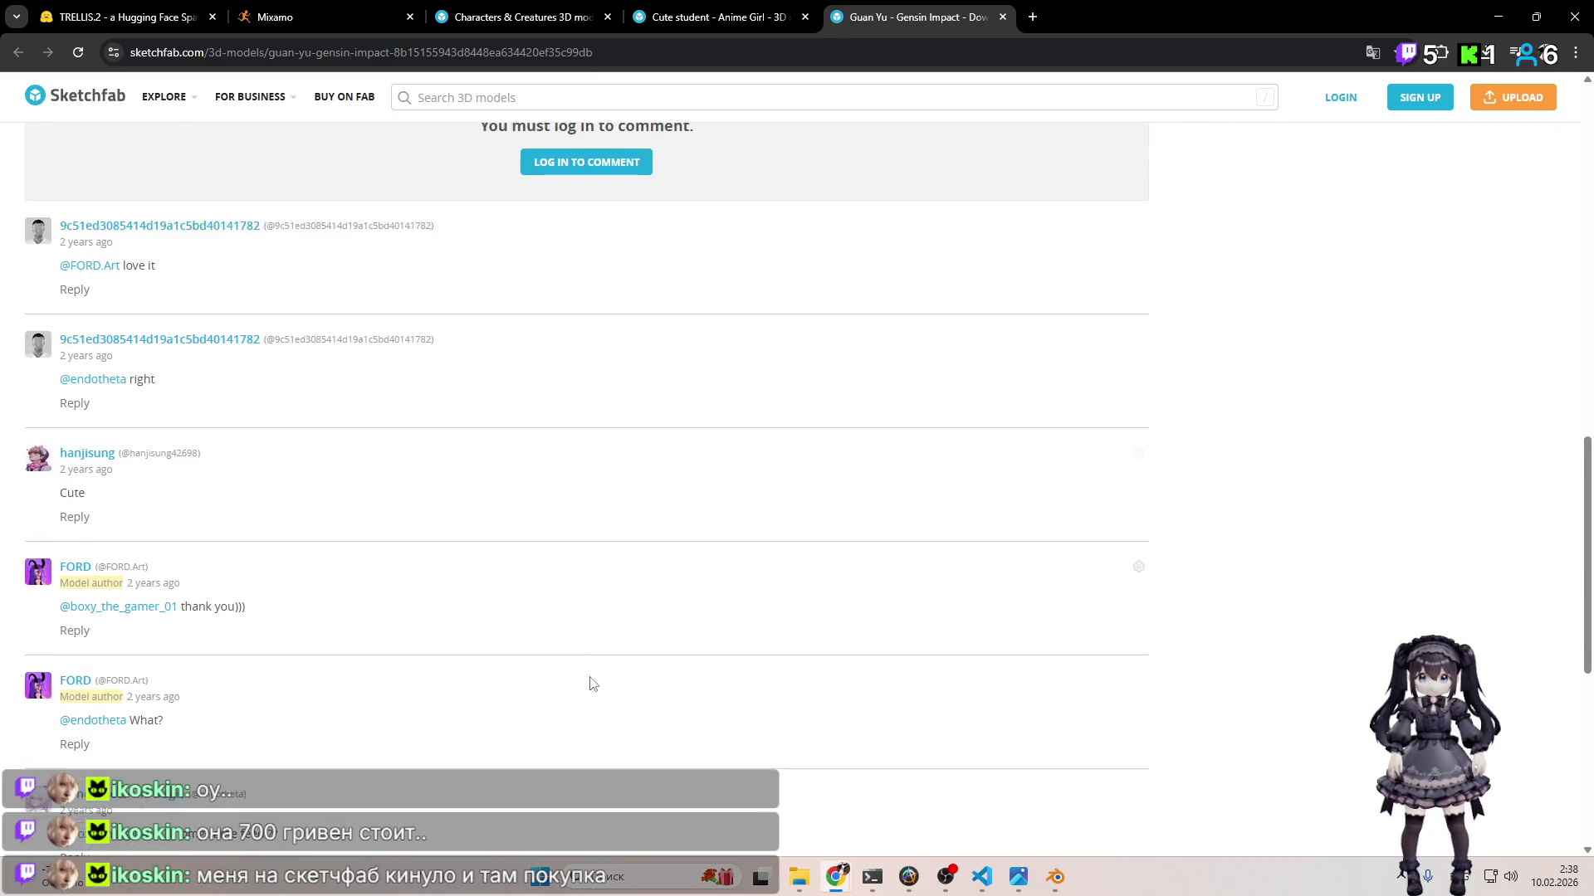
{"action": "scroll", "coordinate": [592, 680], "scroll_direction": "up", "scroll_amount": 3}
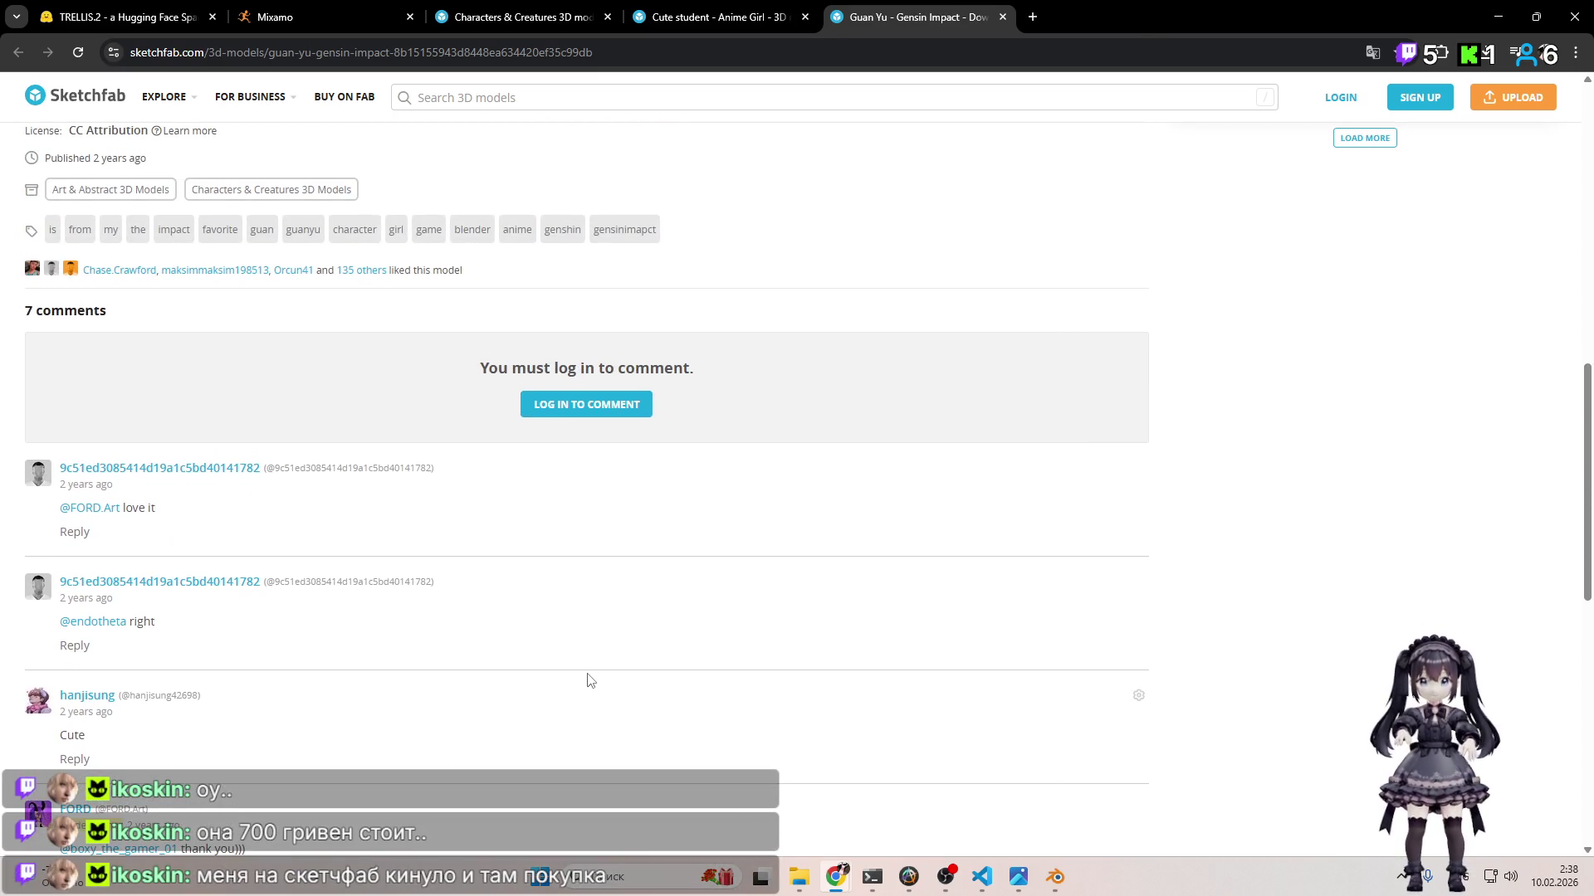
{"action": "scroll", "coordinate": [588, 680], "scroll_direction": "up", "scroll_amount": 10}
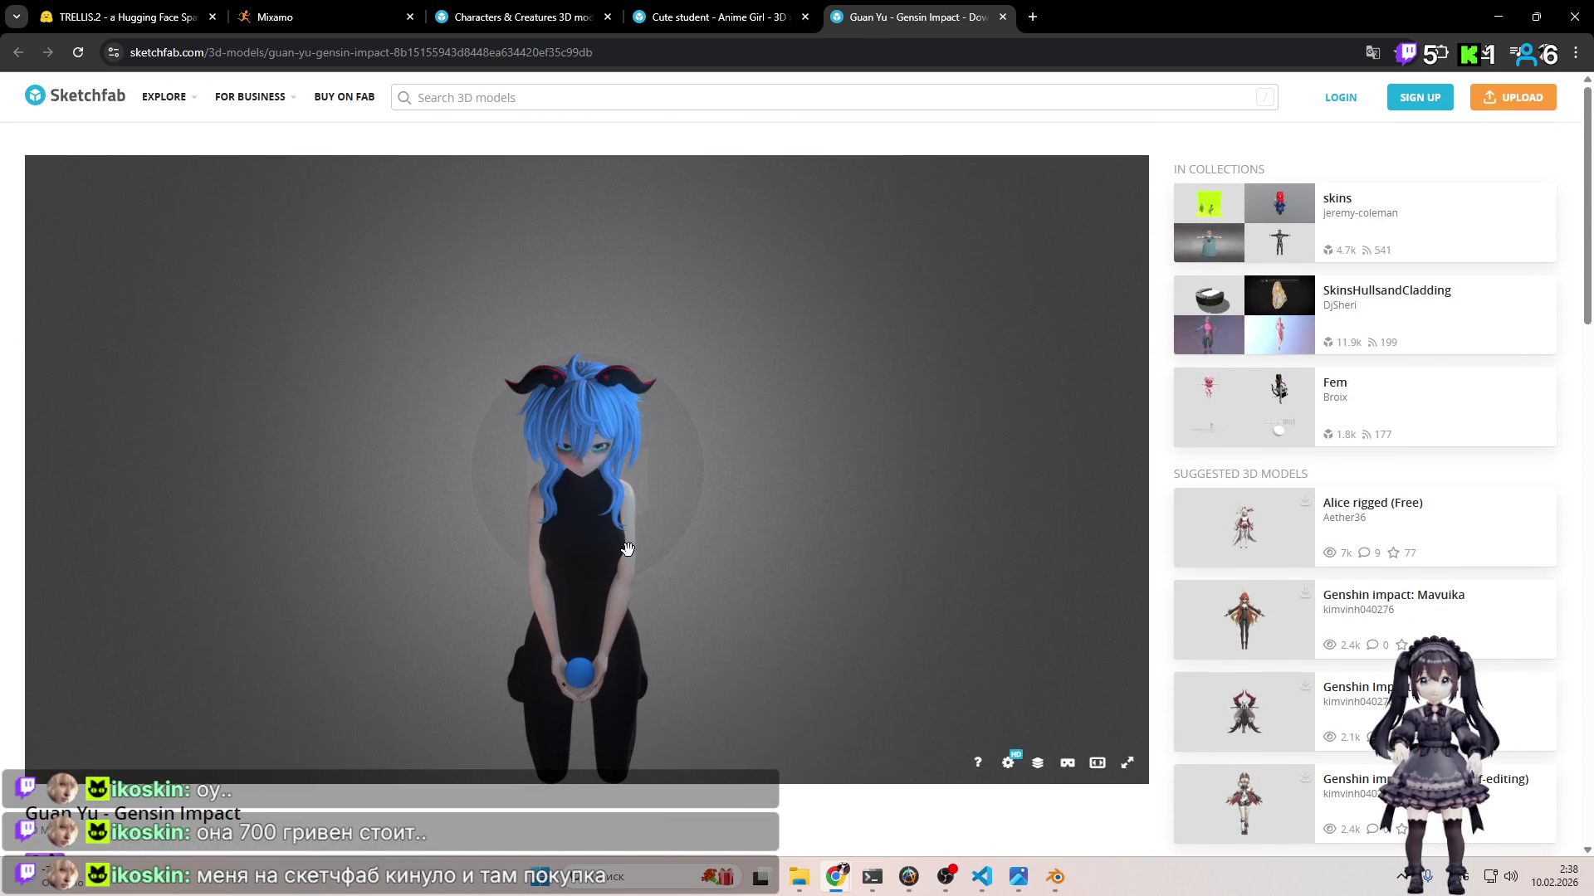
{"action": "scroll", "coordinate": [627, 548], "scroll_direction": "up", "scroll_amount": 2}
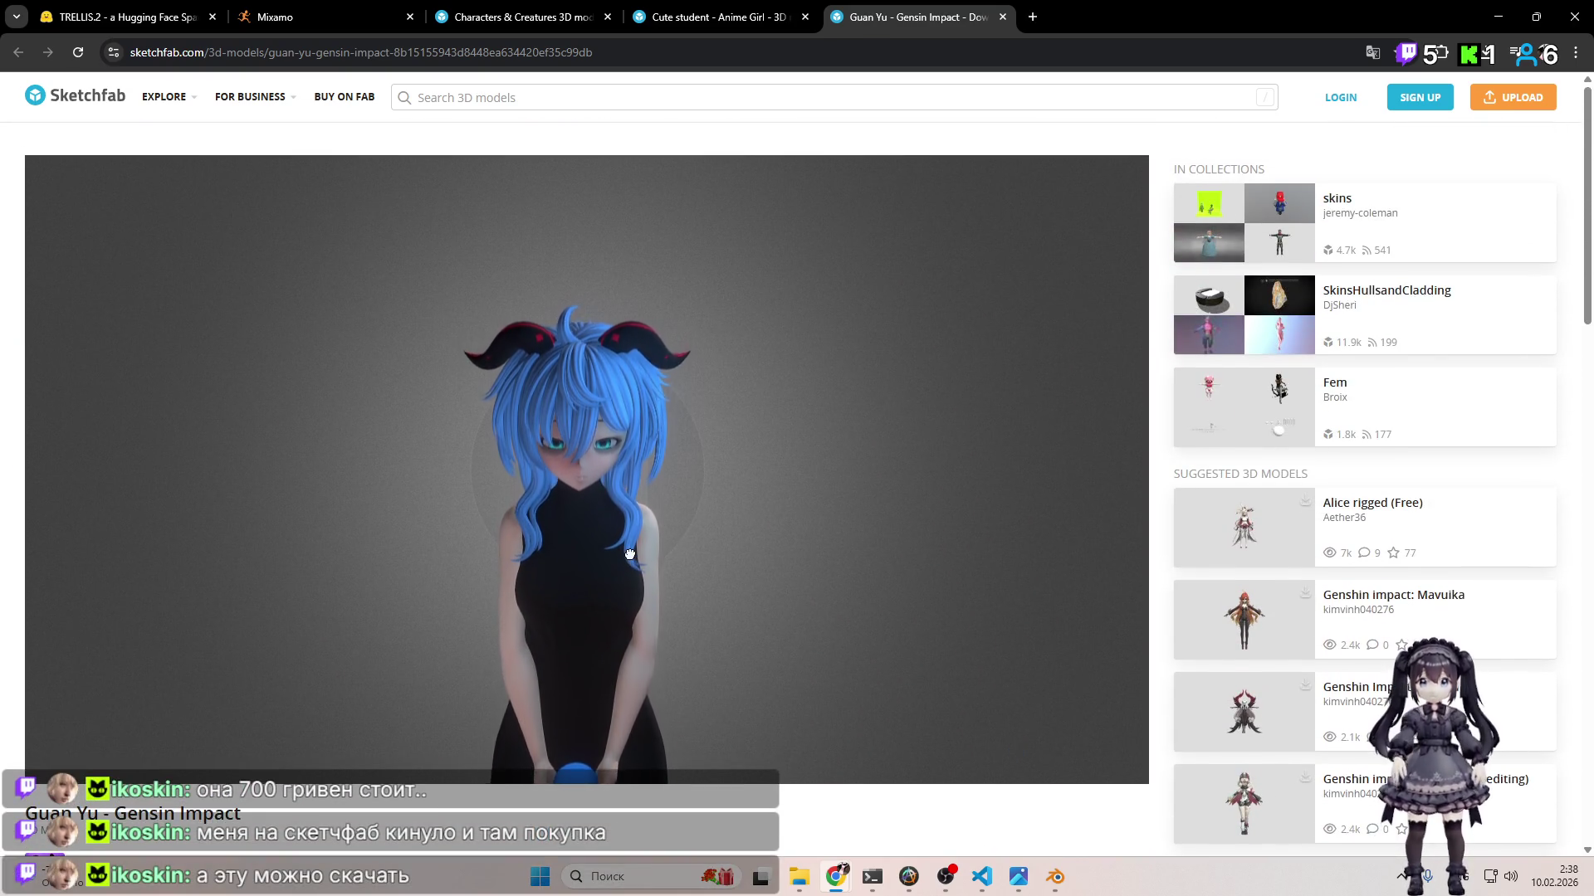
{"action": "mouse_move", "coordinate": [688, 573]}
{"action": "left_mouse_down"}
{"action": "mouse_move", "coordinate": [730, 338]}
{"action": "mouse_move", "coordinate": [710, 519]}
{"action": "left_mouse_up"}
{"action": "scroll", "coordinate": [710, 518], "scroll_direction": "up", "scroll_amount": 6}
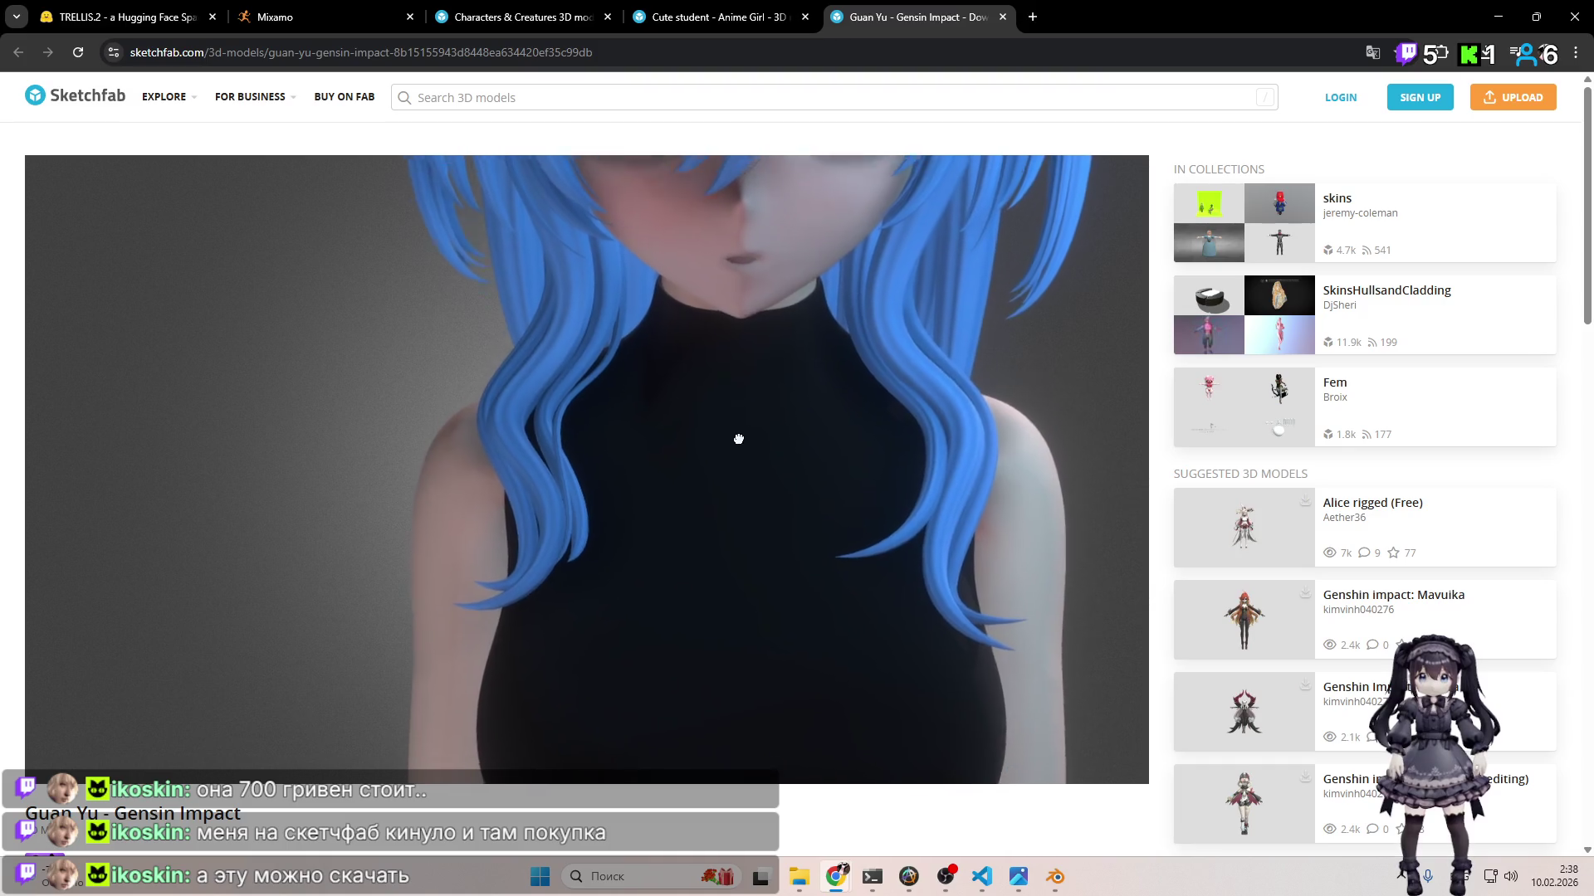
{"action": "left_click_drag", "start_coordinate": [739, 439], "coordinate": [692, 564]}
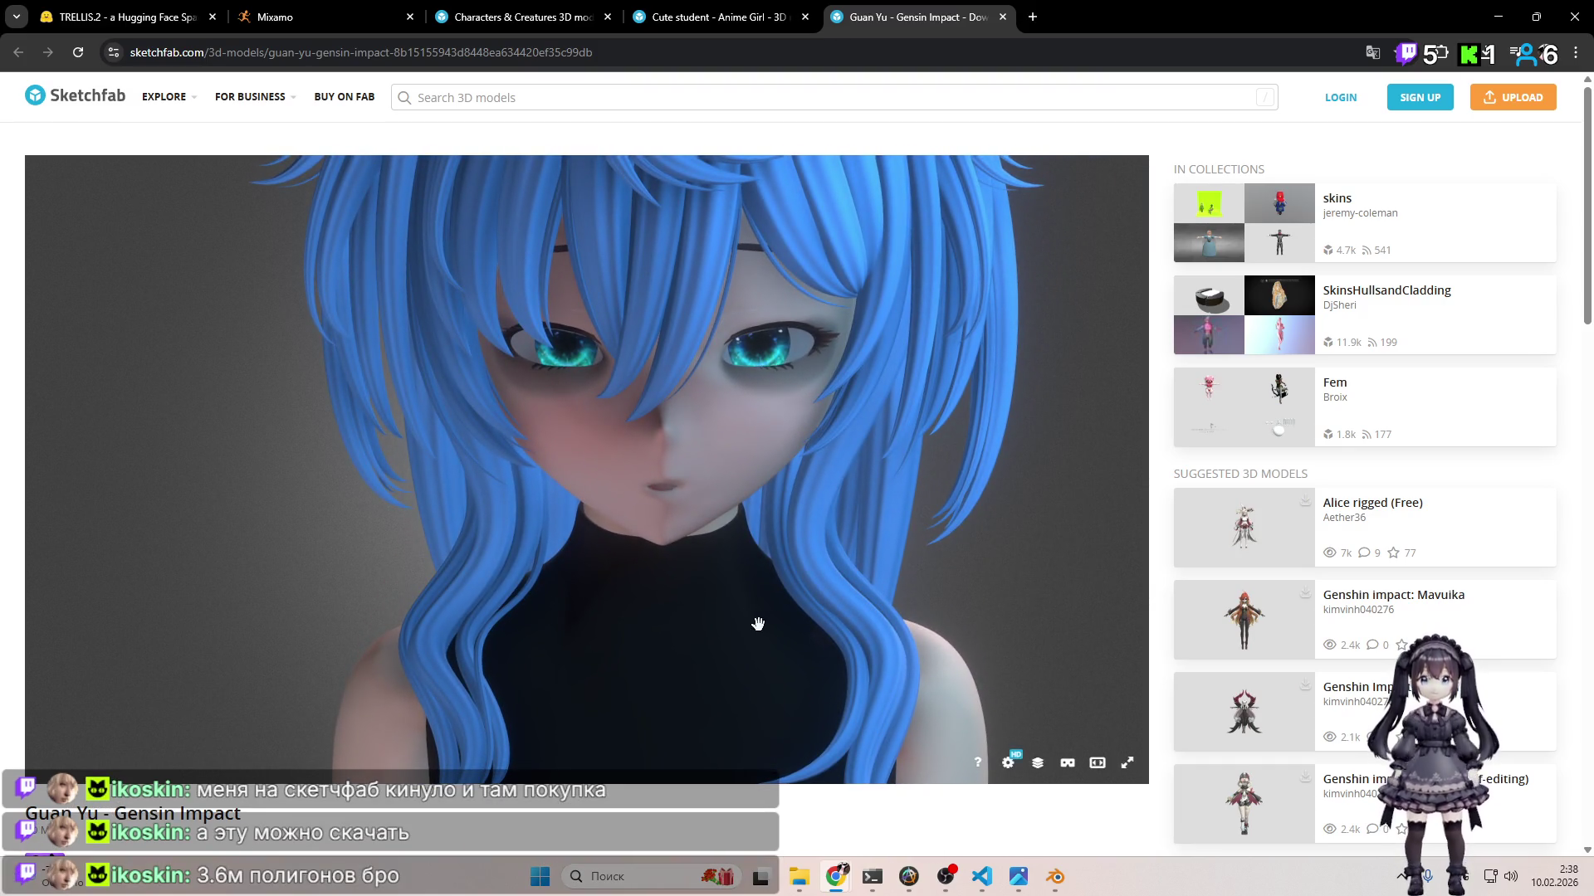
Step: View Guan Yu's hair bun and horns from above, then close the Guan Yu tab
{"action": "scroll", "coordinate": [714, 797], "scroll_direction": "down", "scroll_amount": 3}
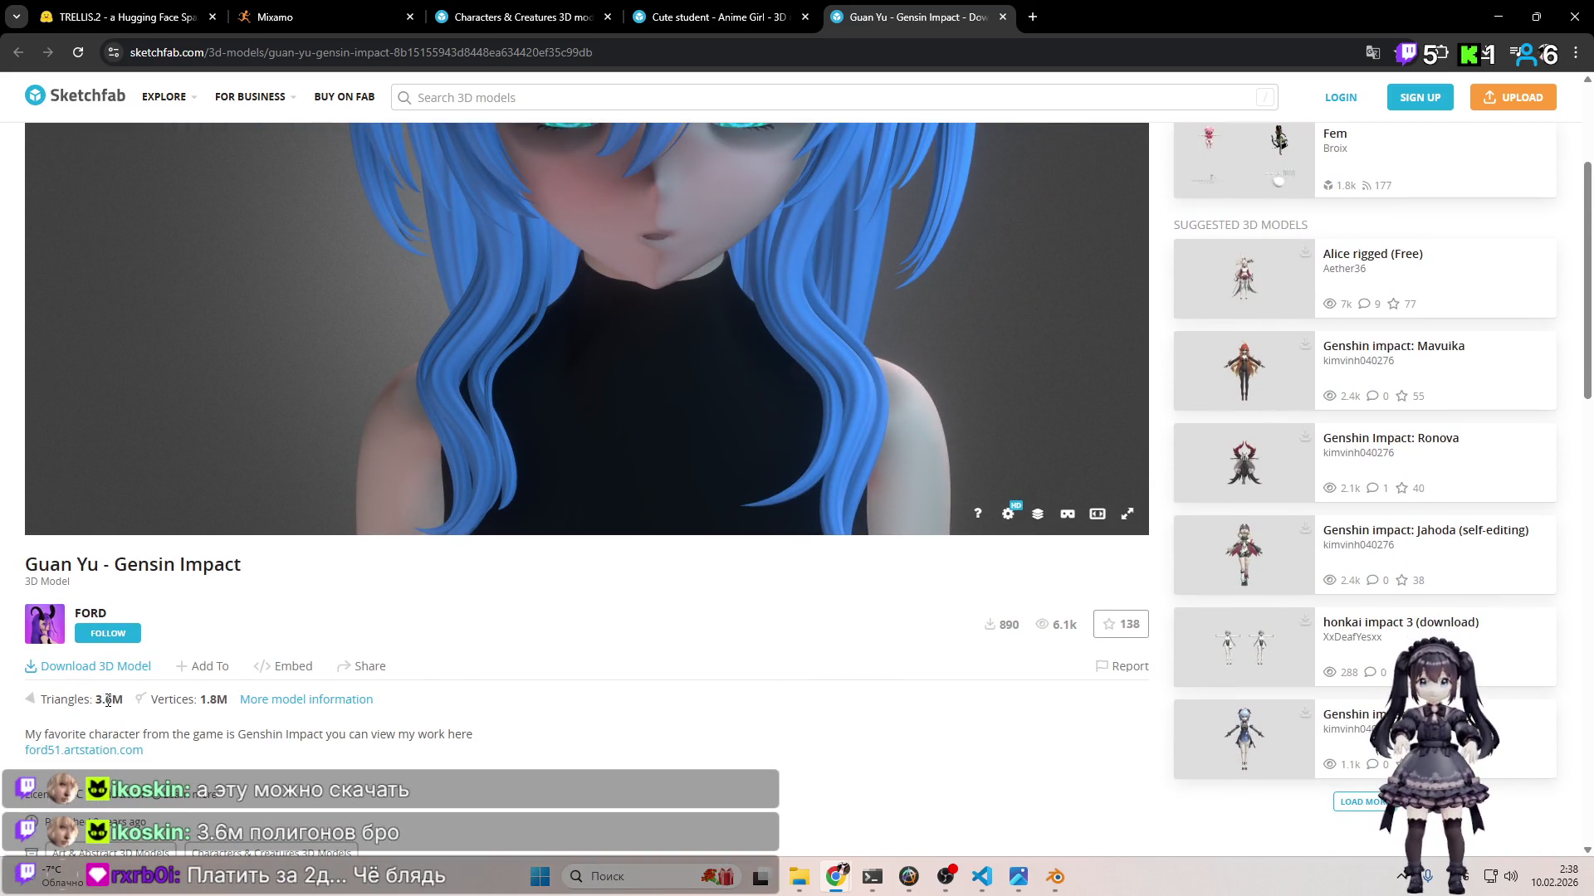
{"action": "scroll", "coordinate": [545, 655], "scroll_direction": "up", "scroll_amount": 3}
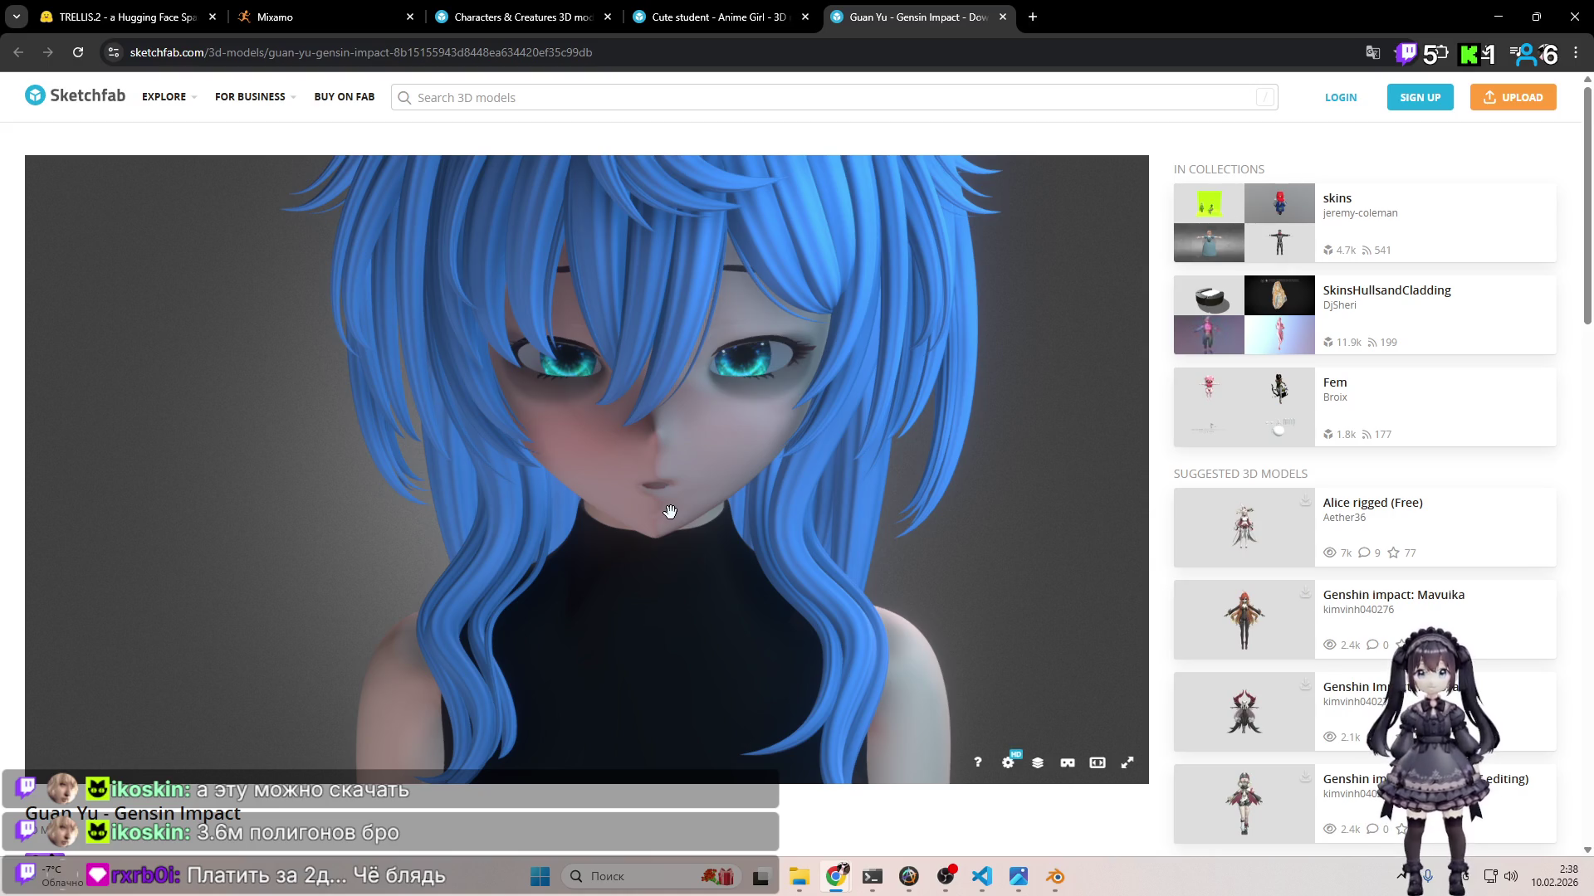
{"action": "scroll", "coordinate": [660, 508], "scroll_direction": "down", "scroll_amount": 5}
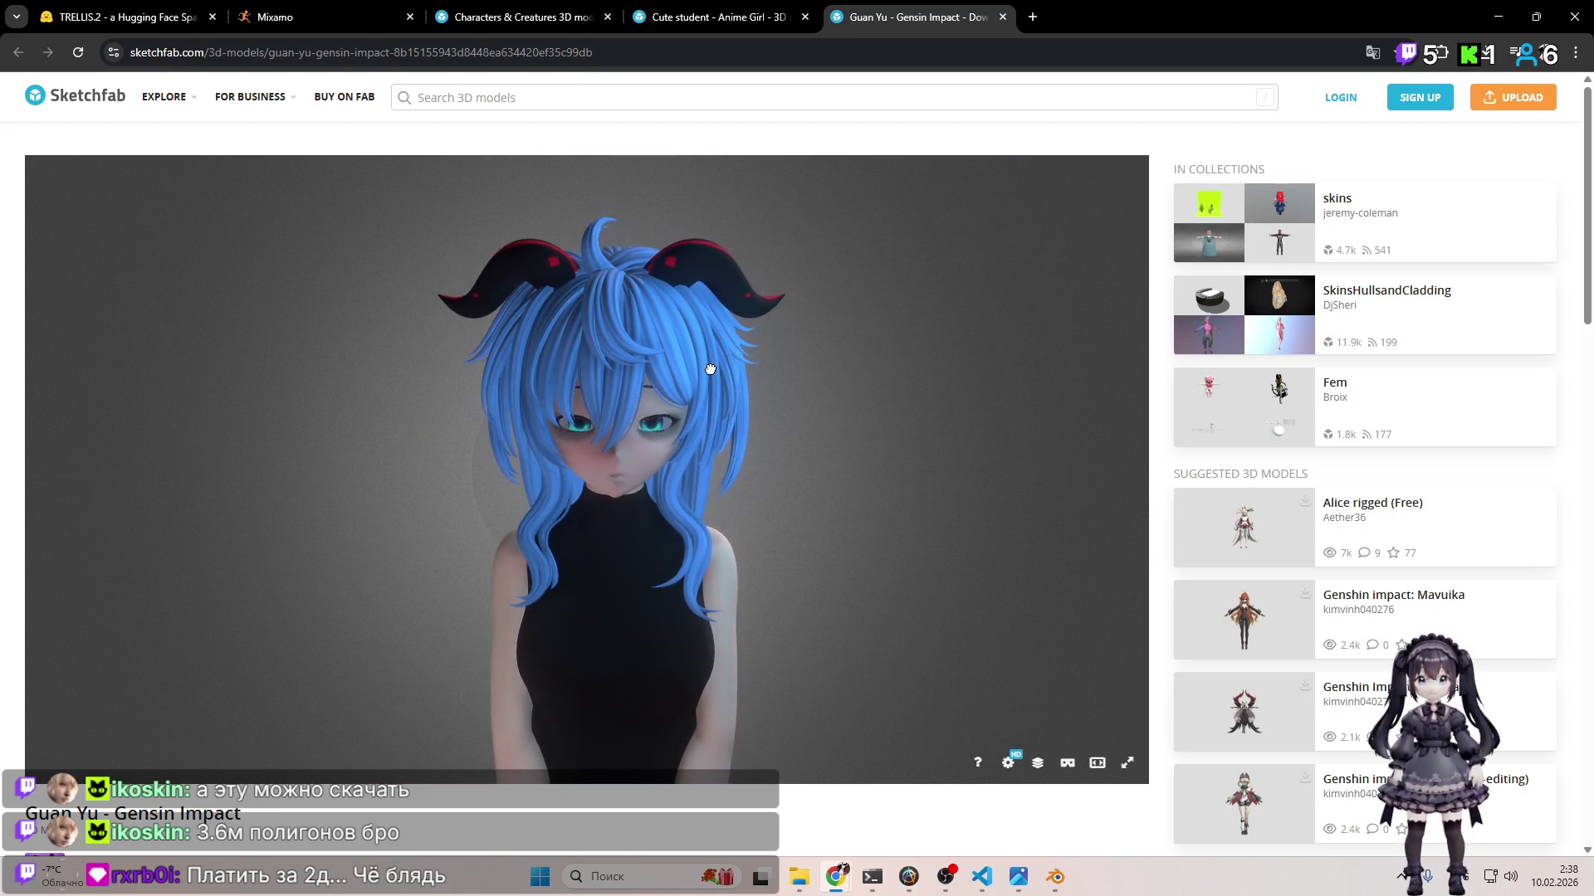
{"action": "scroll", "coordinate": [668, 540], "scroll_direction": "up", "scroll_amount": 5}
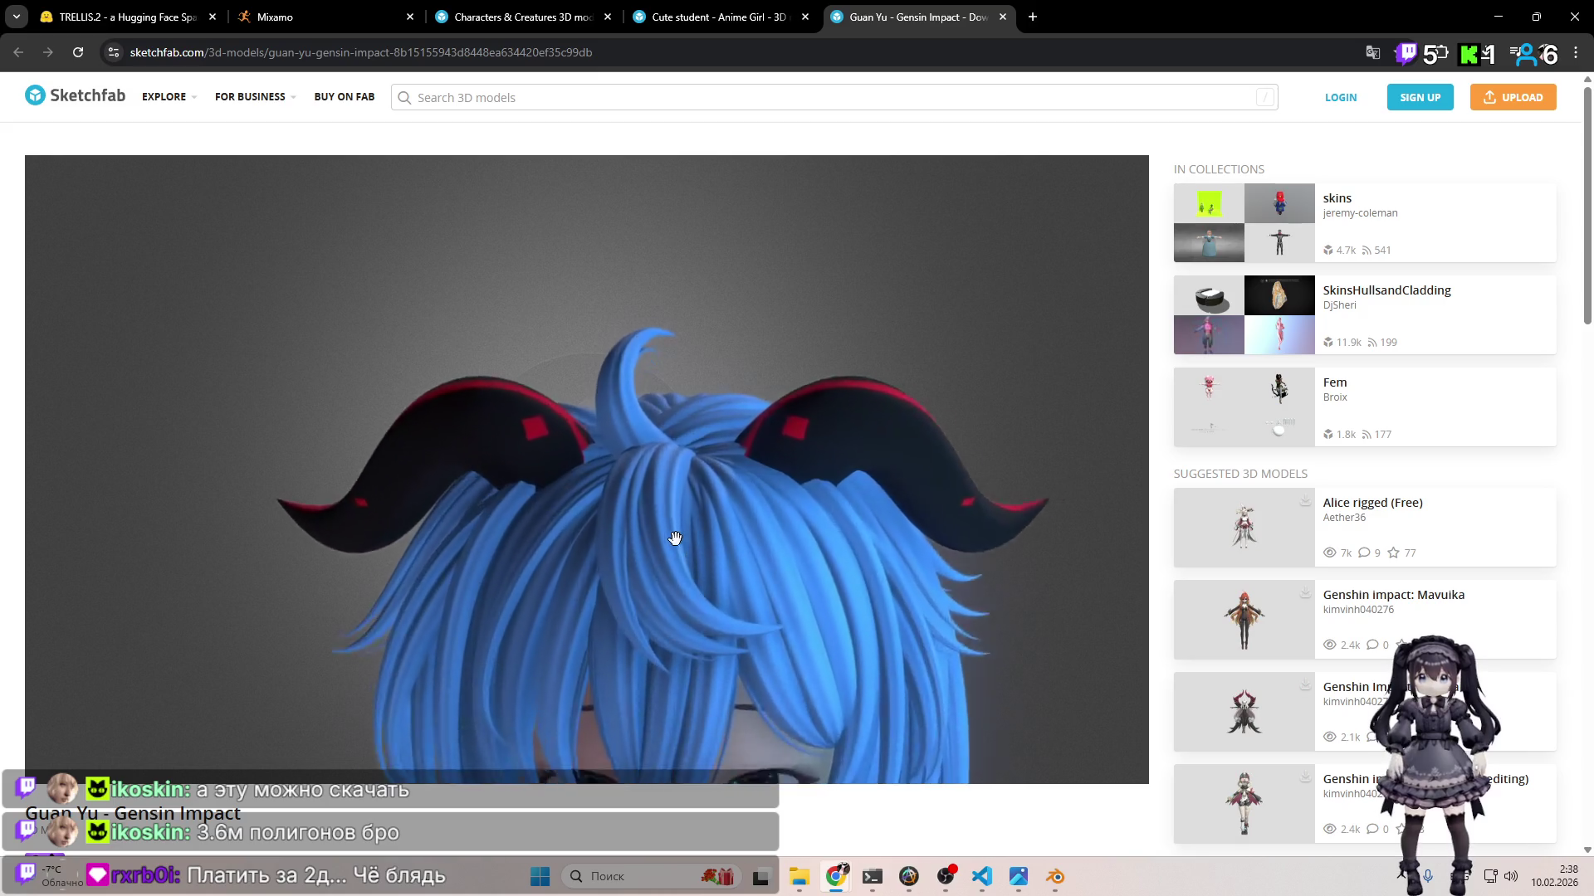
{"action": "scroll", "coordinate": [687, 498], "scroll_direction": "up", "scroll_amount": 8}
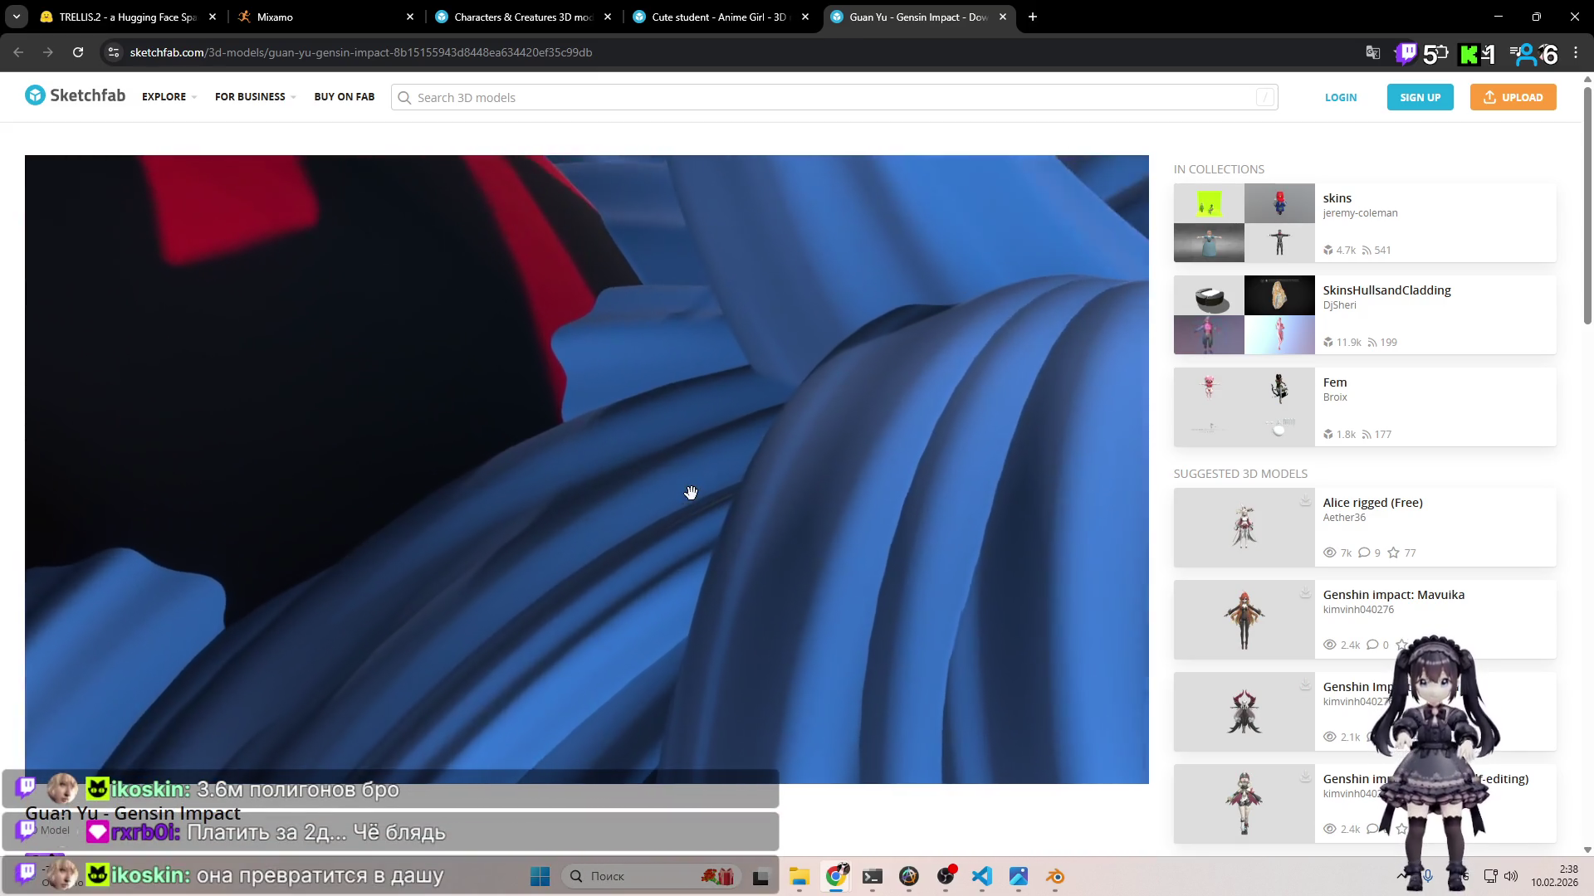
{"action": "scroll", "coordinate": [691, 491], "scroll_direction": "up", "scroll_amount": 5}
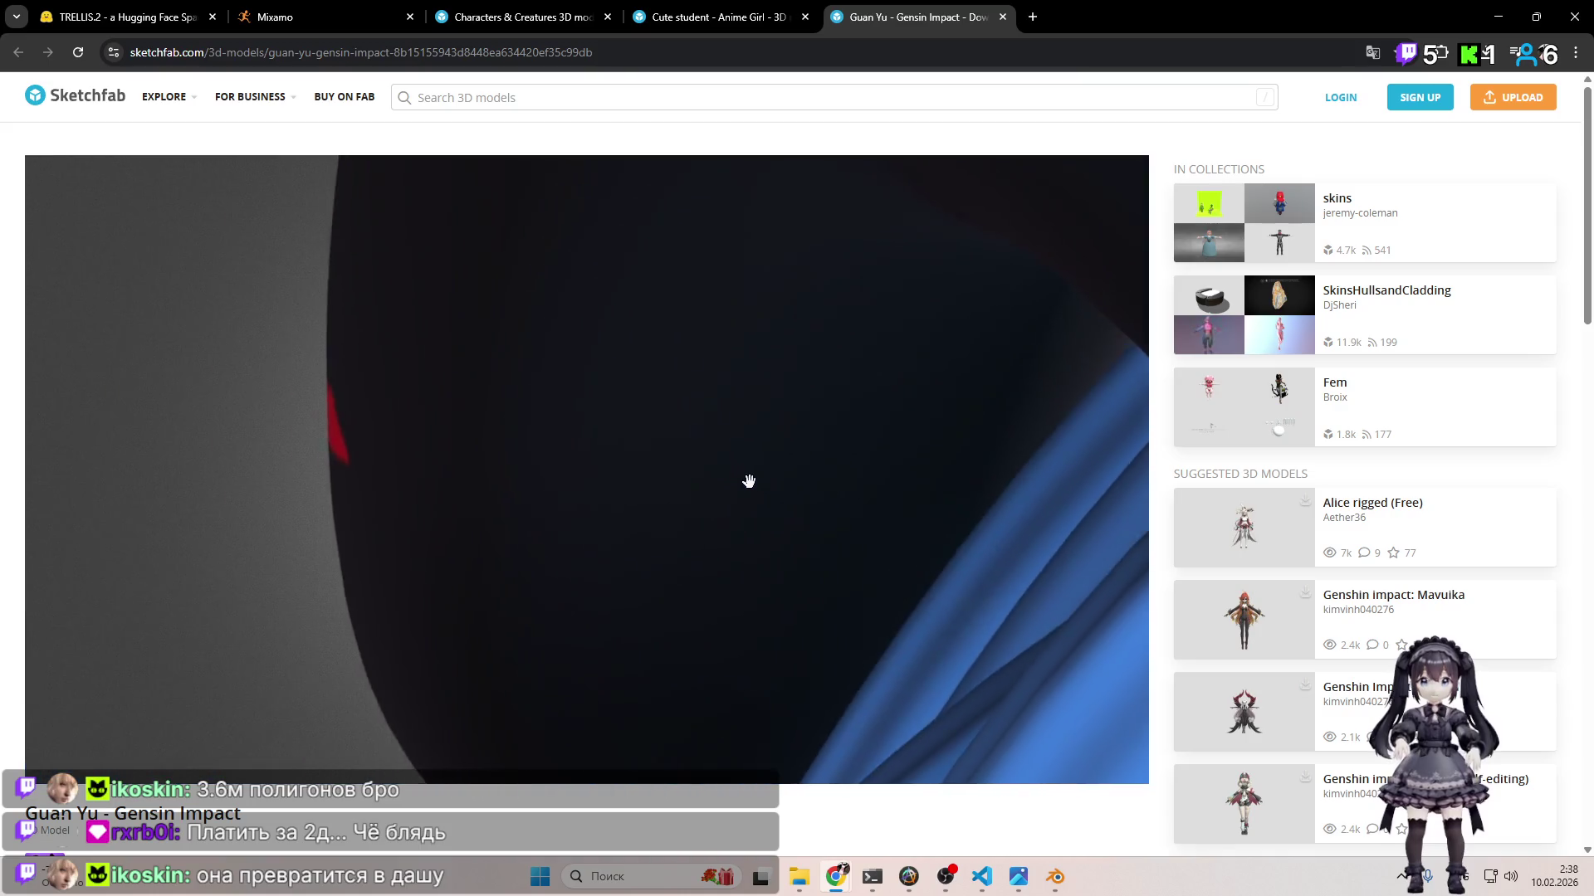
{"action": "scroll", "coordinate": [756, 483], "scroll_direction": "down", "scroll_amount": 5}
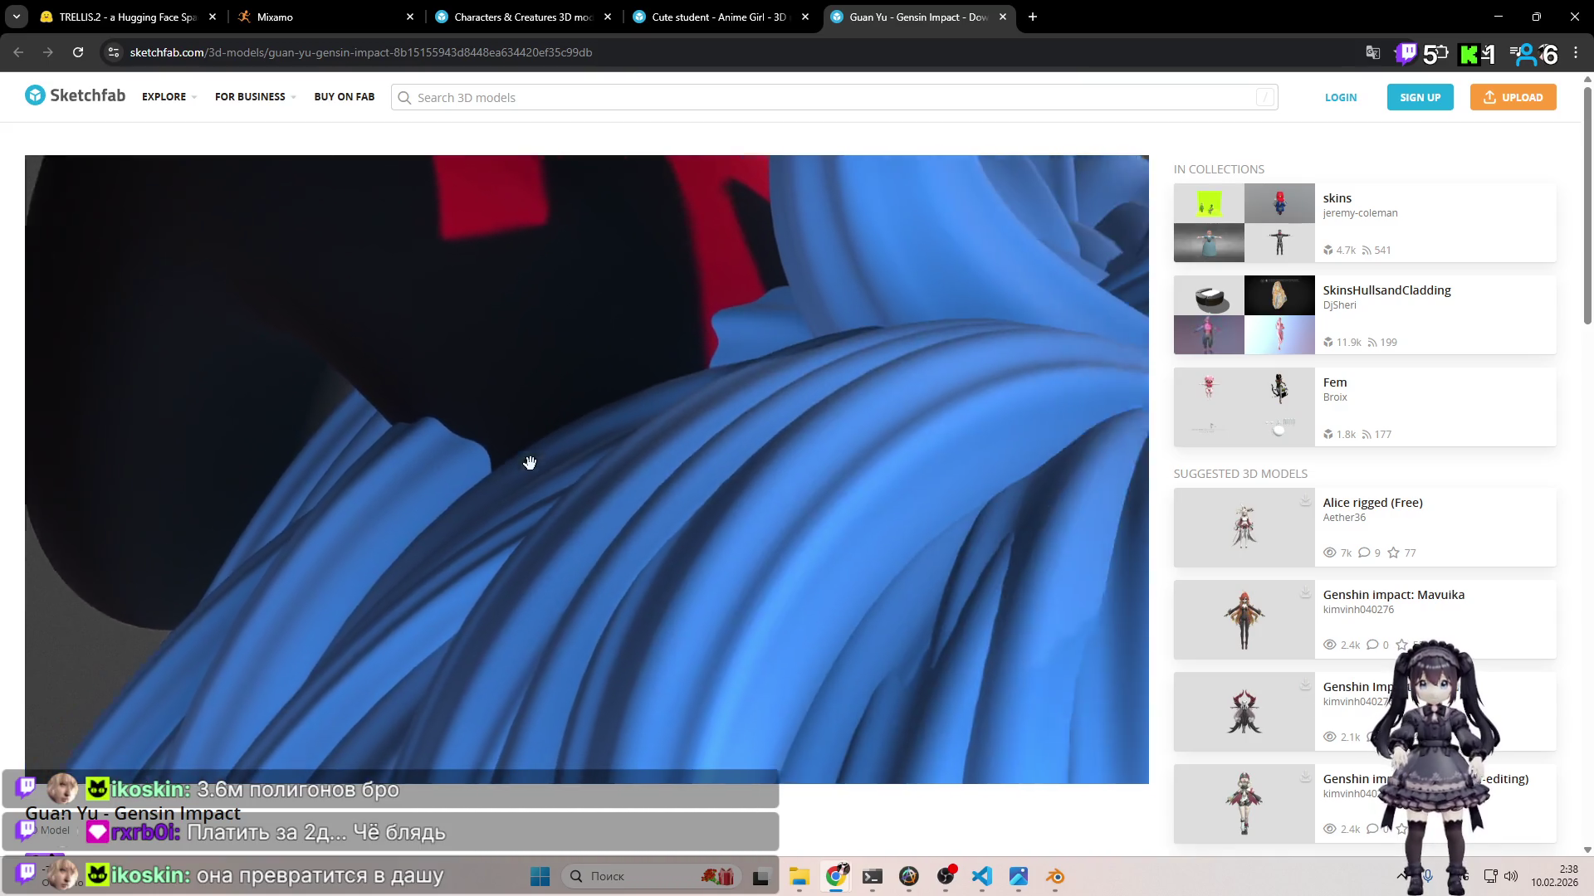
{"action": "mouse_move", "coordinate": [530, 462]}
{"action": "left_mouse_down"}
{"action": "mouse_move", "coordinate": [924, 534]}
{"action": "mouse_move", "coordinate": [886, 545]}
{"action": "mouse_move", "coordinate": [580, 509]}
{"action": "mouse_move", "coordinate": [713, 551]}
{"action": "left_mouse_up"}
{"action": "scroll", "coordinate": [712, 573], "scroll_direction": "down", "scroll_amount": 5}
{"action": "left_click", "coordinate": [1001, 16]}
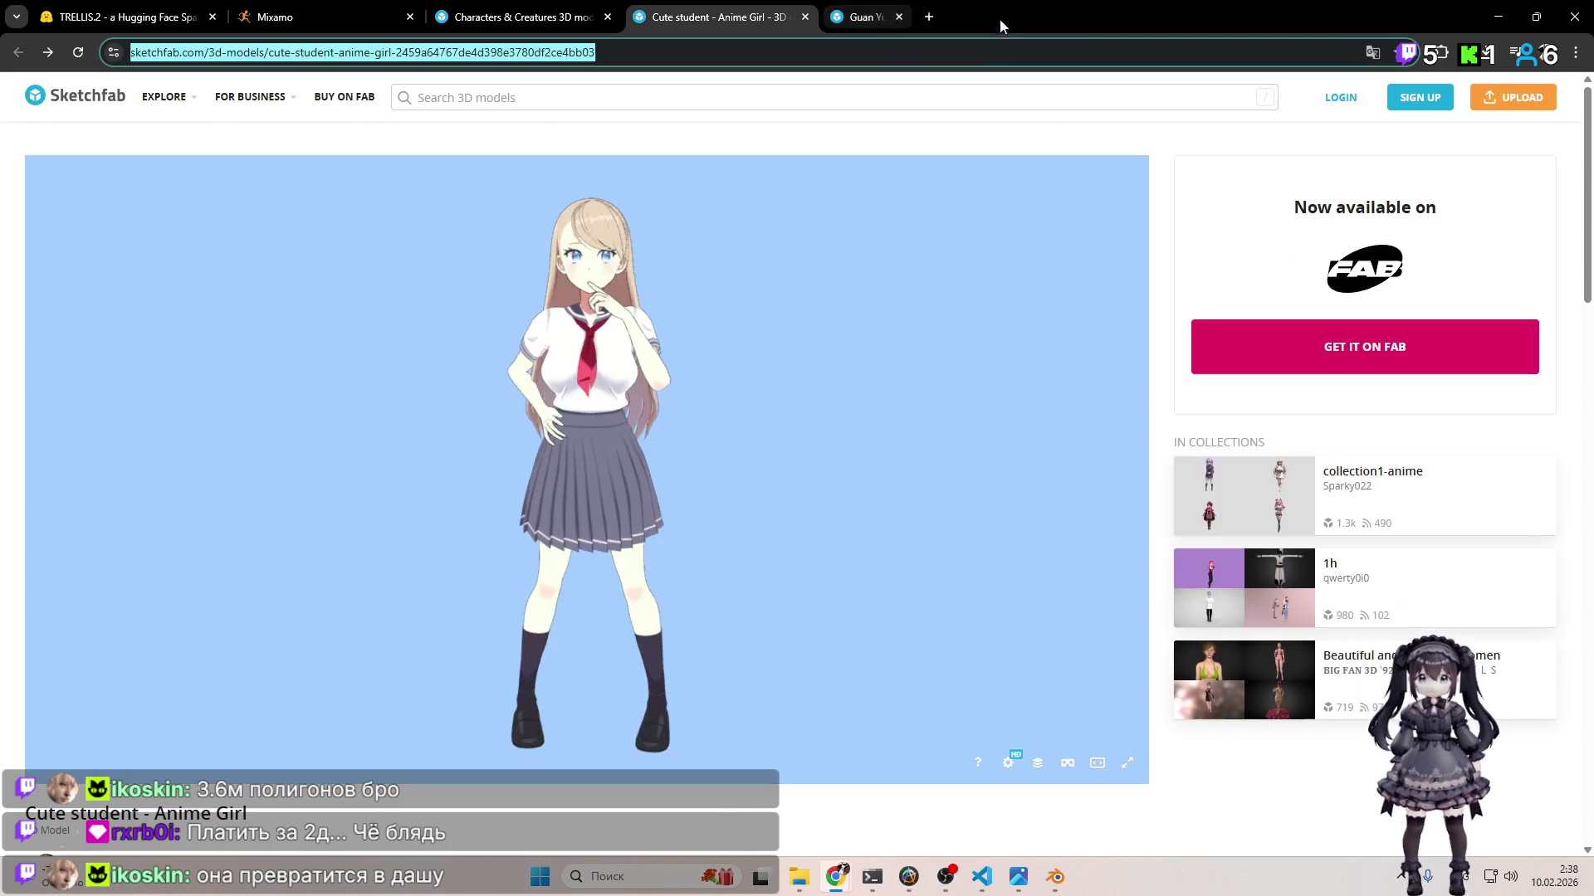
Step: Close the Guan Yu and Cute student - Anime Girl model tabs
{"action": "left_click", "coordinate": [532, 17]}
{"action": "left_click", "coordinate": [790, 19]}
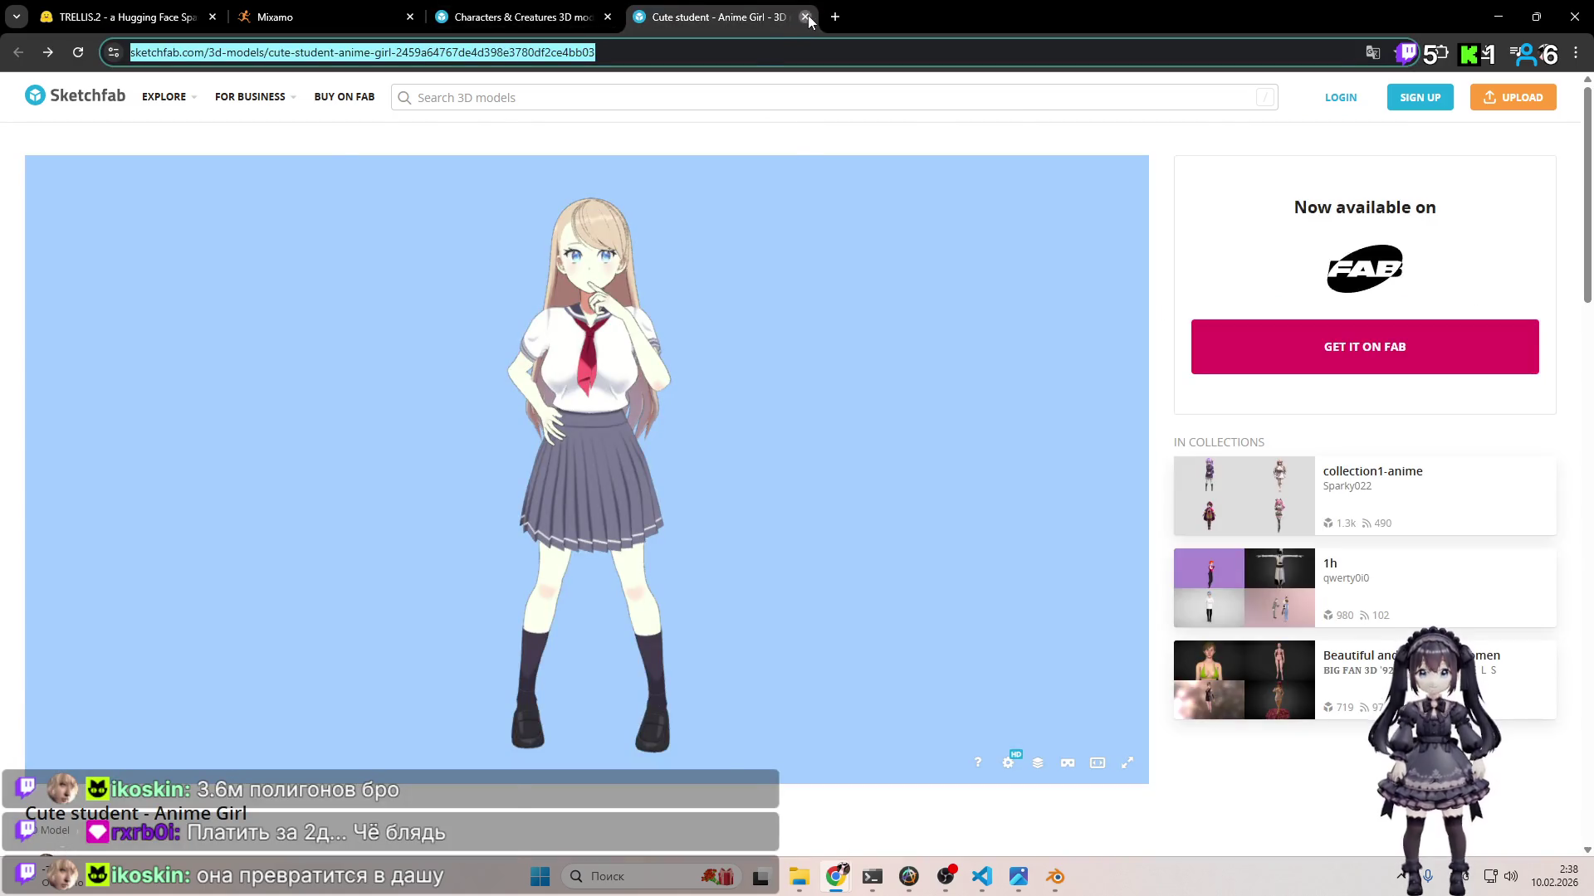
{"action": "left_click", "coordinate": [806, 16]}
Step: Scroll down the listing and open the Japanese girl student uniform Game assets model
{"action": "scroll", "coordinate": [917, 307], "scroll_direction": "down", "scroll_amount": 8}
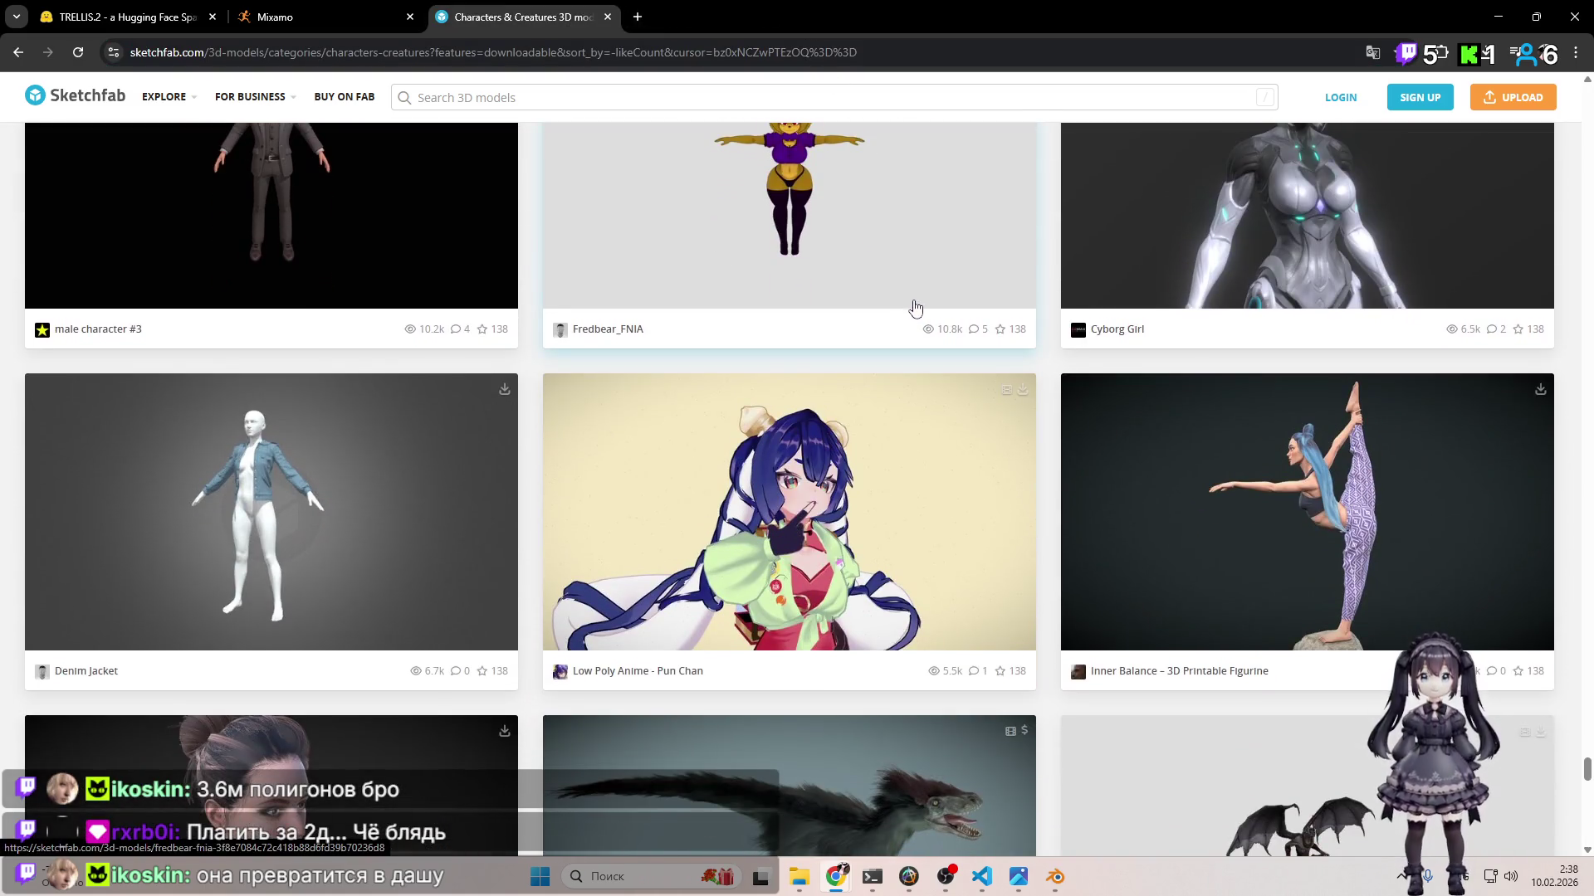
{"action": "scroll", "coordinate": [916, 308], "scroll_direction": "down", "scroll_amount": 13}
{"action": "scroll", "coordinate": [912, 303], "scroll_direction": "down", "scroll_amount": 2}
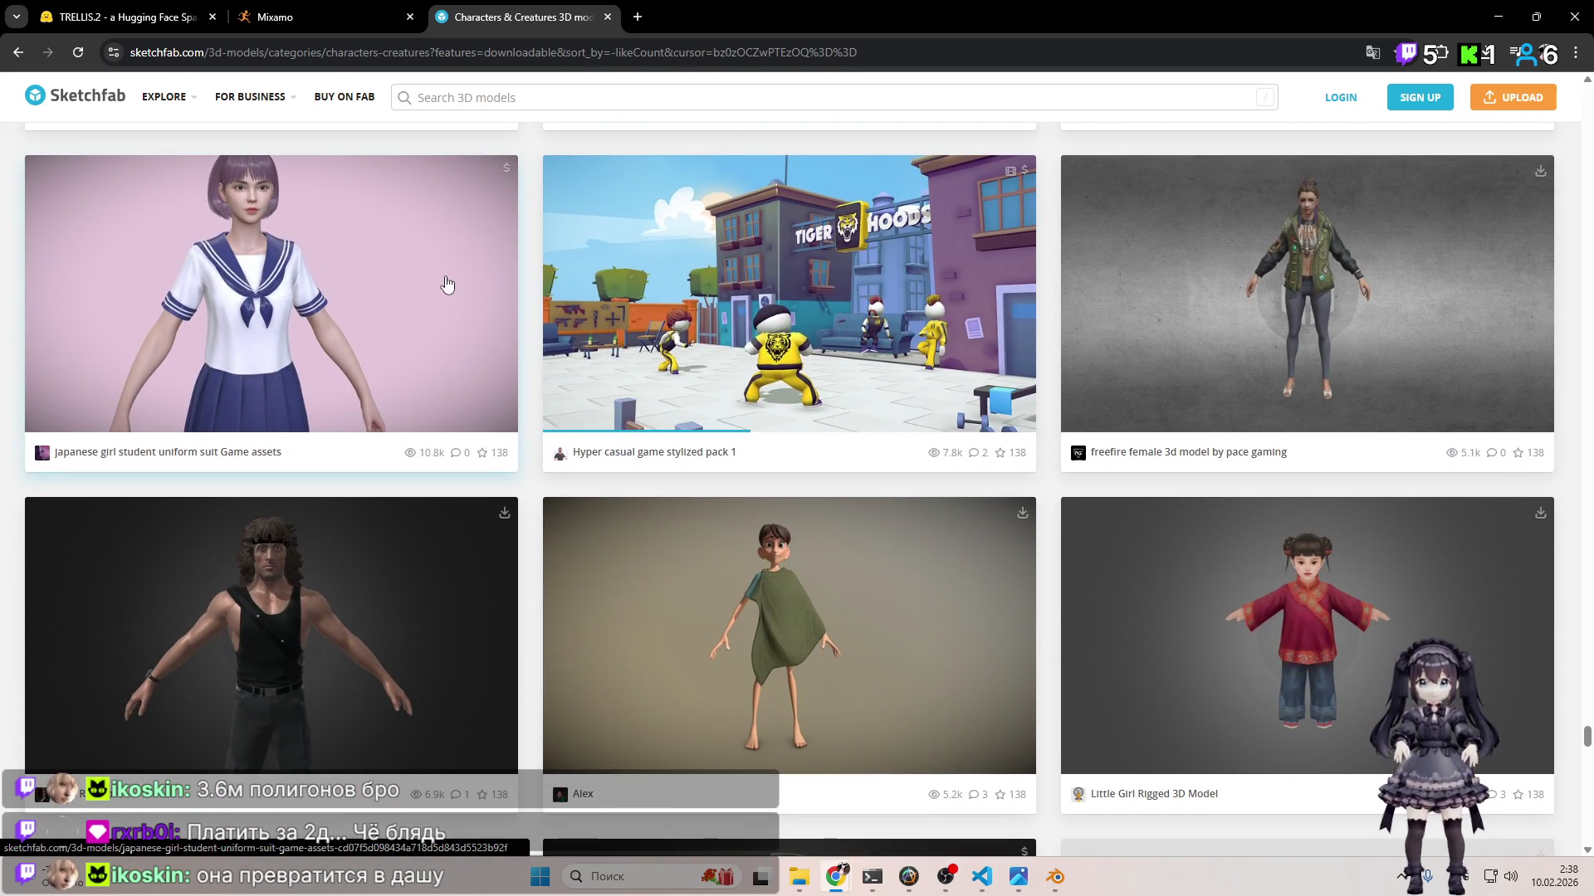
{"action": "left_click", "coordinate": [700, 20]}
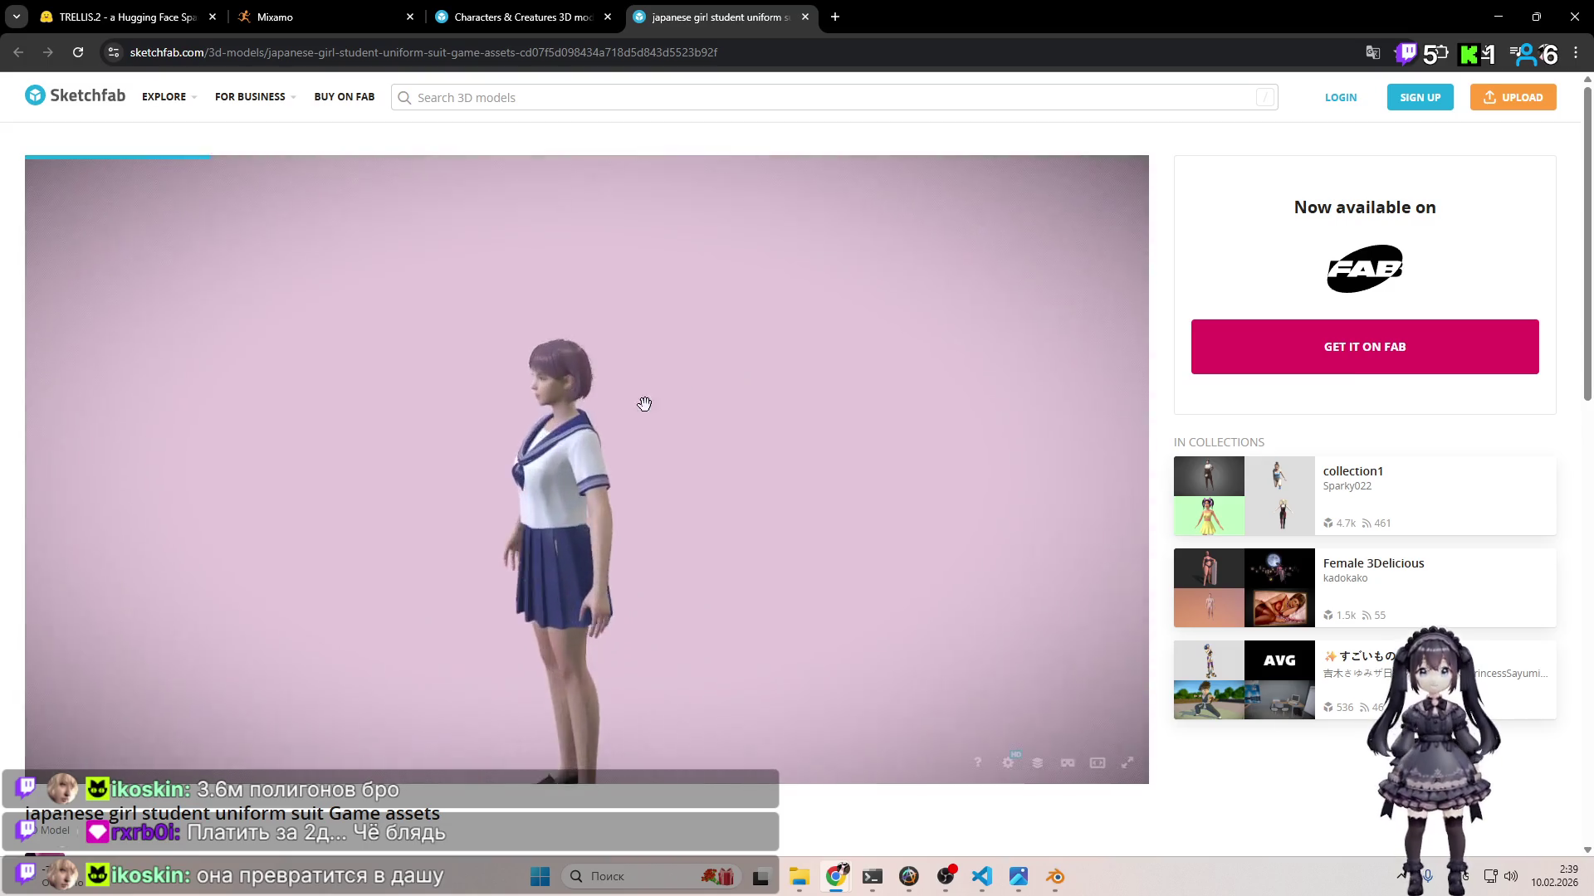
Step: Orbit the Japanese girl student uniform model to view it from below, then close its tab
{"action": "mouse_move", "coordinate": [606, 367]}
{"action": "left_mouse_down"}
{"action": "mouse_move", "coordinate": [822, 504]}
{"action": "mouse_move", "coordinate": [850, 591]}
{"action": "mouse_move", "coordinate": [829, 366]}
{"action": "mouse_move", "coordinate": [794, 382]}
{"action": "mouse_move", "coordinate": [840, 439]}
{"action": "mouse_move", "coordinate": [865, 600]}
{"action": "mouse_move", "coordinate": [854, 545]}
{"action": "left_mouse_up"}
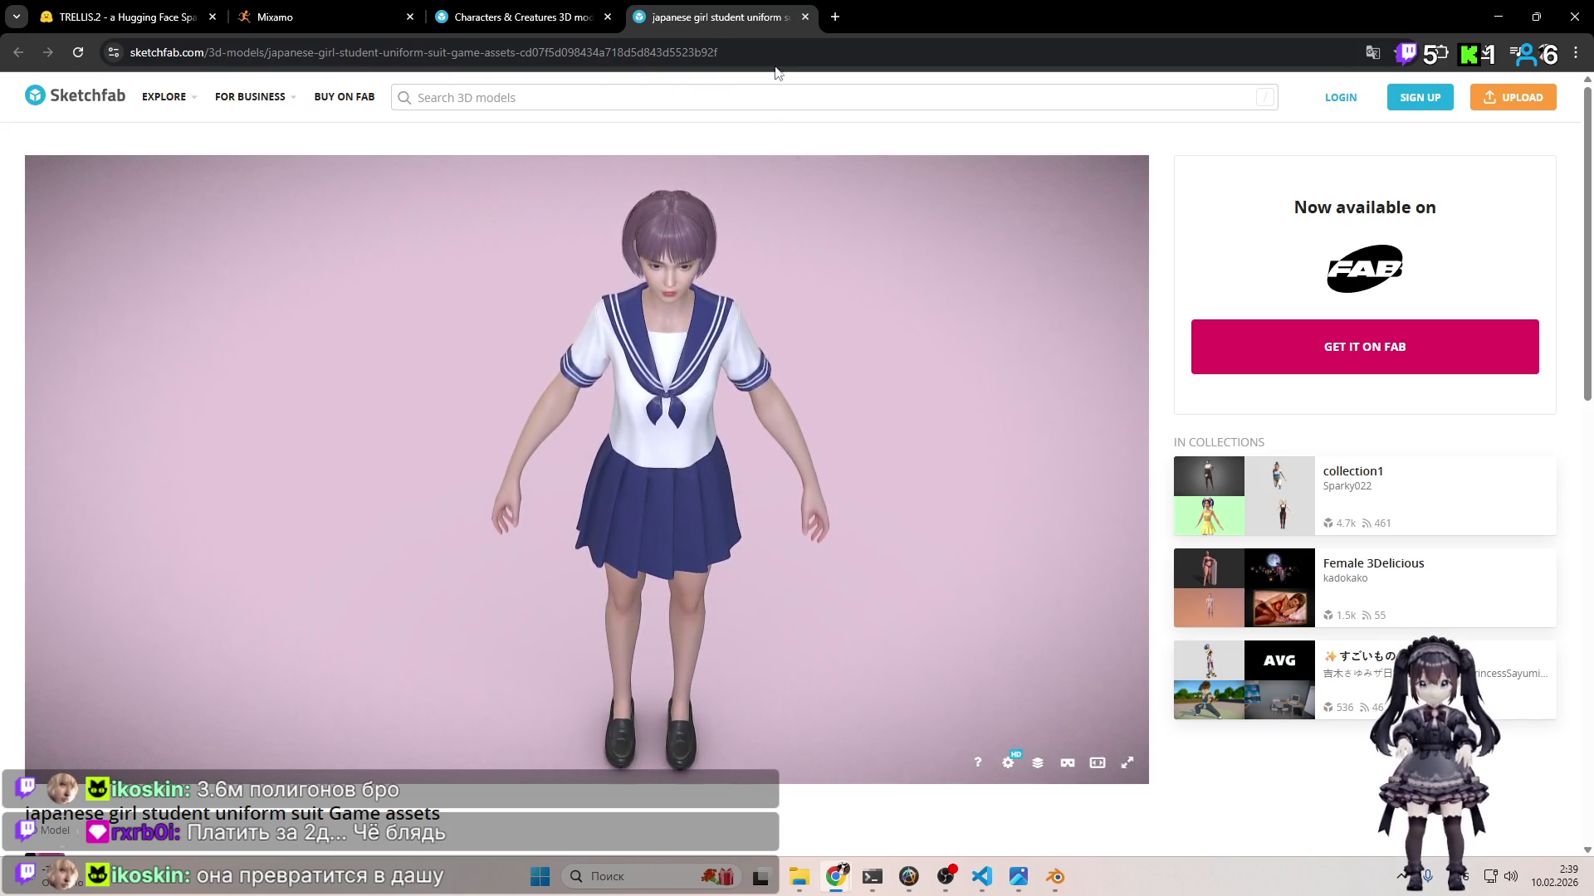
{"action": "left_click", "coordinate": [804, 16]}
Step: Scroll to the bottom of the Characters & Creatures listing and load more models
{"action": "scroll", "coordinate": [913, 323], "scroll_direction": "down", "scroll_amount": 8}
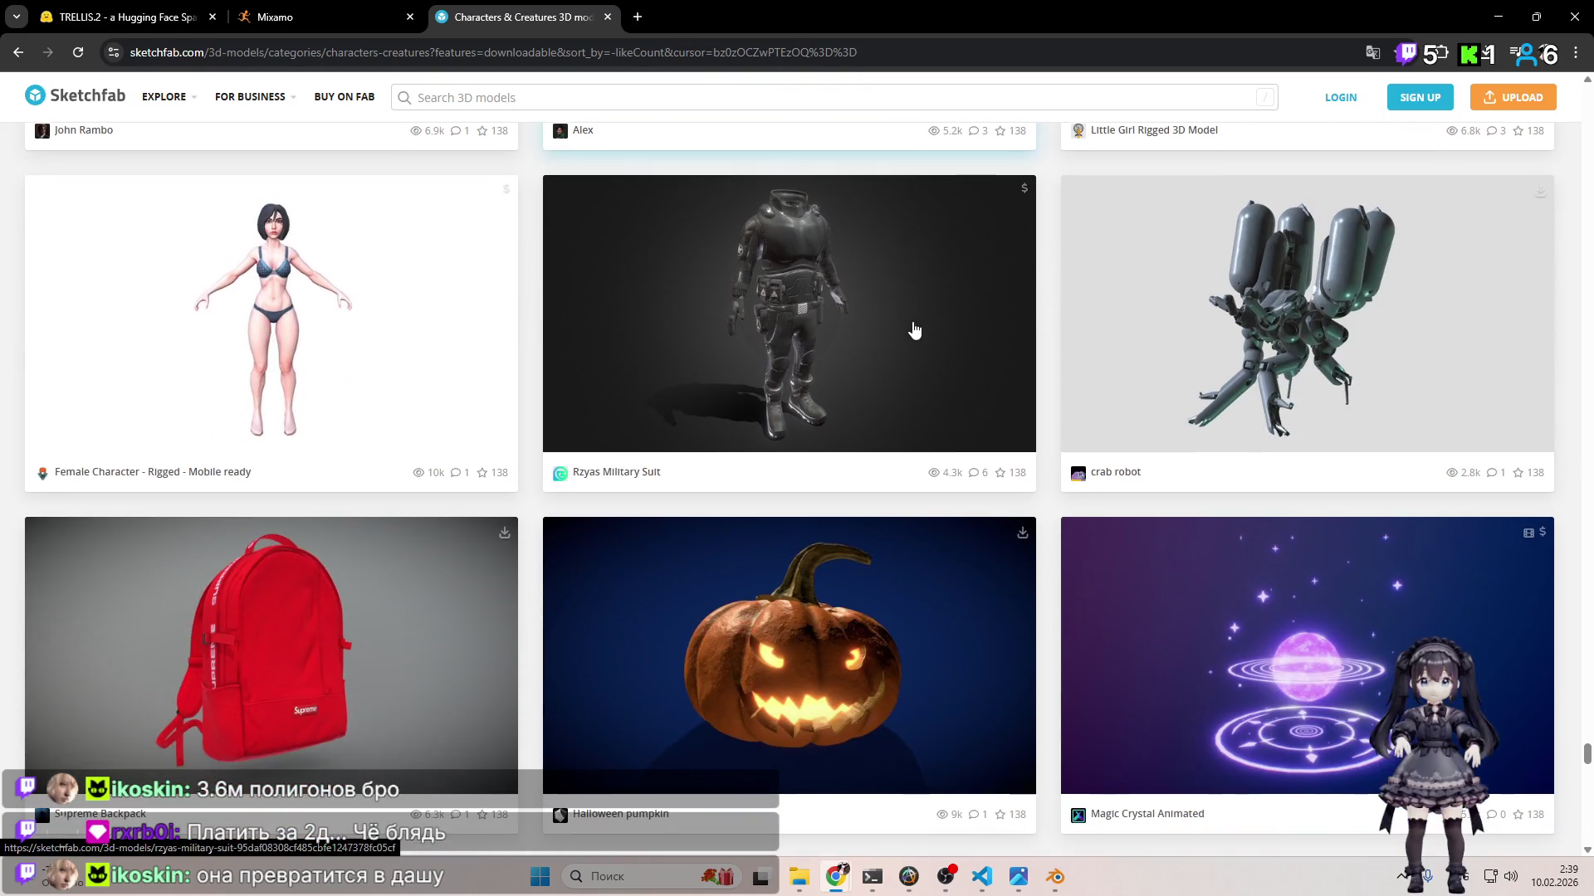
{"action": "scroll", "coordinate": [867, 328], "scroll_direction": "down", "scroll_amount": 6}
{"action": "scroll", "coordinate": [861, 336], "scroll_direction": "down", "scroll_amount": 5}
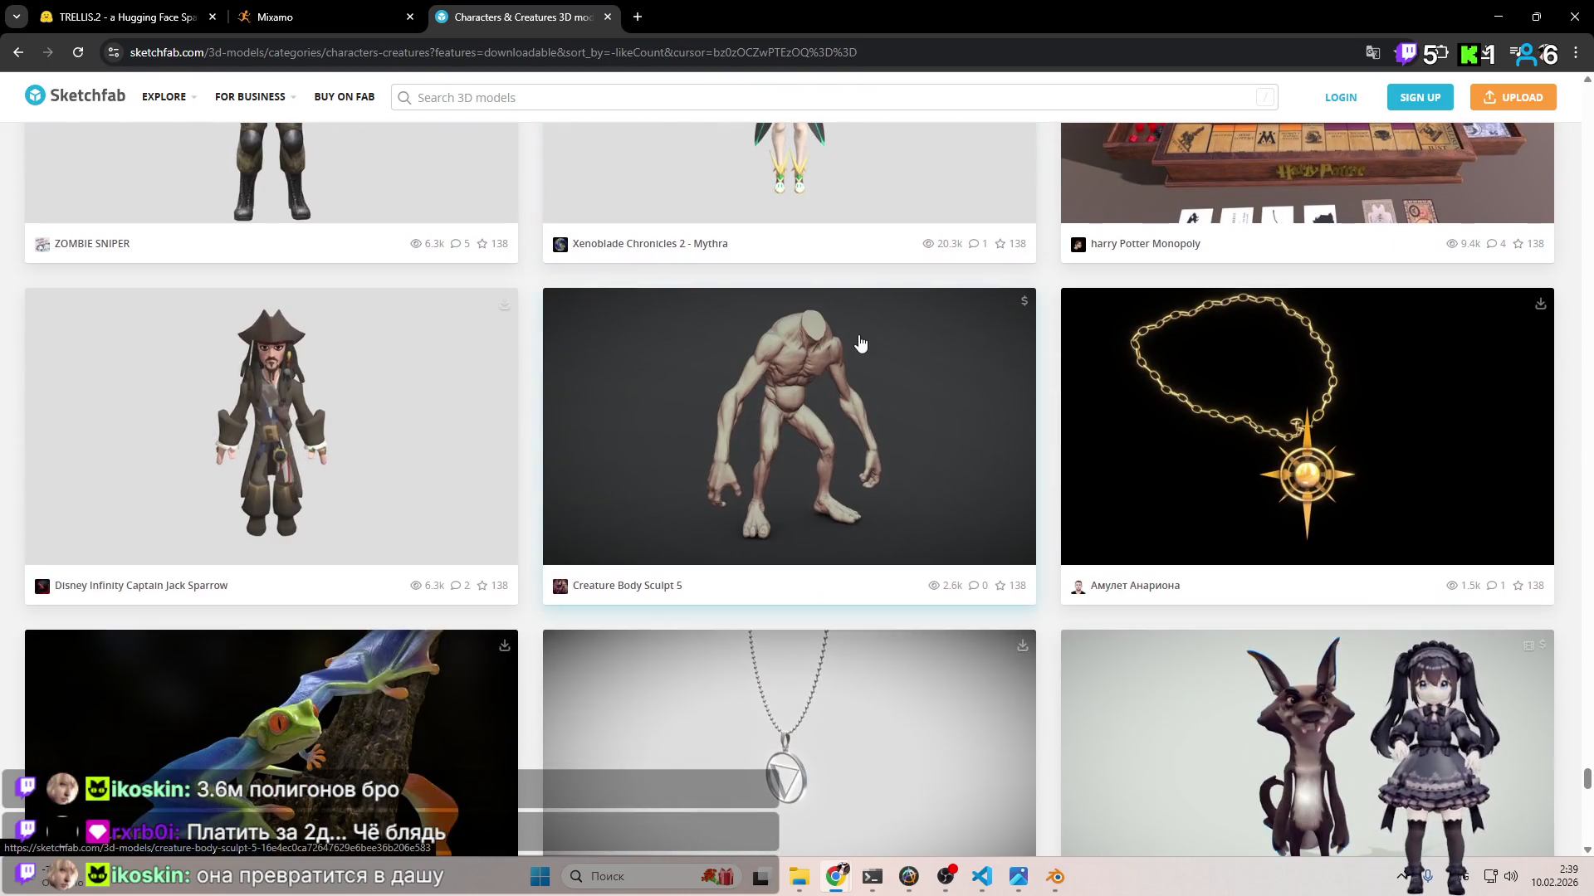
{"action": "scroll", "coordinate": [852, 353], "scroll_direction": "down", "scroll_amount": 7}
{"action": "scroll", "coordinate": [847, 359], "scroll_direction": "down", "scroll_amount": 4}
{"action": "scroll", "coordinate": [848, 361], "scroll_direction": "down", "scroll_amount": 7}
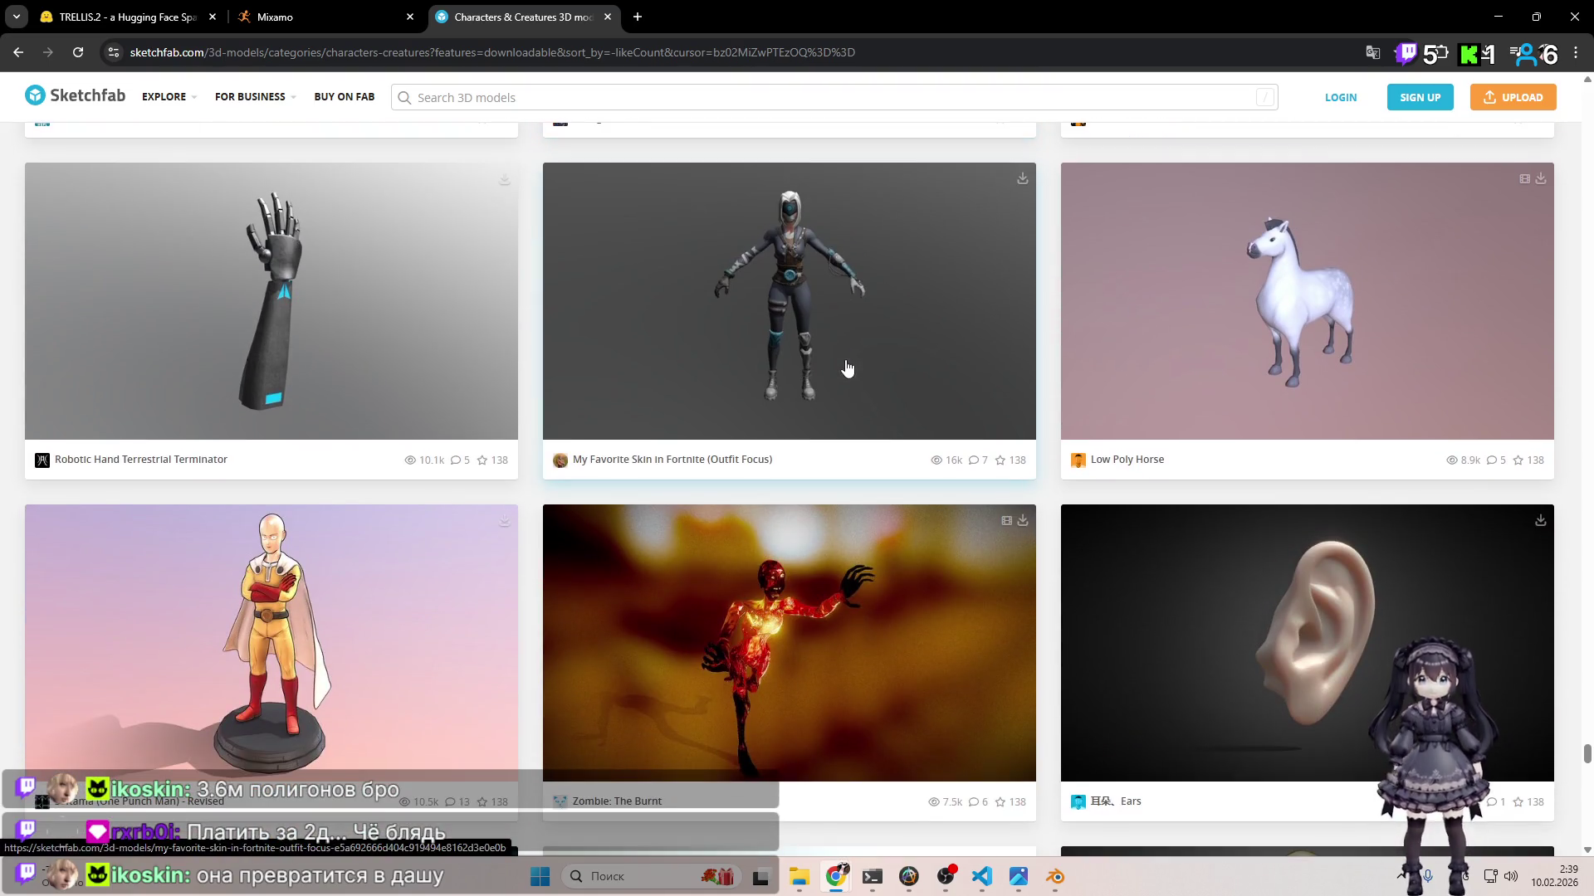
{"action": "scroll", "coordinate": [846, 366], "scroll_direction": "down", "scroll_amount": 4}
{"action": "scroll", "coordinate": [846, 366], "scroll_direction": "down", "scroll_amount": 6}
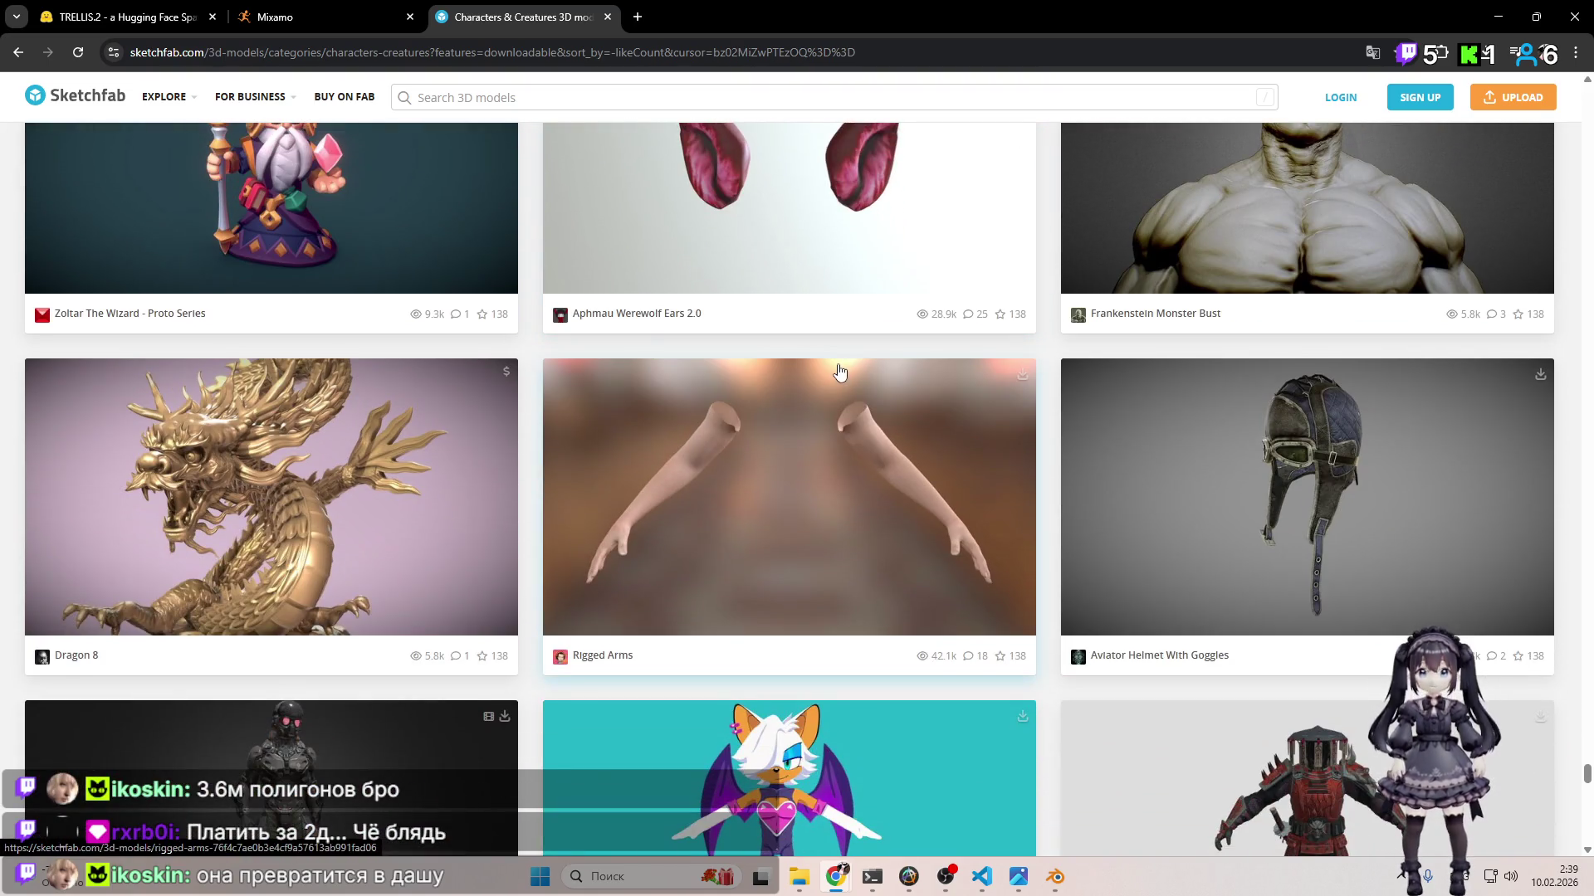
{"action": "scroll", "coordinate": [836, 376], "scroll_direction": "down", "scroll_amount": 3}
{"action": "scroll", "coordinate": [834, 375], "scroll_direction": "down", "scroll_amount": 3}
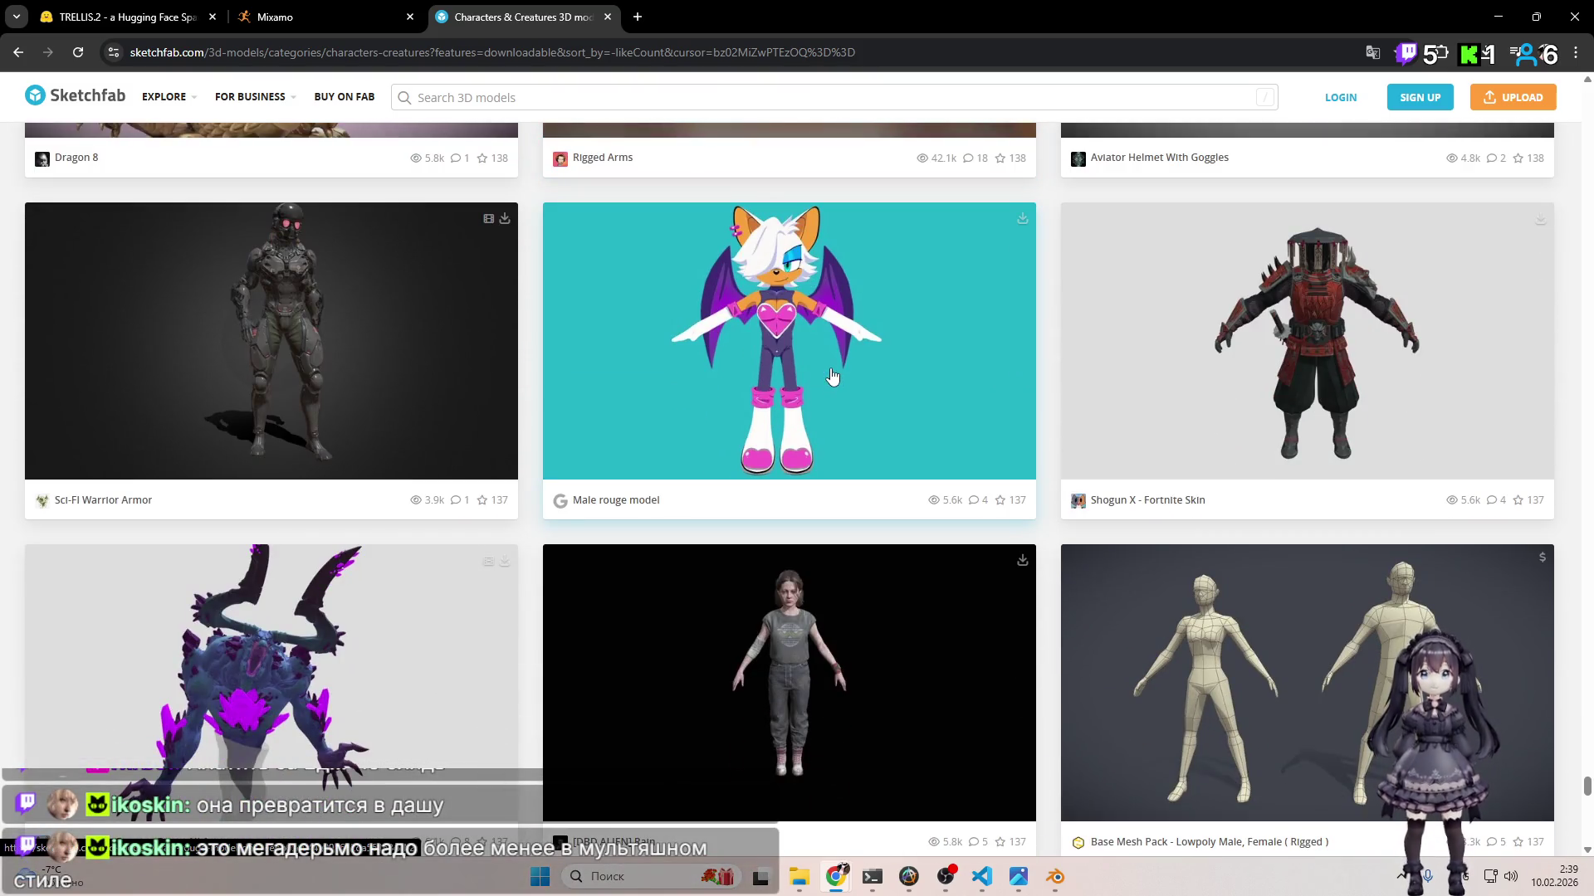
{"action": "scroll", "coordinate": [832, 376], "scroll_direction": "down", "scroll_amount": 3}
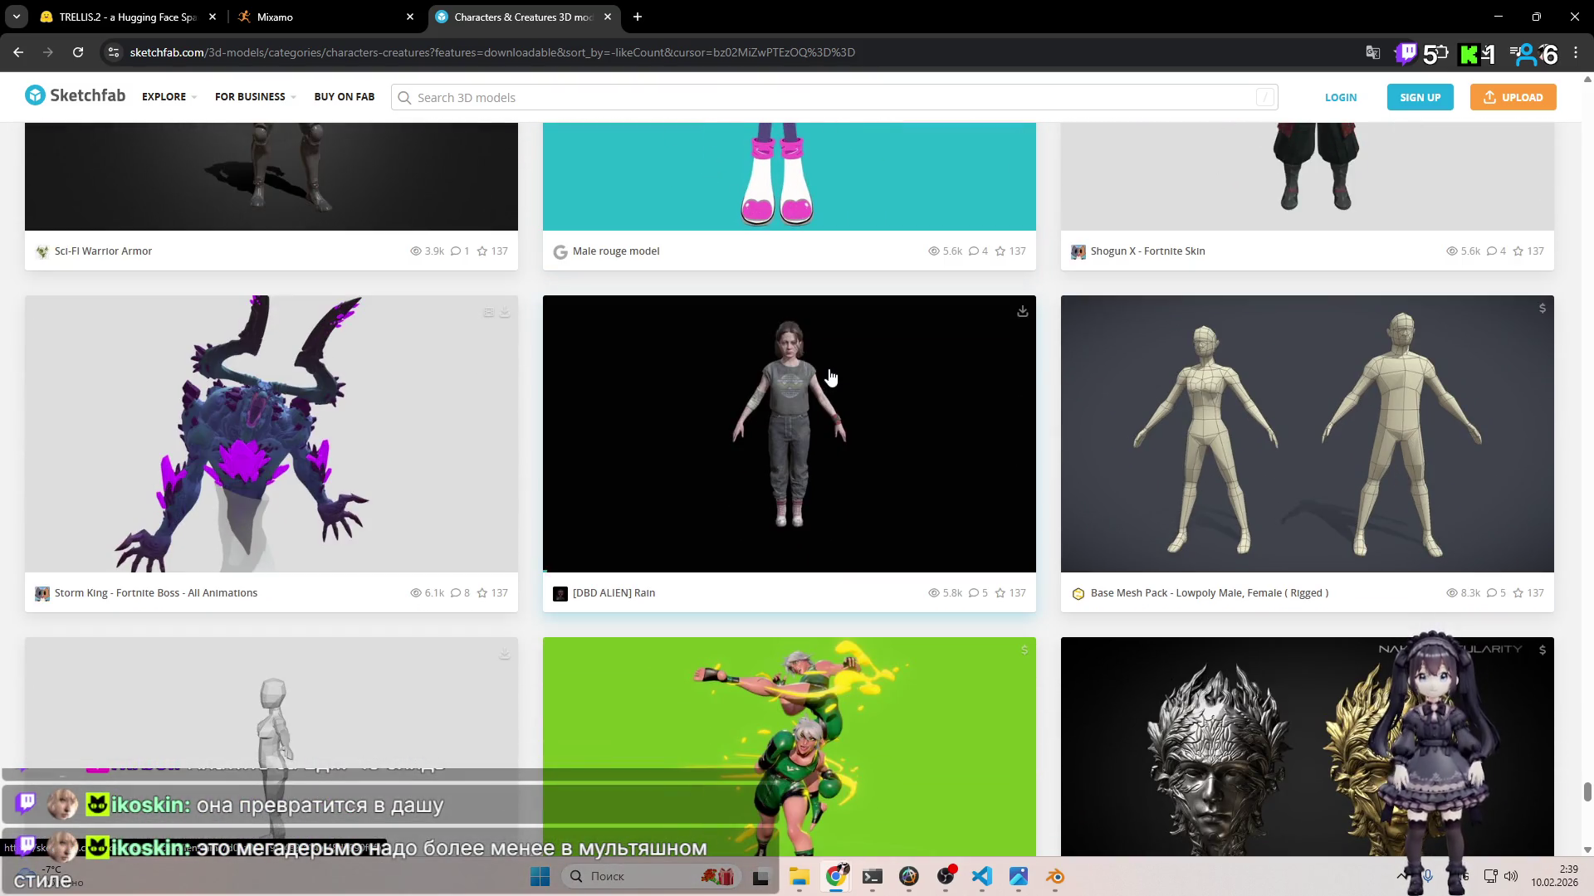
{"action": "scroll", "coordinate": [826, 375], "scroll_direction": "down", "scroll_amount": 8}
{"action": "scroll", "coordinate": [824, 374], "scroll_direction": "down", "scroll_amount": 10}
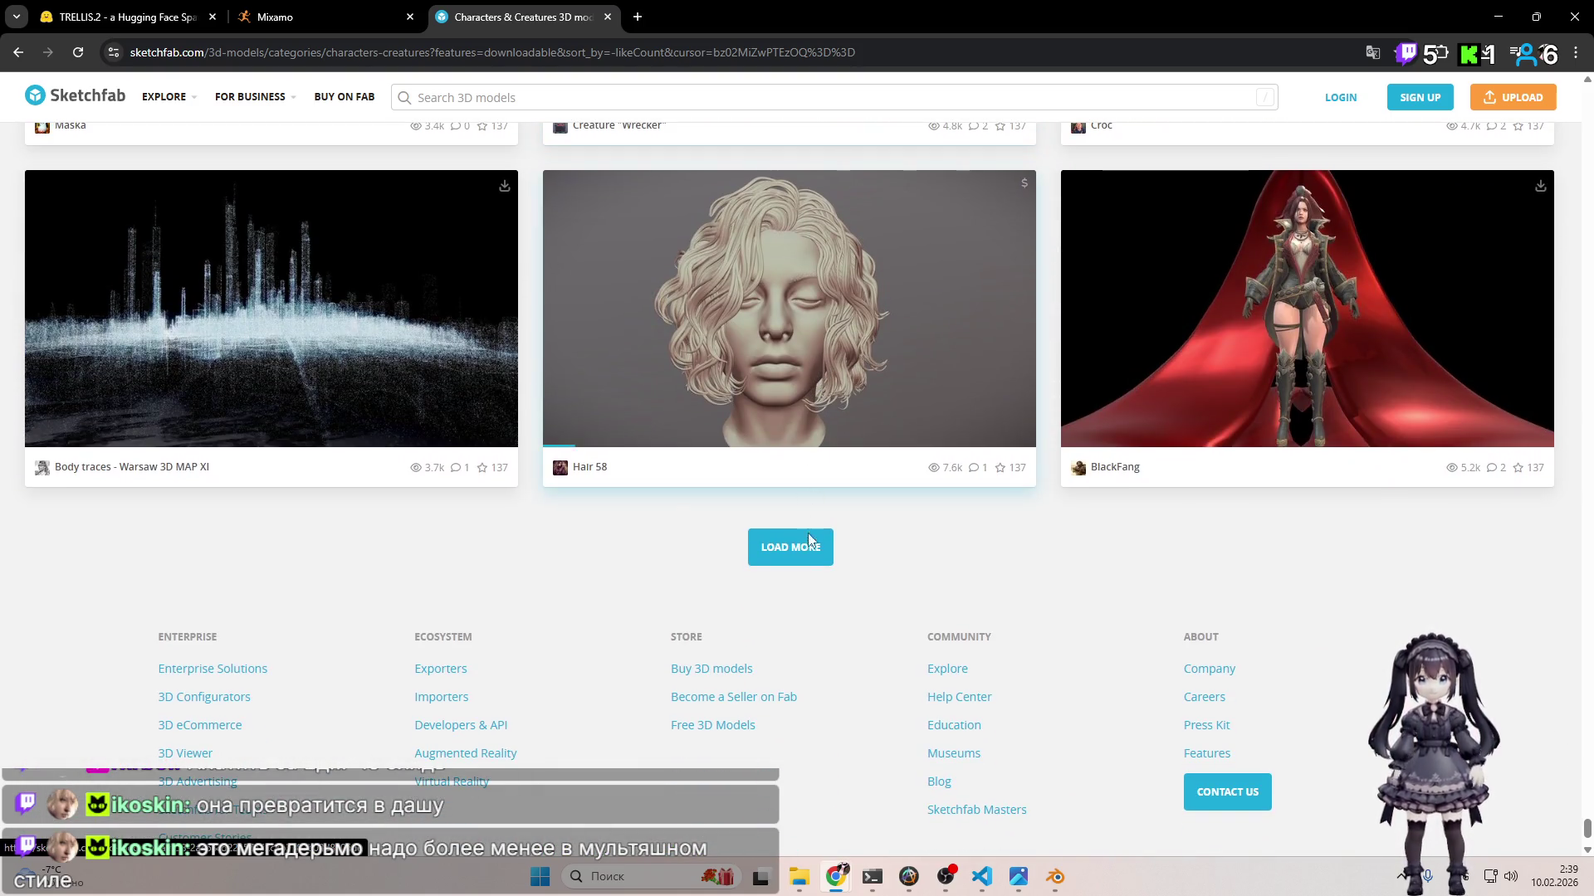
{"action": "left_click", "coordinate": [811, 543]}
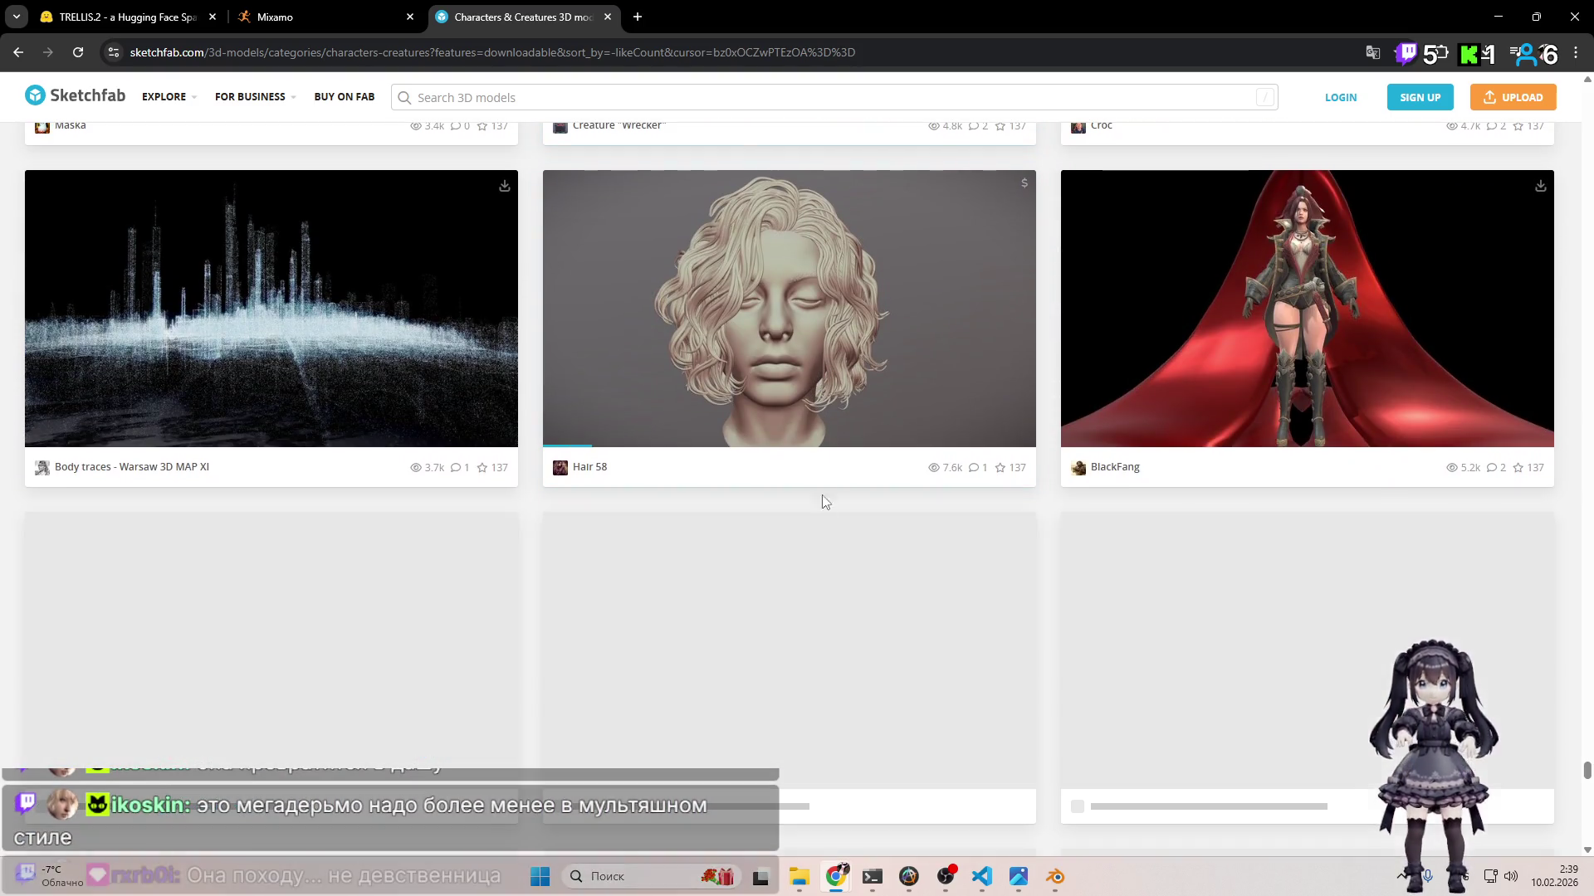
Step: Browse through the newly loaded models and load another batch at the bottom
{"action": "scroll", "coordinate": [824, 449], "scroll_direction": "down", "scroll_amount": 3}
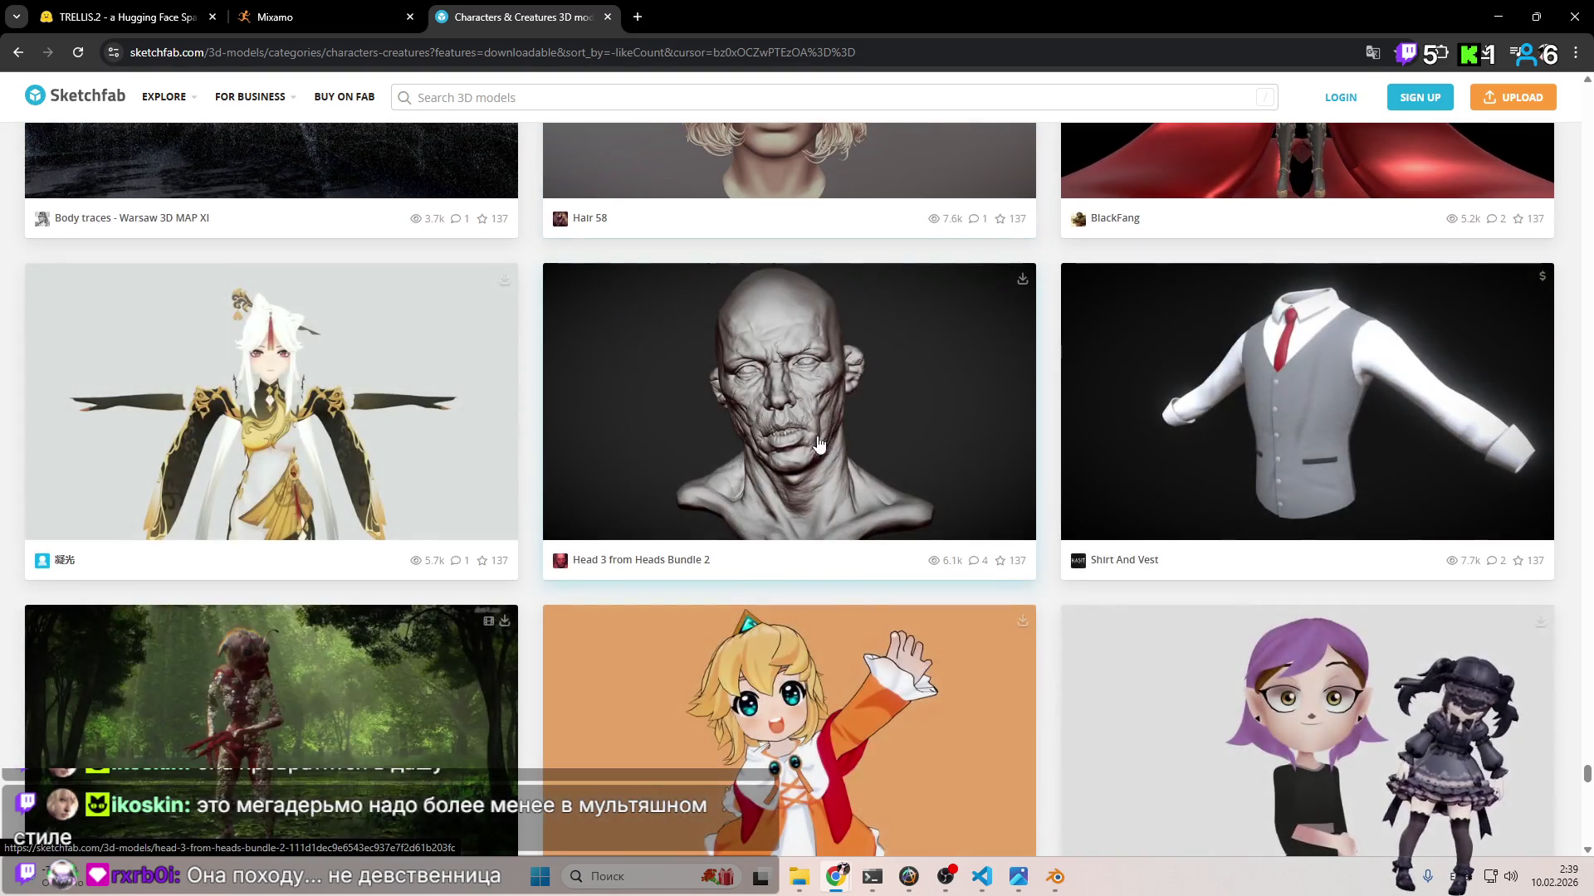
{"action": "scroll", "coordinate": [802, 432], "scroll_direction": "down", "scroll_amount": 1}
{"action": "scroll", "coordinate": [797, 440], "scroll_direction": "down", "scroll_amount": 6}
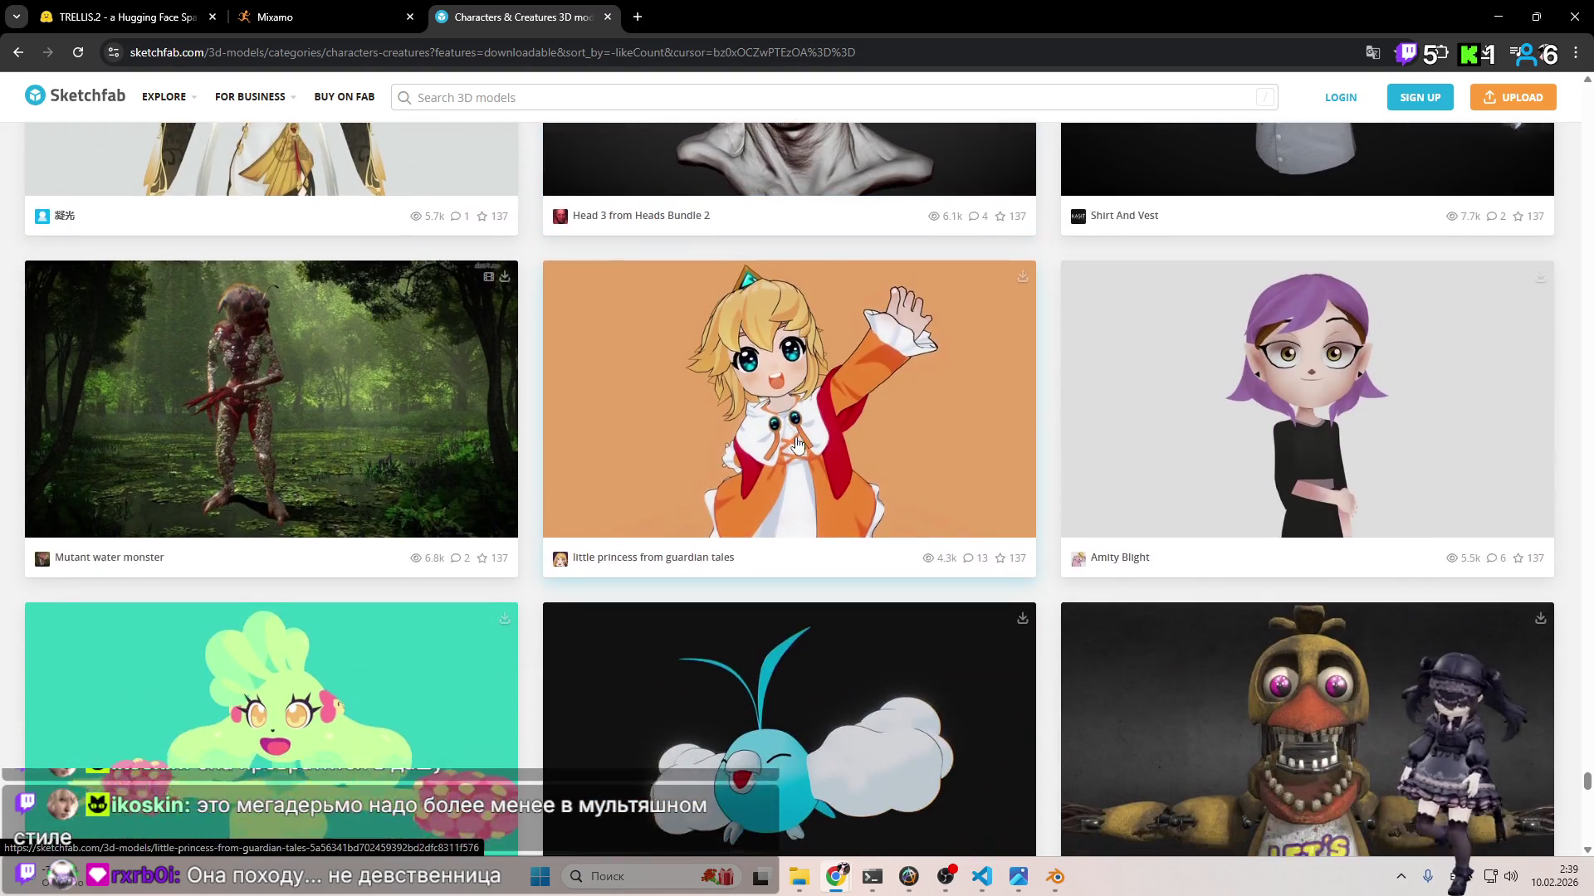
{"action": "scroll", "coordinate": [794, 447], "scroll_direction": "down", "scroll_amount": 14}
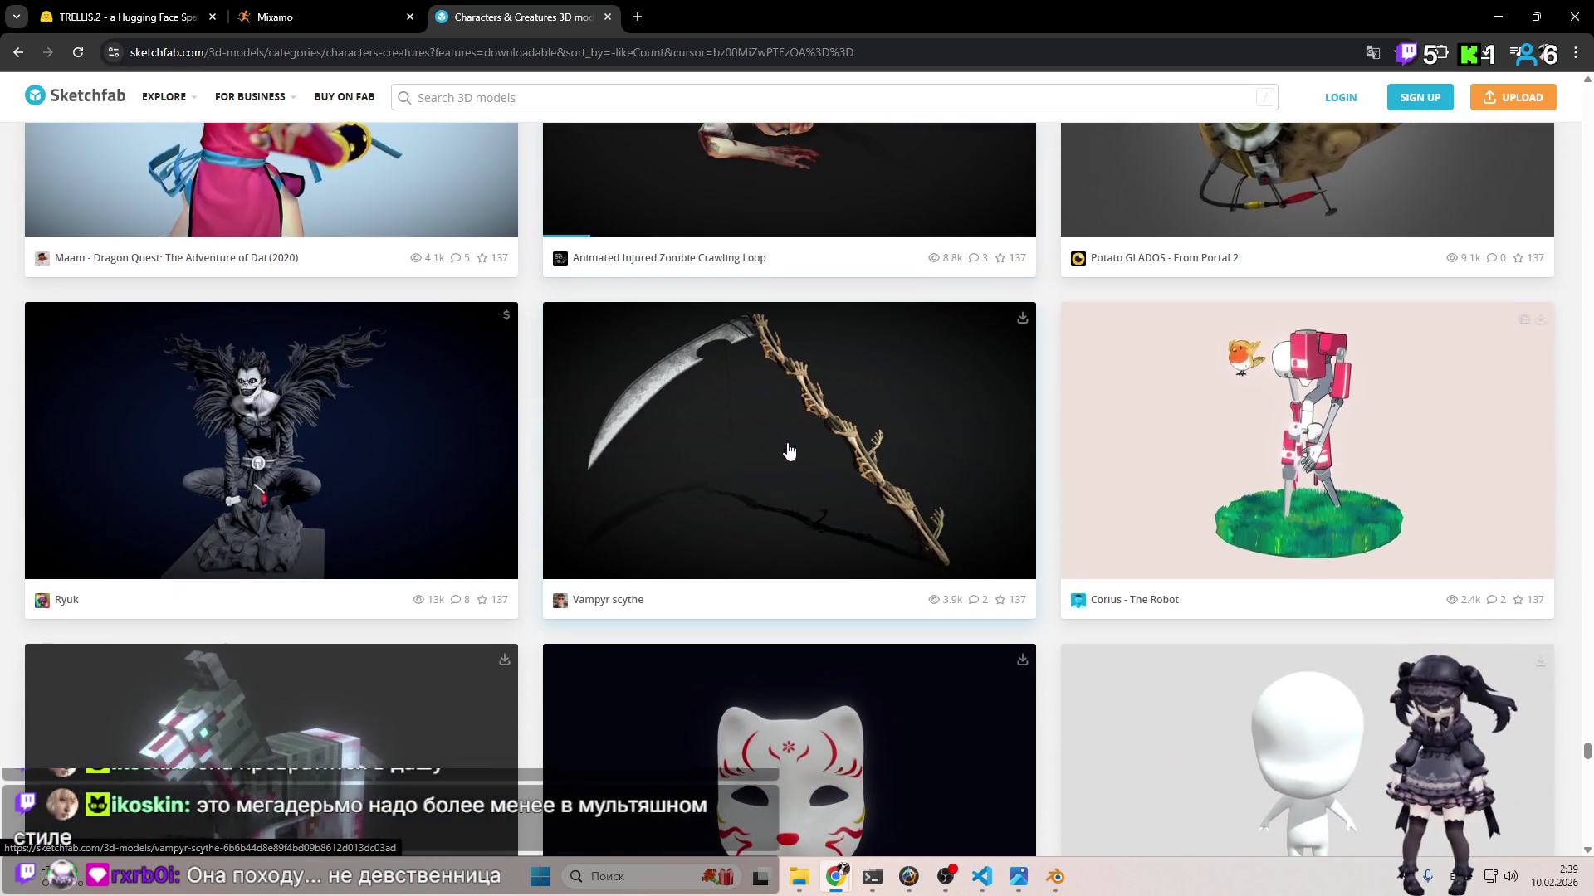
{"action": "scroll", "coordinate": [790, 446], "scroll_direction": "down", "scroll_amount": 10}
{"action": "scroll", "coordinate": [789, 449], "scroll_direction": "up", "scroll_amount": 2}
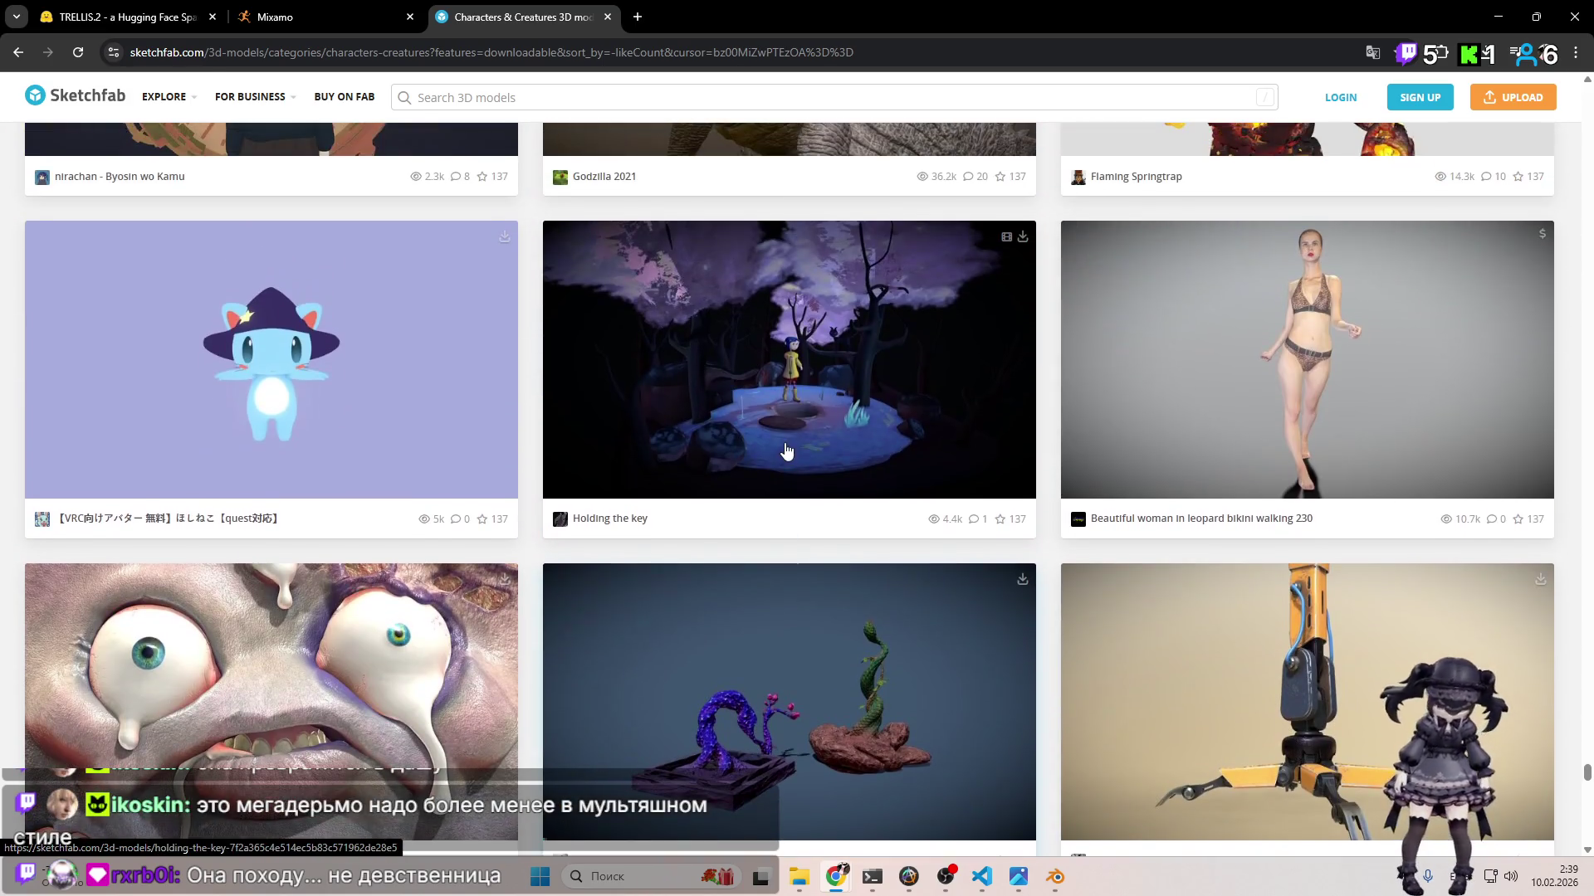
{"action": "scroll", "coordinate": [789, 457], "scroll_direction": "down", "scroll_amount": 4}
{"action": "scroll", "coordinate": [789, 456], "scroll_direction": "down", "scroll_amount": 3}
{"action": "scroll", "coordinate": [786, 452], "scroll_direction": "down", "scroll_amount": 8}
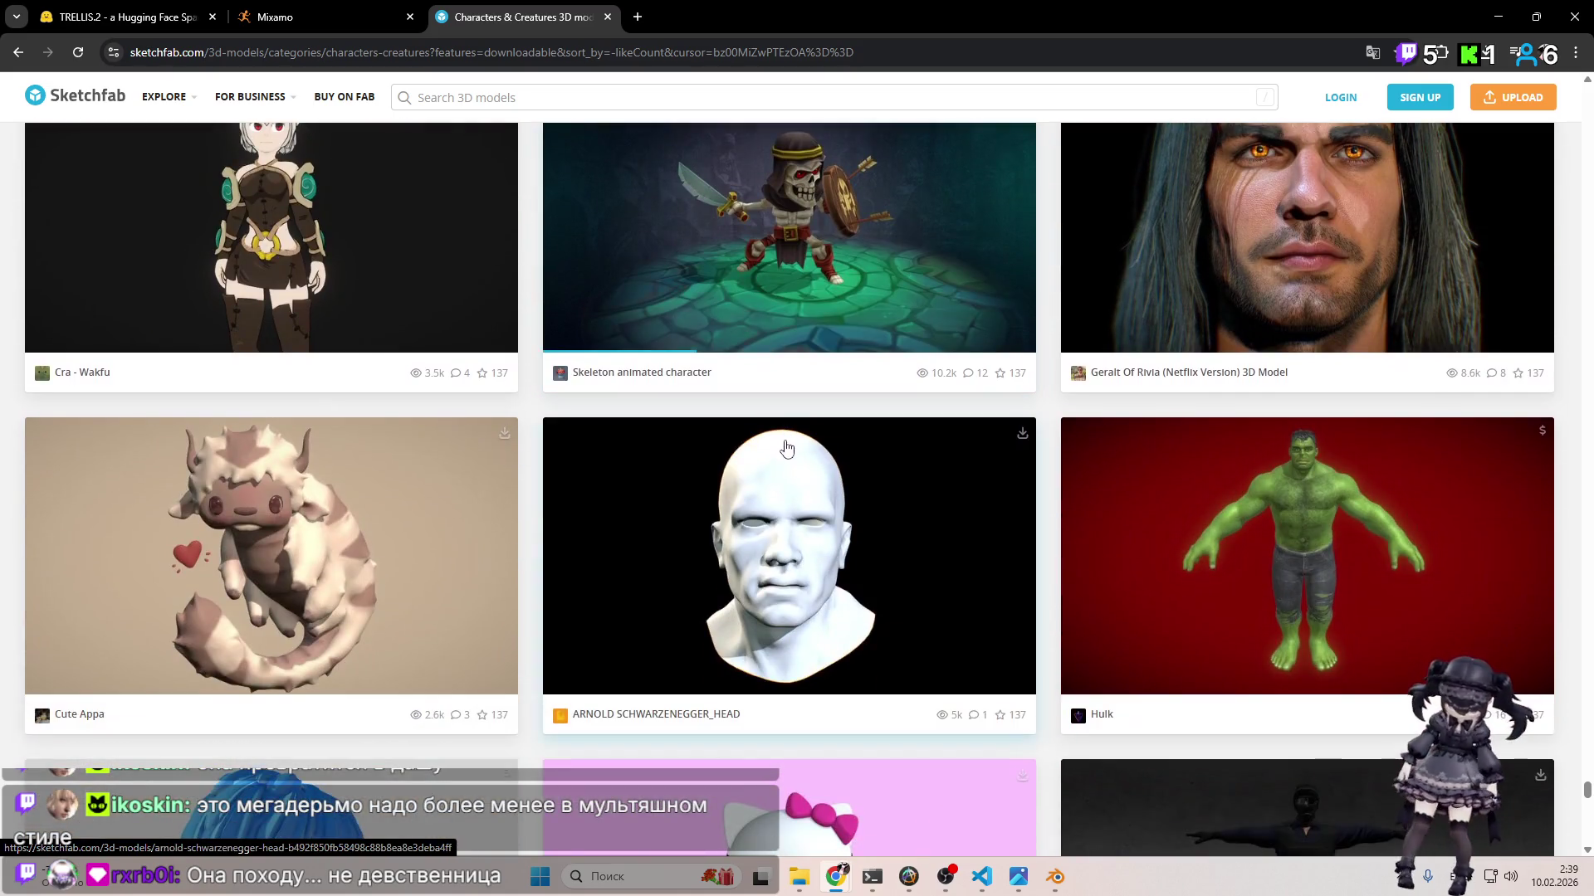
{"action": "scroll", "coordinate": [1191, 374], "scroll_direction": "up", "scroll_amount": 2}
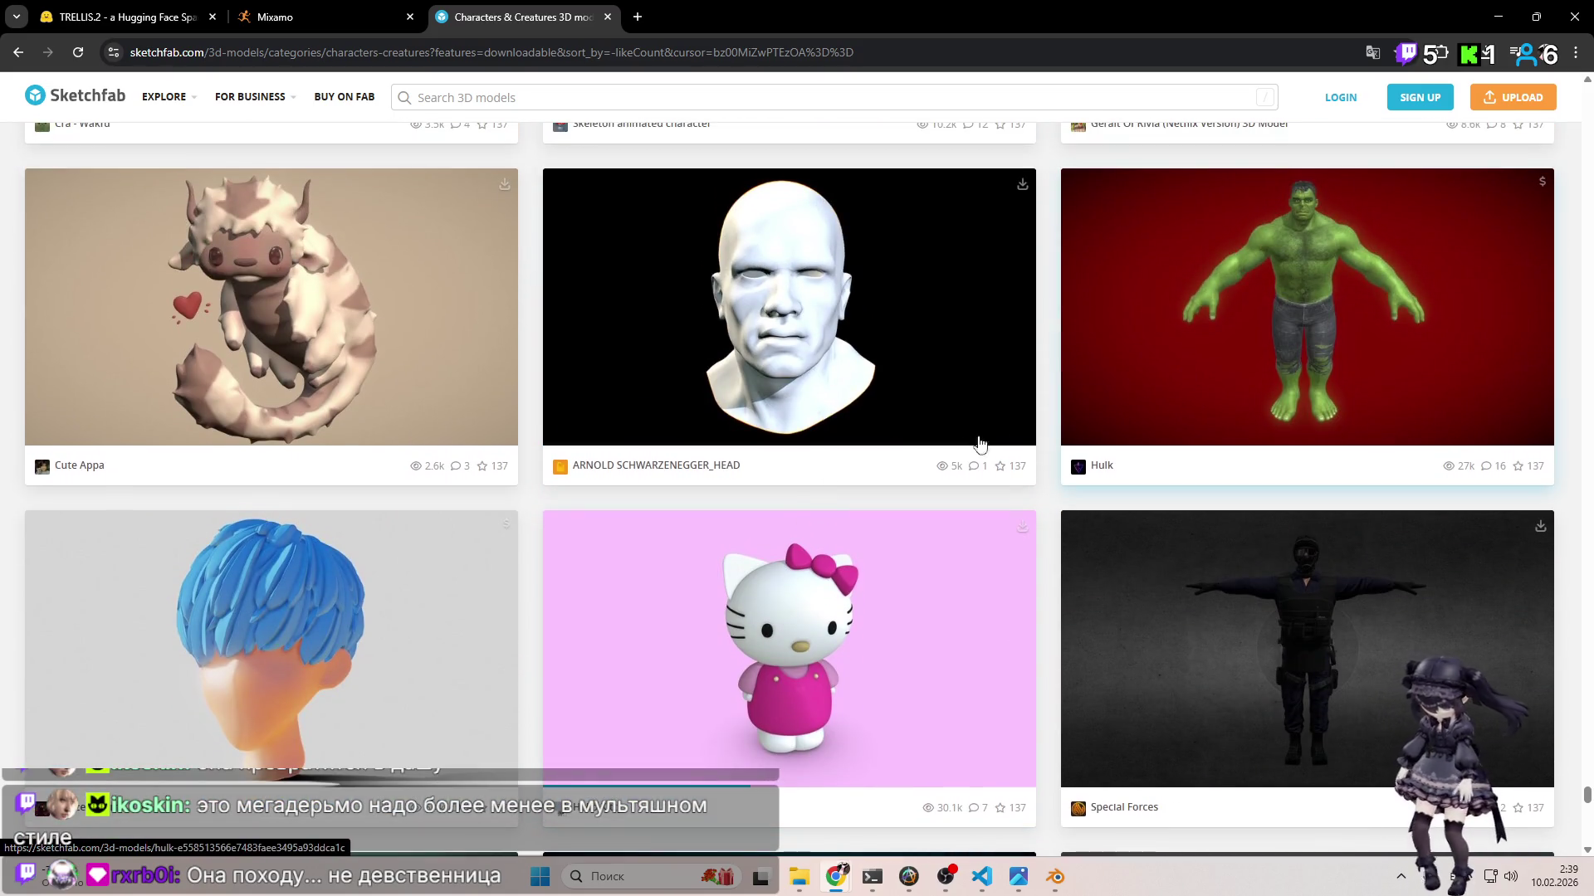
{"action": "scroll", "coordinate": [963, 432], "scroll_direction": "down", "scroll_amount": 5}
{"action": "scroll", "coordinate": [933, 428], "scroll_direction": "down", "scroll_amount": 5}
{"action": "scroll", "coordinate": [913, 436], "scroll_direction": "down", "scroll_amount": 5}
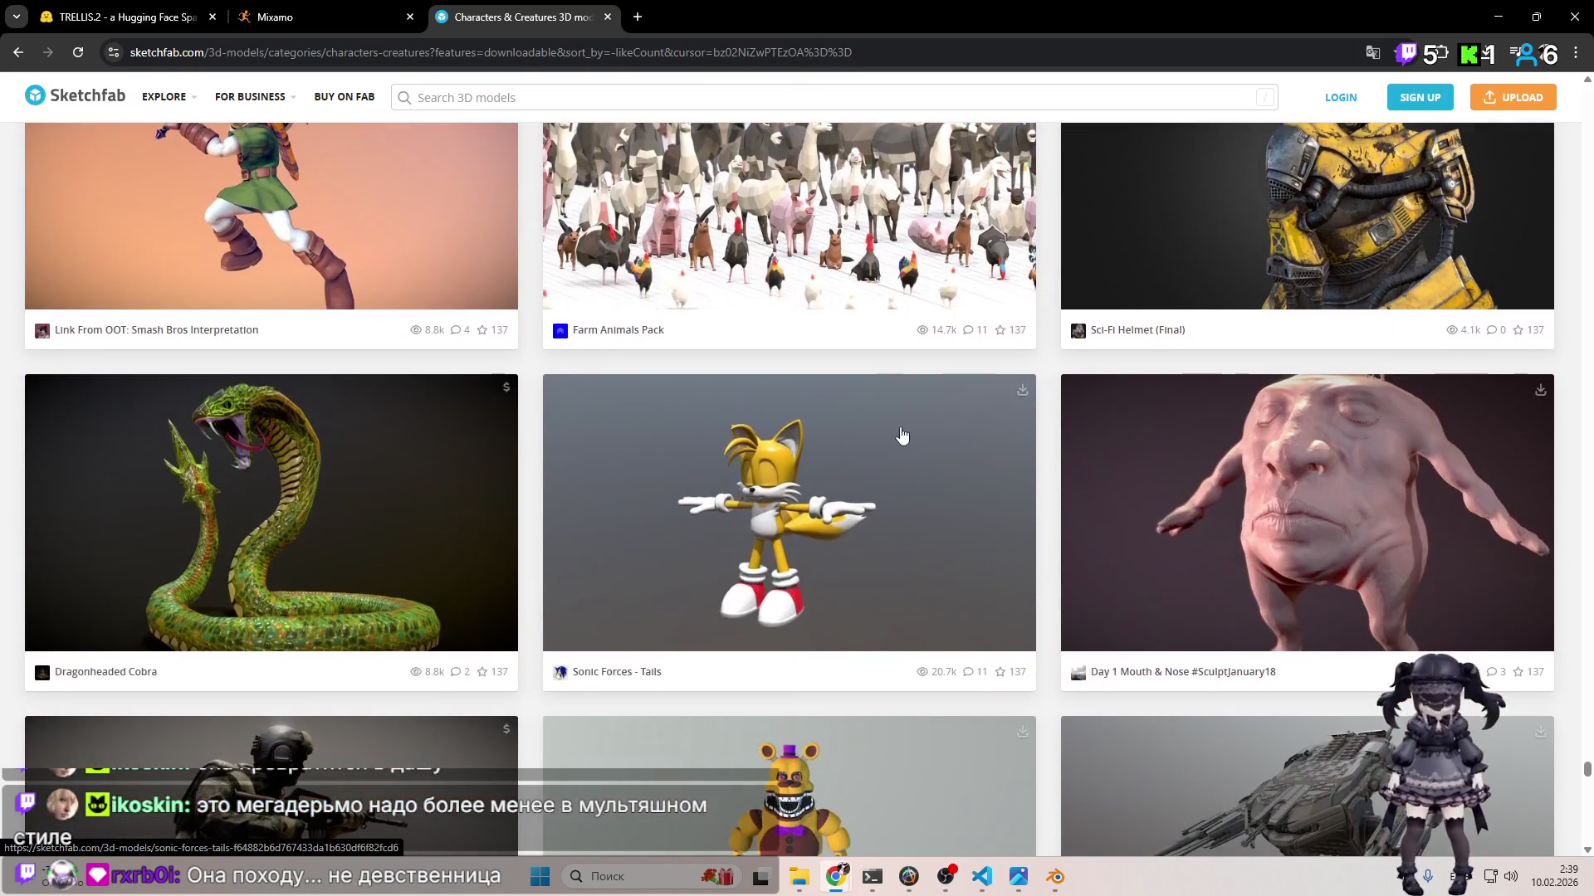
{"action": "scroll", "coordinate": [901, 429], "scroll_direction": "down", "scroll_amount": 3}
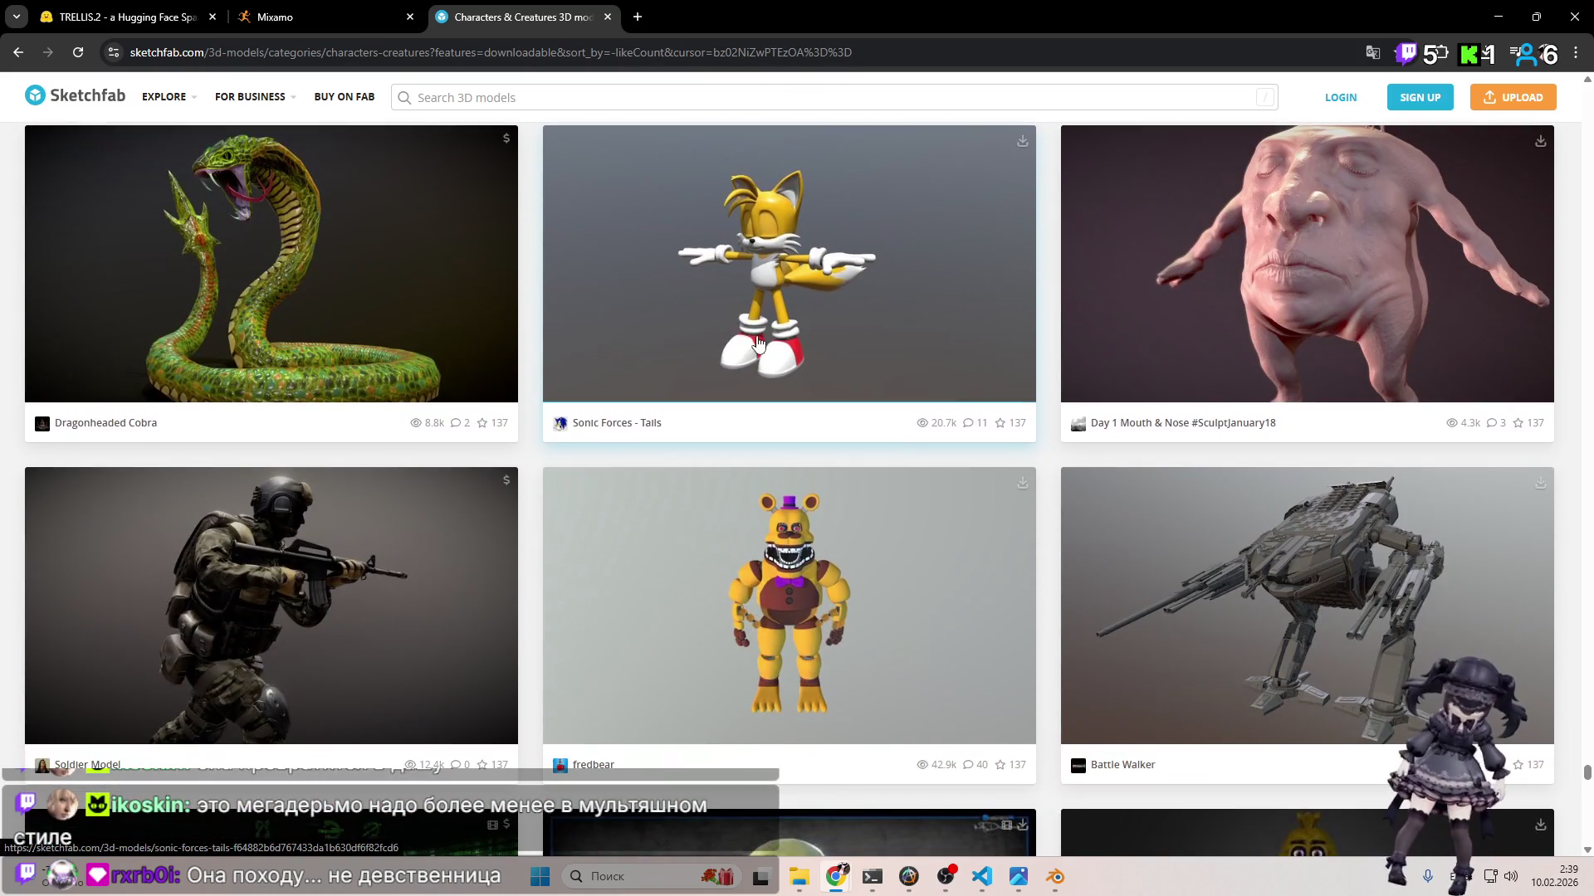
{"action": "scroll", "coordinate": [805, 365], "scroll_direction": "up", "scroll_amount": 2}
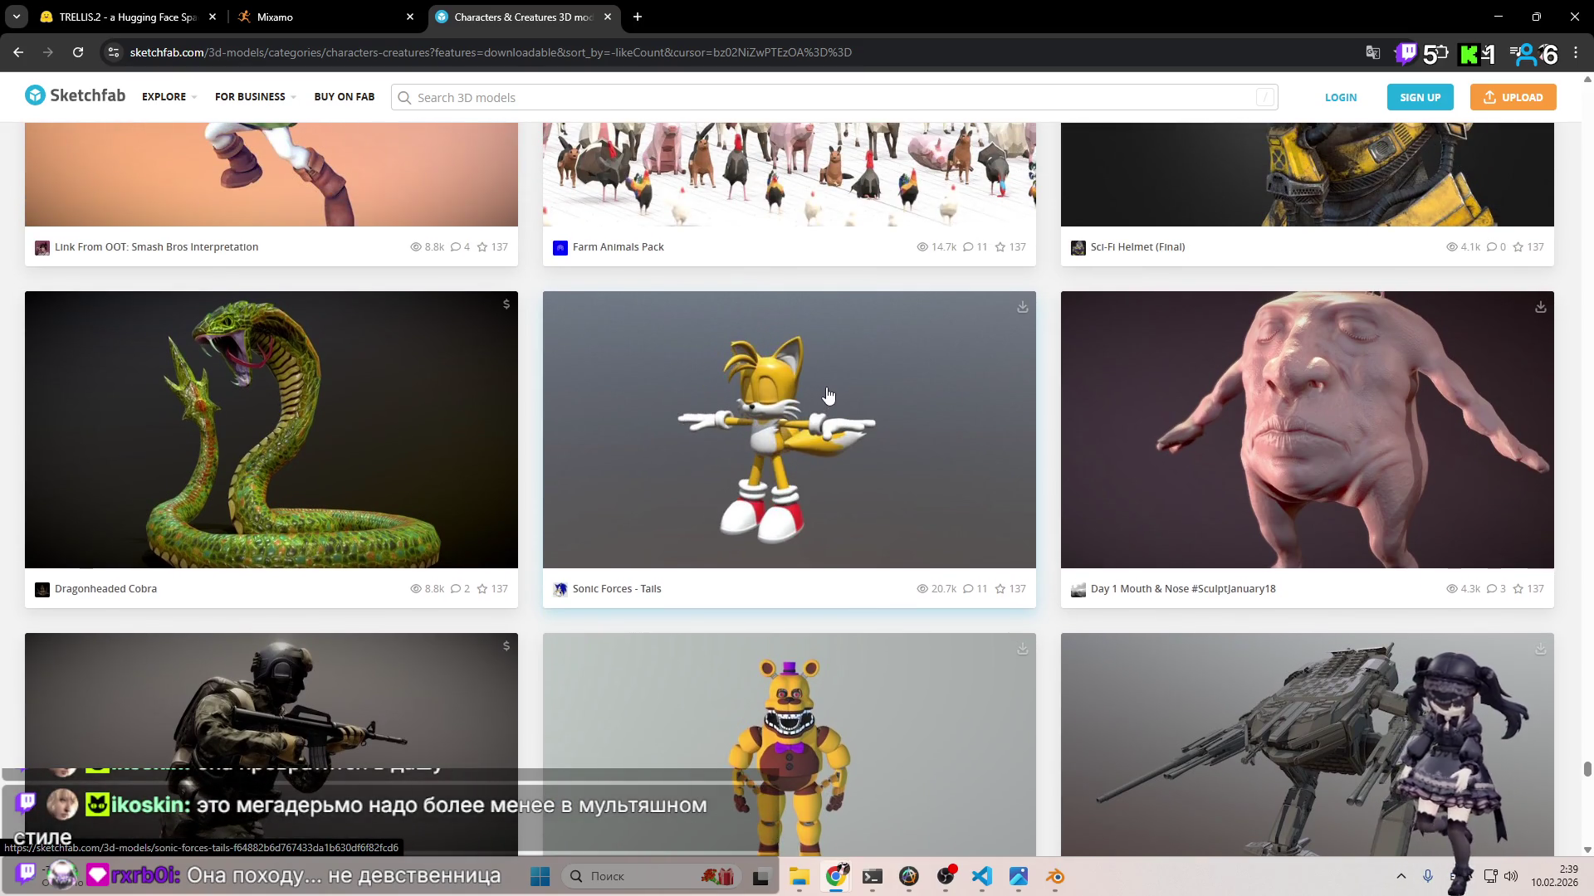
{"action": "scroll", "coordinate": [812, 402], "scroll_direction": "down", "scroll_amount": 6}
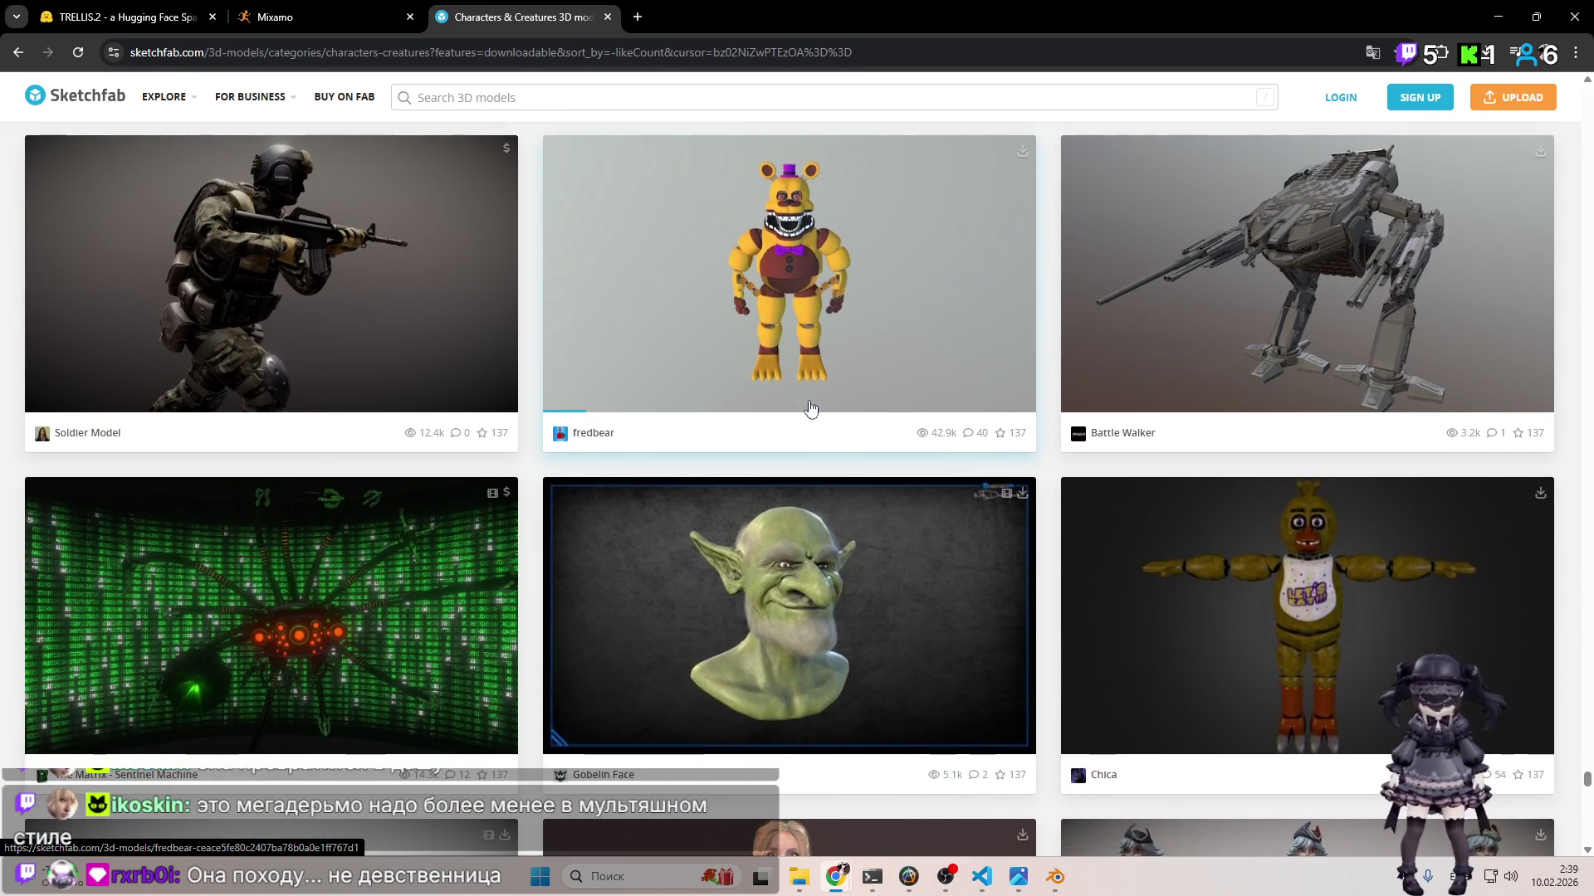
{"action": "scroll", "coordinate": [804, 402], "scroll_direction": "down", "scroll_amount": 5}
{"action": "scroll", "coordinate": [803, 402], "scroll_direction": "down", "scroll_amount": 7}
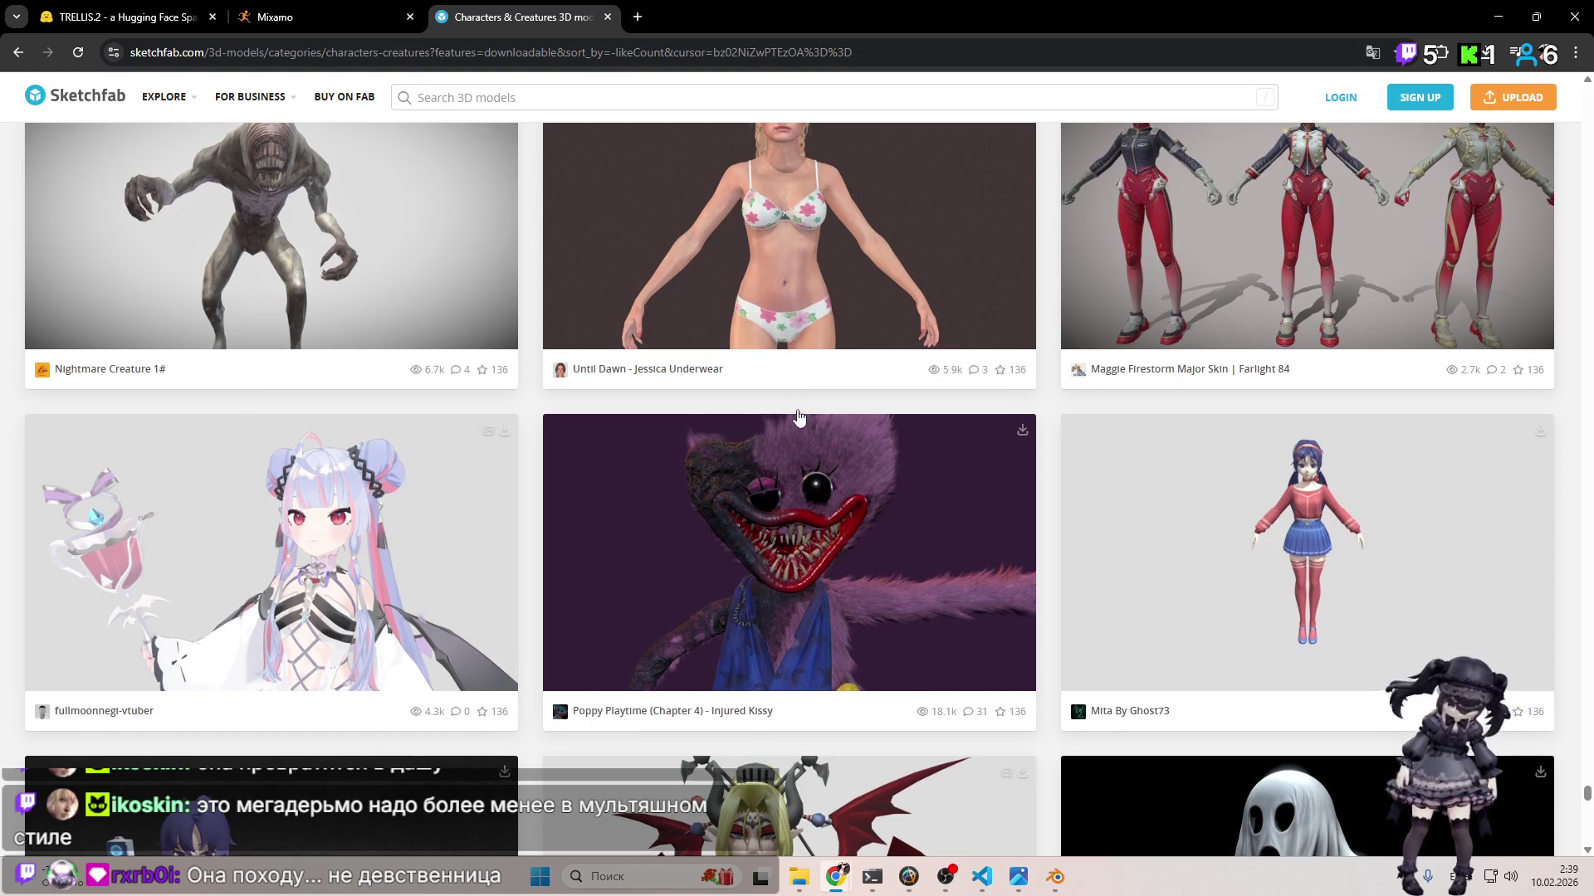
{"action": "scroll", "coordinate": [799, 408], "scroll_direction": "down", "scroll_amount": 4}
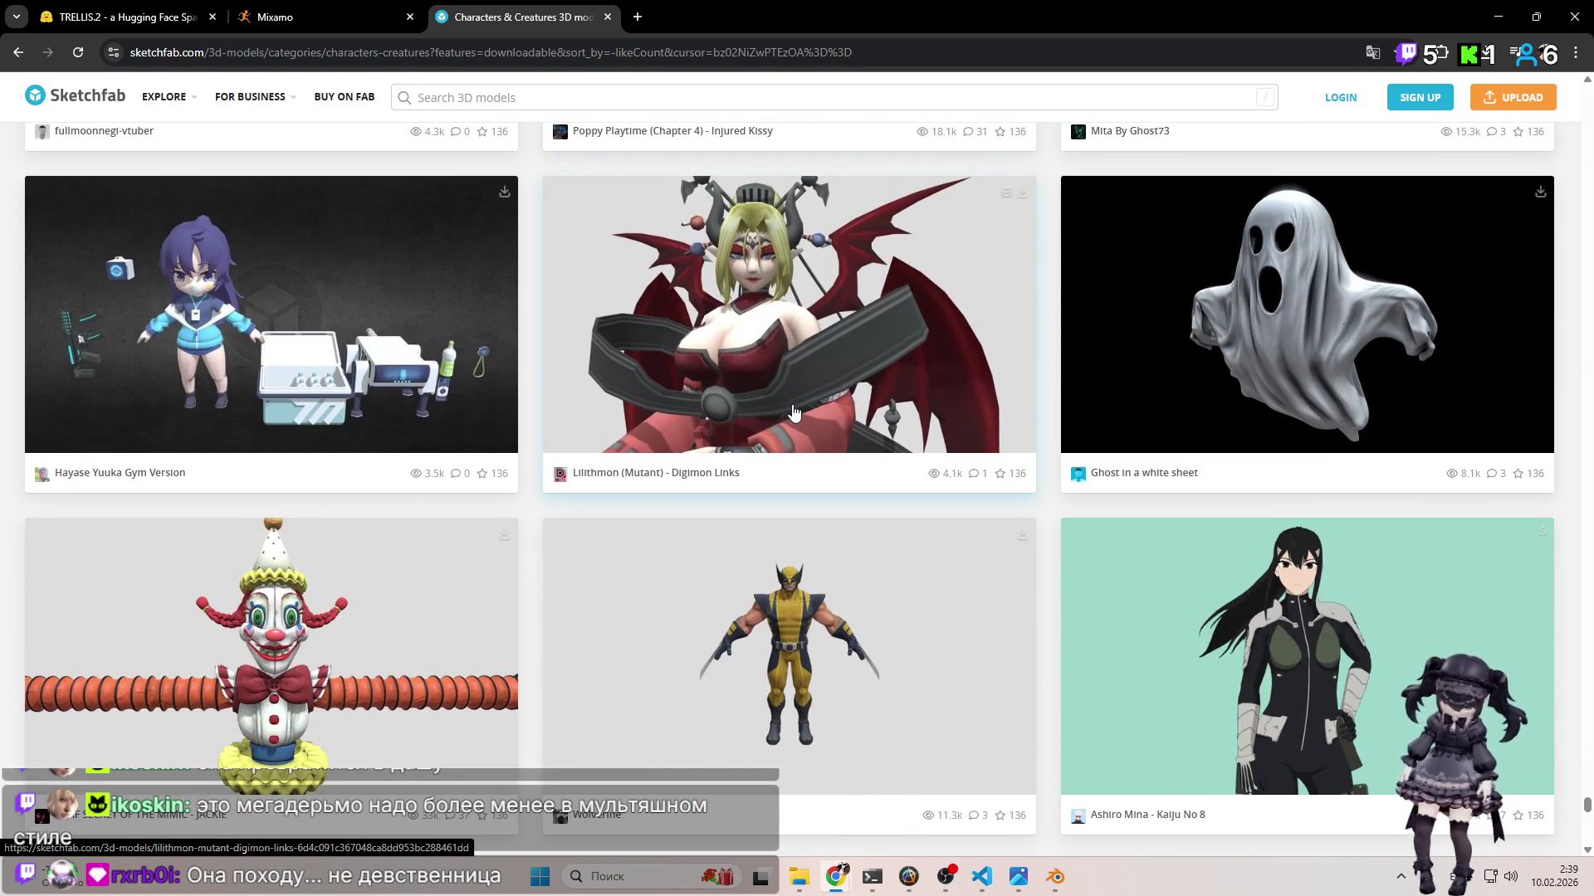
{"action": "scroll", "coordinate": [795, 408], "scroll_direction": "down", "scroll_amount": 6}
{"action": "scroll", "coordinate": [805, 410], "scroll_direction": "down", "scroll_amount": 4}
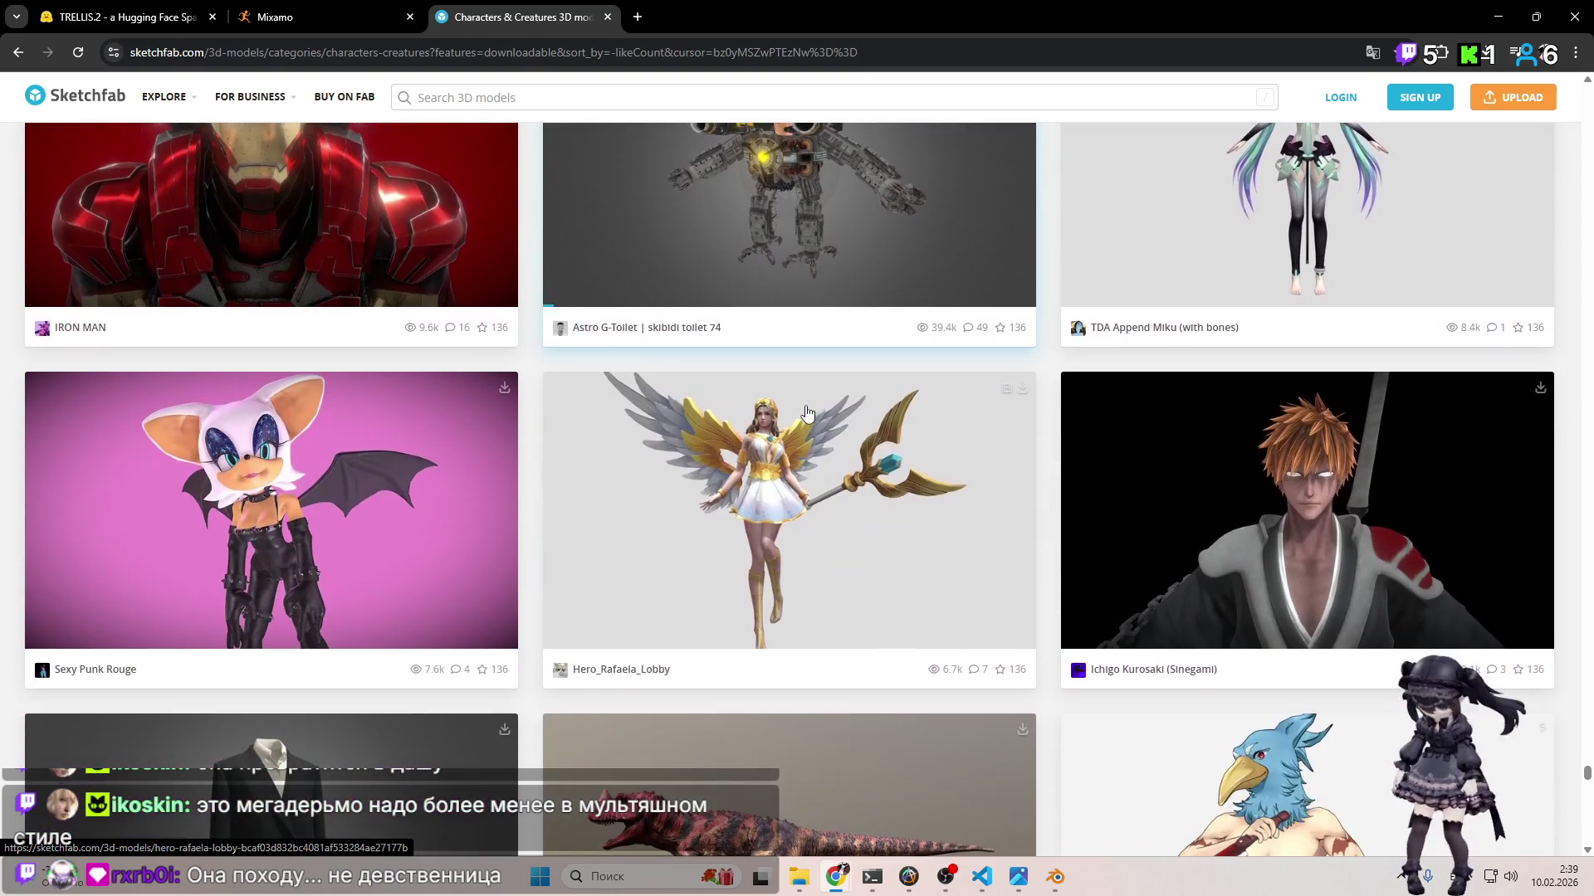
{"action": "scroll", "coordinate": [801, 412], "scroll_direction": "down", "scroll_amount": 15}
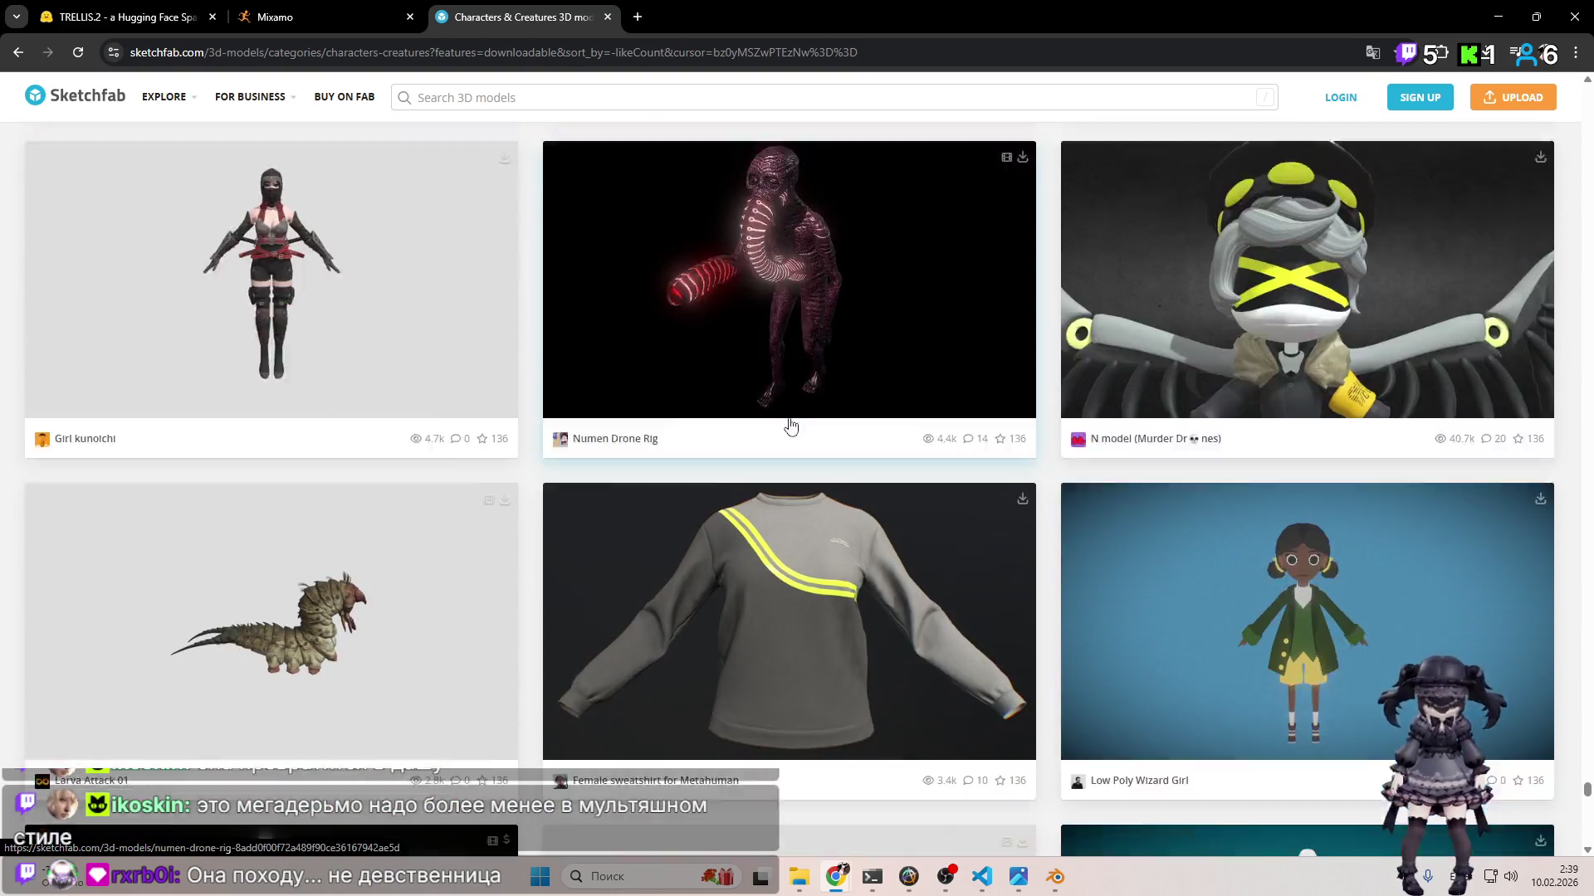
{"action": "scroll", "coordinate": [789, 412], "scroll_direction": "down", "scroll_amount": 14}
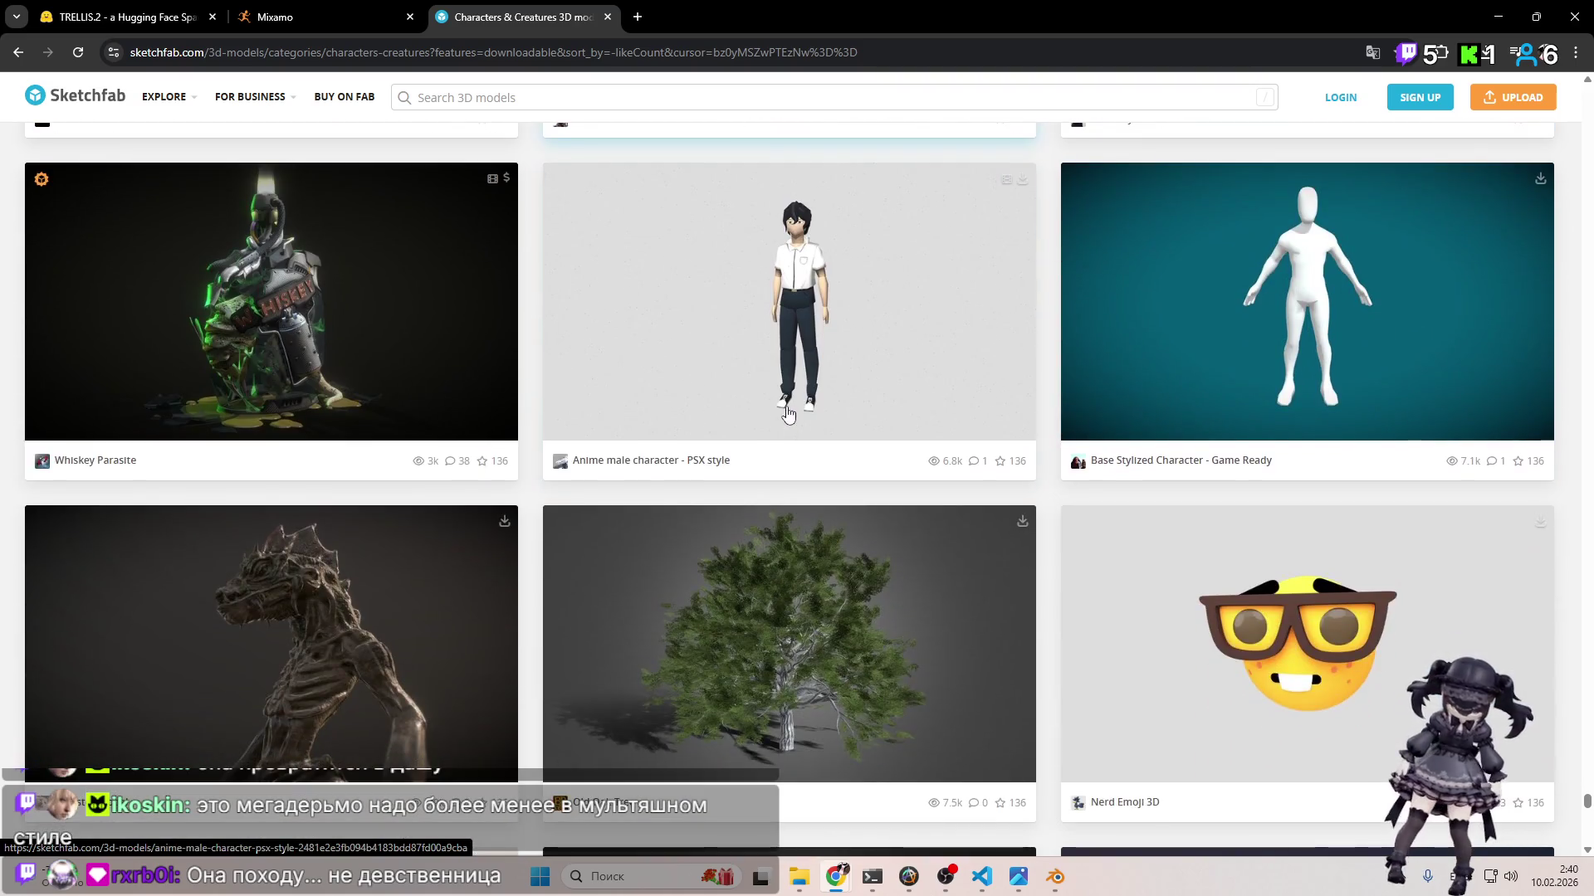
{"action": "scroll", "coordinate": [789, 415], "scroll_direction": "down", "scroll_amount": 9}
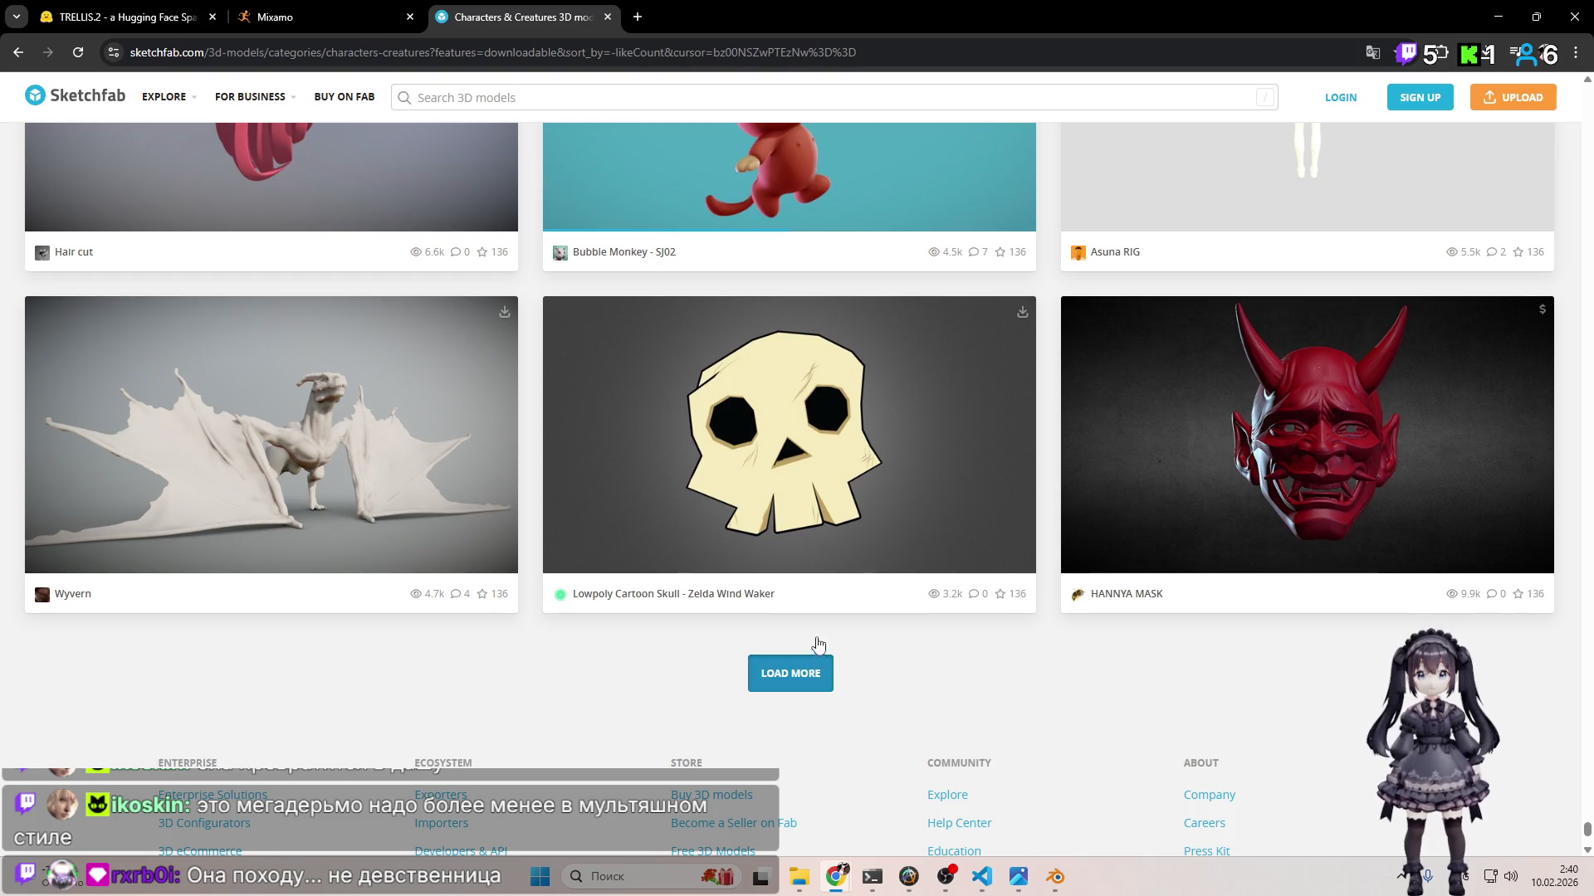
{"action": "left_click", "coordinate": [801, 673]}
Step: Scroll on to entries like Naruto Headband and Female (lowpoly)
{"action": "scroll", "coordinate": [790, 415], "scroll_direction": "down", "scroll_amount": 5}
{"action": "scroll", "coordinate": [789, 415], "scroll_direction": "down", "scroll_amount": 7}
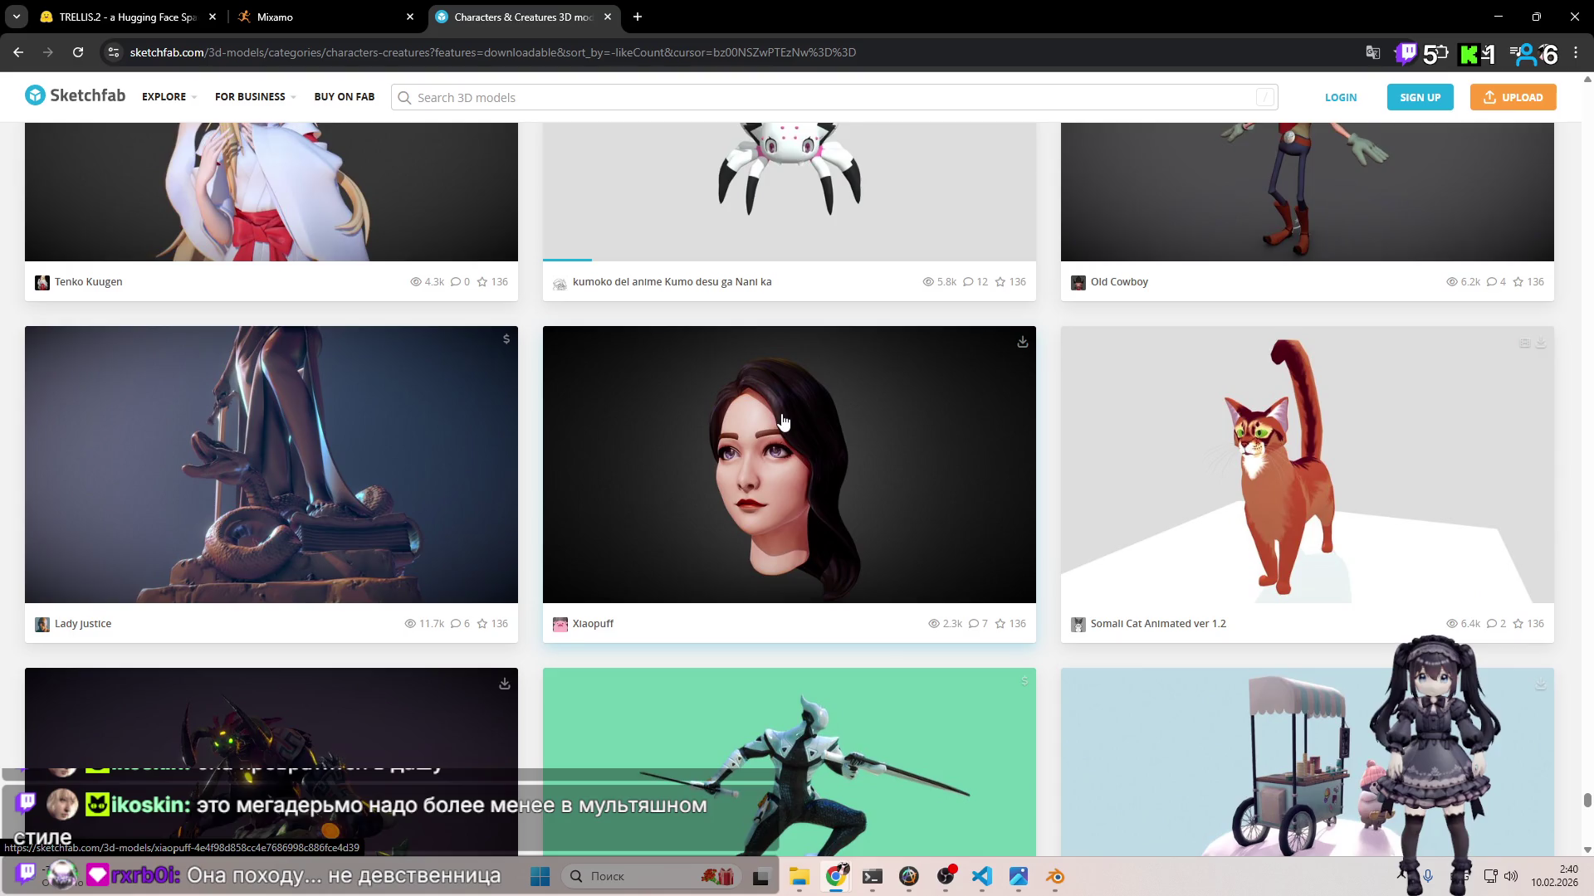
{"action": "scroll", "coordinate": [782, 421], "scroll_direction": "down", "scroll_amount": 11}
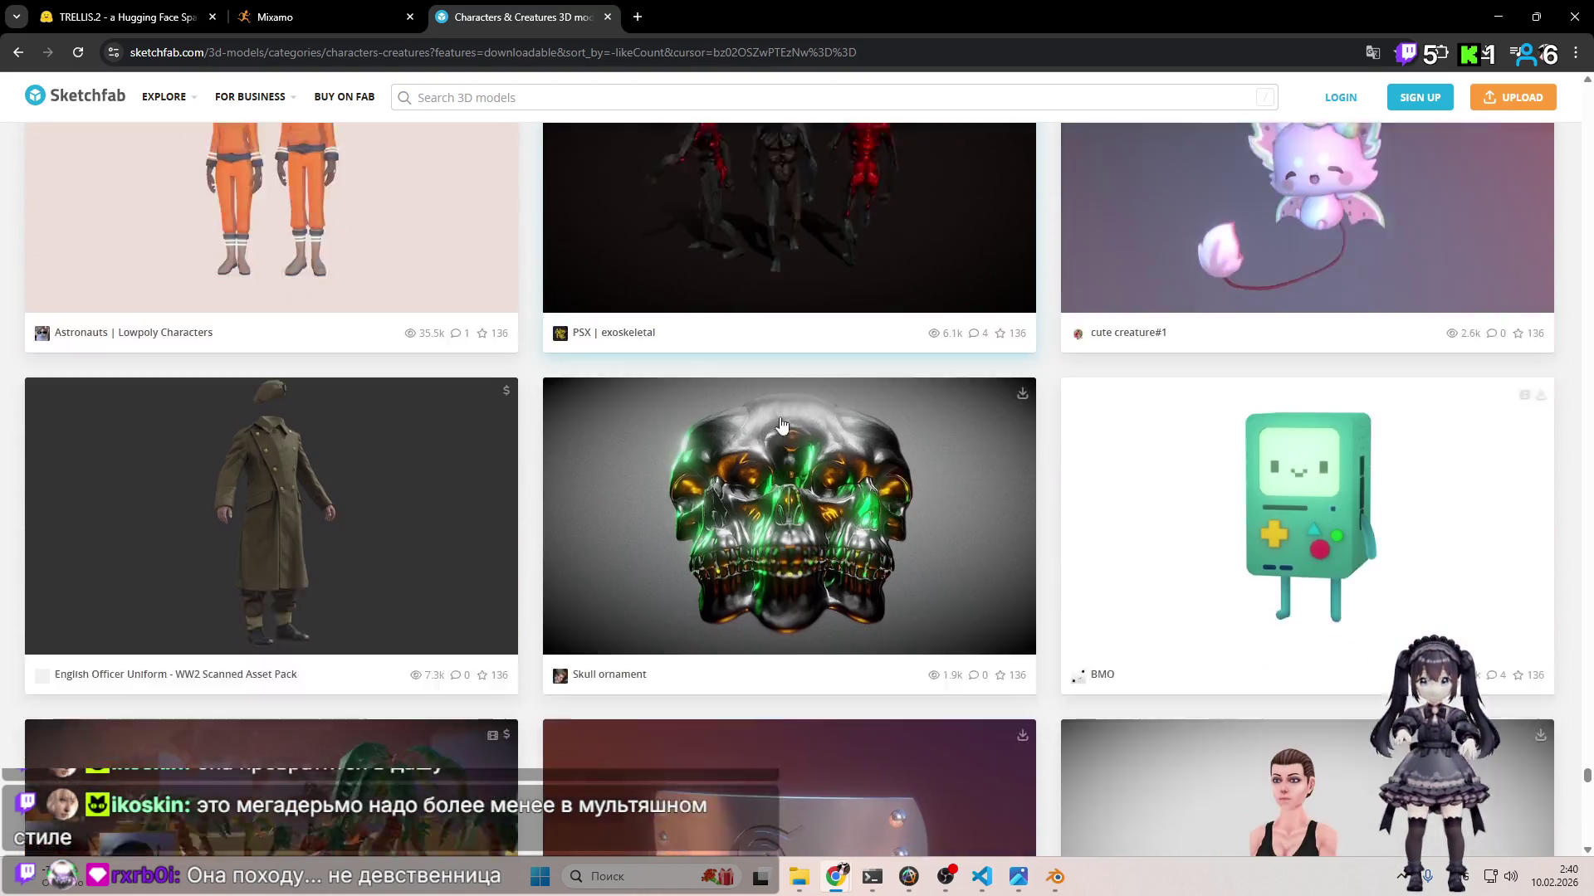
{"action": "scroll", "coordinate": [781, 425], "scroll_direction": "down", "scroll_amount": 6}
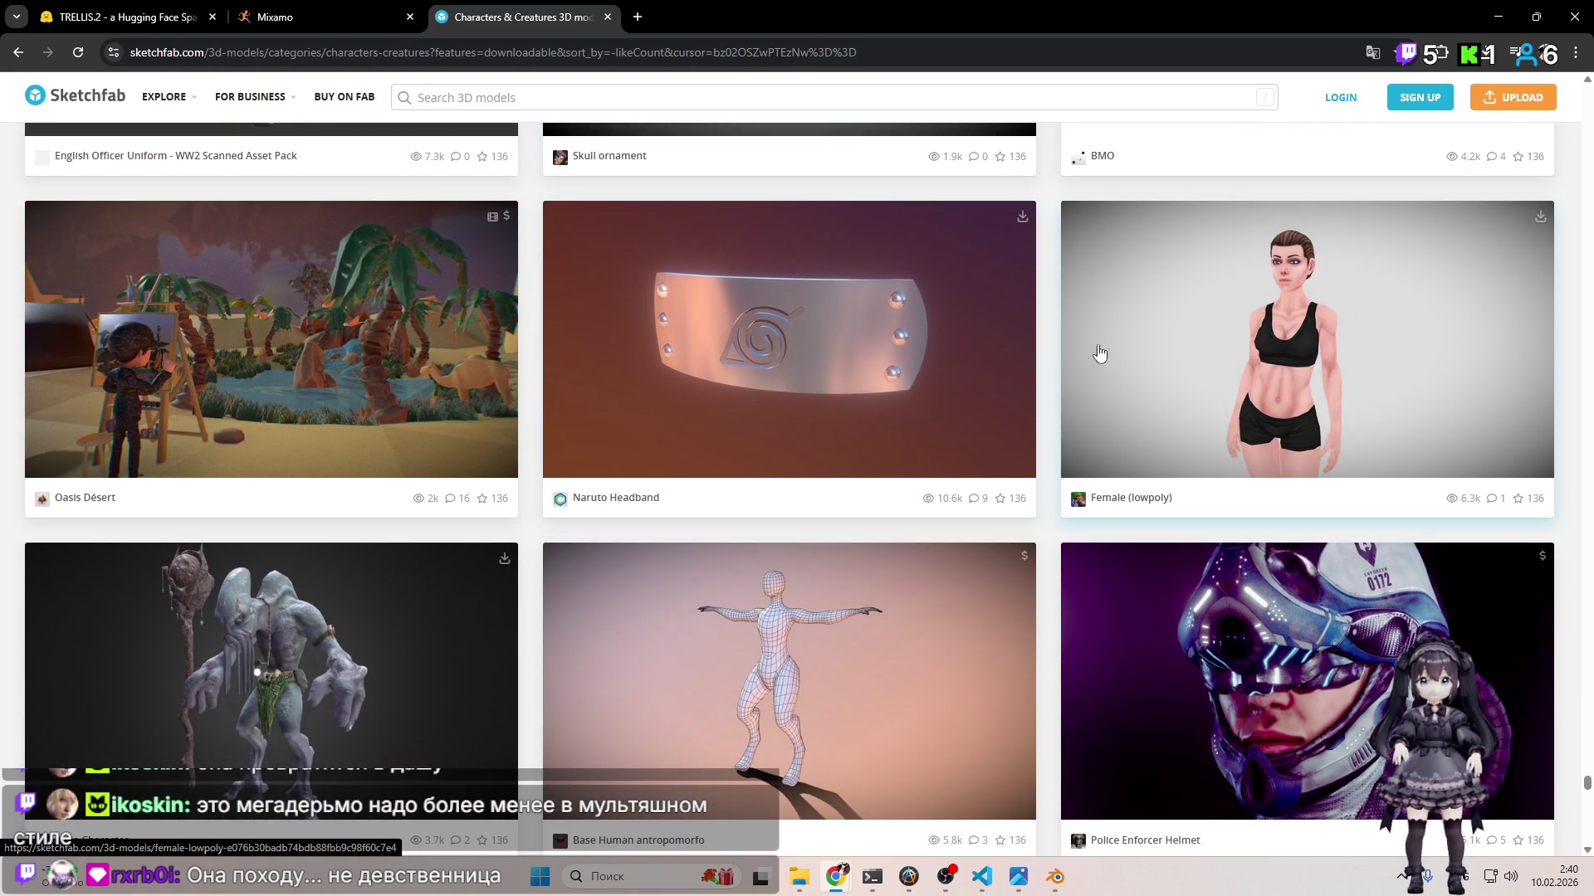
{"action": "scroll", "coordinate": [1122, 355], "scroll_direction": "down", "scroll_amount": 11}
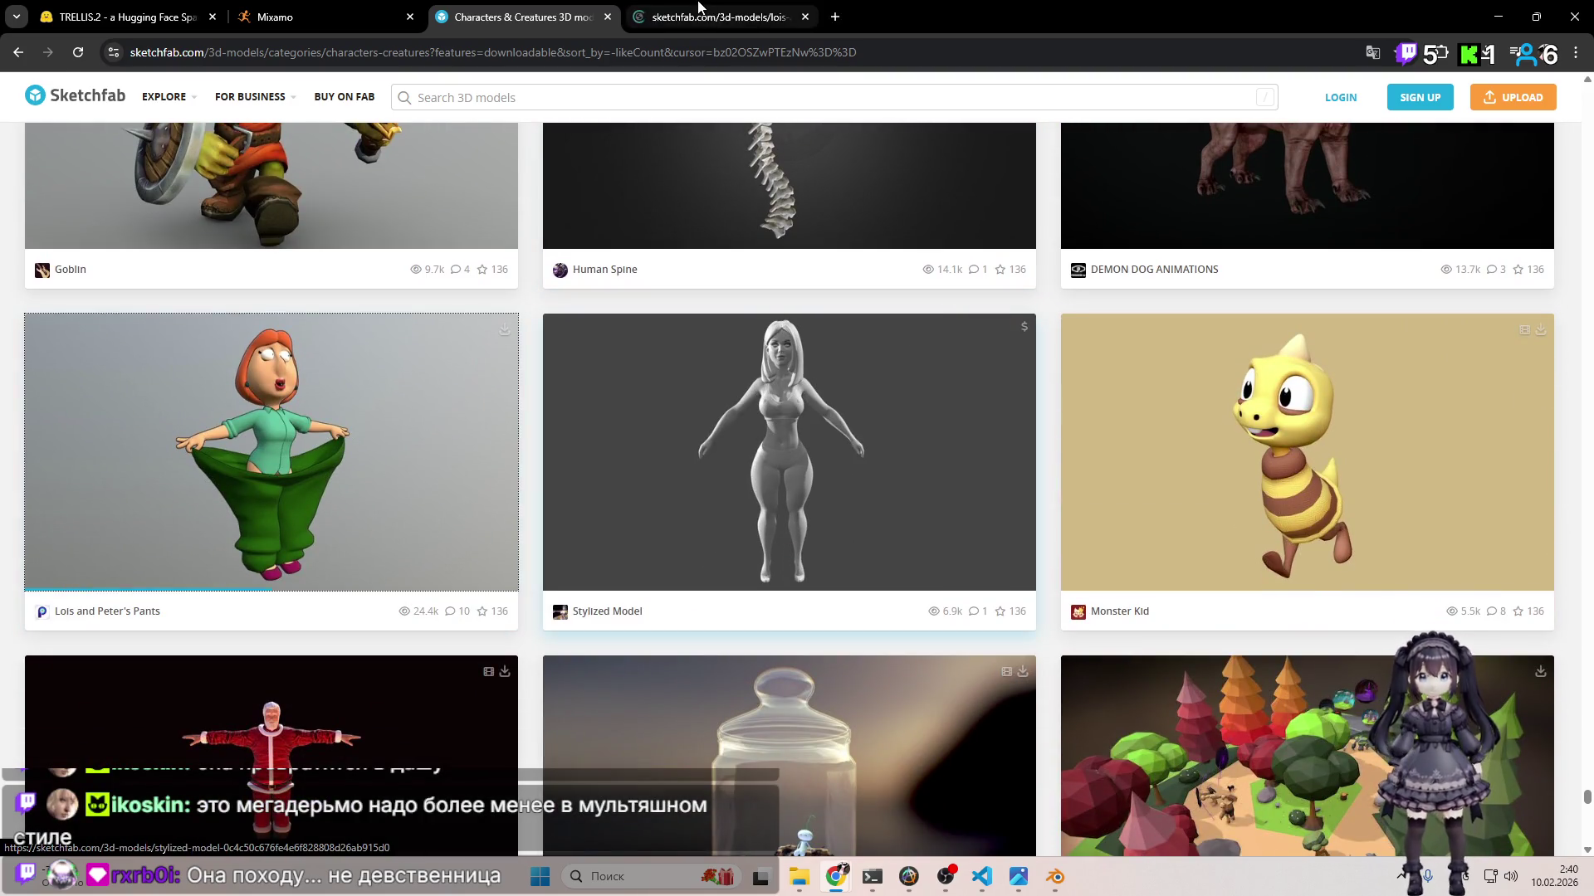
Step: Zoom in on the Lois and Peter's Pants model, orbit it from below, then close its tab
{"action": "left_click", "coordinate": [697, 13]}
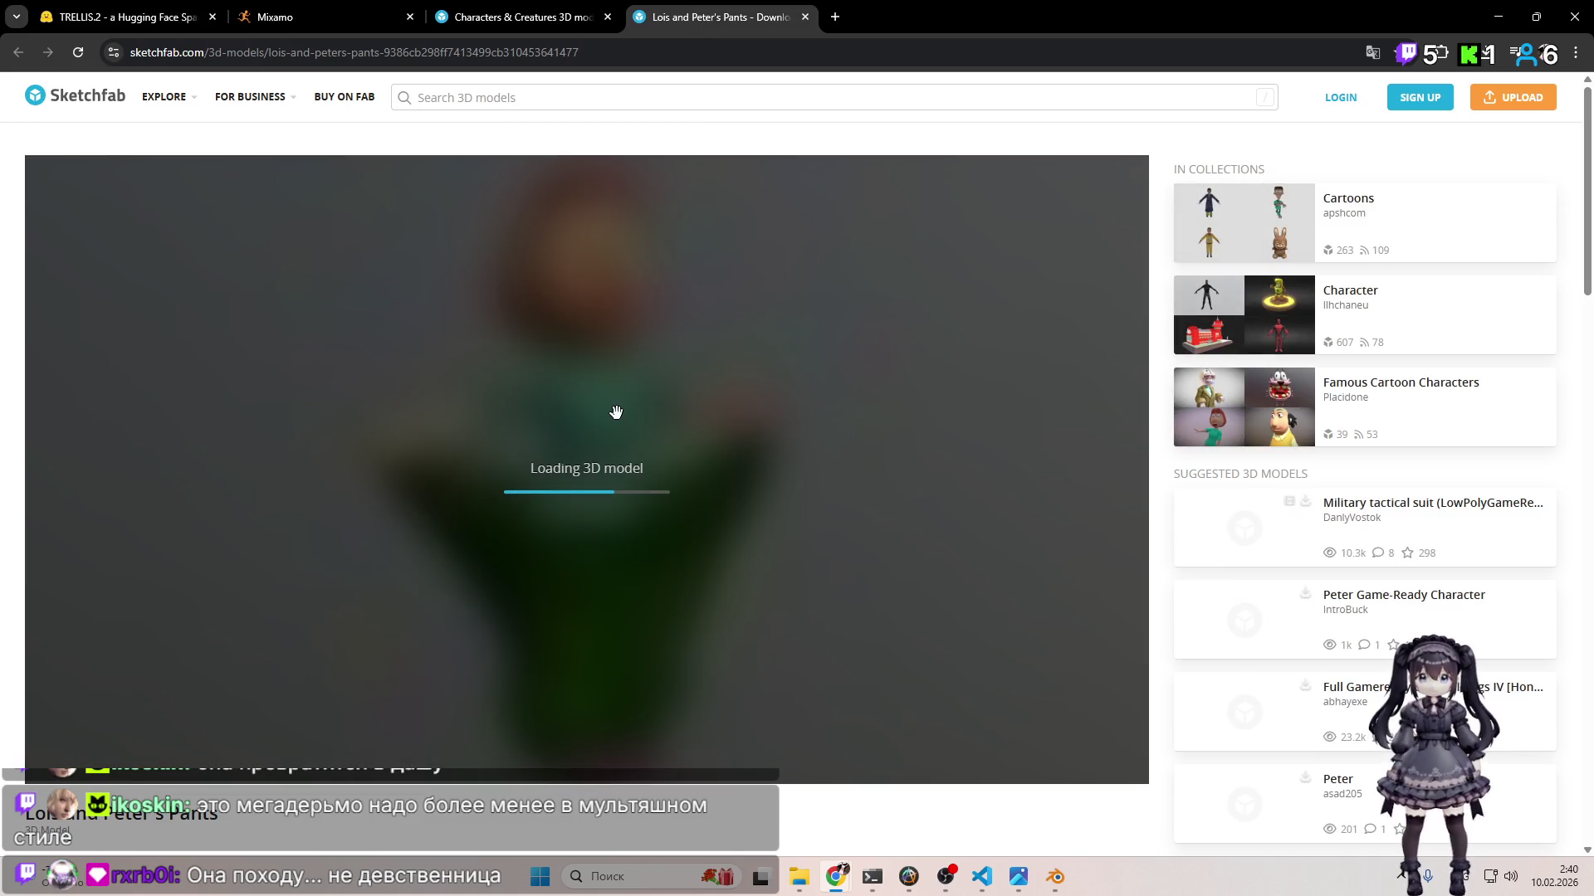
{"action": "scroll", "coordinate": [586, 437], "scroll_direction": "up", "scroll_amount": 3}
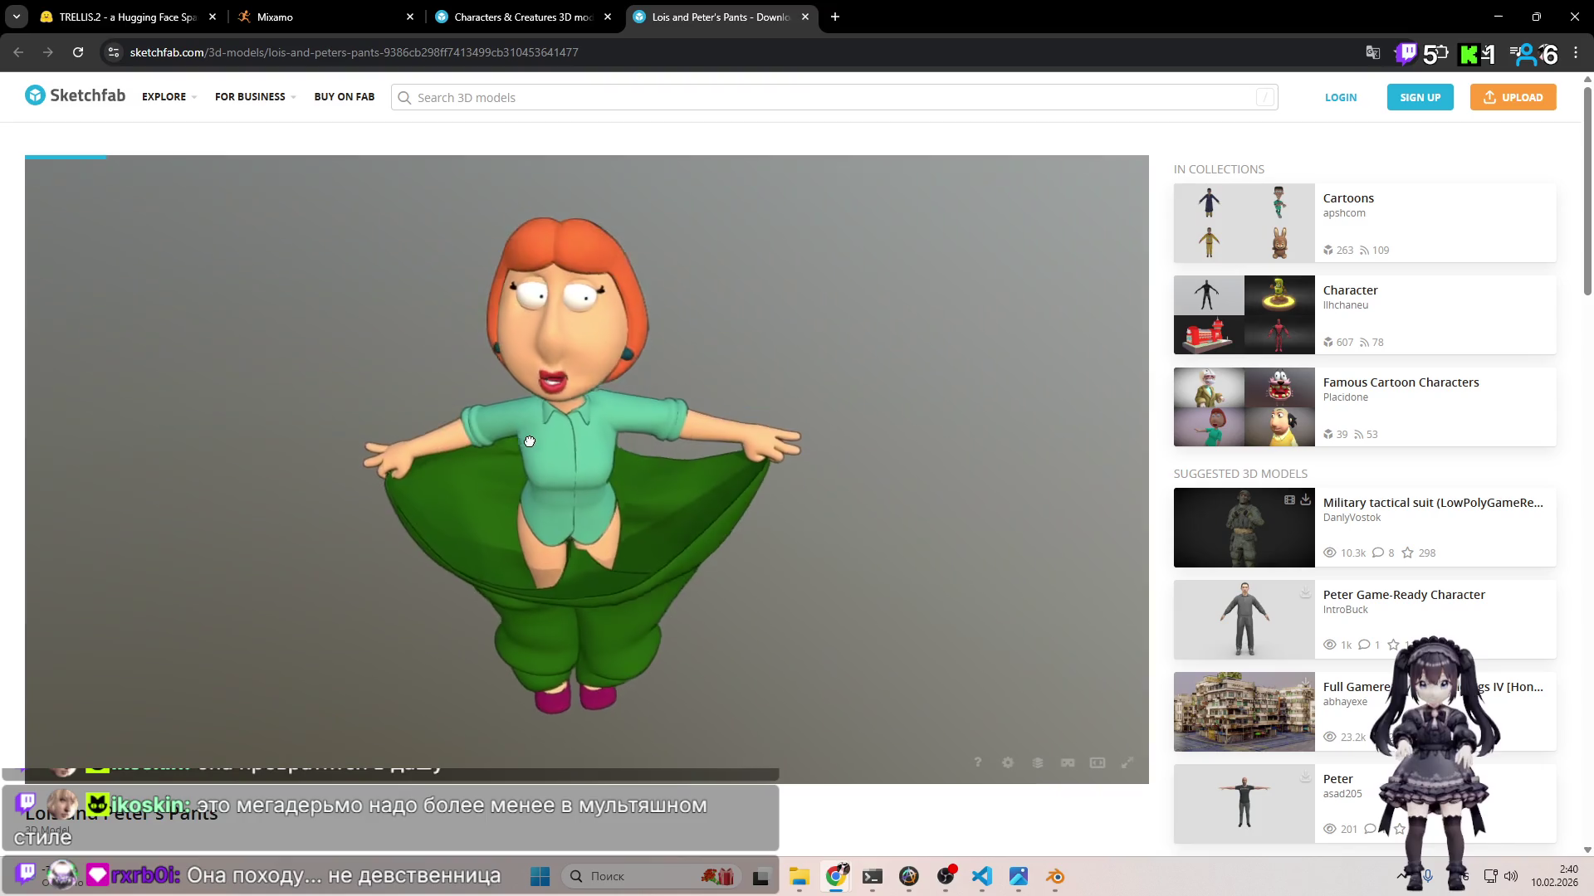
{"action": "scroll", "coordinate": [567, 379], "scroll_direction": "up", "scroll_amount": 4}
{"action": "mouse_move", "coordinate": [573, 416]}
{"action": "left_mouse_down"}
{"action": "mouse_move", "coordinate": [680, 416]}
{"action": "mouse_move", "coordinate": [591, 361]}
{"action": "mouse_move", "coordinate": [544, 418]}
{"action": "mouse_move", "coordinate": [381, 434]}
{"action": "mouse_move", "coordinate": [534, 420]}
{"action": "mouse_move", "coordinate": [528, 396]}
{"action": "left_mouse_up"}
{"action": "scroll", "coordinate": [544, 418], "scroll_direction": "down", "scroll_amount": 5}
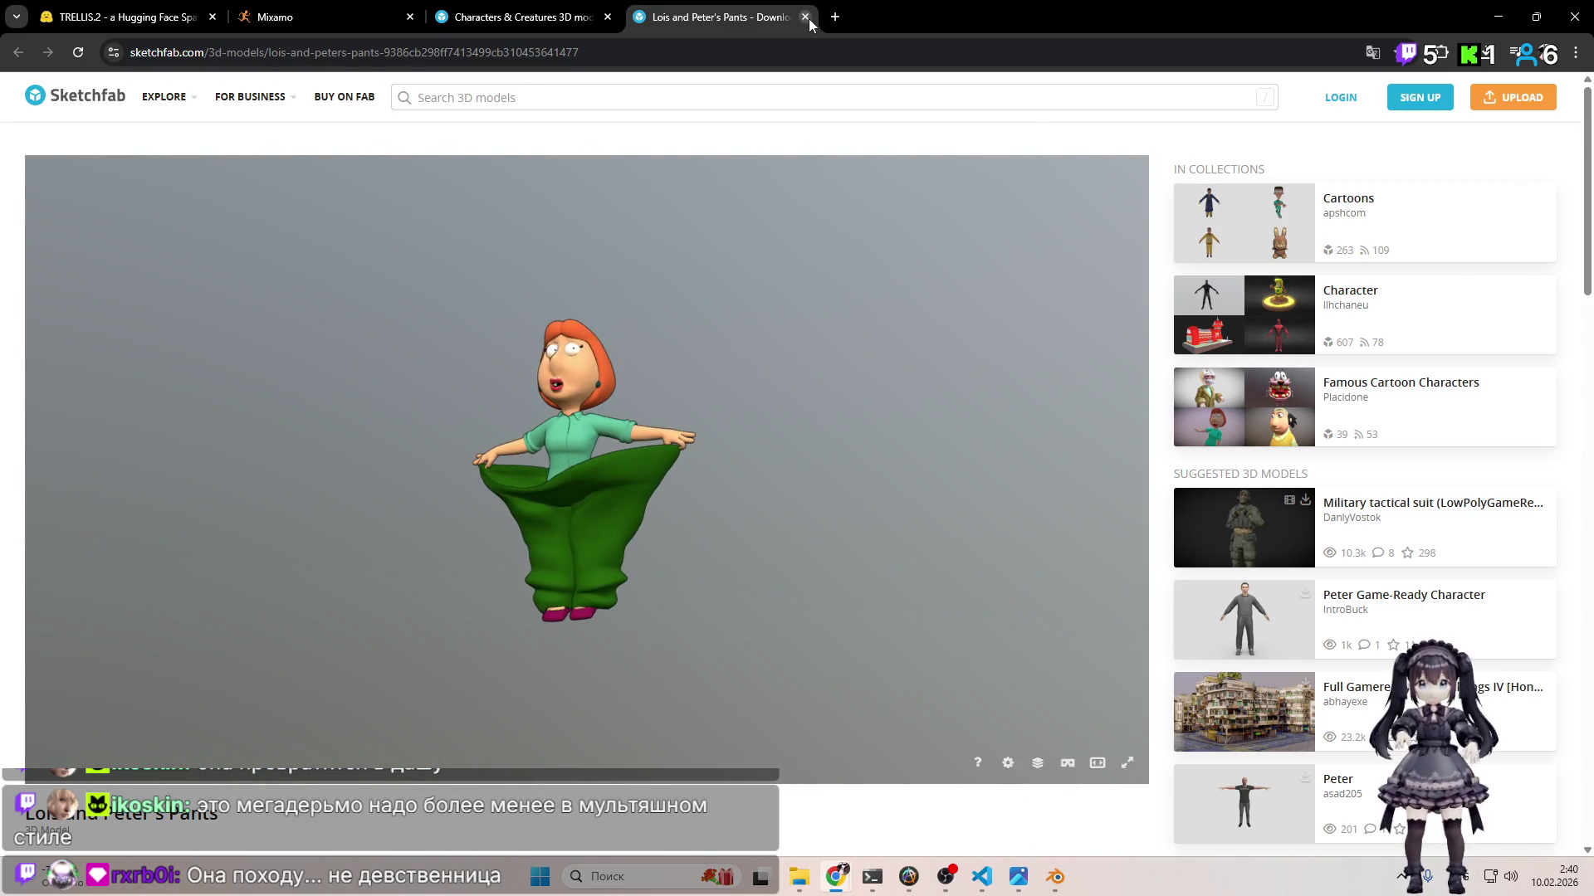
{"action": "left_click", "coordinate": [805, 16]}
{"action": "scroll", "coordinate": [913, 326], "scroll_direction": "down", "scroll_amount": 10}
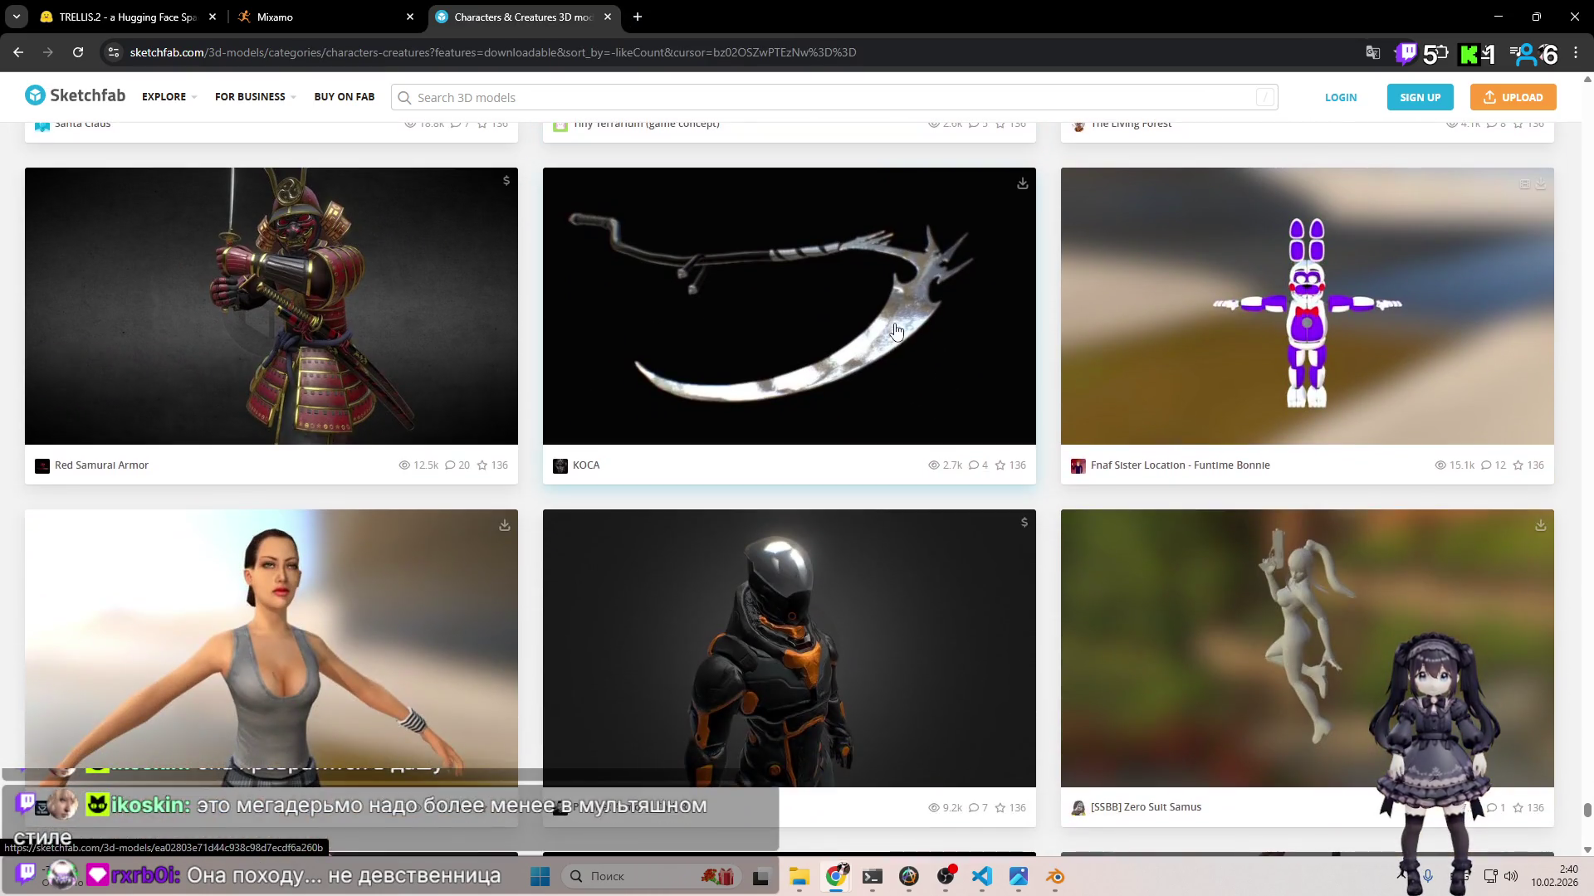
Step: Scroll to the listing's end and load another batch, reaching Bunny Guard Ranger and Jeremy Fitzgerald
{"action": "scroll", "coordinate": [892, 333], "scroll_direction": "down", "scroll_amount": 4}
{"action": "scroll", "coordinate": [881, 334], "scroll_direction": "down", "scroll_amount": 12}
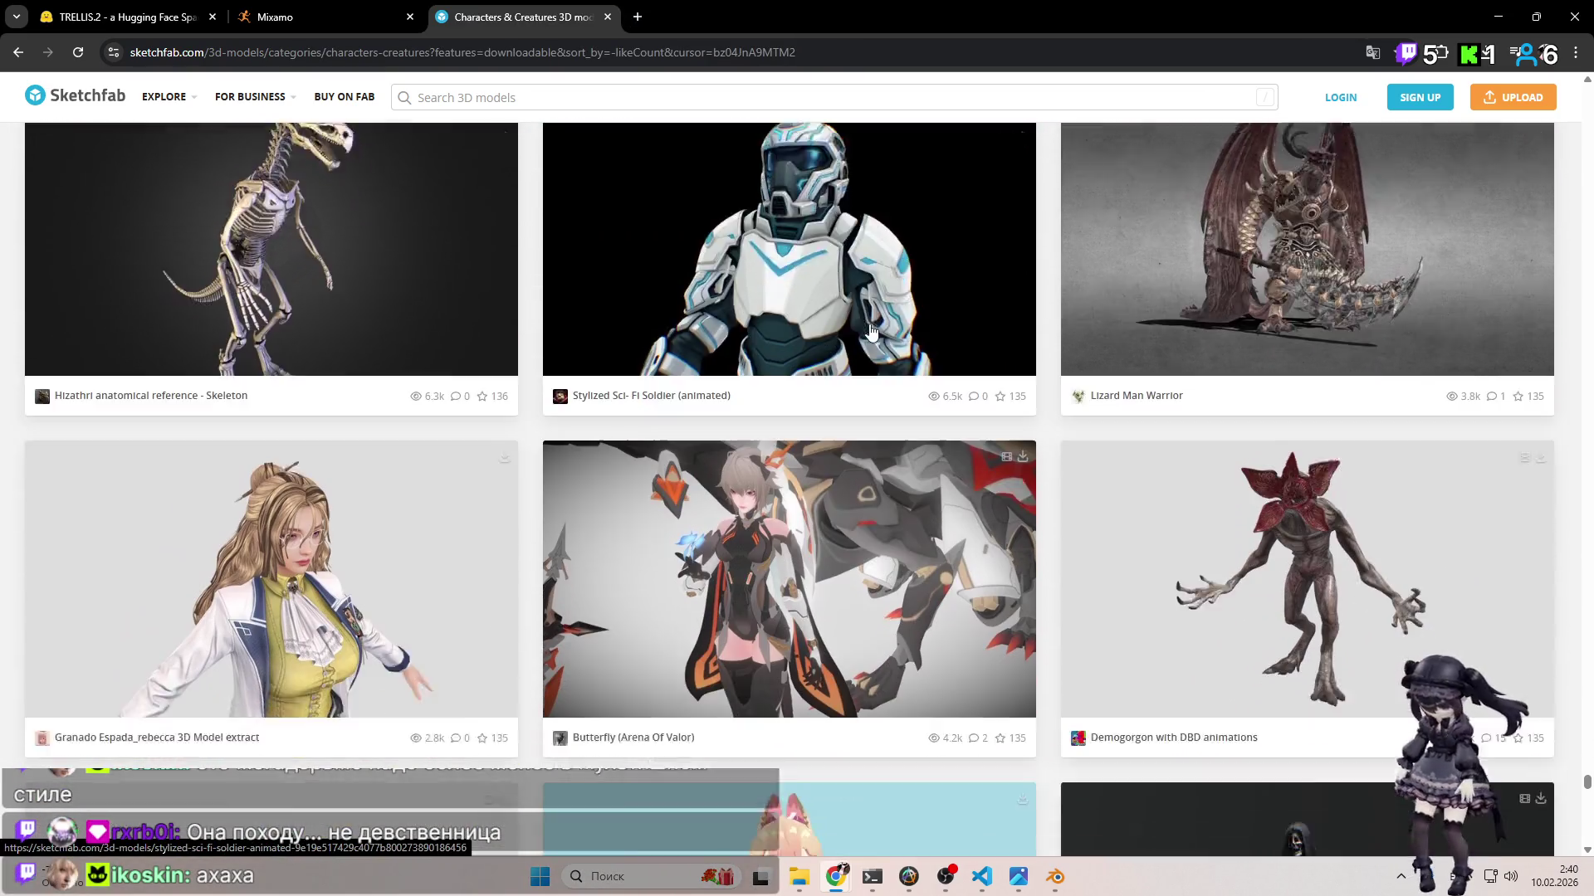
{"action": "scroll", "coordinate": [854, 328], "scroll_direction": "down", "scroll_amount": 9}
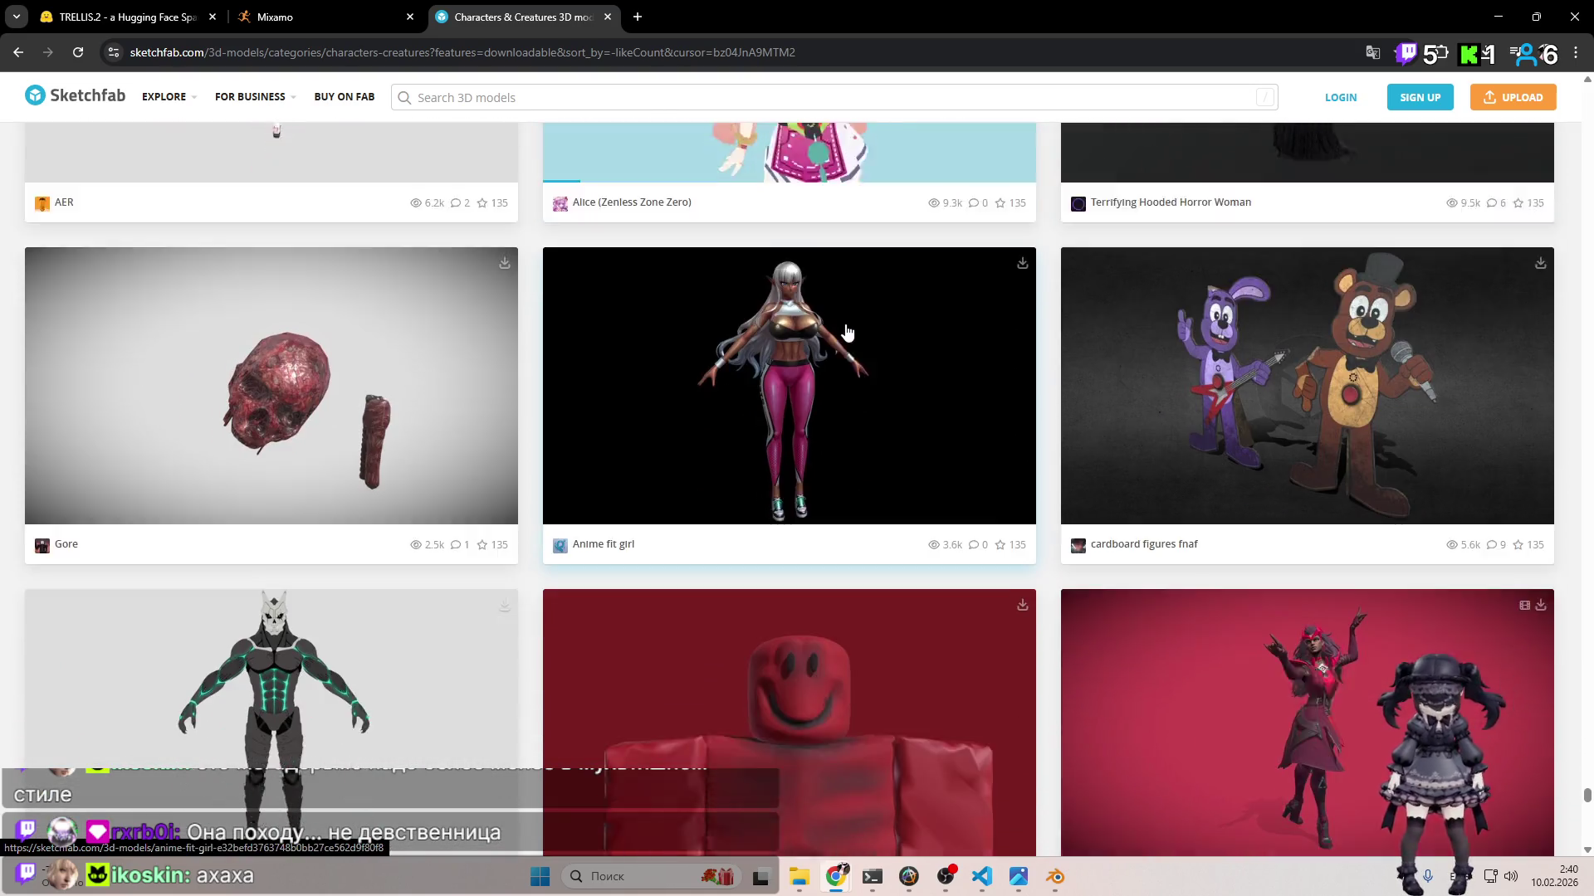
{"action": "scroll", "coordinate": [834, 338], "scroll_direction": "down", "scroll_amount": 9}
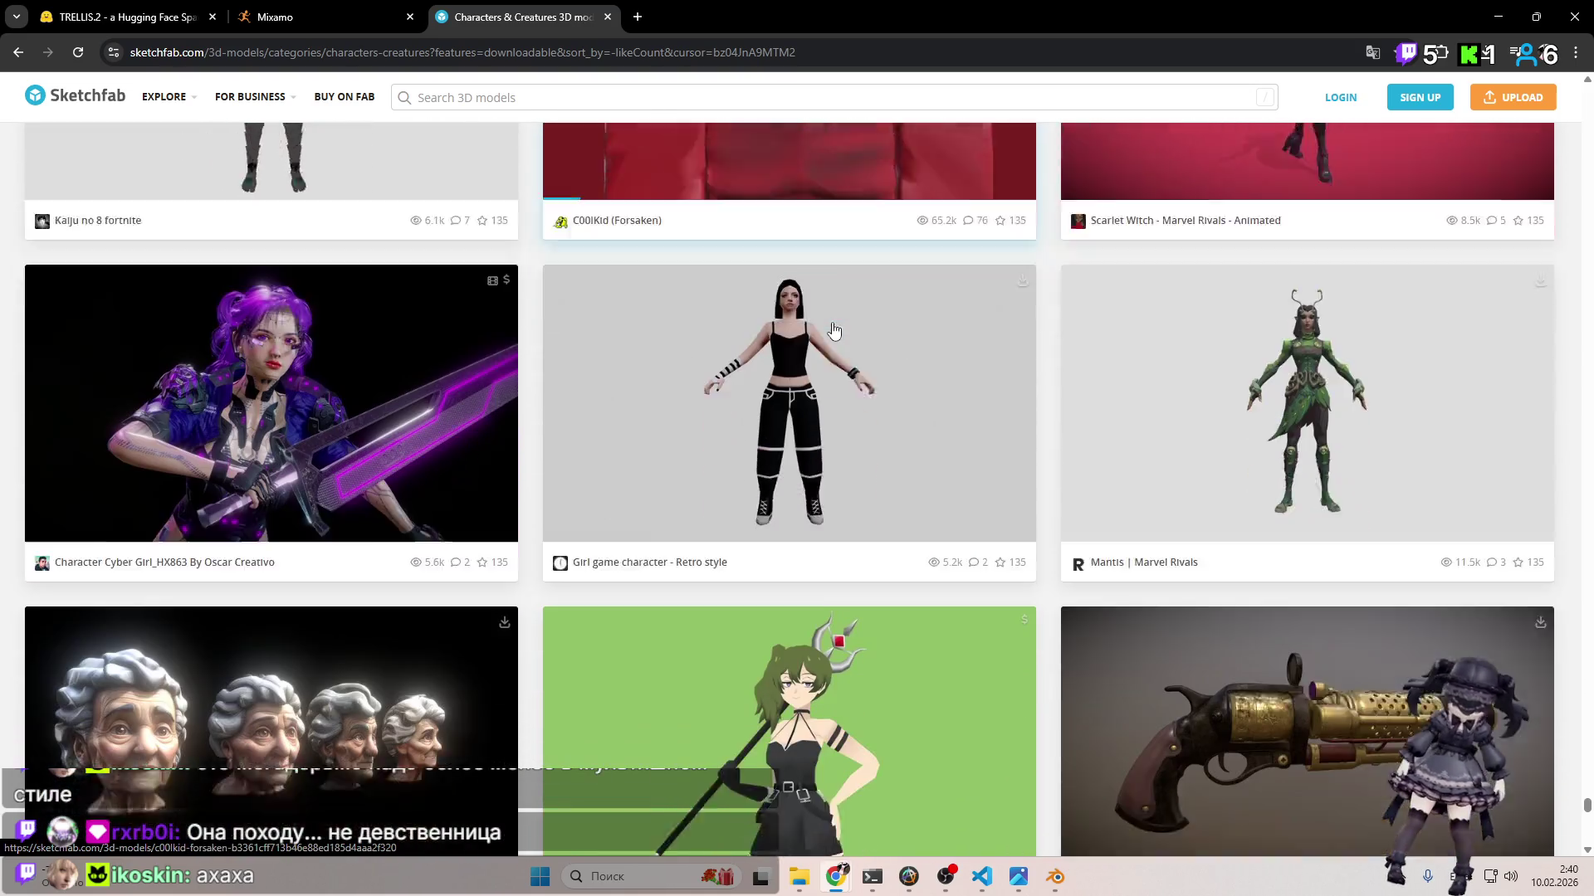
{"action": "scroll", "coordinate": [828, 337], "scroll_direction": "down", "scroll_amount": 15}
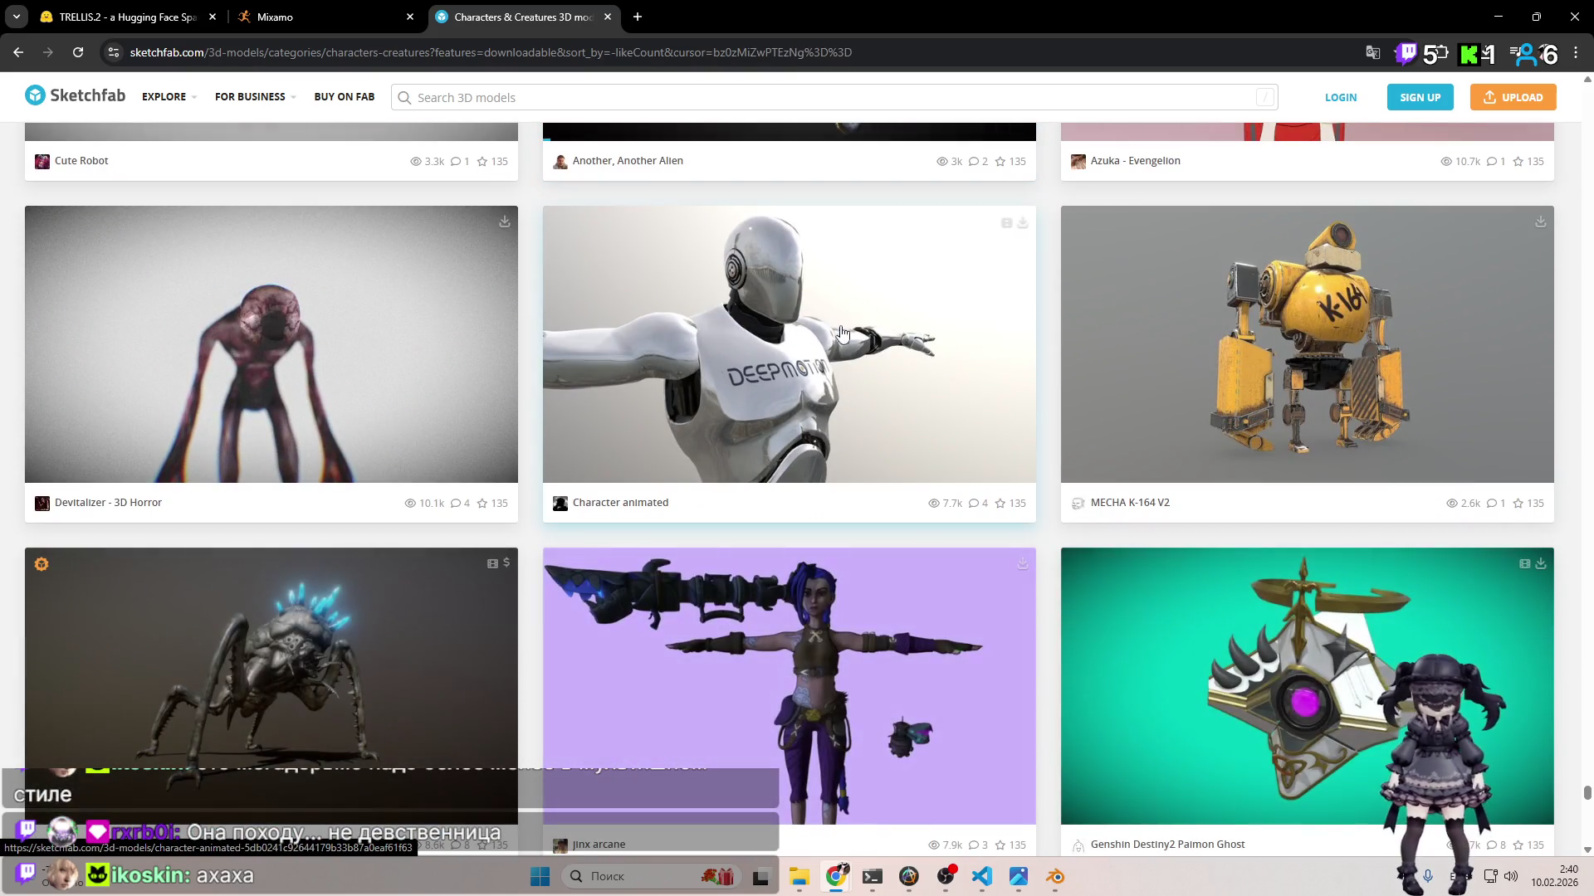
{"action": "scroll", "coordinate": [893, 358], "scroll_direction": "down", "scroll_amount": 5}
{"action": "scroll", "coordinate": [886, 352], "scroll_direction": "down", "scroll_amount": 3}
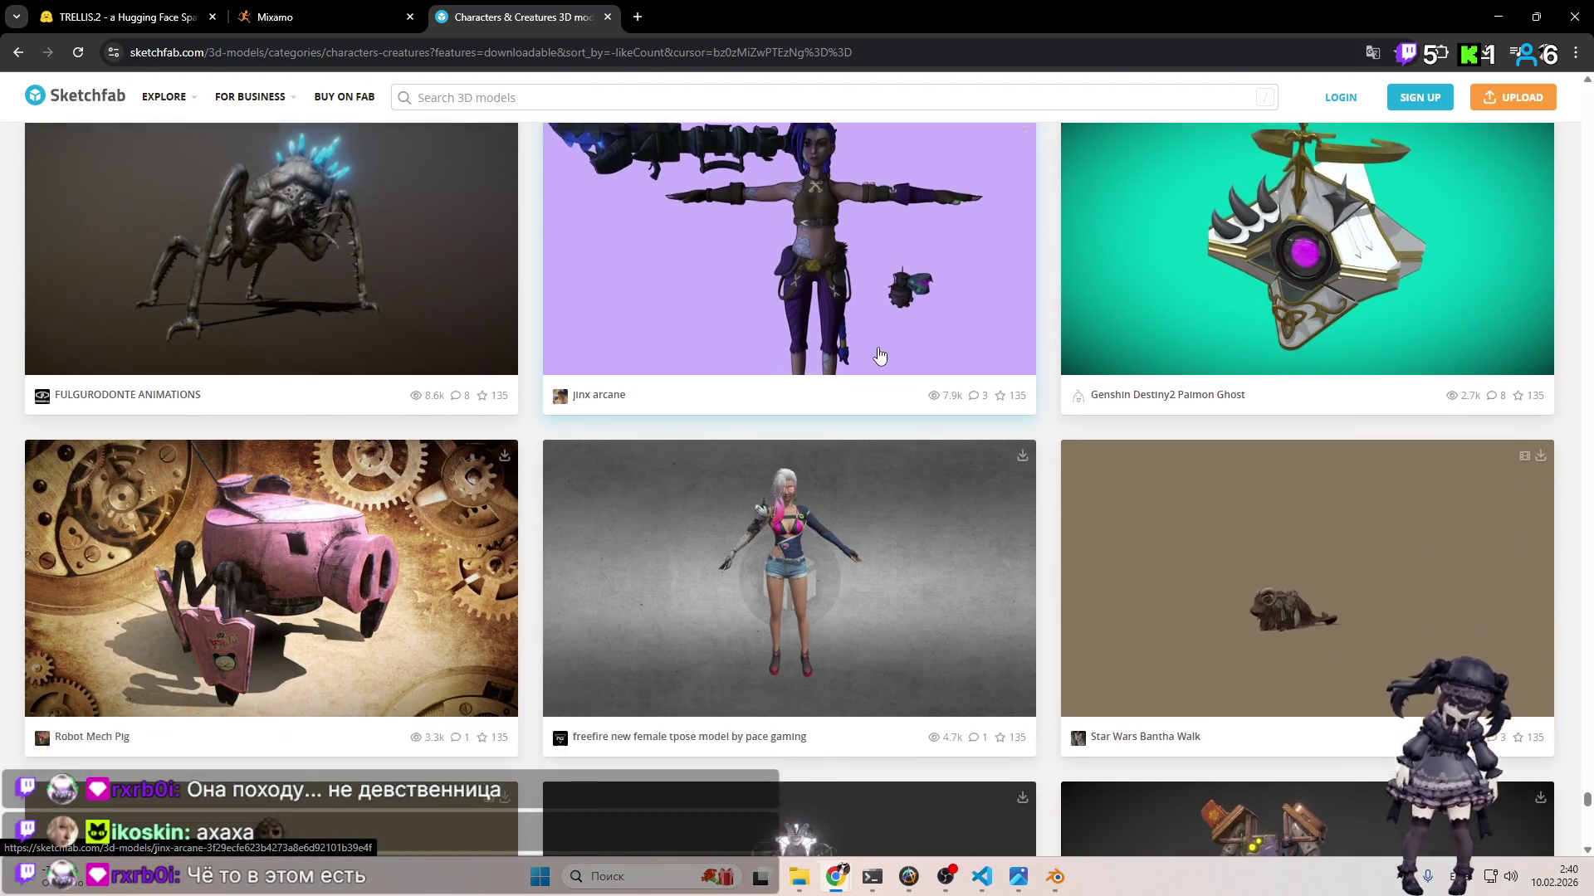
{"action": "scroll", "coordinate": [867, 350], "scroll_direction": "down", "scroll_amount": 8}
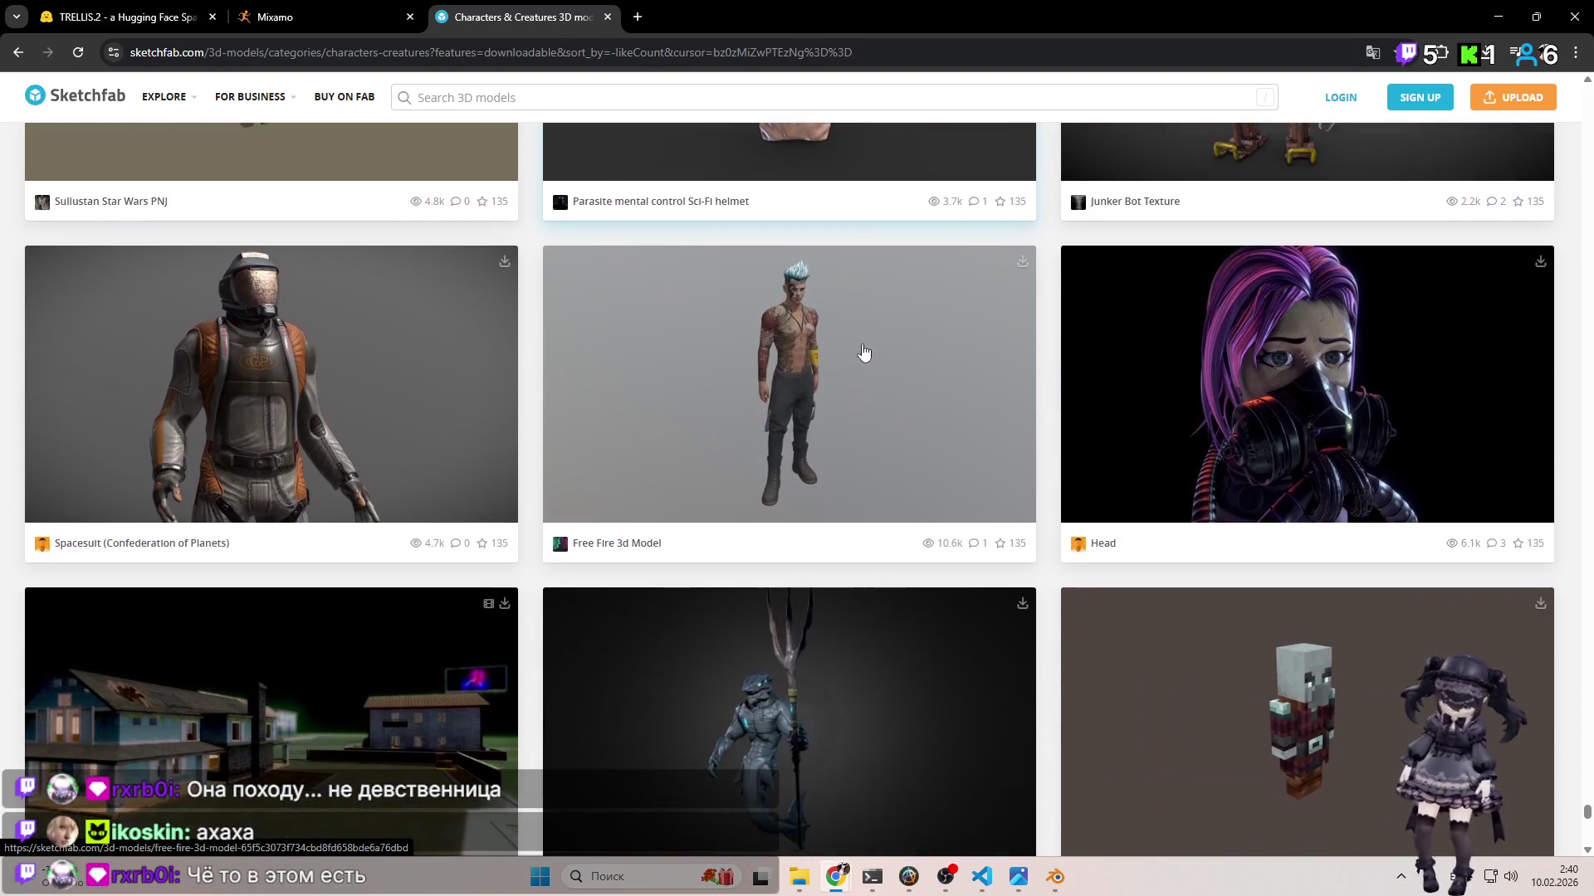
{"action": "scroll", "coordinate": [859, 350], "scroll_direction": "down", "scroll_amount": 15}
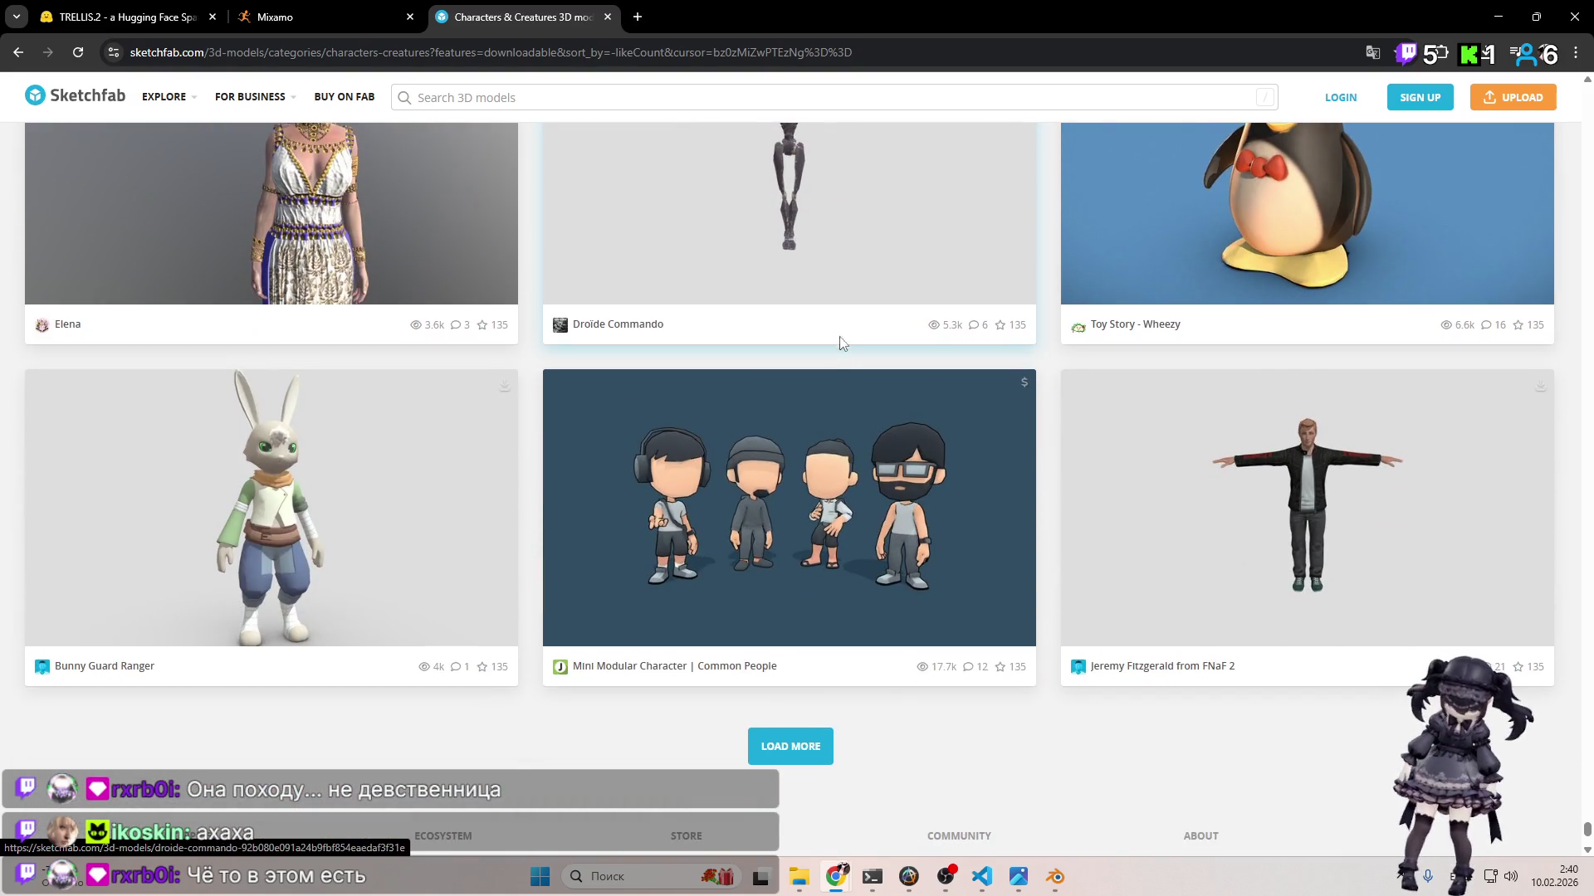
{"action": "right_click", "coordinate": [765, 730]}
{"action": "left_click", "coordinate": [783, 739]}
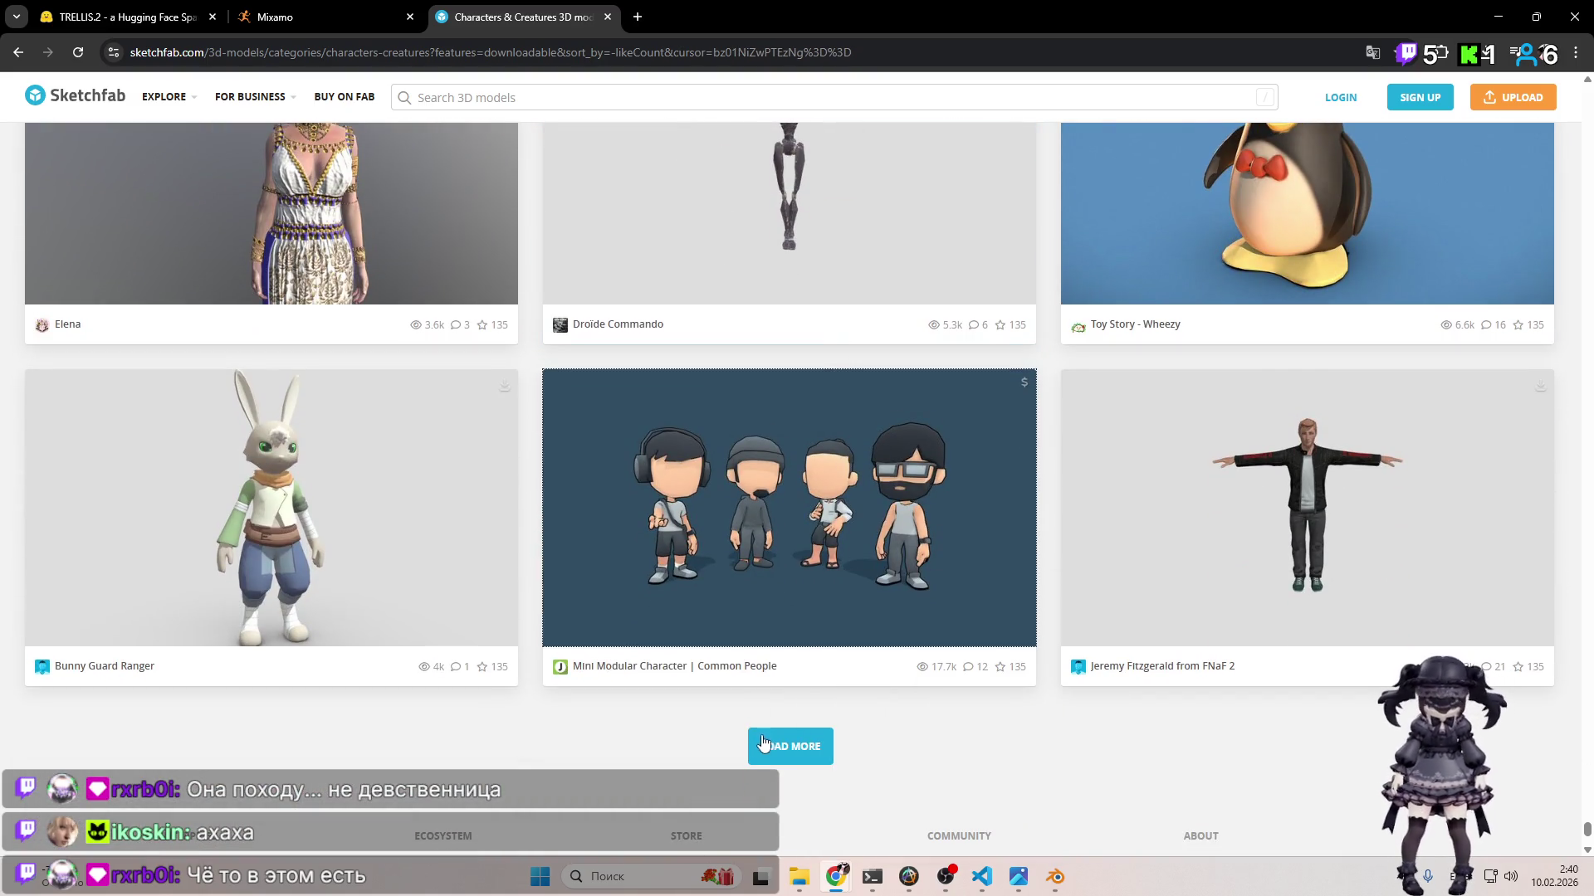
Step: Scroll down the new models to Koseki Bijou and bring up its model page
{"action": "scroll", "coordinate": [826, 598], "scroll_direction": "down", "scroll_amount": 4}
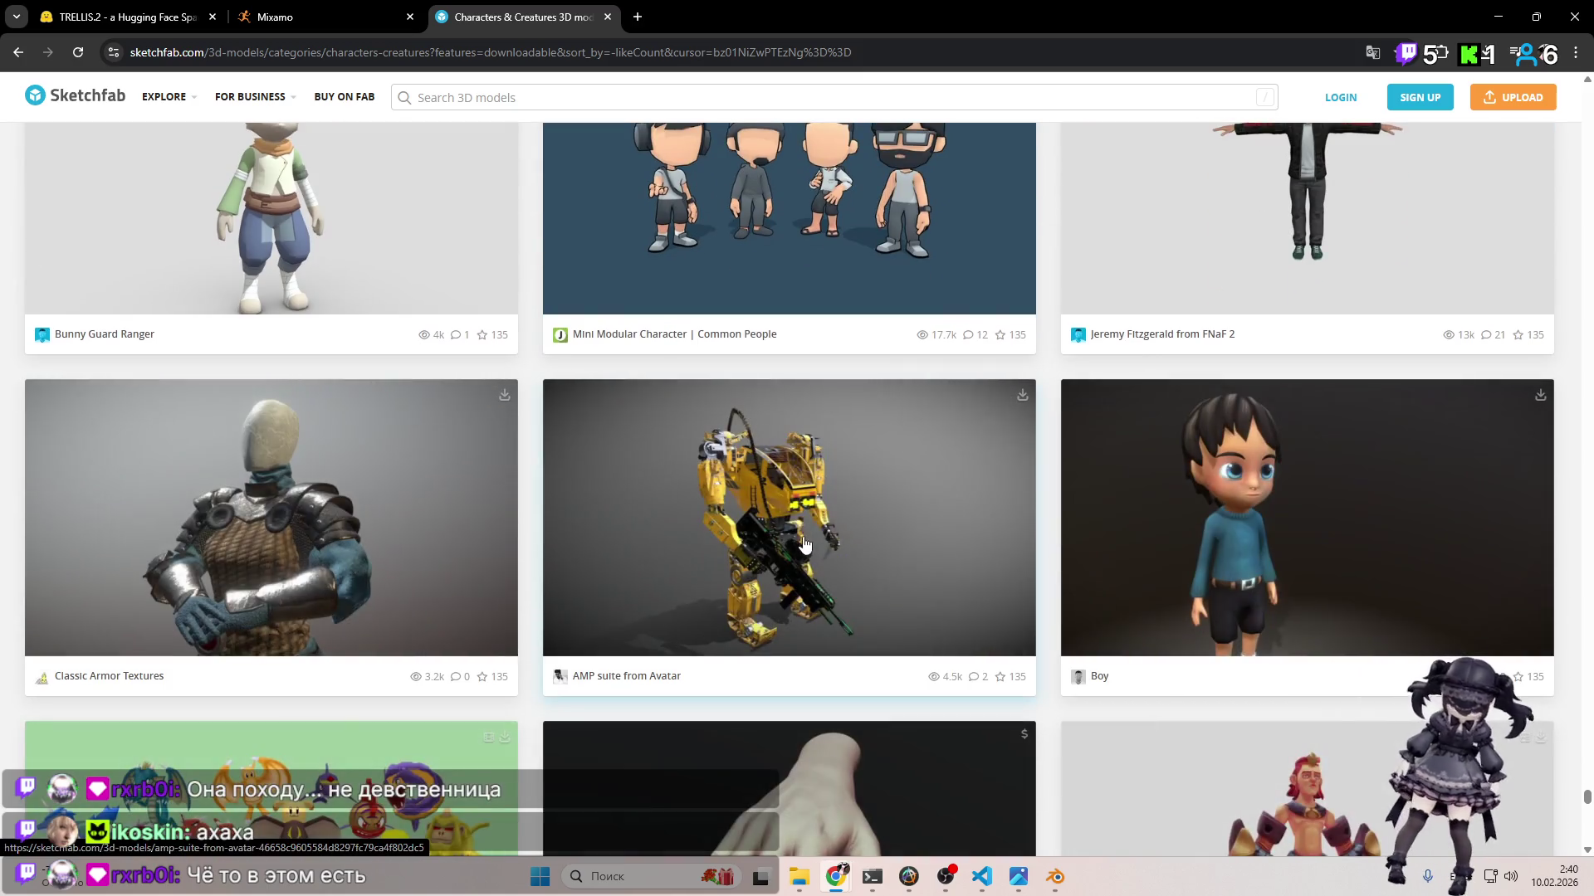
{"action": "scroll", "coordinate": [809, 539], "scroll_direction": "down", "scroll_amount": 4}
{"action": "scroll", "coordinate": [801, 534], "scroll_direction": "down", "scroll_amount": 5}
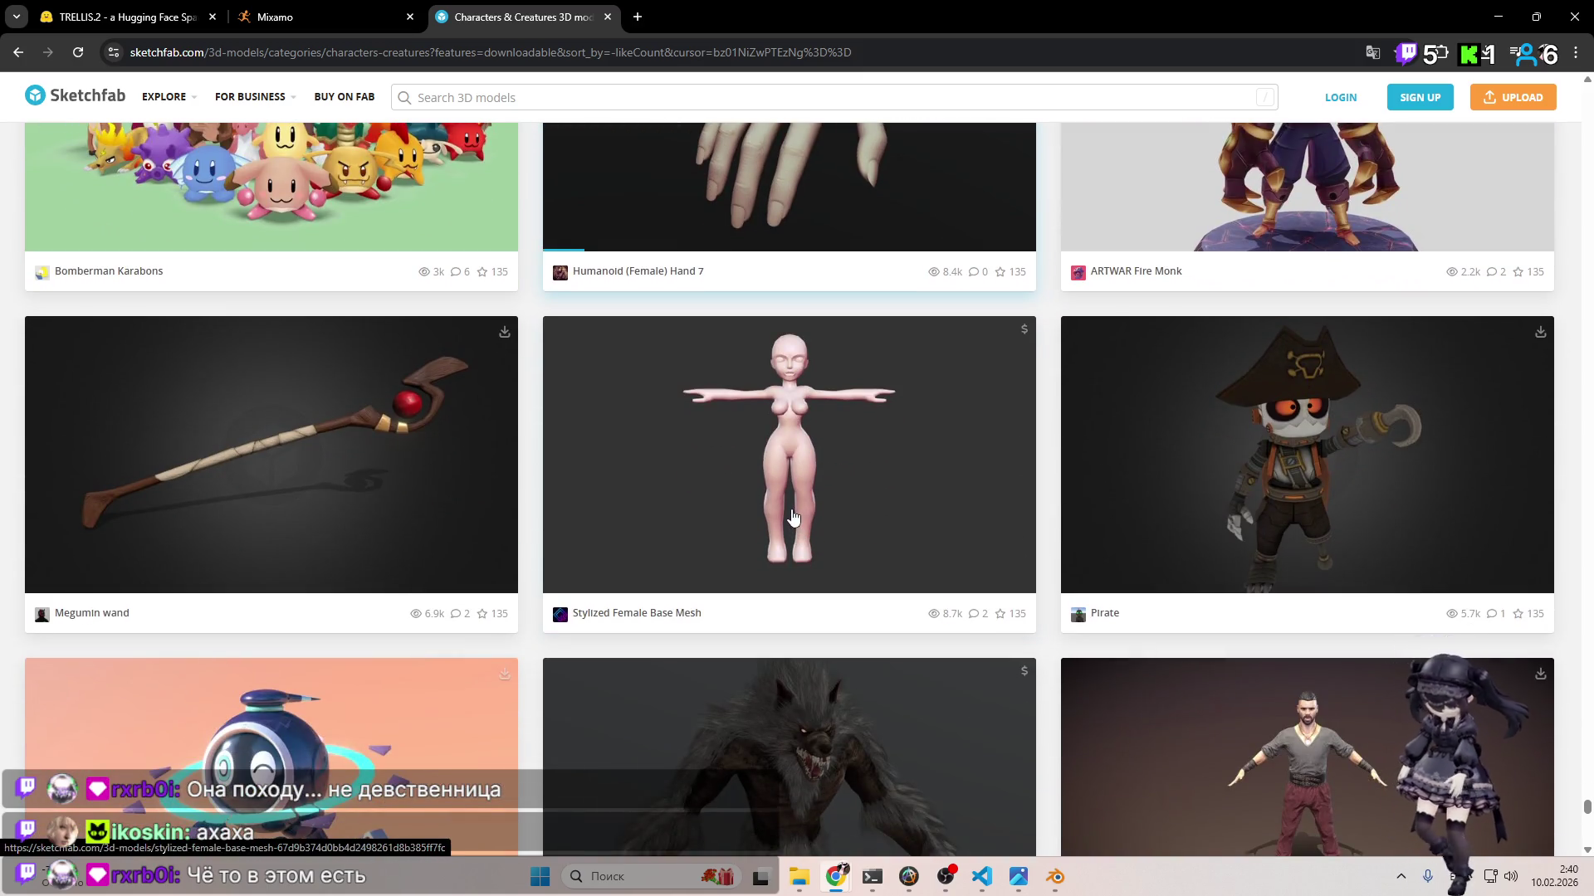
{"action": "scroll", "coordinate": [793, 515], "scroll_direction": "down", "scroll_amount": 4}
{"action": "scroll", "coordinate": [789, 519], "scroll_direction": "down", "scroll_amount": 5}
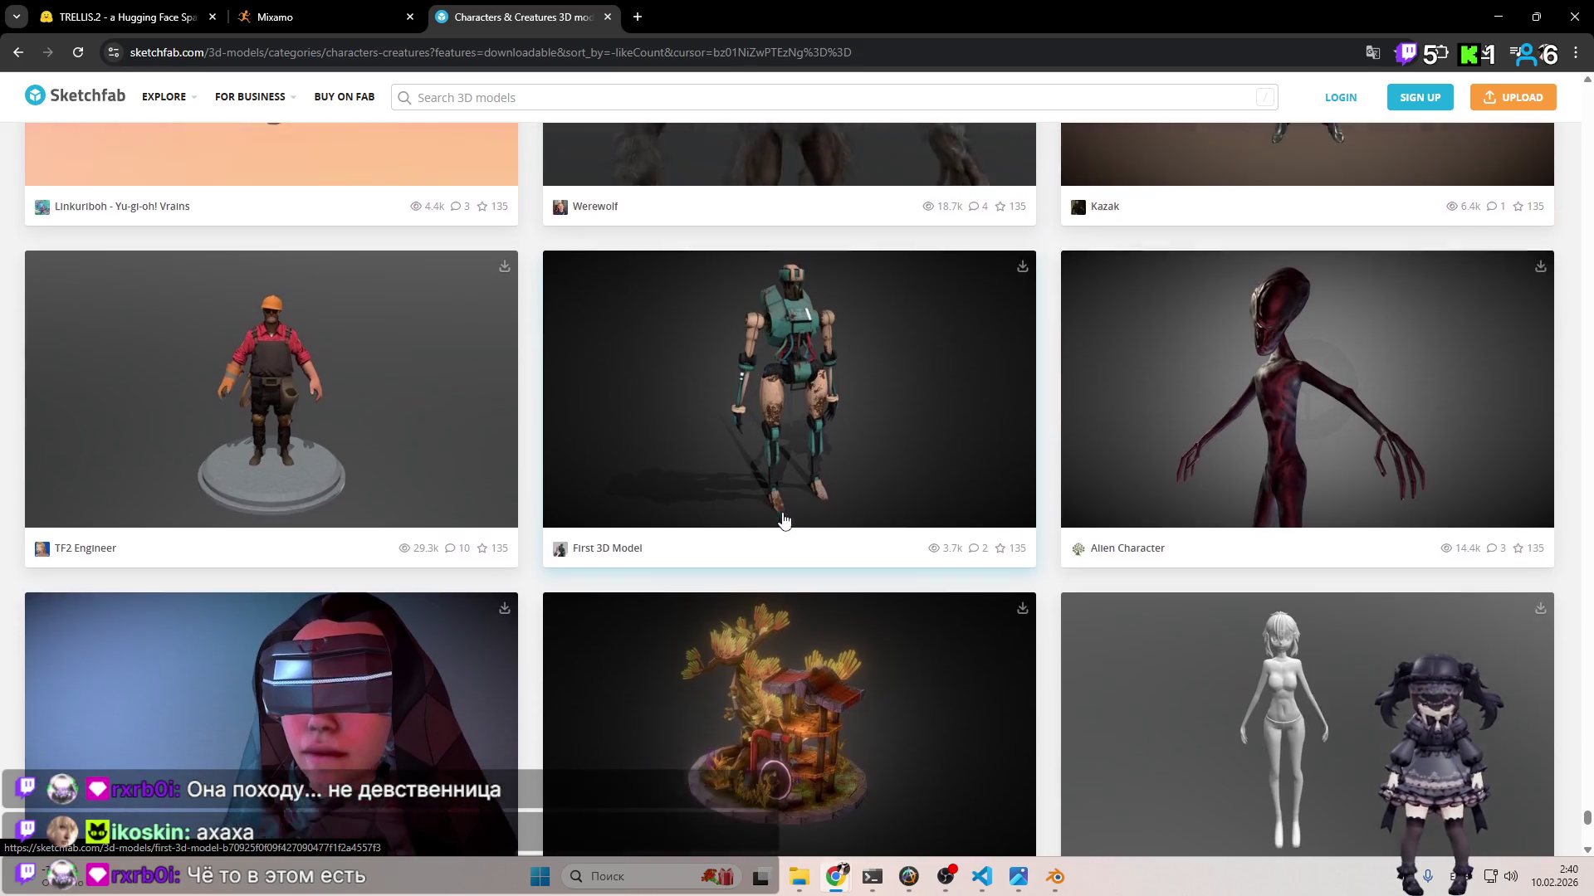
{"action": "scroll", "coordinate": [783, 520], "scroll_direction": "down", "scroll_amount": 5}
{"action": "scroll", "coordinate": [780, 519], "scroll_direction": "down", "scroll_amount": 6}
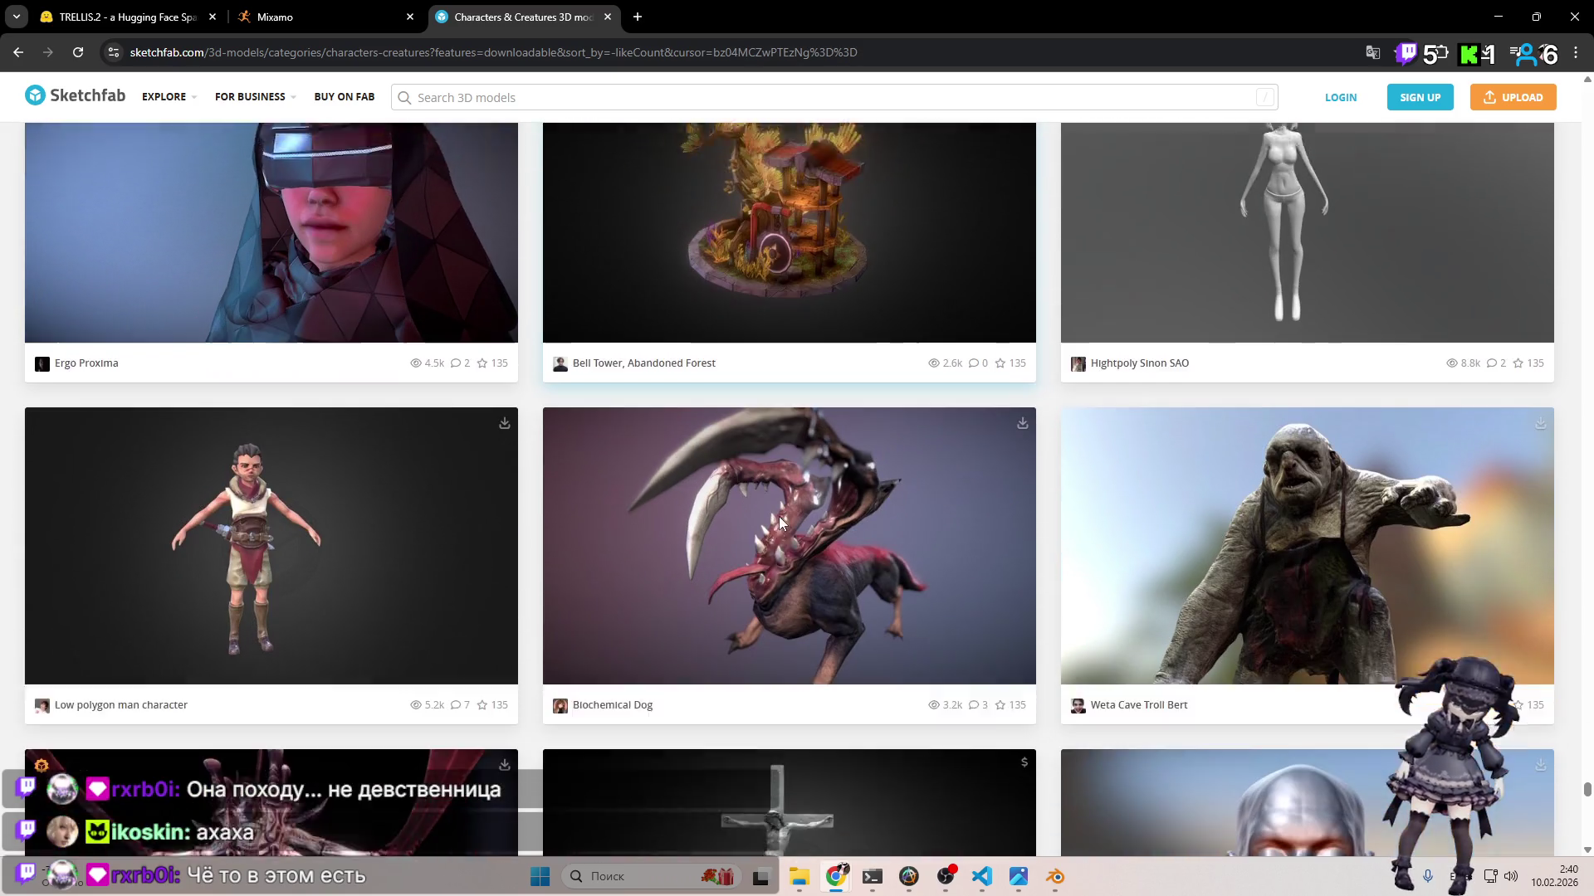
{"action": "scroll", "coordinate": [780, 519], "scroll_direction": "down", "scroll_amount": 5}
{"action": "scroll", "coordinate": [779, 518], "scroll_direction": "down", "scroll_amount": 1}
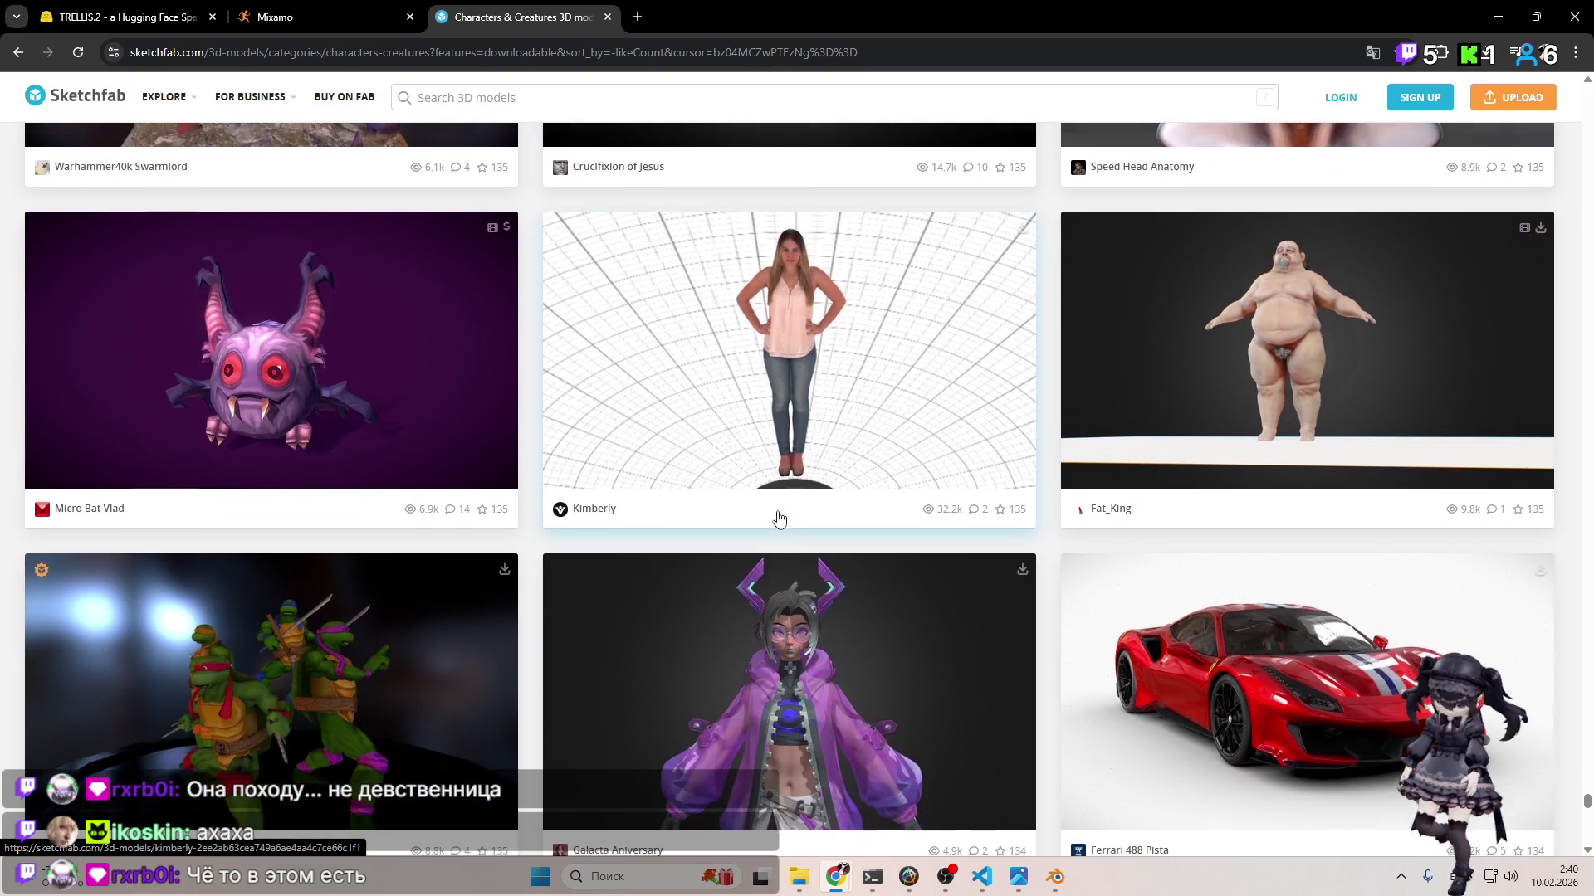
{"action": "scroll", "coordinate": [779, 518], "scroll_direction": "down", "scroll_amount": 4}
{"action": "scroll", "coordinate": [778, 518], "scroll_direction": "down", "scroll_amount": 5}
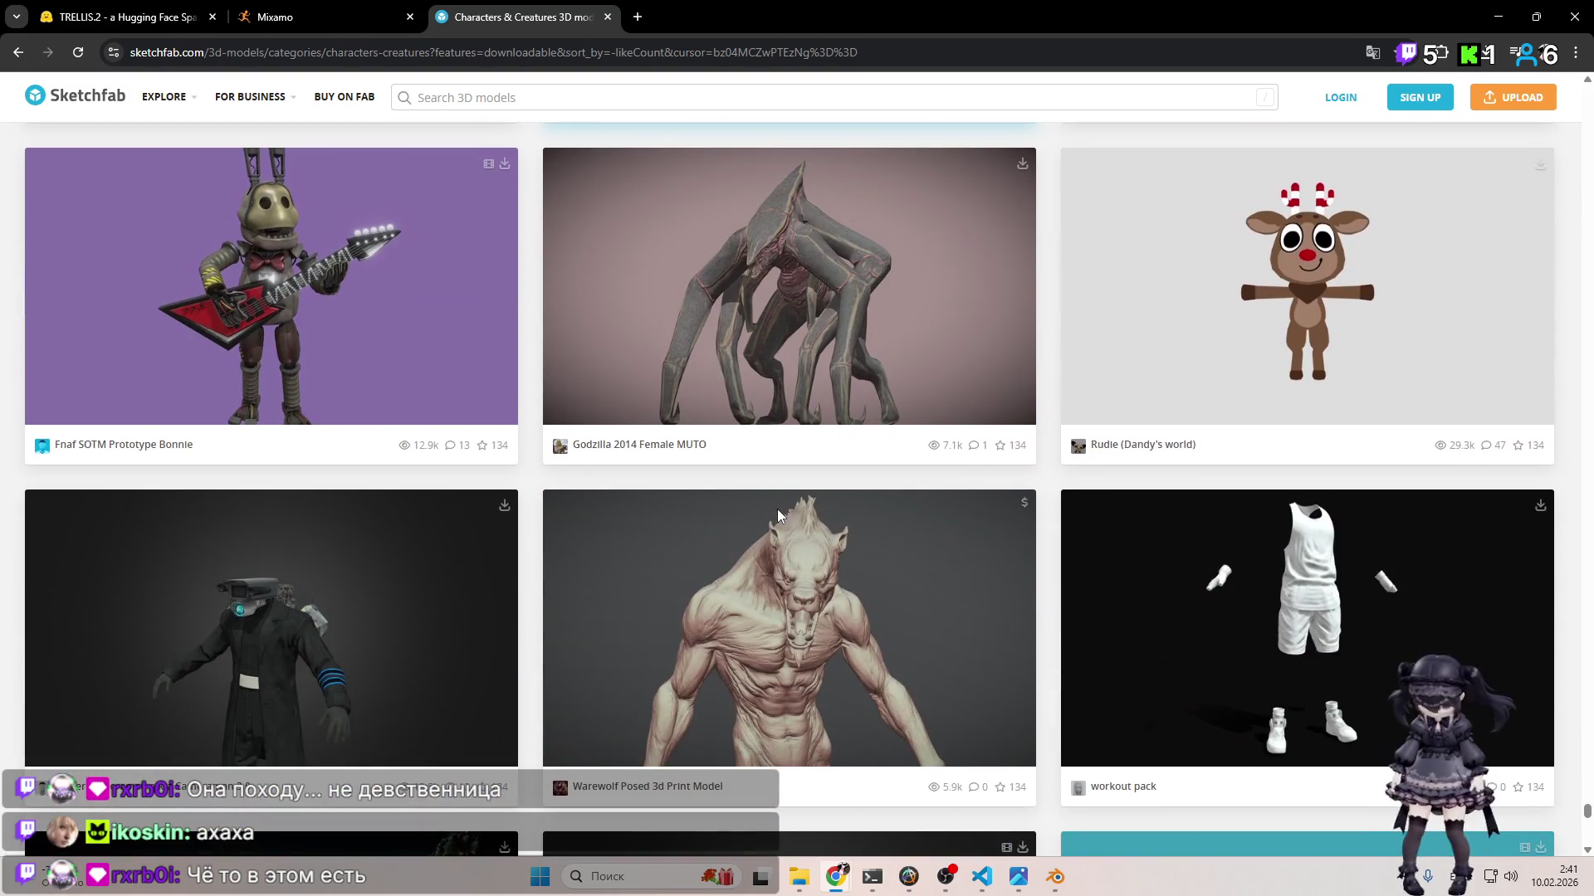
{"action": "scroll", "coordinate": [778, 521], "scroll_direction": "down", "scroll_amount": 4}
{"action": "scroll", "coordinate": [780, 522], "scroll_direction": "down", "scroll_amount": 2}
{"action": "scroll", "coordinate": [780, 523], "scroll_direction": "down", "scroll_amount": 3}
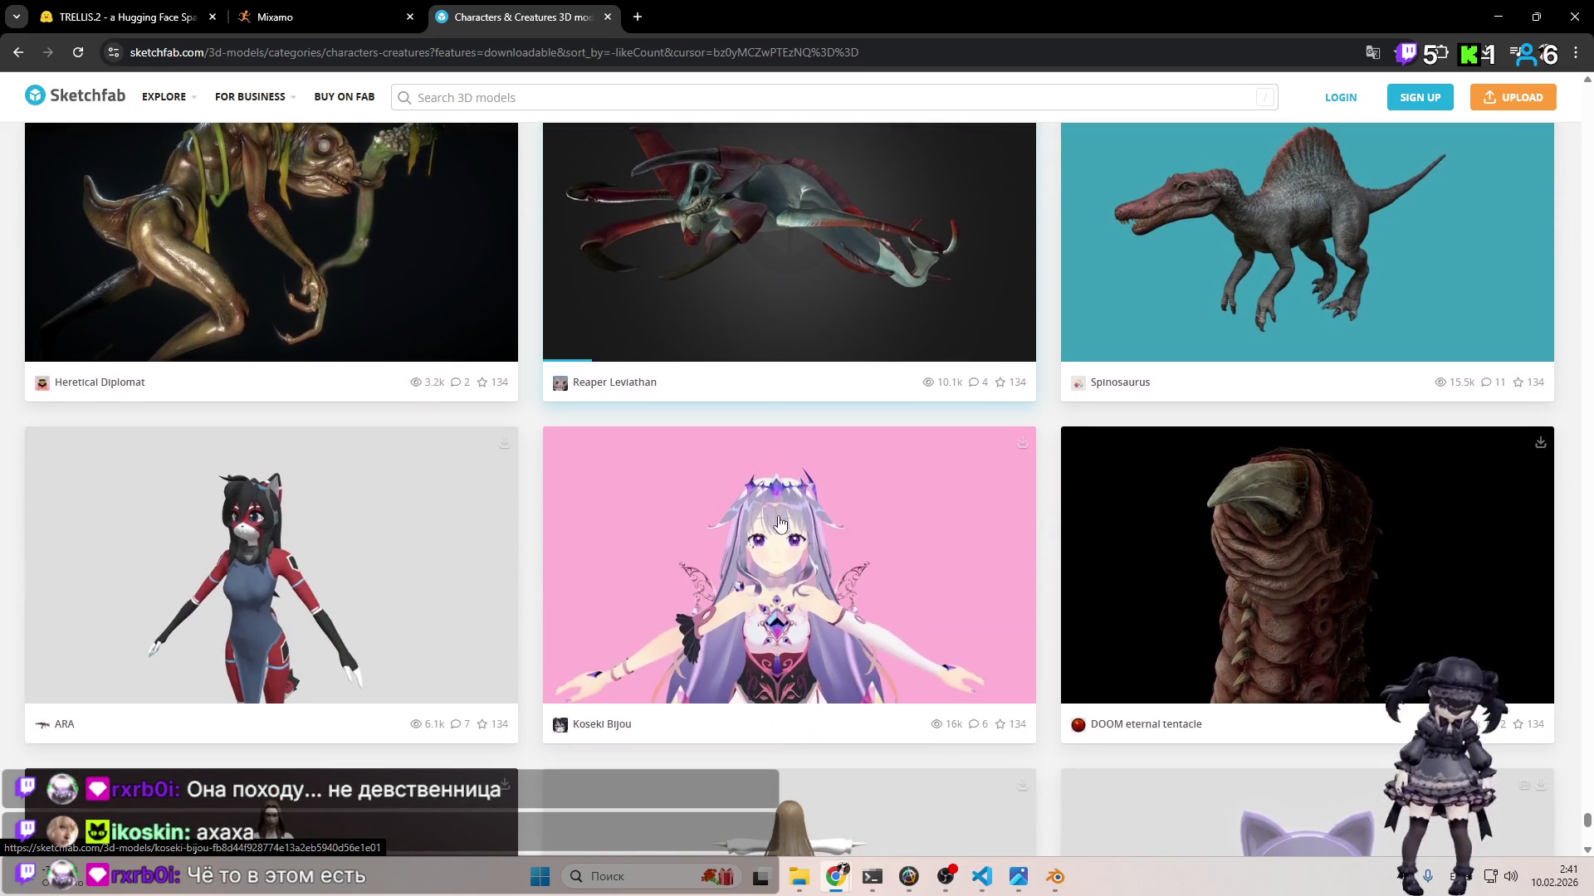
{"action": "scroll", "coordinate": [780, 516], "scroll_direction": "down", "scroll_amount": 3}
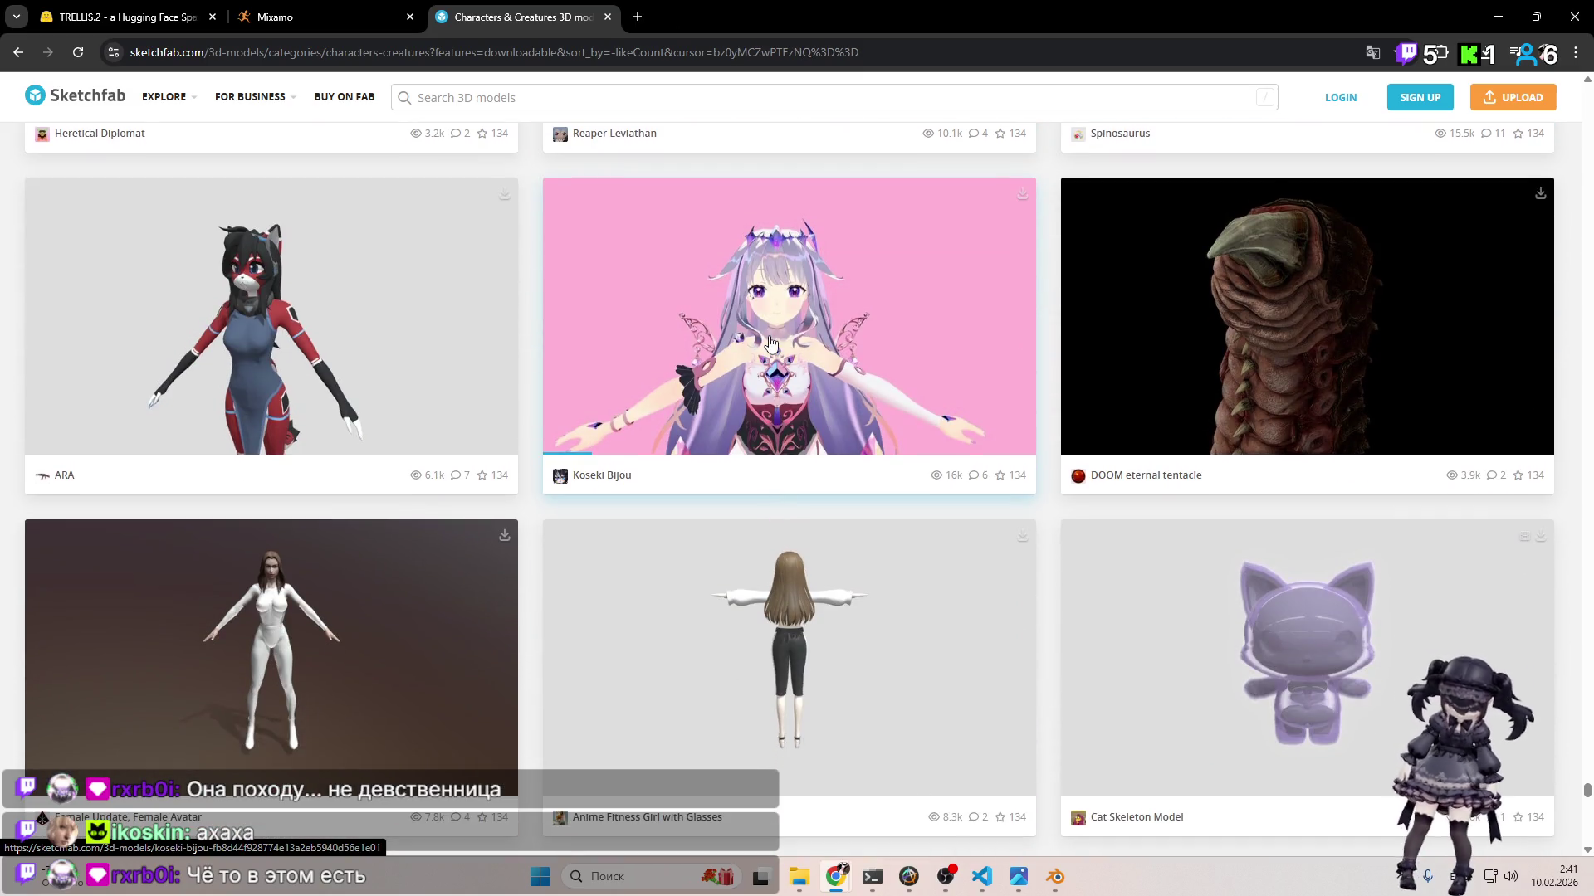
{"action": "left_click", "coordinate": [733, 12]}
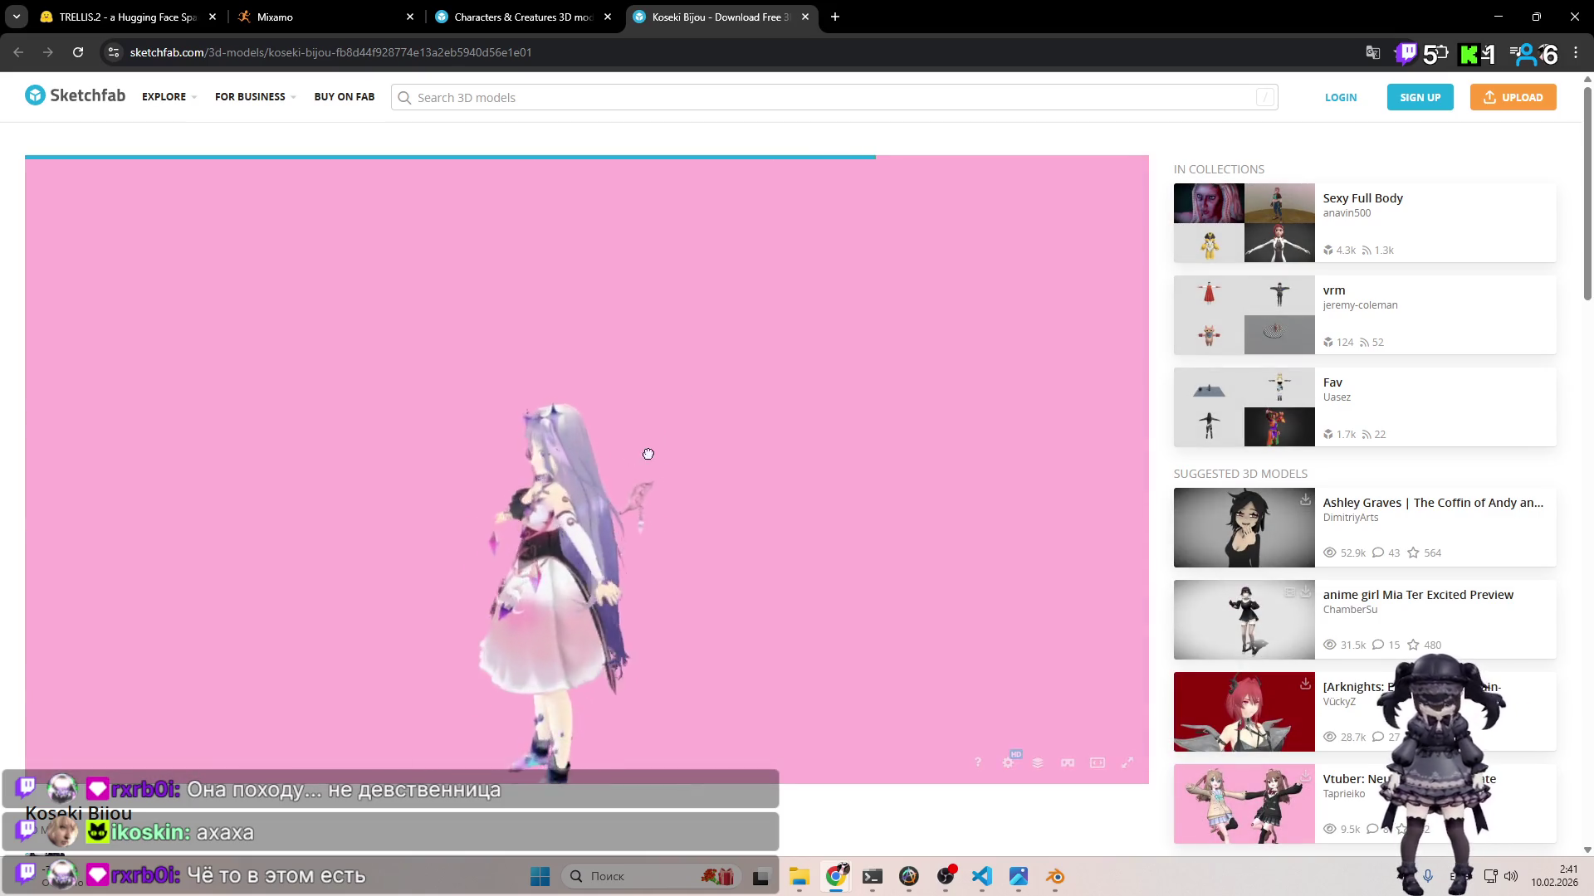
Step: View Koseki Bijou from below, close it, and bring up the NEARCHAN model page
{"action": "mouse_move", "coordinate": [669, 450]}
{"action": "left_mouse_down"}
{"action": "mouse_move", "coordinate": [761, 420]}
{"action": "mouse_move", "coordinate": [736, 396]}
{"action": "mouse_move", "coordinate": [657, 498]}
{"action": "mouse_move", "coordinate": [799, 523]}
{"action": "mouse_move", "coordinate": [711, 473]}
{"action": "left_mouse_up"}
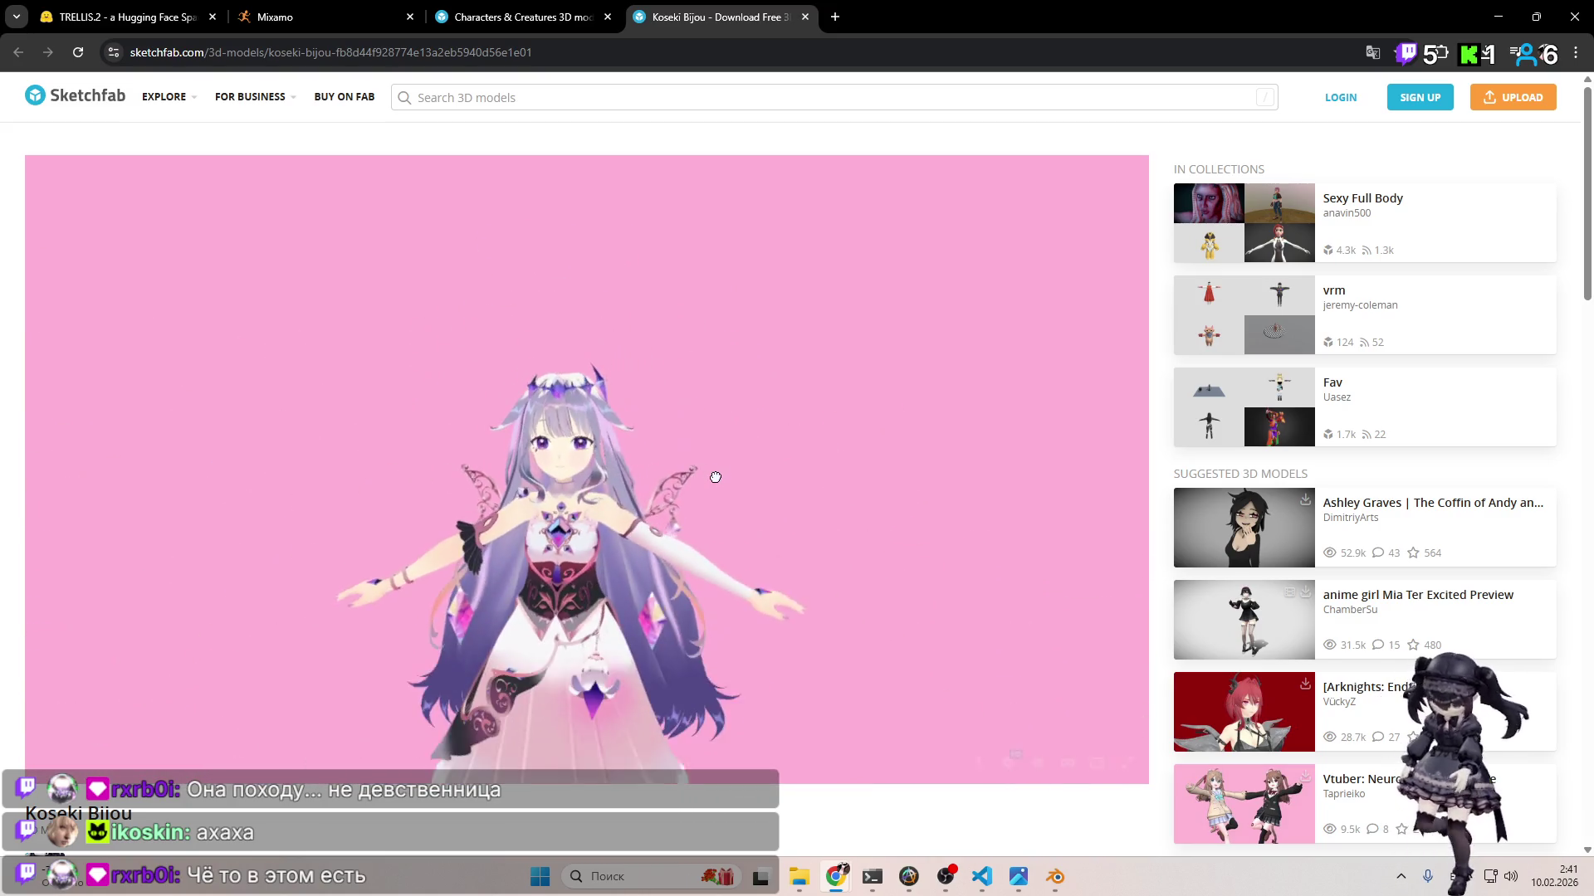
{"action": "left_click", "coordinate": [802, 17]}
{"action": "scroll", "coordinate": [906, 326], "scroll_direction": "down", "scroll_amount": 8}
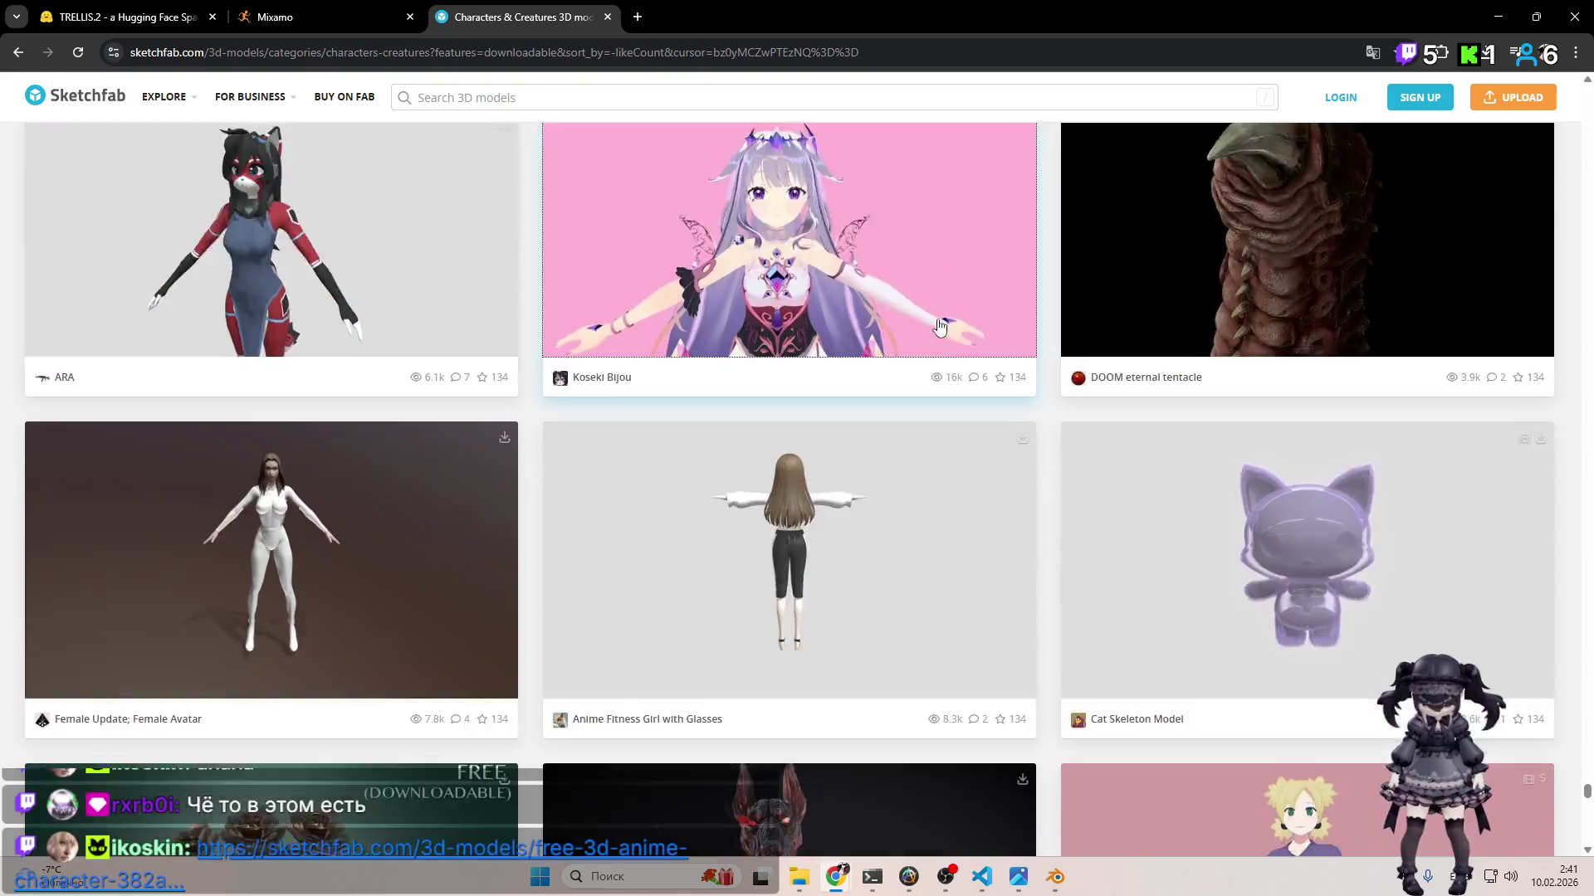
{"action": "scroll", "coordinate": [906, 325], "scroll_direction": "down", "scroll_amount": 6}
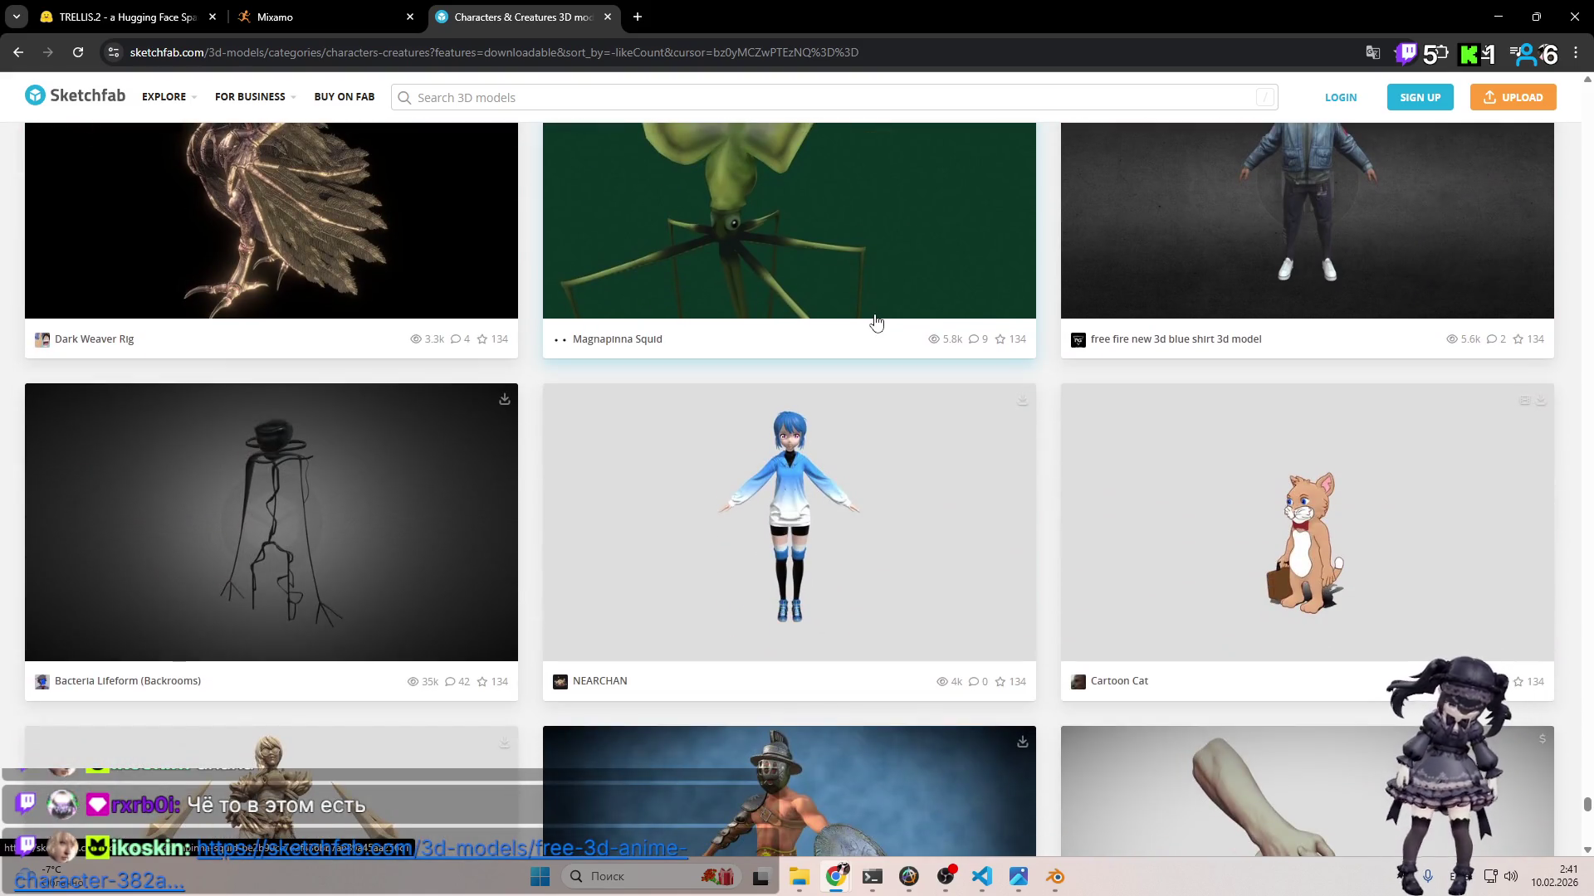
{"action": "left_click", "coordinate": [757, 7]}
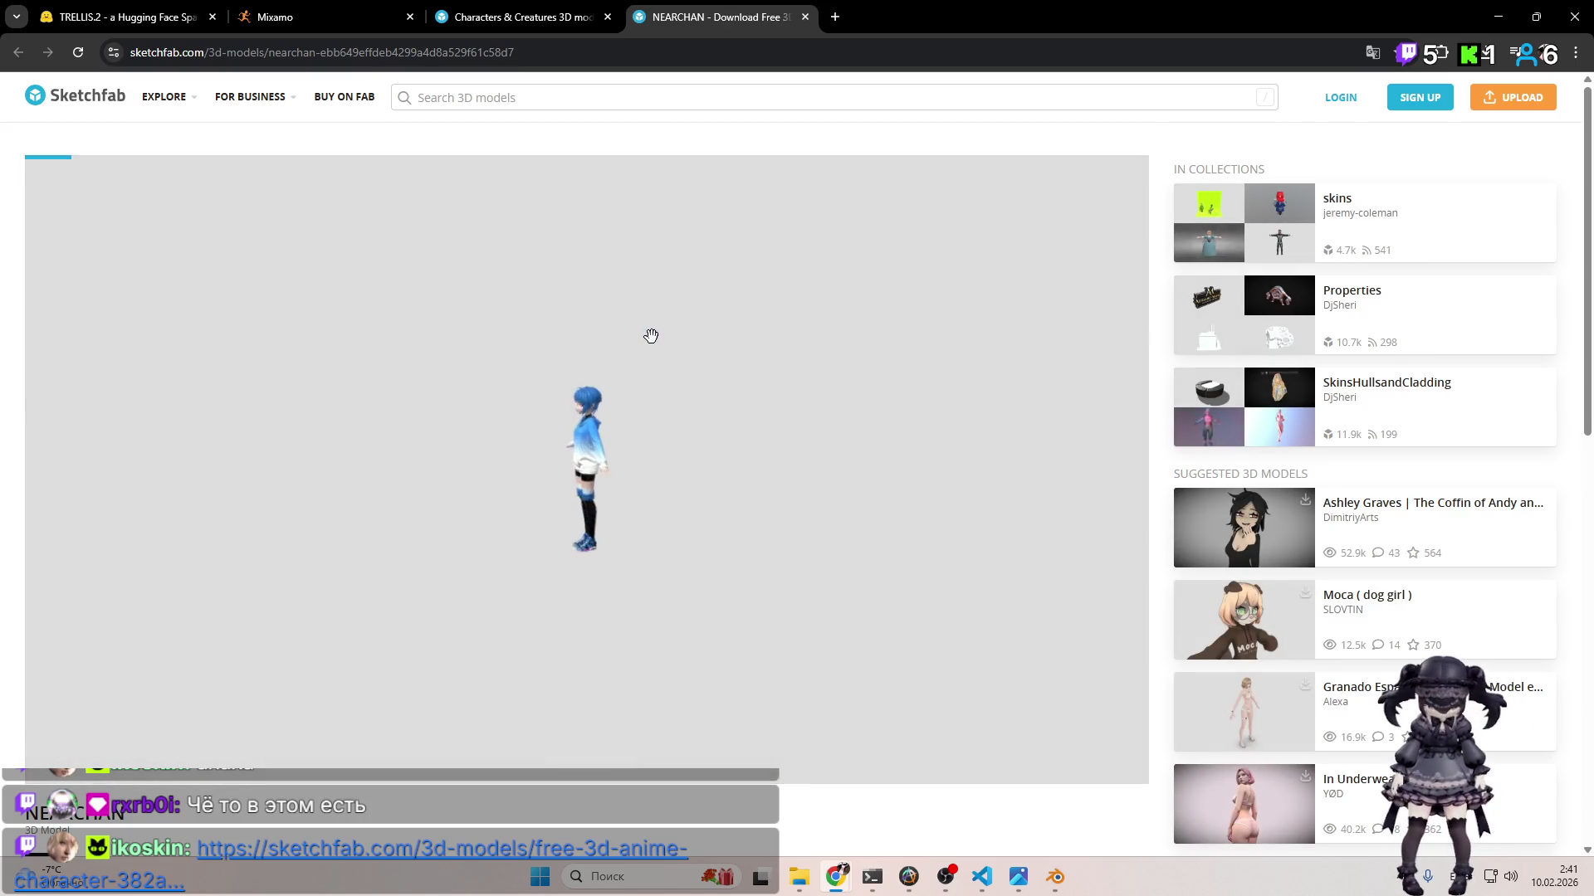
Step: Zoom and orbit the NEARCHAN character in the viewer to inspect it up close
{"action": "scroll", "coordinate": [650, 337], "scroll_direction": "down", "scroll_amount": 5}
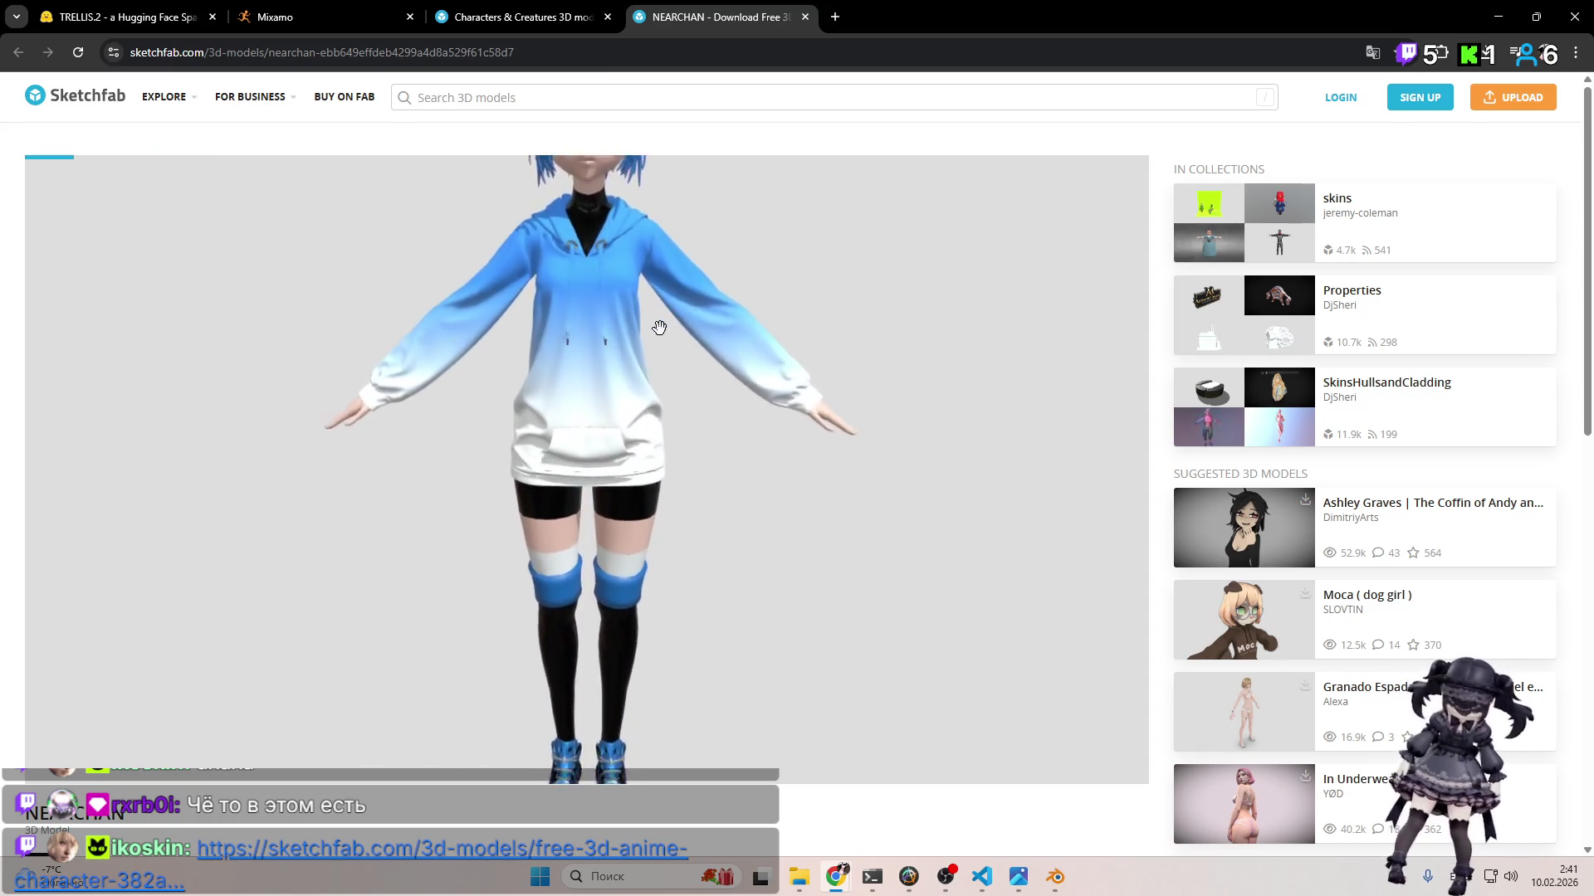
{"action": "scroll", "coordinate": [637, 851], "scroll_direction": "down", "scroll_amount": 2}
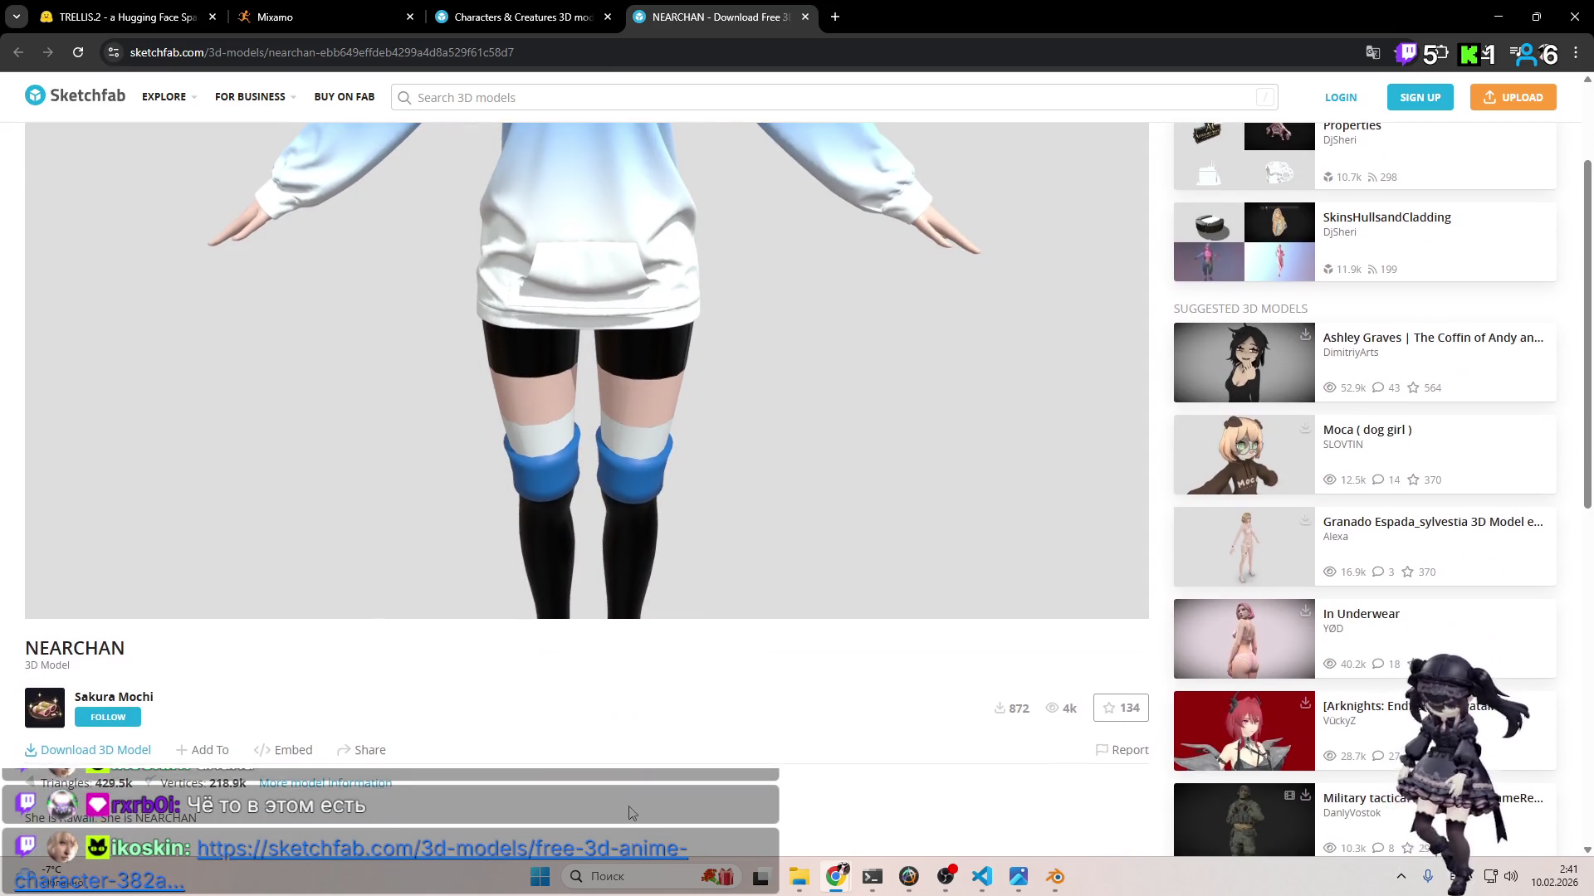
{"action": "scroll", "coordinate": [633, 813], "scroll_direction": "up", "scroll_amount": 2}
{"action": "mouse_move", "coordinate": [714, 157]}
{"action": "left_mouse_down"}
{"action": "mouse_move", "coordinate": [765, 479]}
{"action": "mouse_move", "coordinate": [739, 302]}
{"action": "mouse_move", "coordinate": [747, 370]}
{"action": "mouse_move", "coordinate": [722, 465]}
{"action": "mouse_move", "coordinate": [650, 316]}
{"action": "left_mouse_up"}
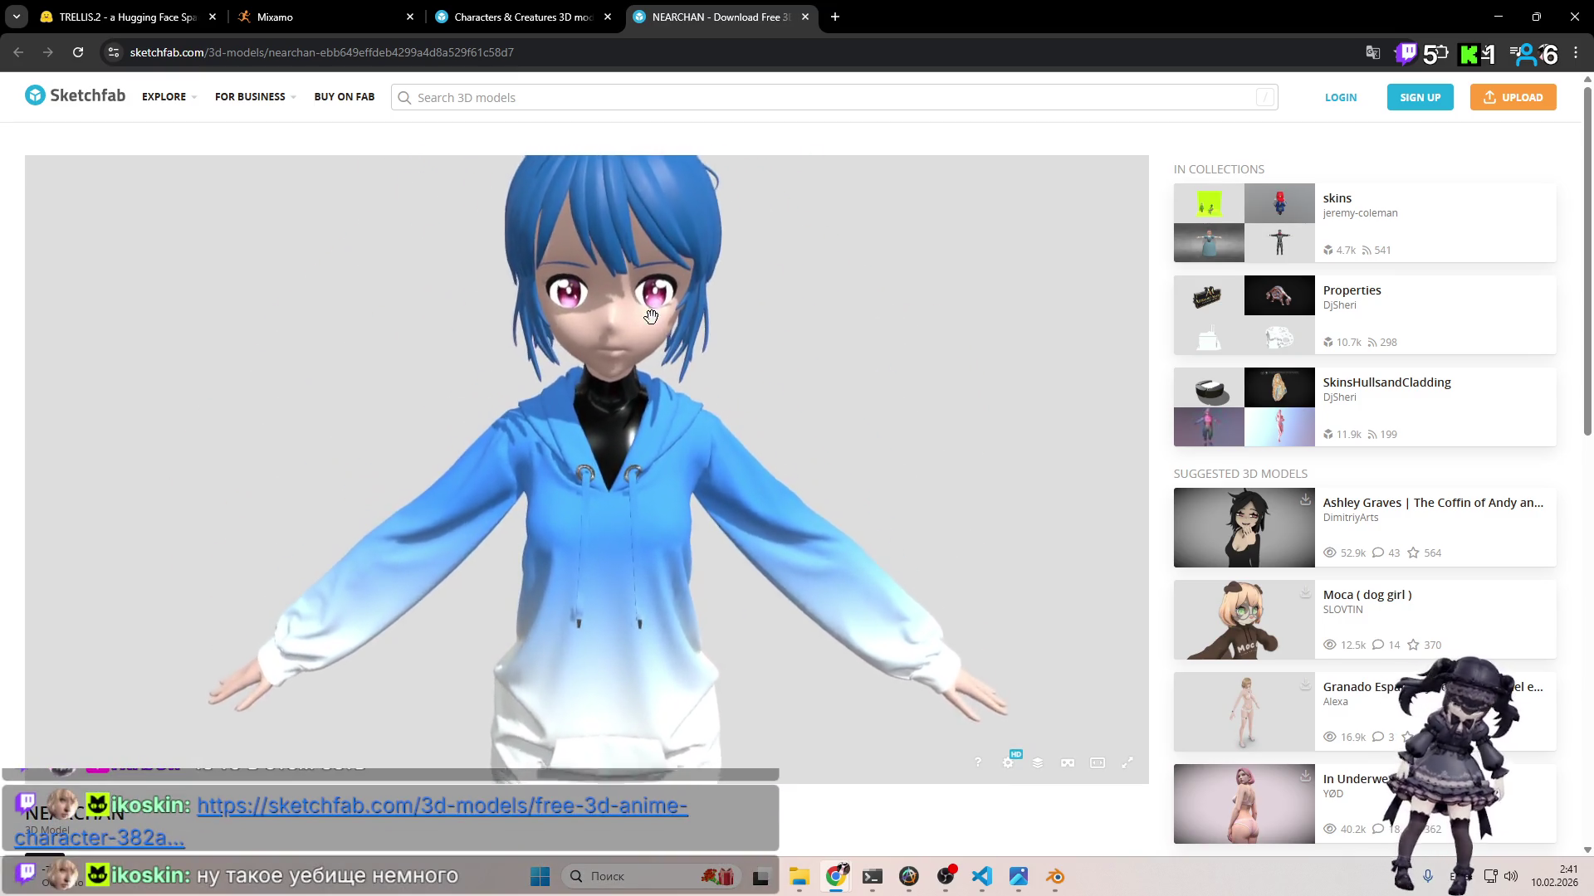
{"action": "scroll", "coordinate": [702, 328], "scroll_direction": "up", "scroll_amount": 4}
{"action": "scroll", "coordinate": [716, 327], "scroll_direction": "down", "scroll_amount": 2}
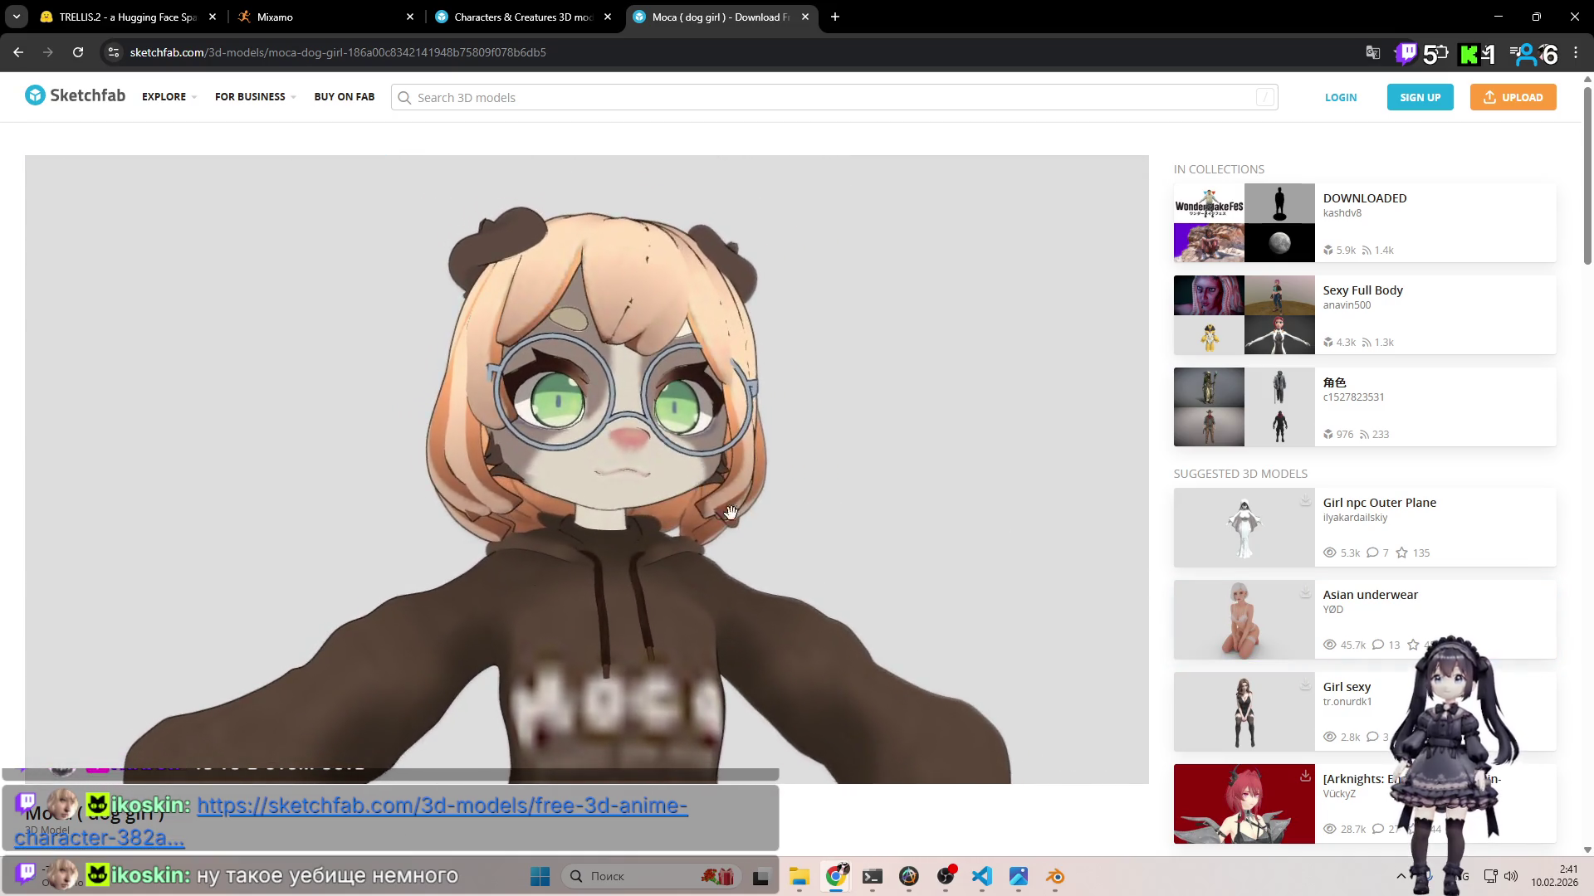
Step: Orbit and zoom the Moca dog girl model, viewing it from below and in side profile
{"action": "scroll", "coordinate": [747, 515], "scroll_direction": "down", "scroll_amount": 5}
{"action": "mouse_move", "coordinate": [683, 499]}
{"action": "left_mouse_down"}
{"action": "mouse_move", "coordinate": [498, 490]}
{"action": "mouse_move", "coordinate": [581, 432]}
{"action": "mouse_move", "coordinate": [772, 523]}
{"action": "left_mouse_up"}
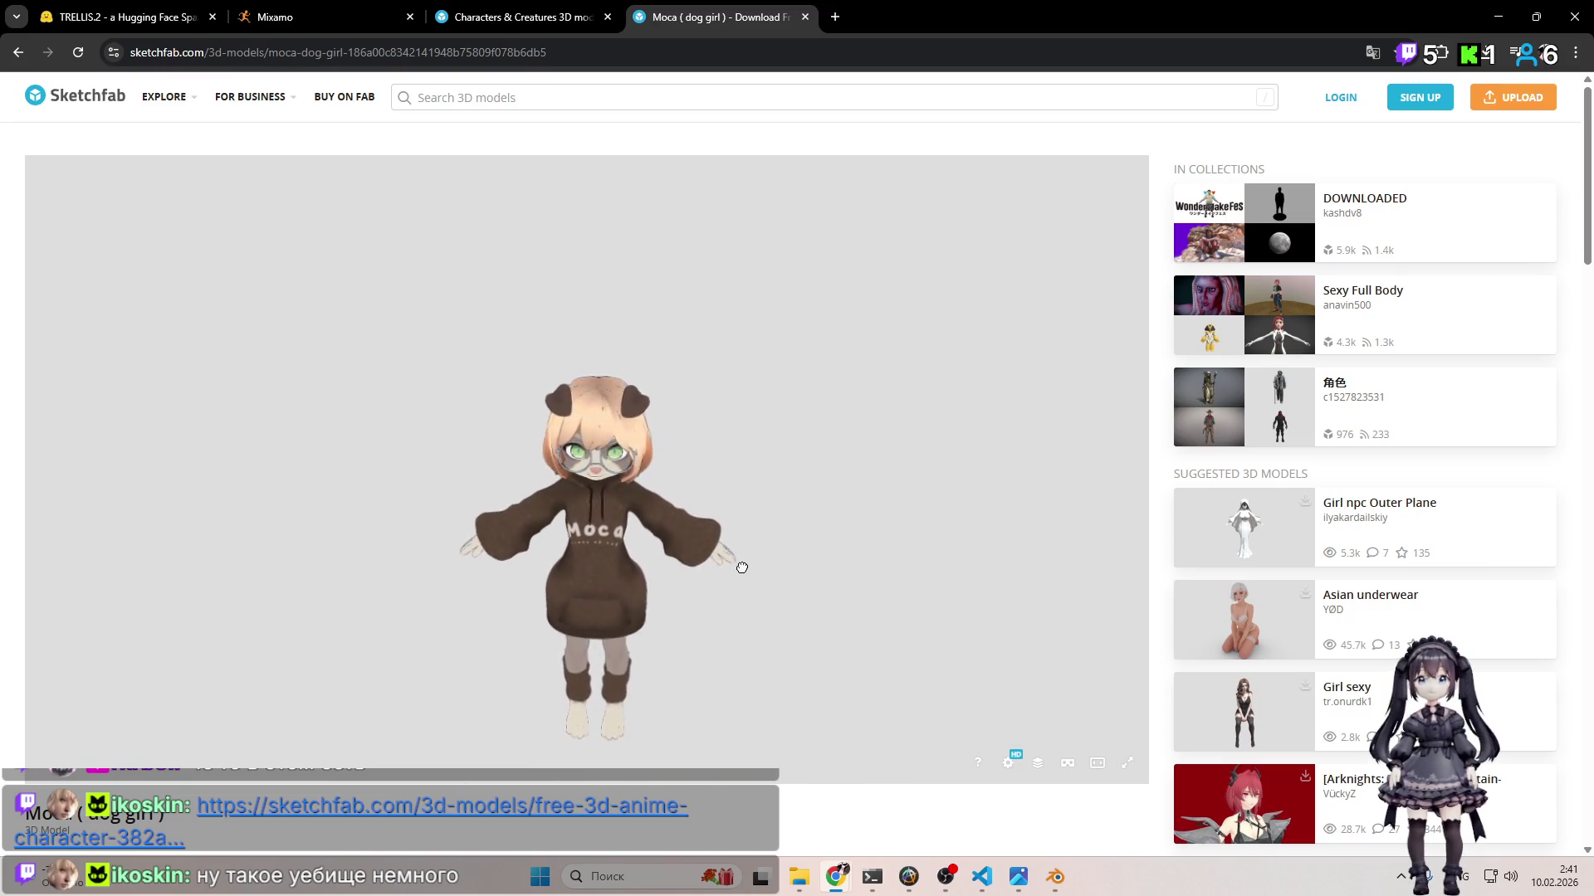
{"action": "scroll", "coordinate": [601, 725], "scroll_direction": "down", "scroll_amount": 6}
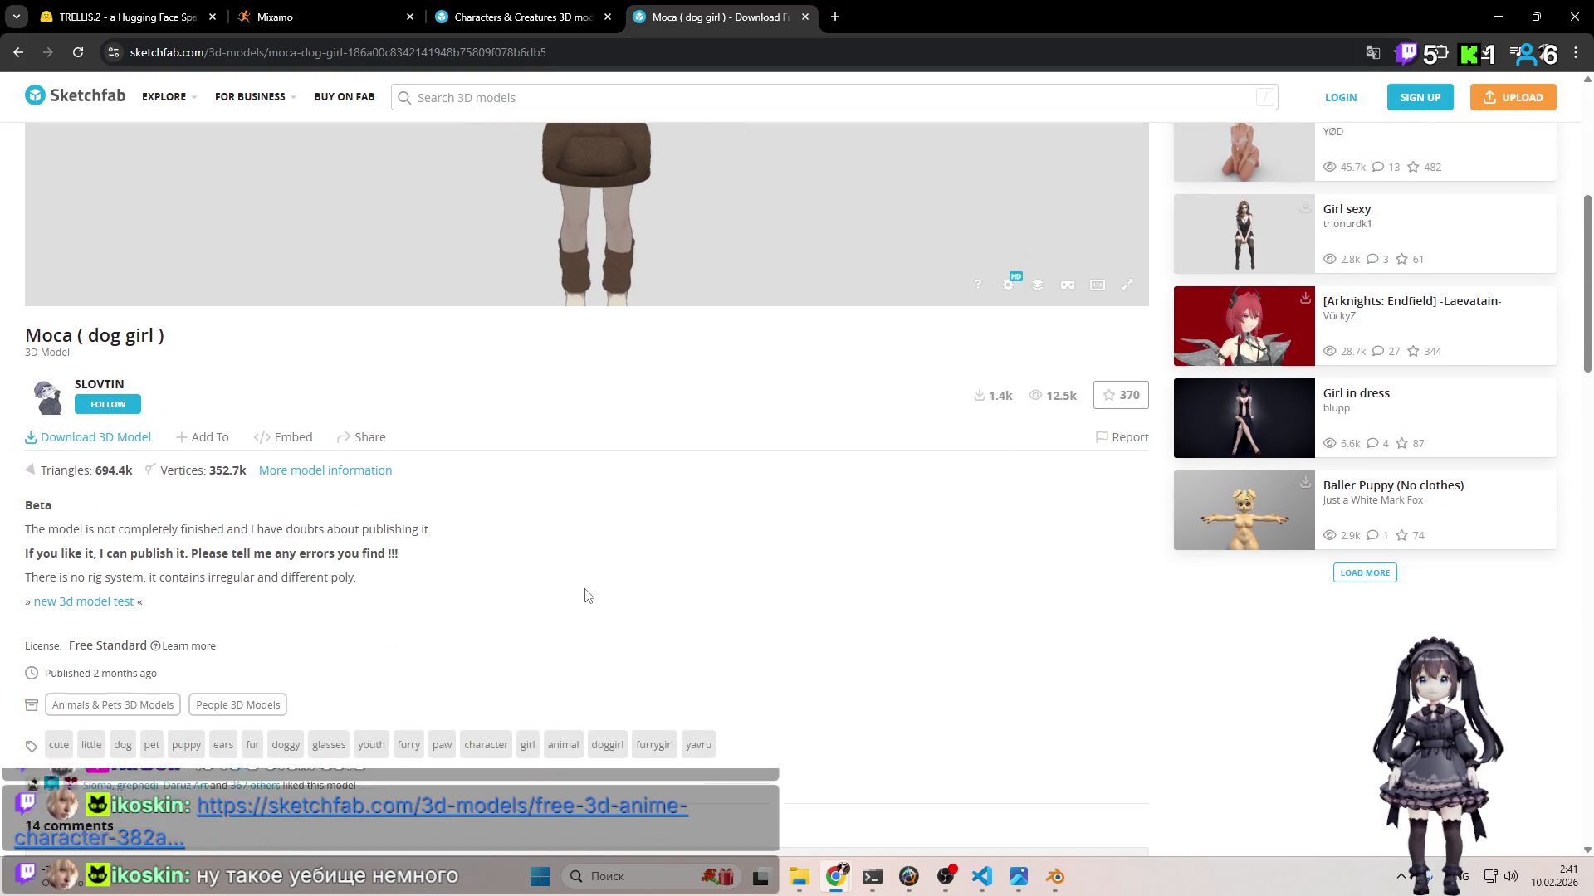
{"action": "scroll", "coordinate": [587, 594], "scroll_direction": "up", "scroll_amount": 6}
{"action": "scroll", "coordinate": [669, 592], "scroll_direction": "up", "scroll_amount": 8}
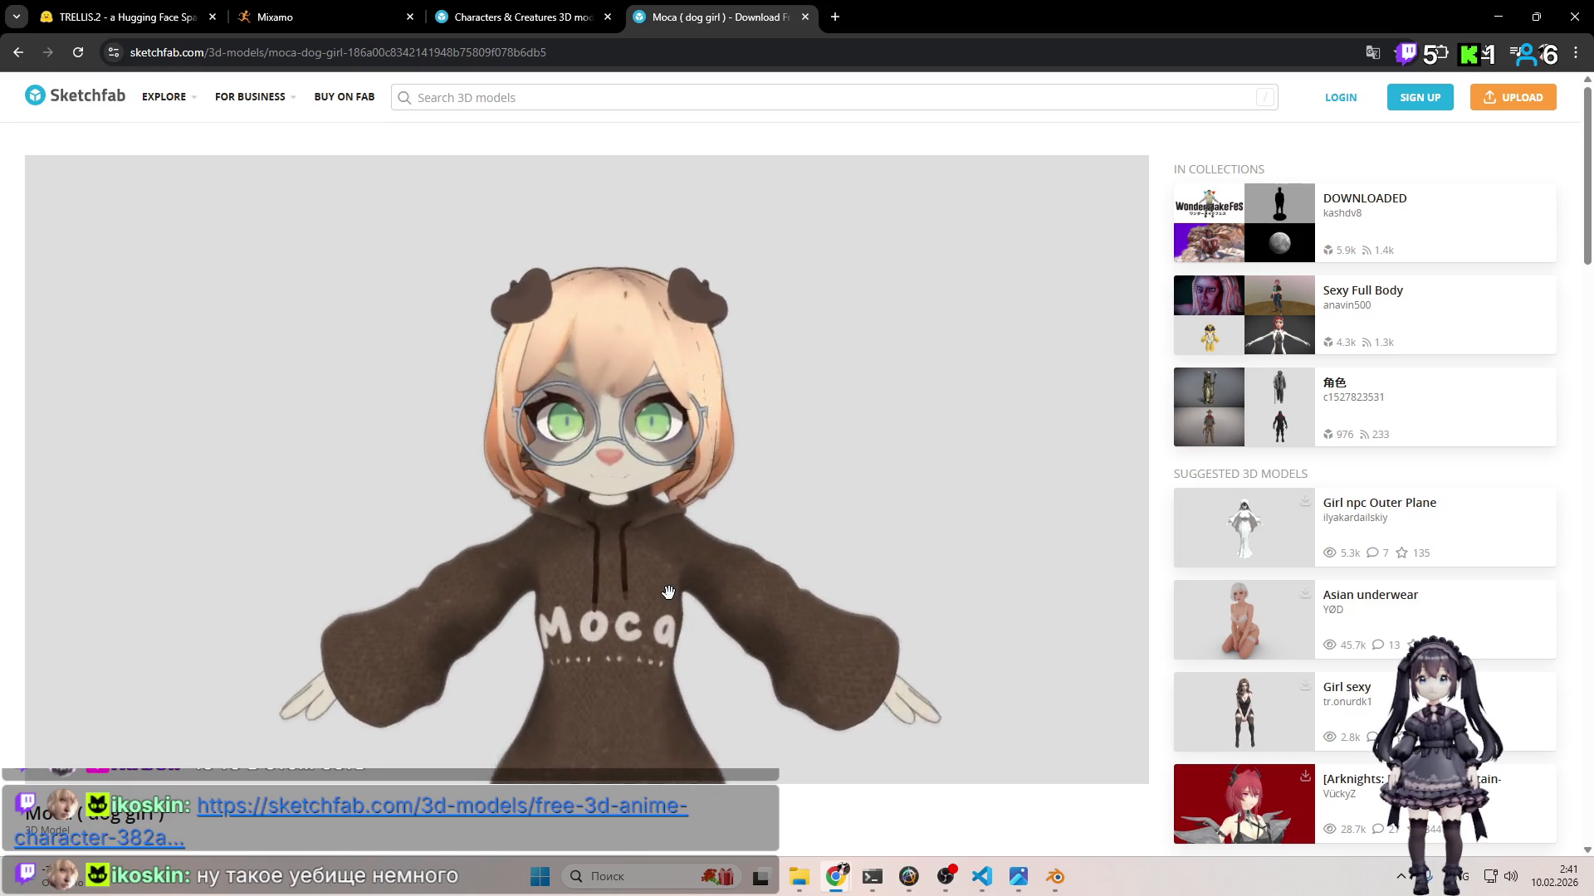
{"action": "mouse_move", "coordinate": [601, 514]}
{"action": "left_mouse_down"}
{"action": "mouse_move", "coordinate": [800, 512]}
{"action": "mouse_move", "coordinate": [778, 505]}
{"action": "mouse_move", "coordinate": [822, 498]}
{"action": "mouse_move", "coordinate": [804, 476]}
{"action": "mouse_move", "coordinate": [588, 482]}
{"action": "mouse_move", "coordinate": [854, 559]}
{"action": "mouse_move", "coordinate": [803, 515]}
{"action": "mouse_move", "coordinate": [863, 503]}
{"action": "left_mouse_up"}
{"action": "scroll", "coordinate": [797, 498], "scroll_direction": "up", "scroll_amount": 5}
{"action": "scroll", "coordinate": [871, 559], "scroll_direction": "down", "scroll_amount": 5}
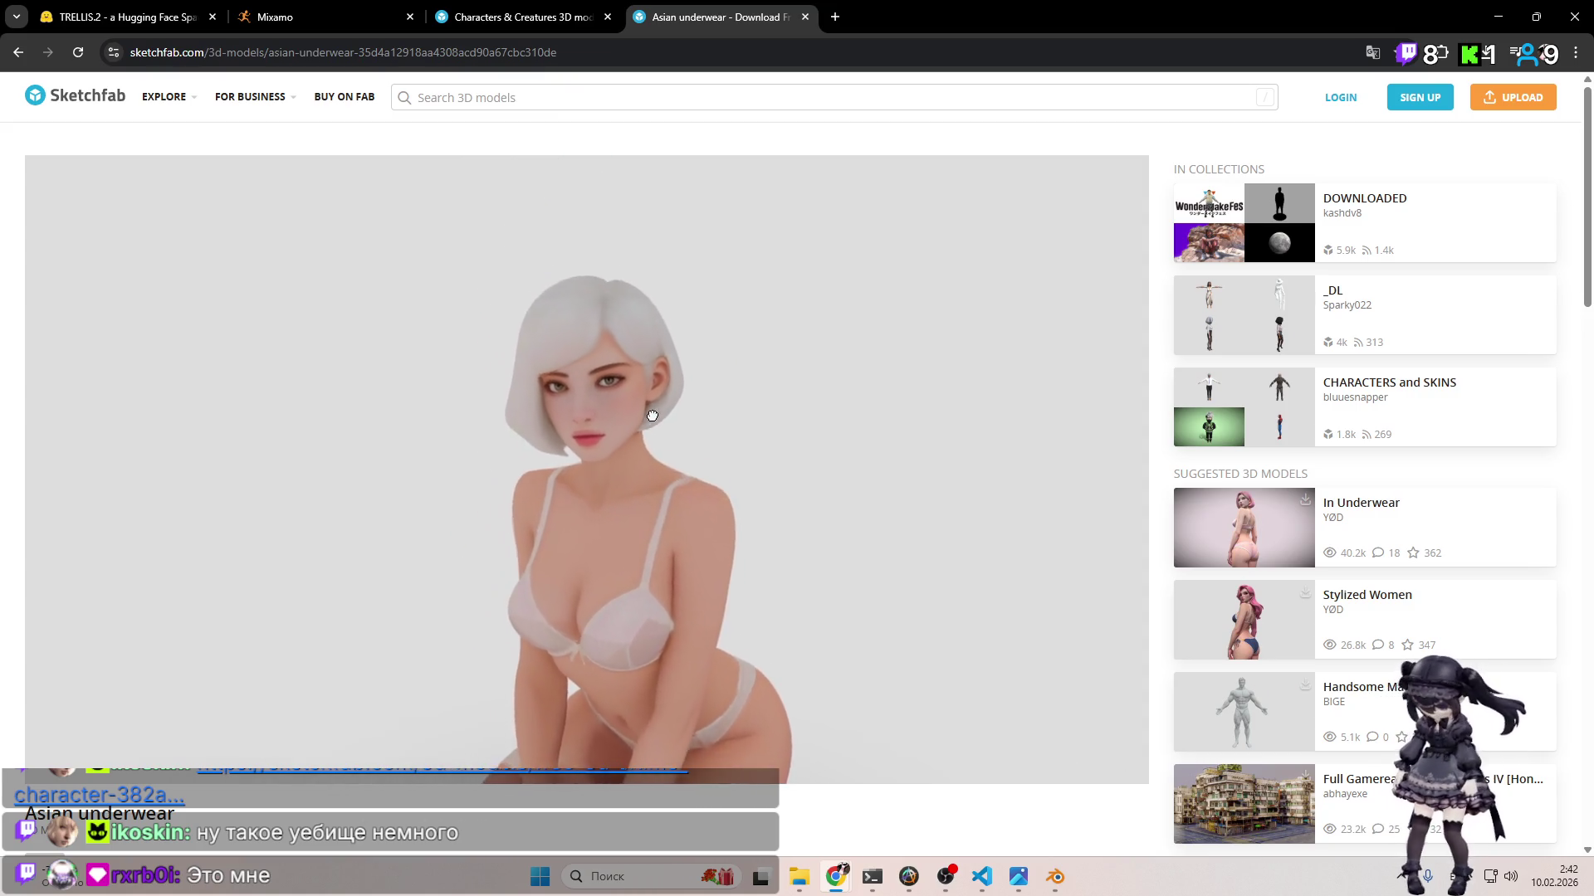
Step: Zoom in close on the Asian underwear model's face, moving from the lips to the eye
{"action": "scroll", "coordinate": [649, 408], "scroll_direction": "up", "scroll_amount": 5}
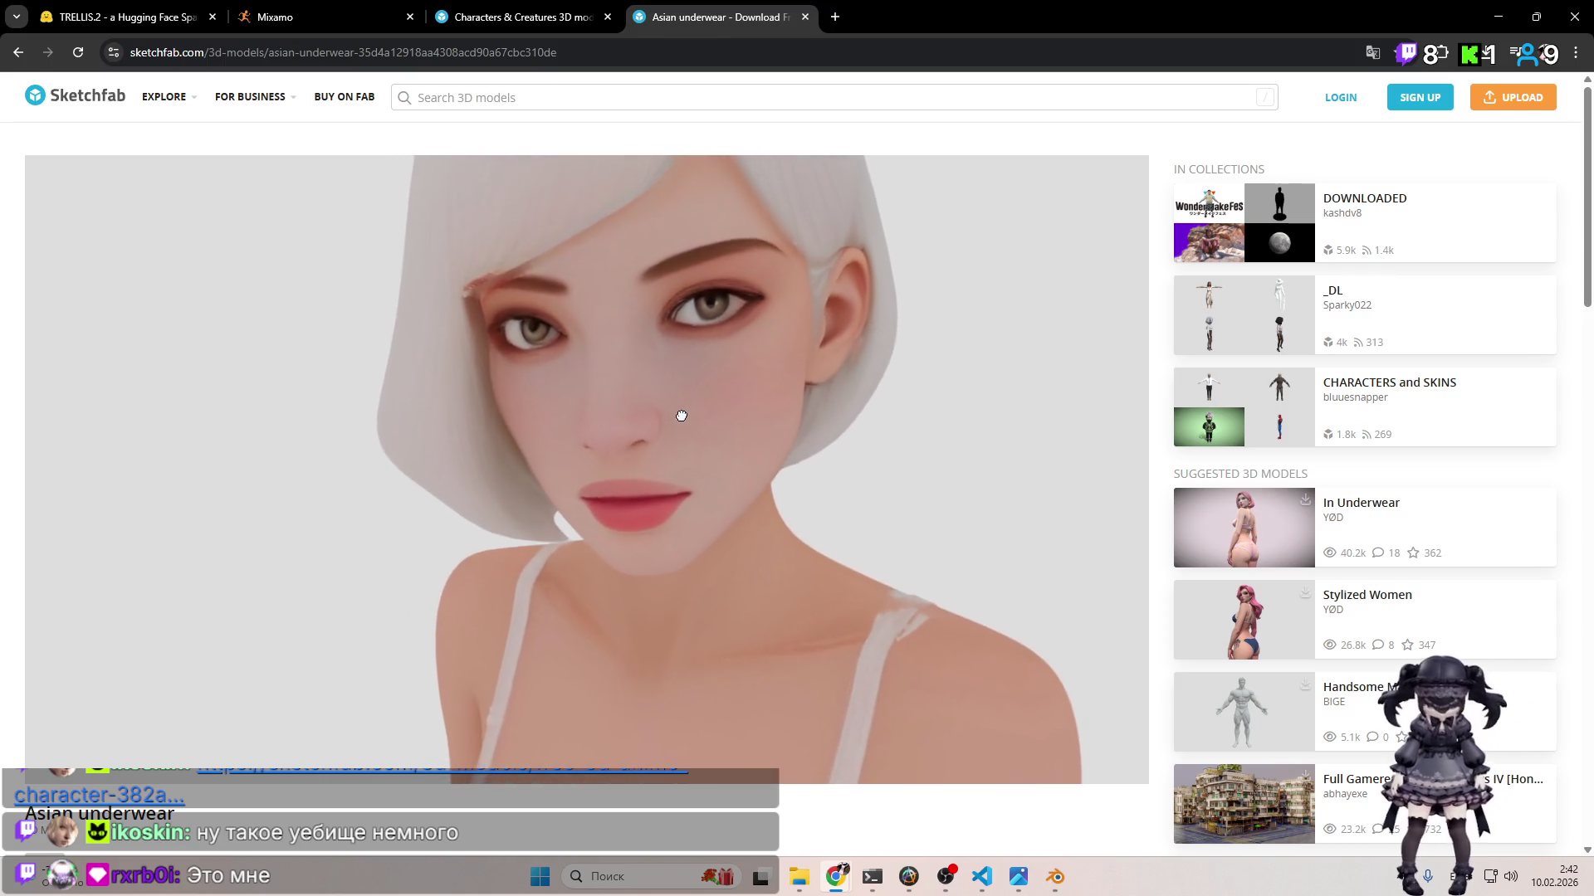
{"action": "scroll", "coordinate": [681, 419], "scroll_direction": "up", "scroll_amount": 3}
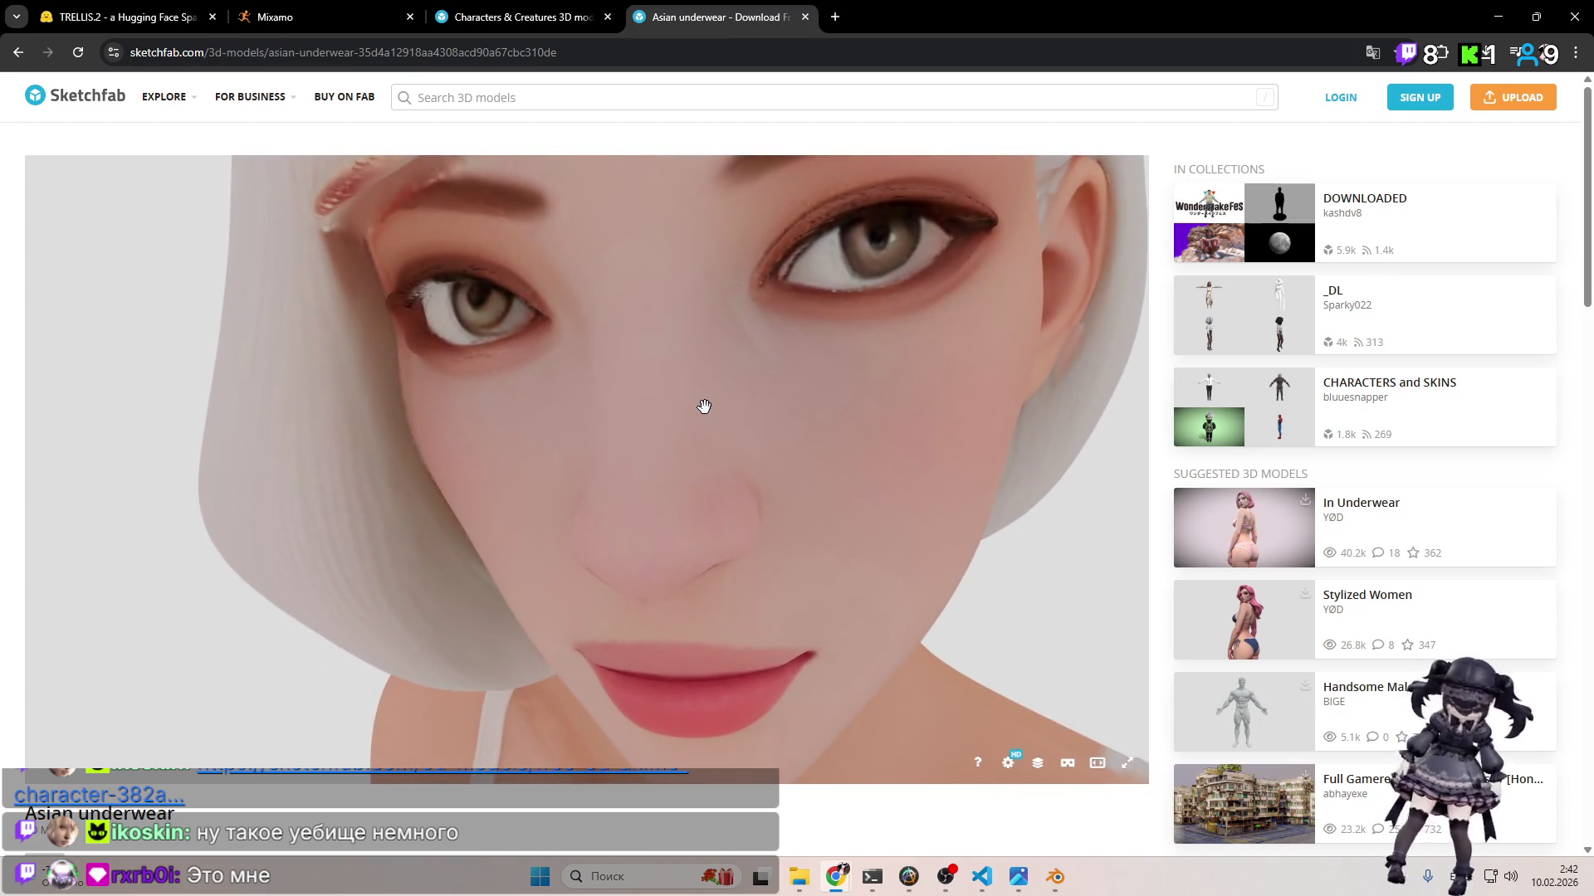
{"action": "scroll", "coordinate": [704, 407], "scroll_direction": "up", "scroll_amount": 5}
{"action": "left_click_drag", "start_coordinate": [579, 308], "coordinate": [651, 393]}
Step: Zoom back out to a frontal view of the kneeling figure and close the model
{"action": "scroll", "coordinate": [745, 432], "scroll_direction": "down", "scroll_amount": 5}
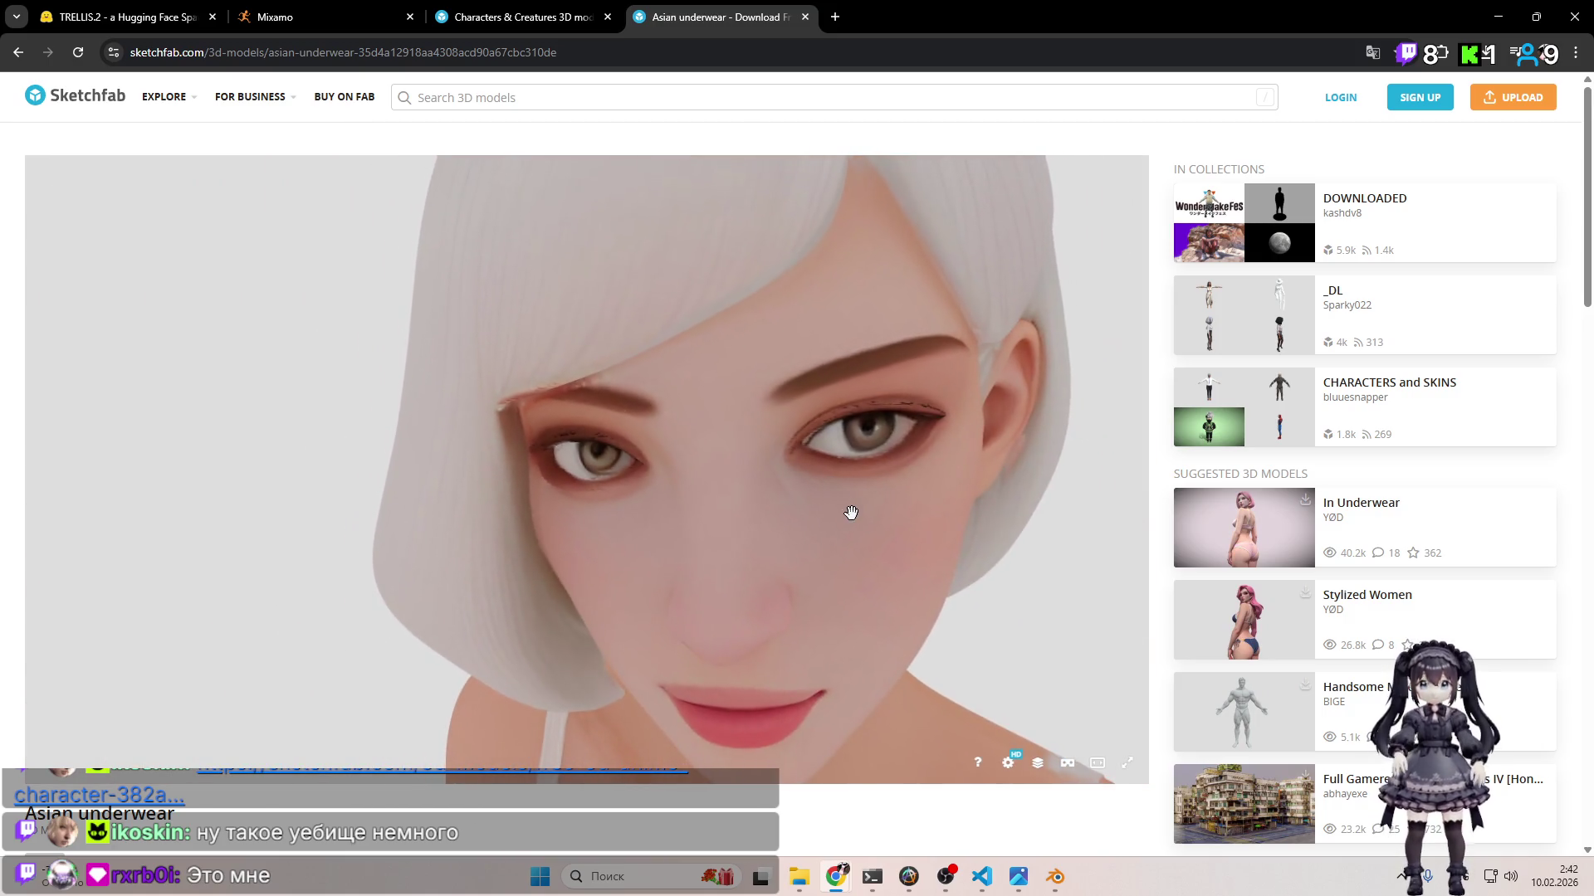
{"action": "scroll", "coordinate": [825, 459], "scroll_direction": "down", "scroll_amount": 5}
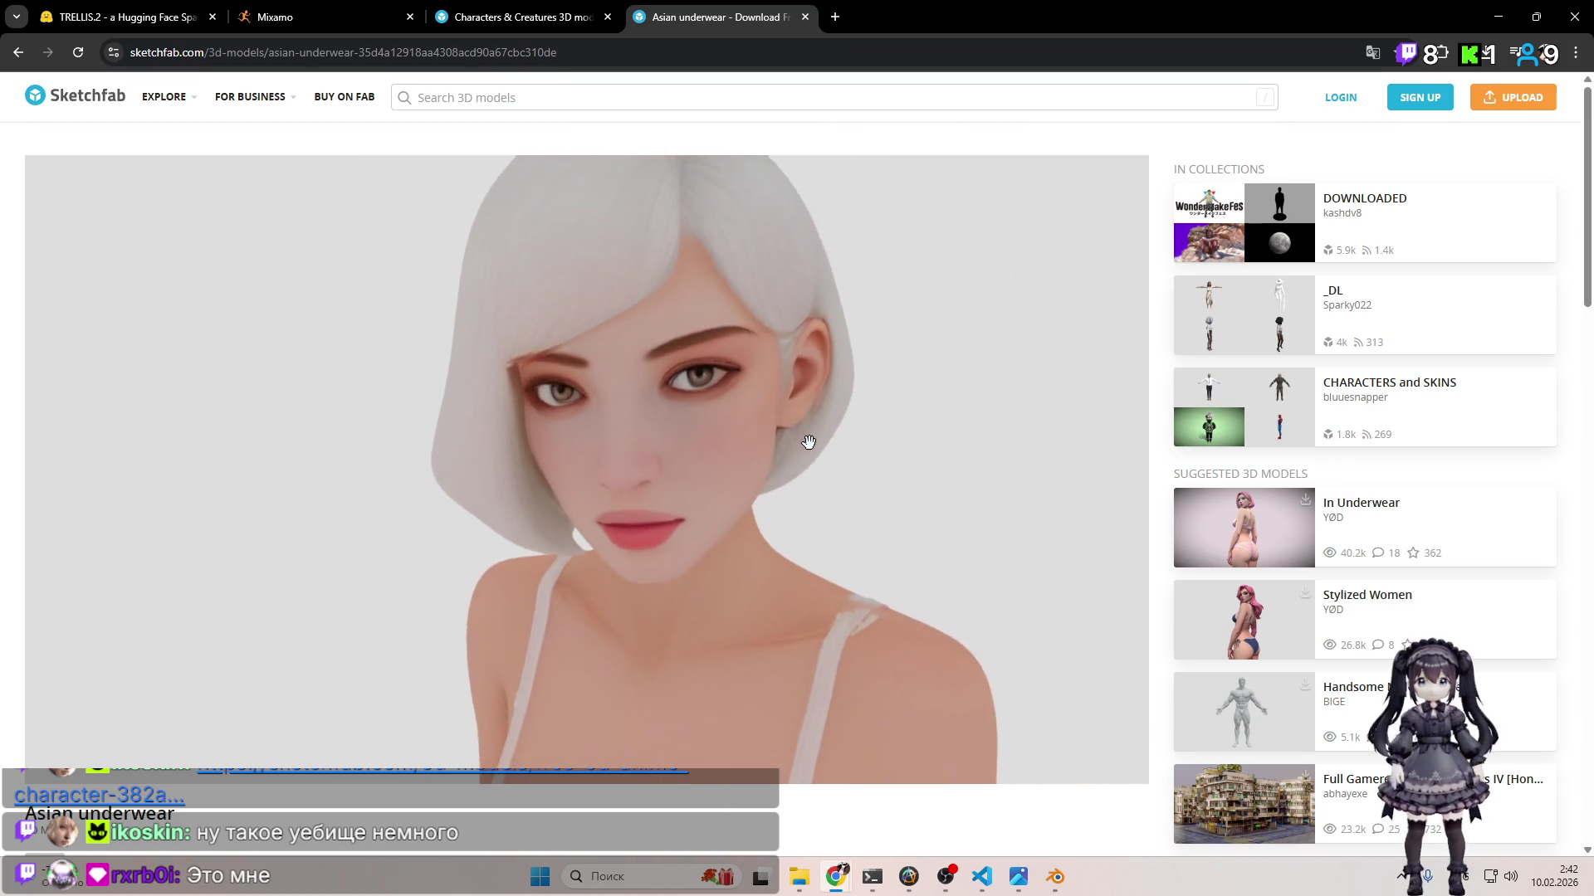
{"action": "scroll", "coordinate": [807, 493], "scroll_direction": "down", "scroll_amount": 3}
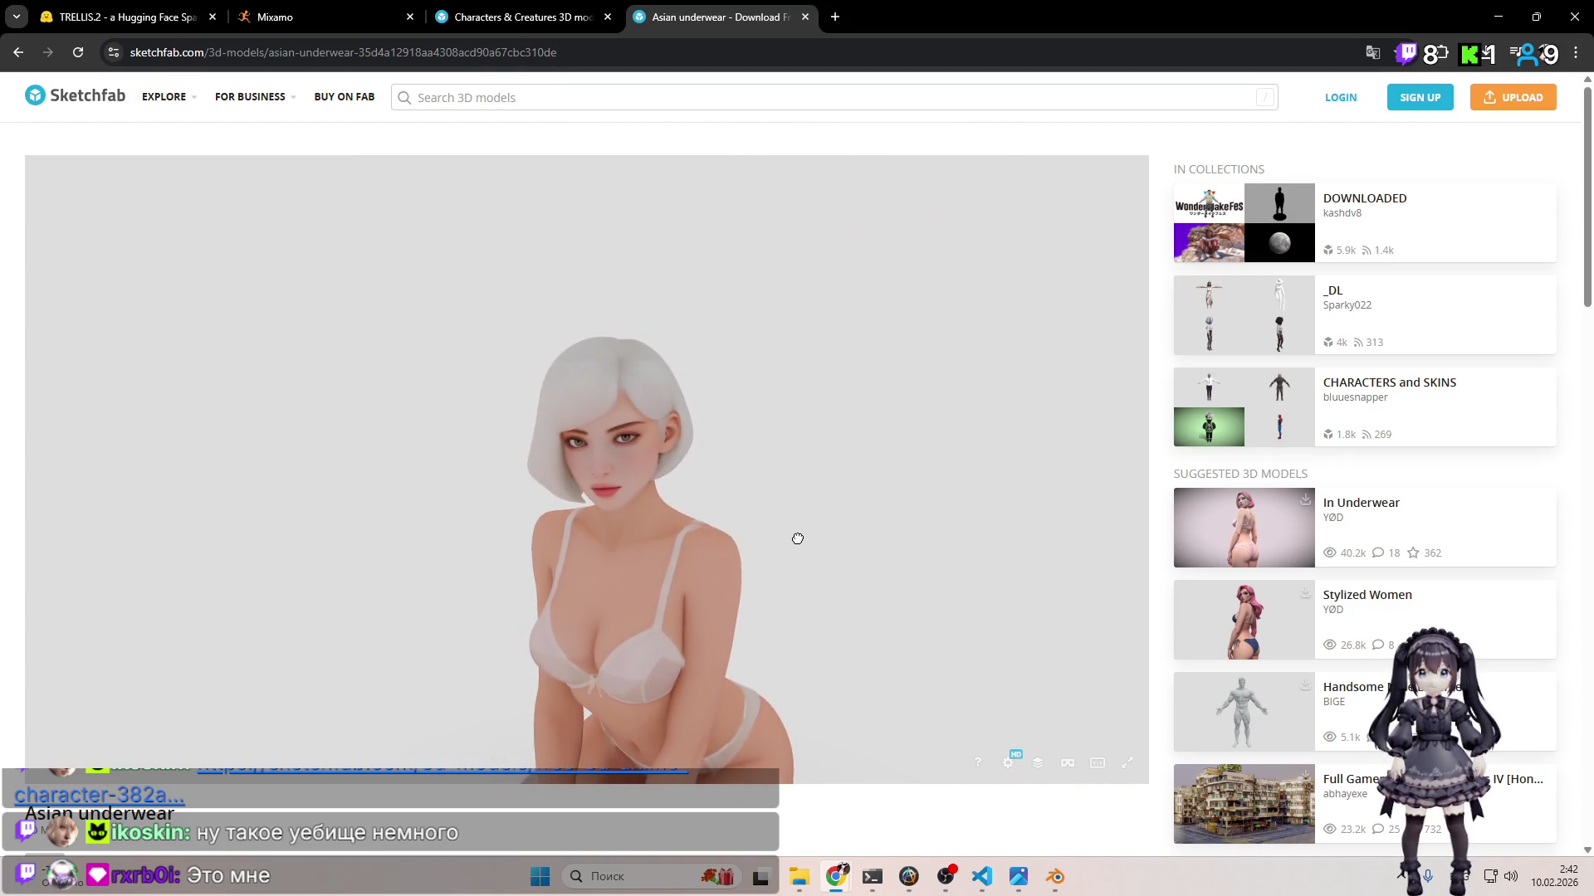
{"action": "left_click_drag", "start_coordinate": [798, 540], "coordinate": [821, 427]}
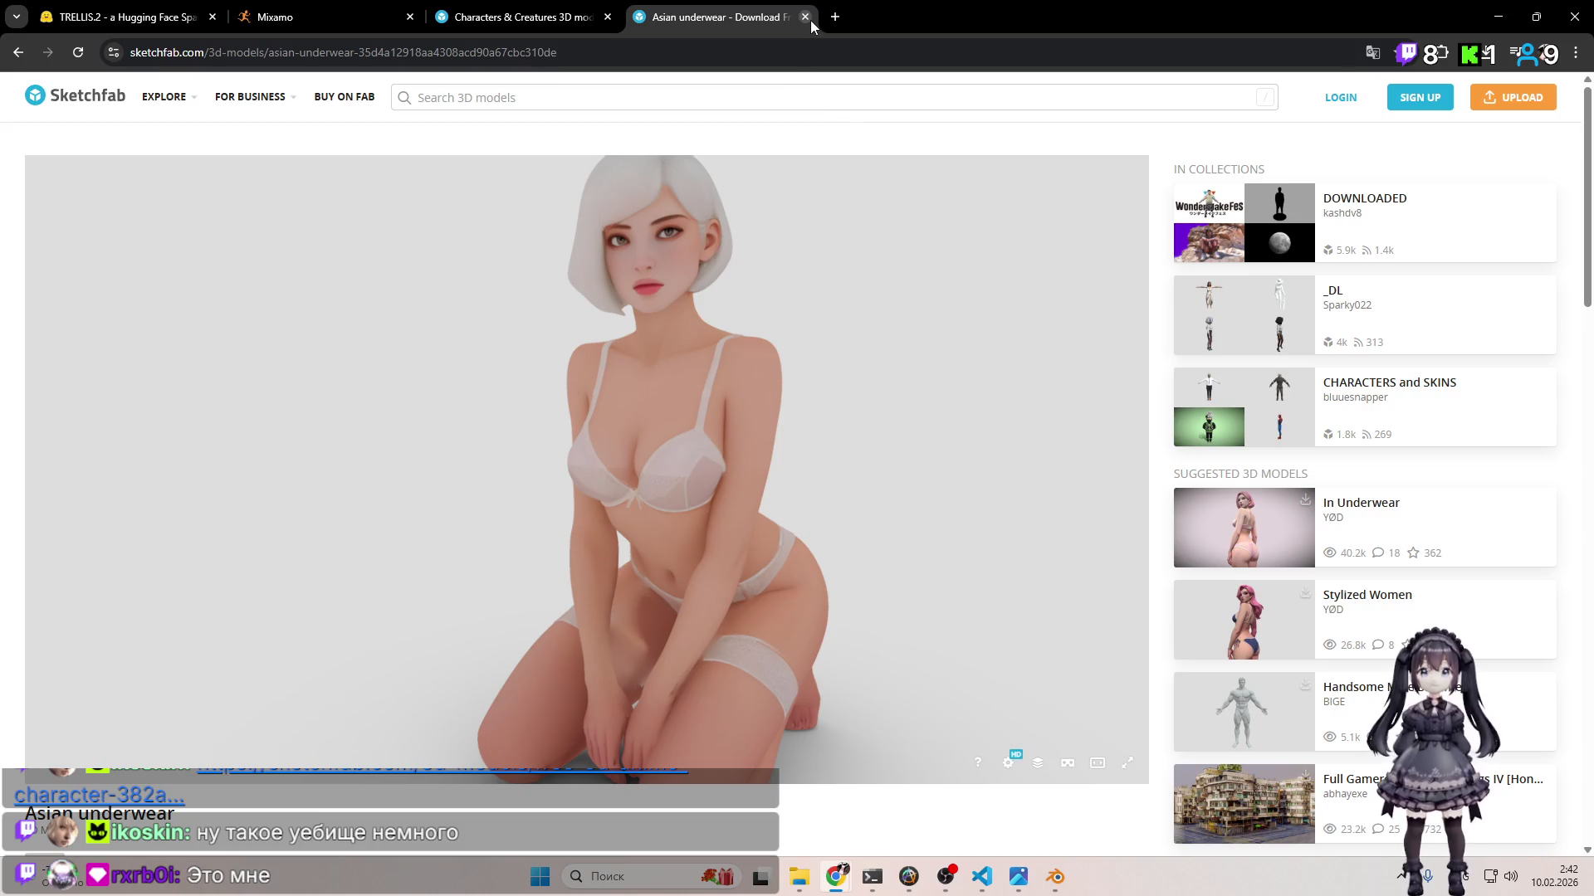
{"action": "left_click", "coordinate": [810, 20]}
Step: Scroll to the bottom of the Characters & Creatures grid and hit Load More for another batch
{"action": "scroll", "coordinate": [915, 383], "scroll_direction": "down", "scroll_amount": 8}
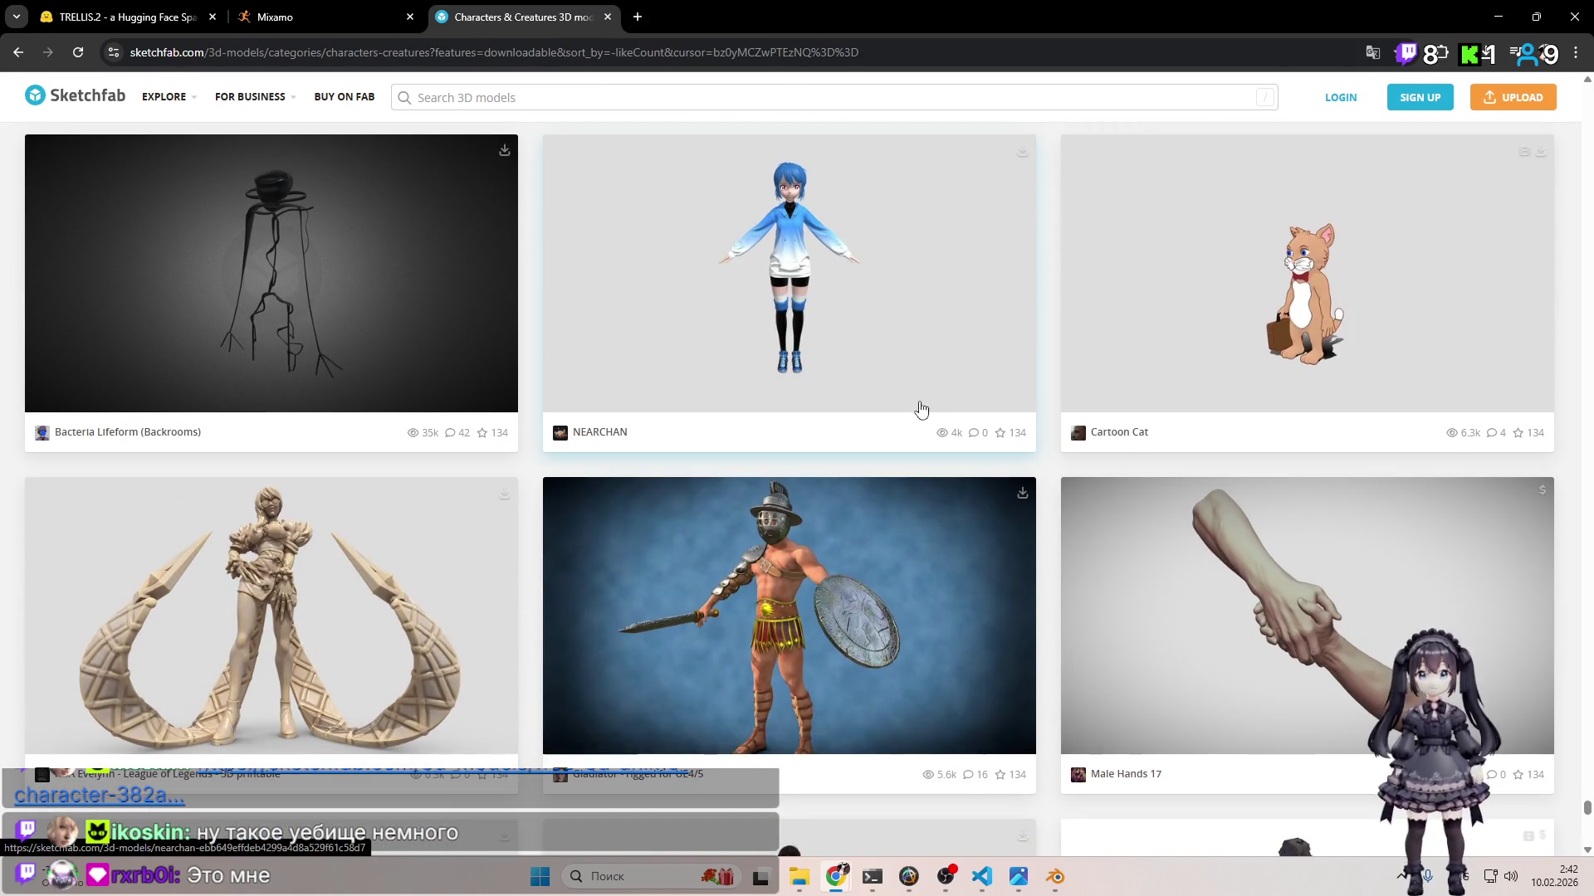
{"action": "scroll", "coordinate": [913, 427], "scroll_direction": "down", "scroll_amount": 10}
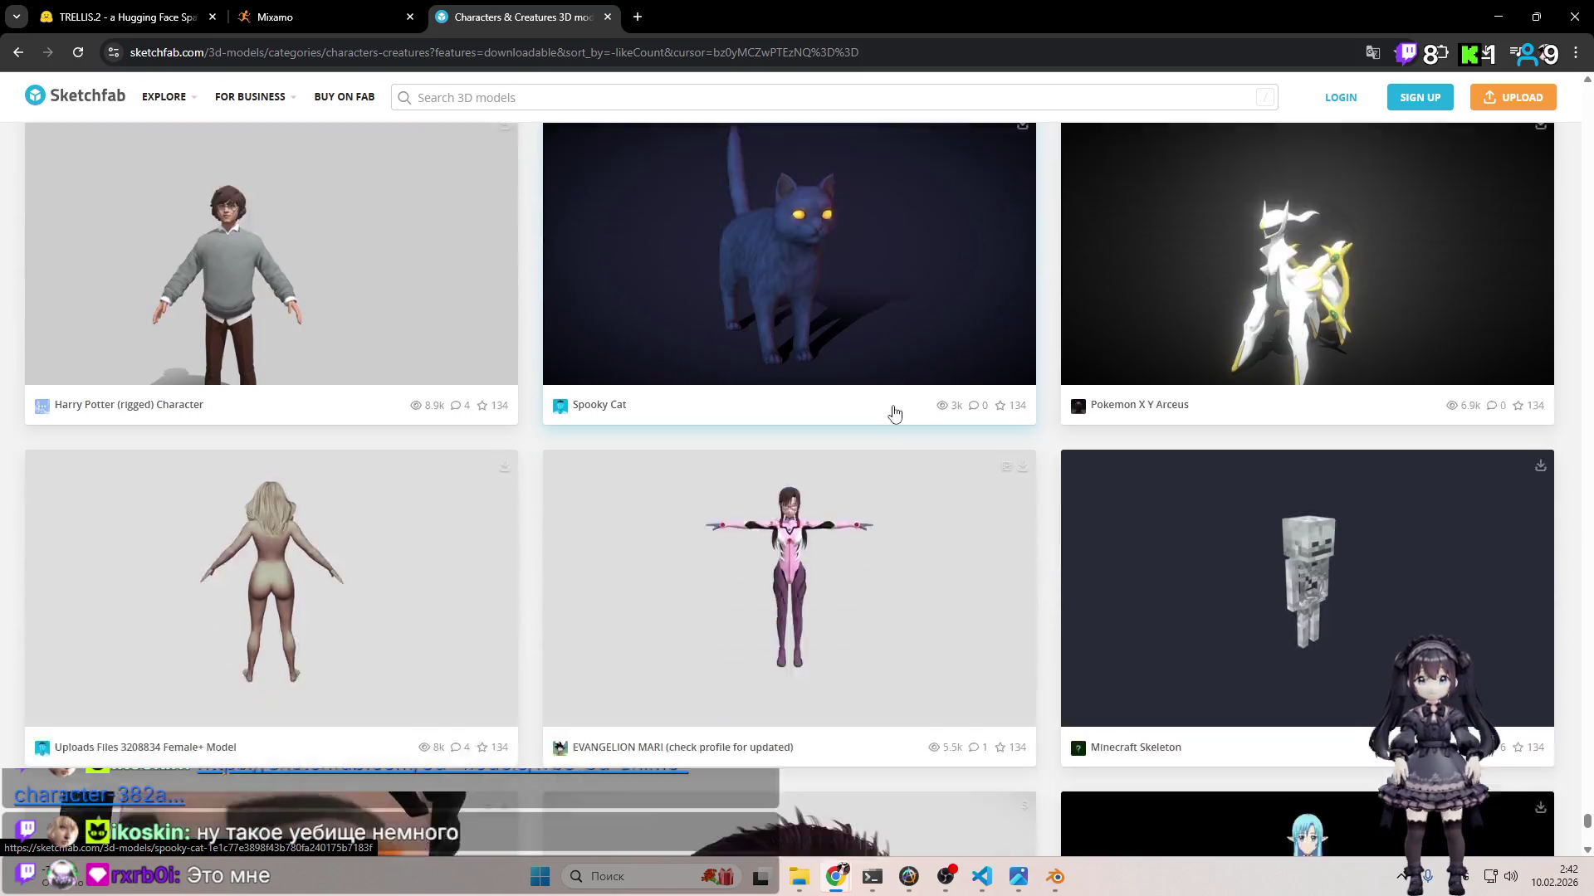
{"action": "scroll", "coordinate": [894, 404], "scroll_direction": "down", "scroll_amount": 4}
{"action": "scroll", "coordinate": [890, 400], "scroll_direction": "up", "scroll_amount": 3}
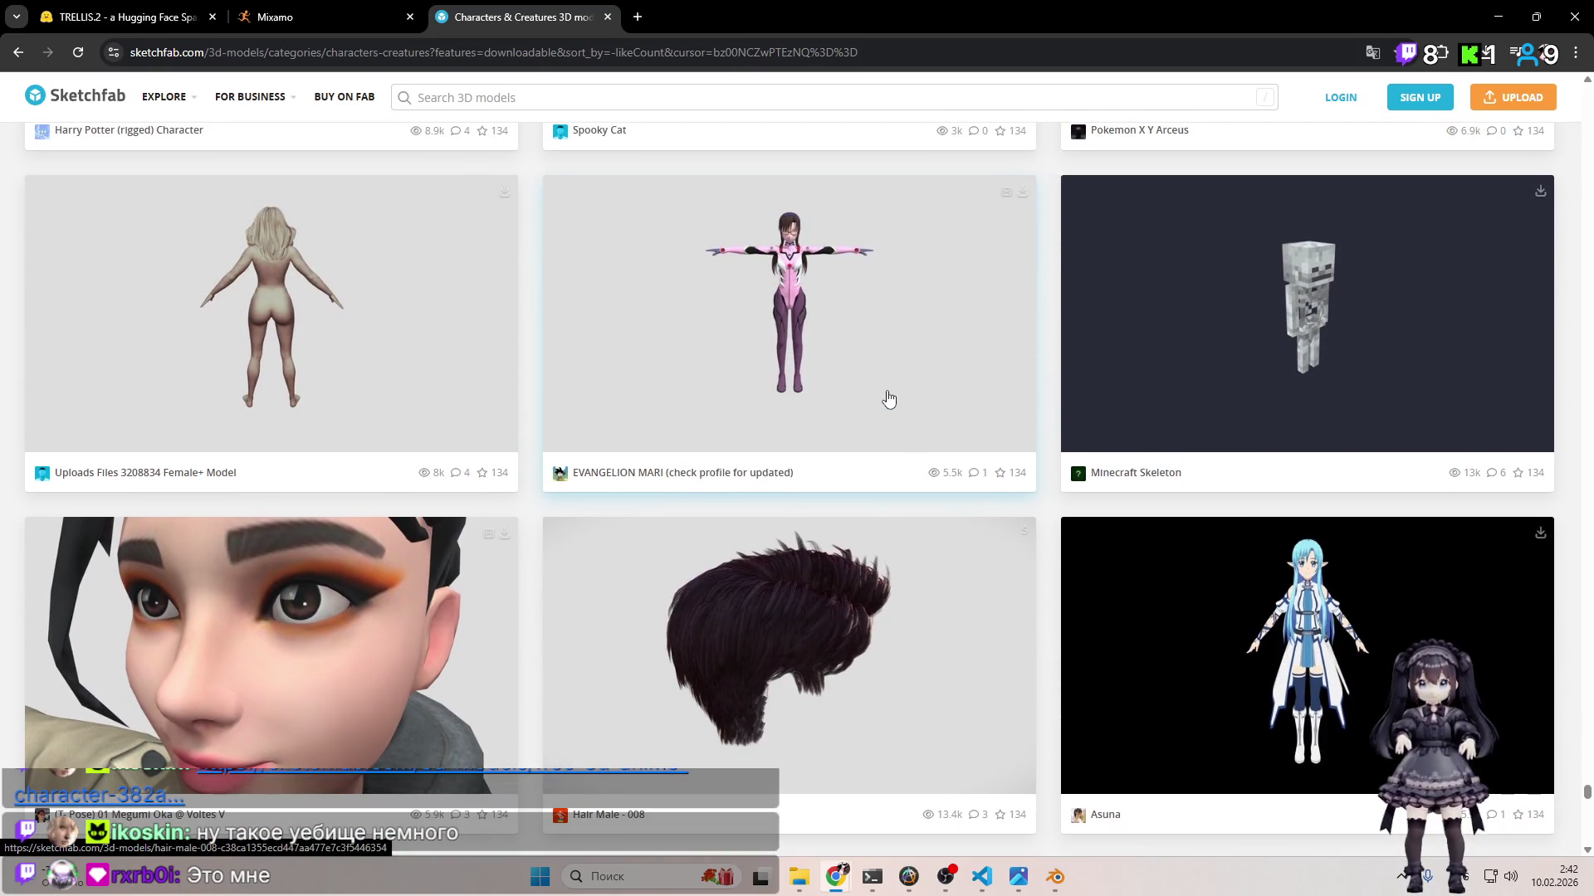
{"action": "scroll", "coordinate": [888, 403], "scroll_direction": "down", "scroll_amount": 9}
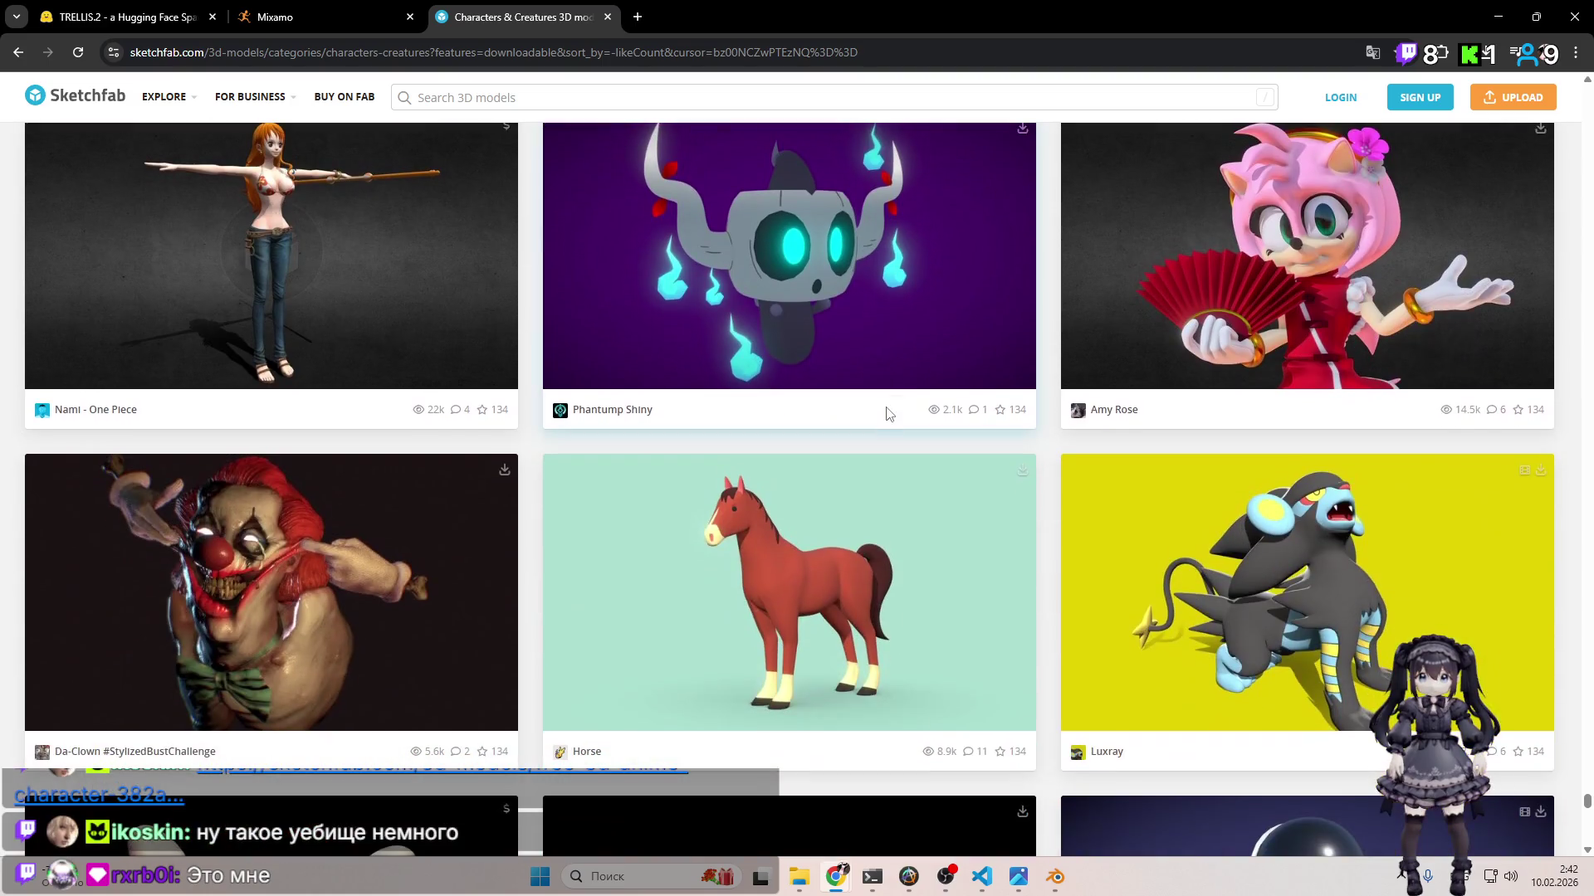
{"action": "scroll", "coordinate": [888, 410], "scroll_direction": "down", "scroll_amount": 4}
{"action": "scroll", "coordinate": [888, 417], "scroll_direction": "down", "scroll_amount": 6}
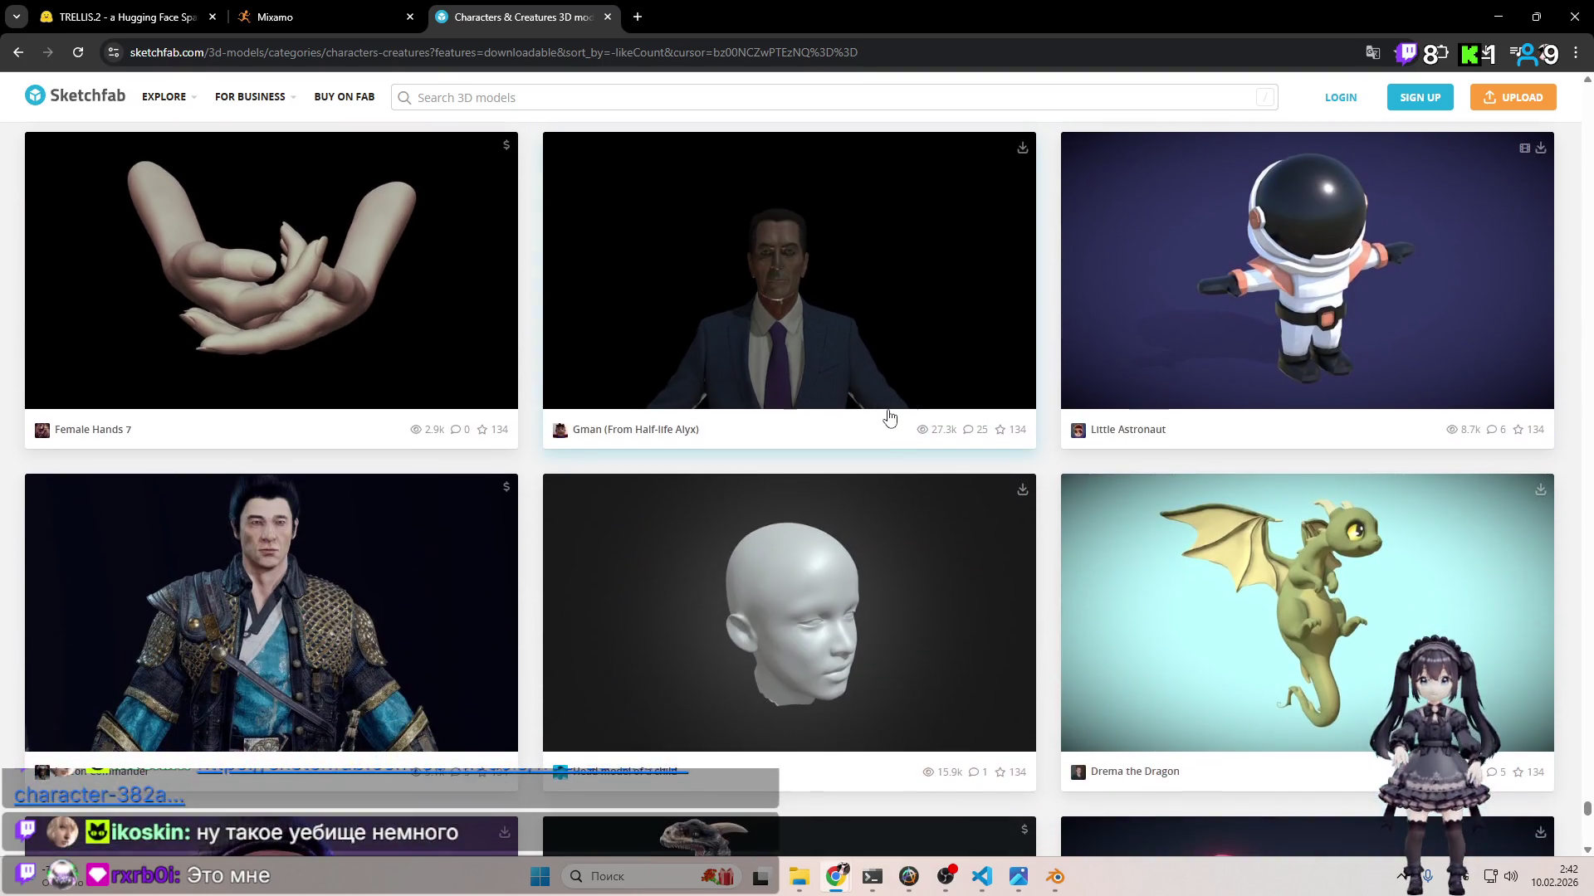
{"action": "scroll", "coordinate": [889, 424], "scroll_direction": "down", "scroll_amount": 2}
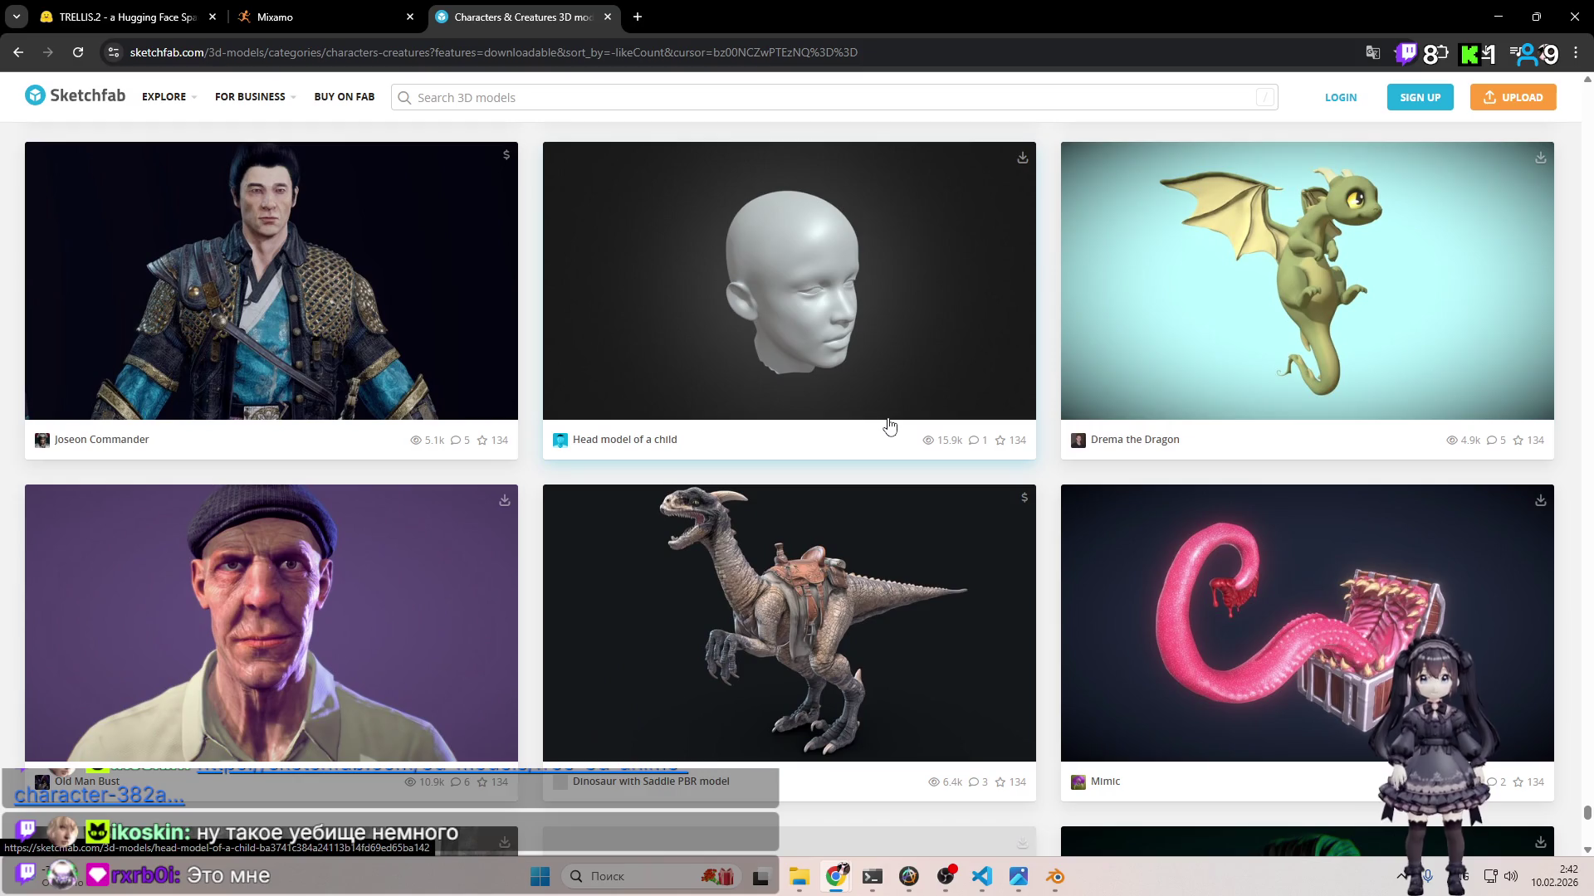
{"action": "scroll", "coordinate": [893, 430], "scroll_direction": "down", "scroll_amount": 2}
{"action": "scroll", "coordinate": [892, 430], "scroll_direction": "down", "scroll_amount": 4}
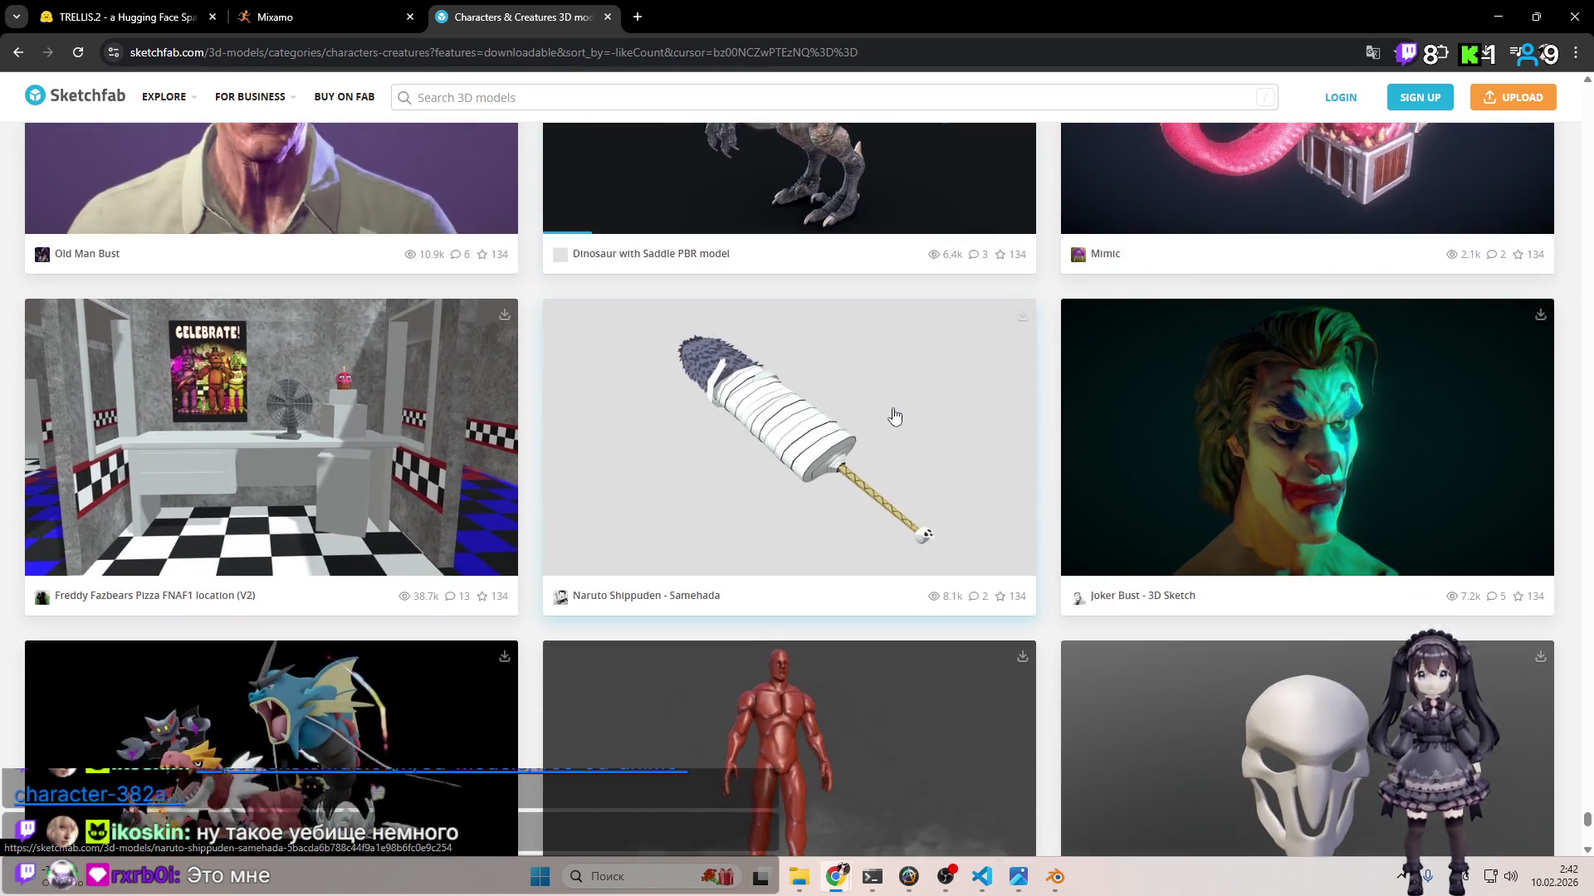
{"action": "scroll", "coordinate": [888, 423], "scroll_direction": "down", "scroll_amount": 5}
{"action": "scroll", "coordinate": [896, 422], "scroll_direction": "down", "scroll_amount": 8}
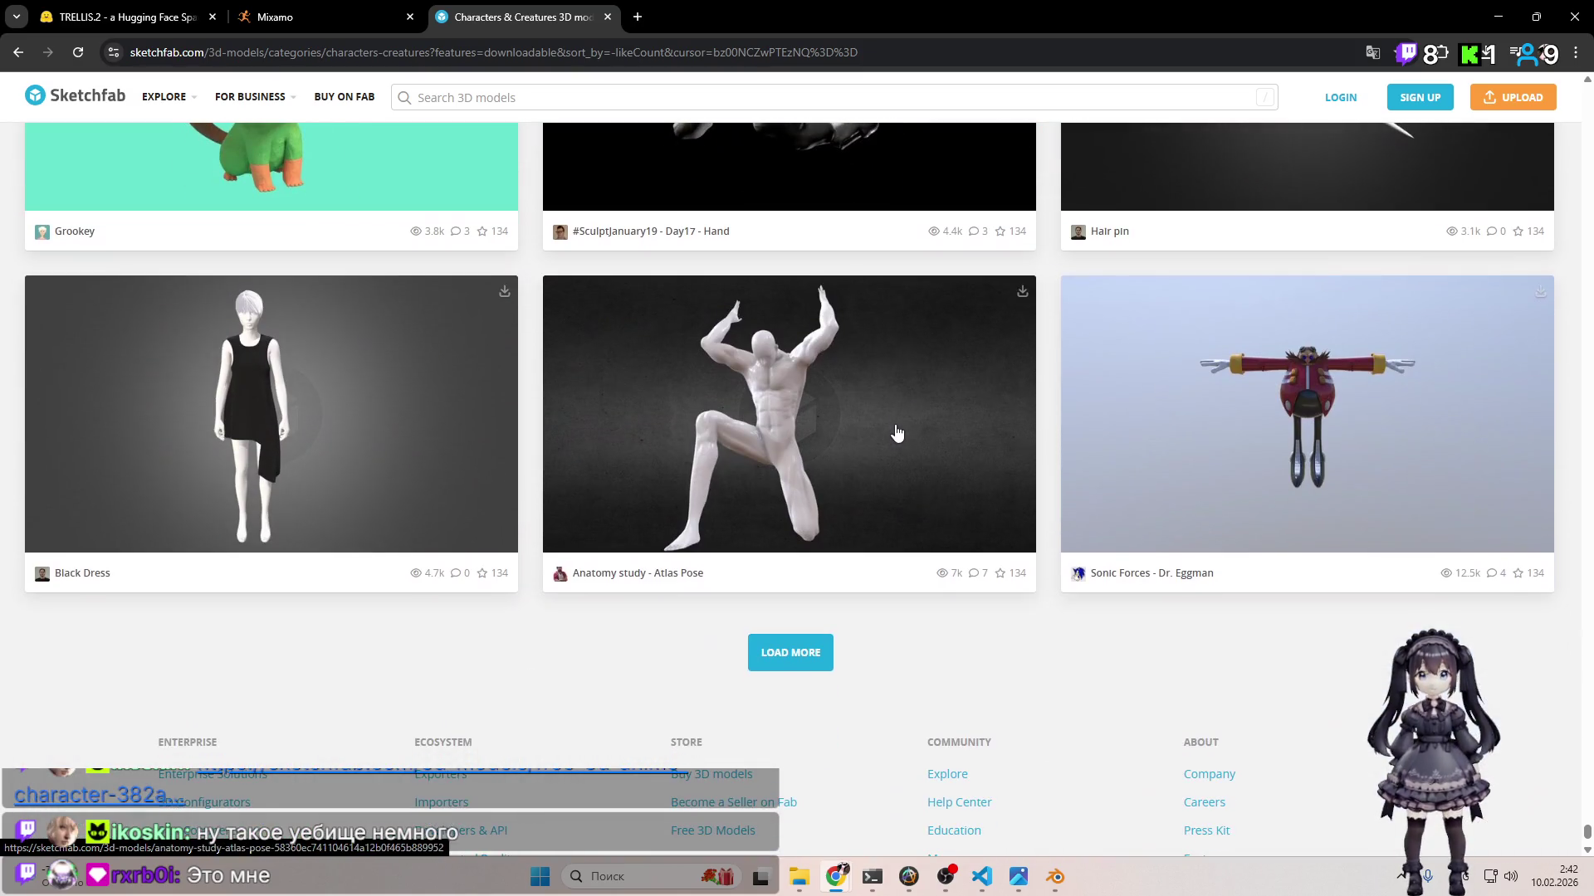
{"action": "left_click", "coordinate": [822, 643]}
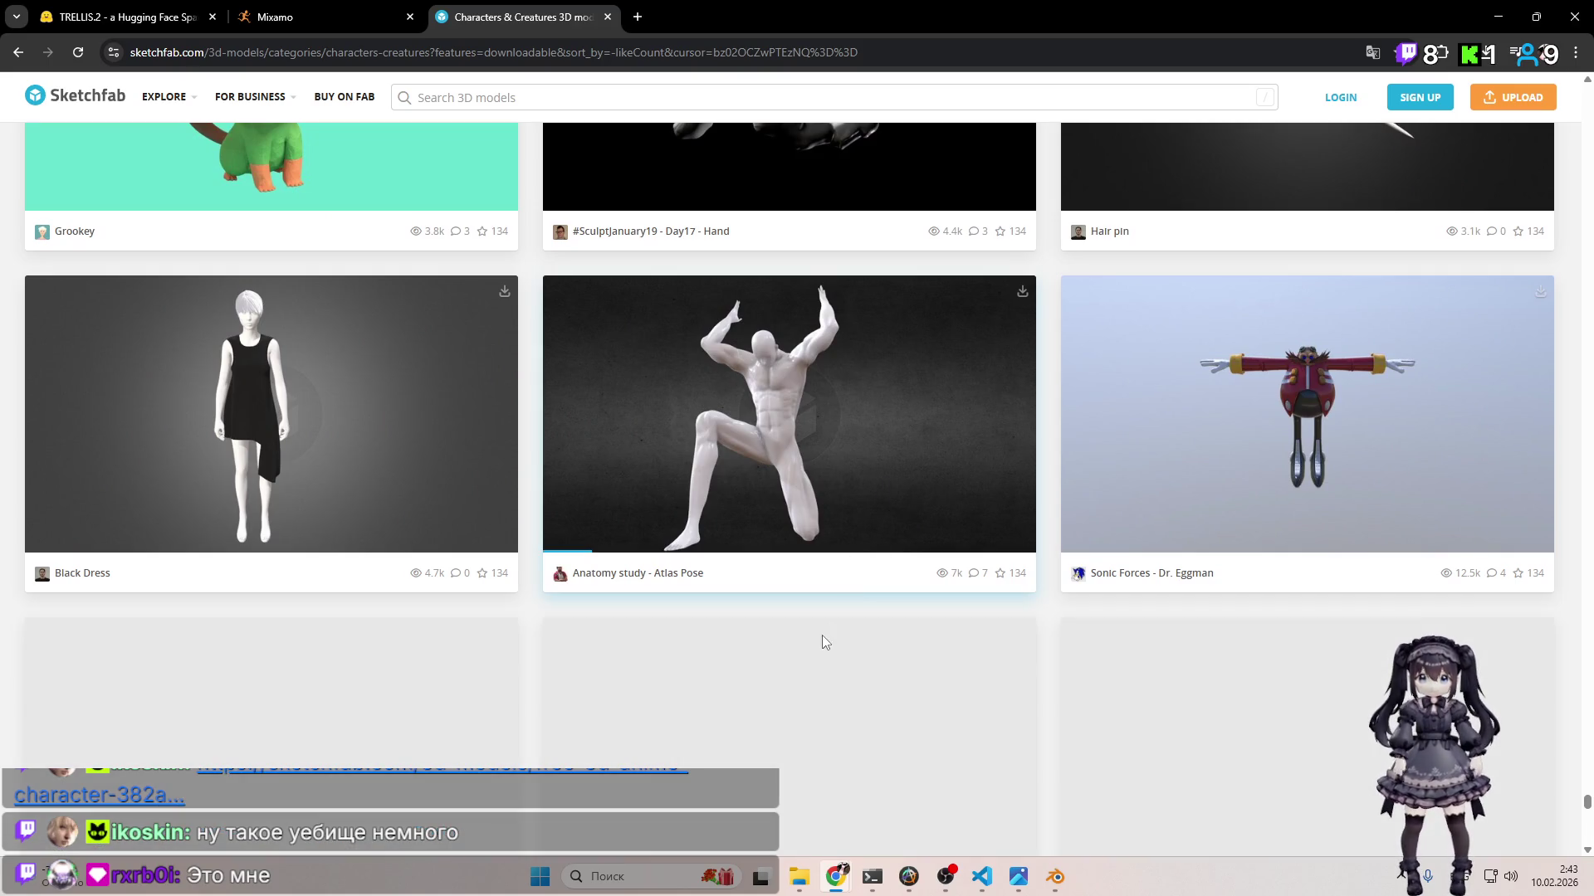
Step: Scroll down the listing to Astolfo in a Hoodie and open its model page
{"action": "scroll", "coordinate": [872, 475], "scroll_direction": "down", "scroll_amount": 5}
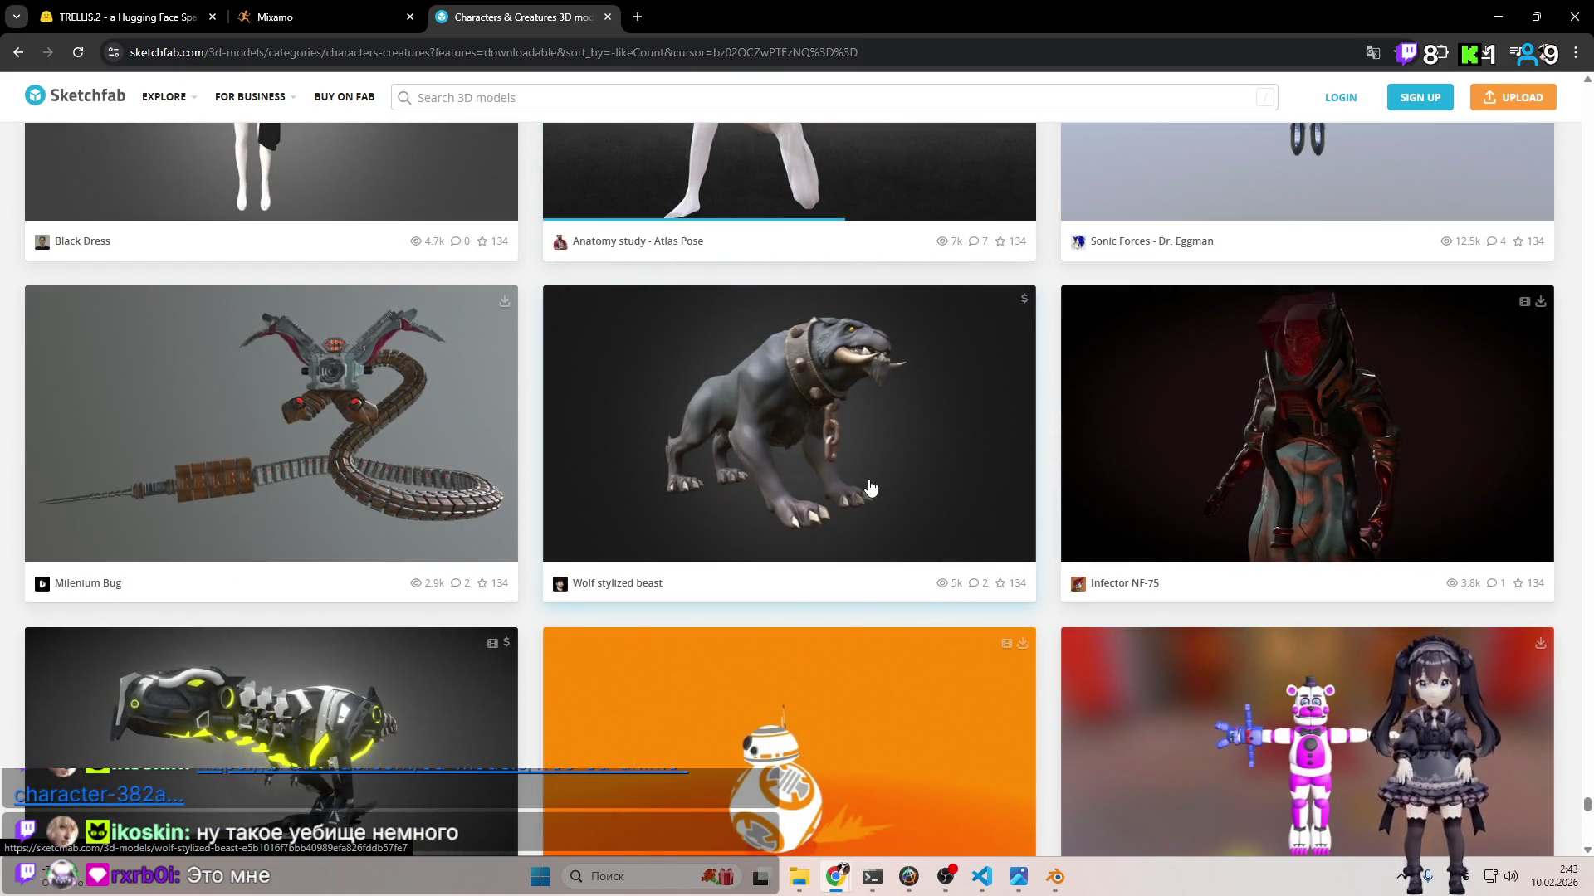
{"action": "scroll", "coordinate": [868, 488], "scroll_direction": "down", "scroll_amount": 12}
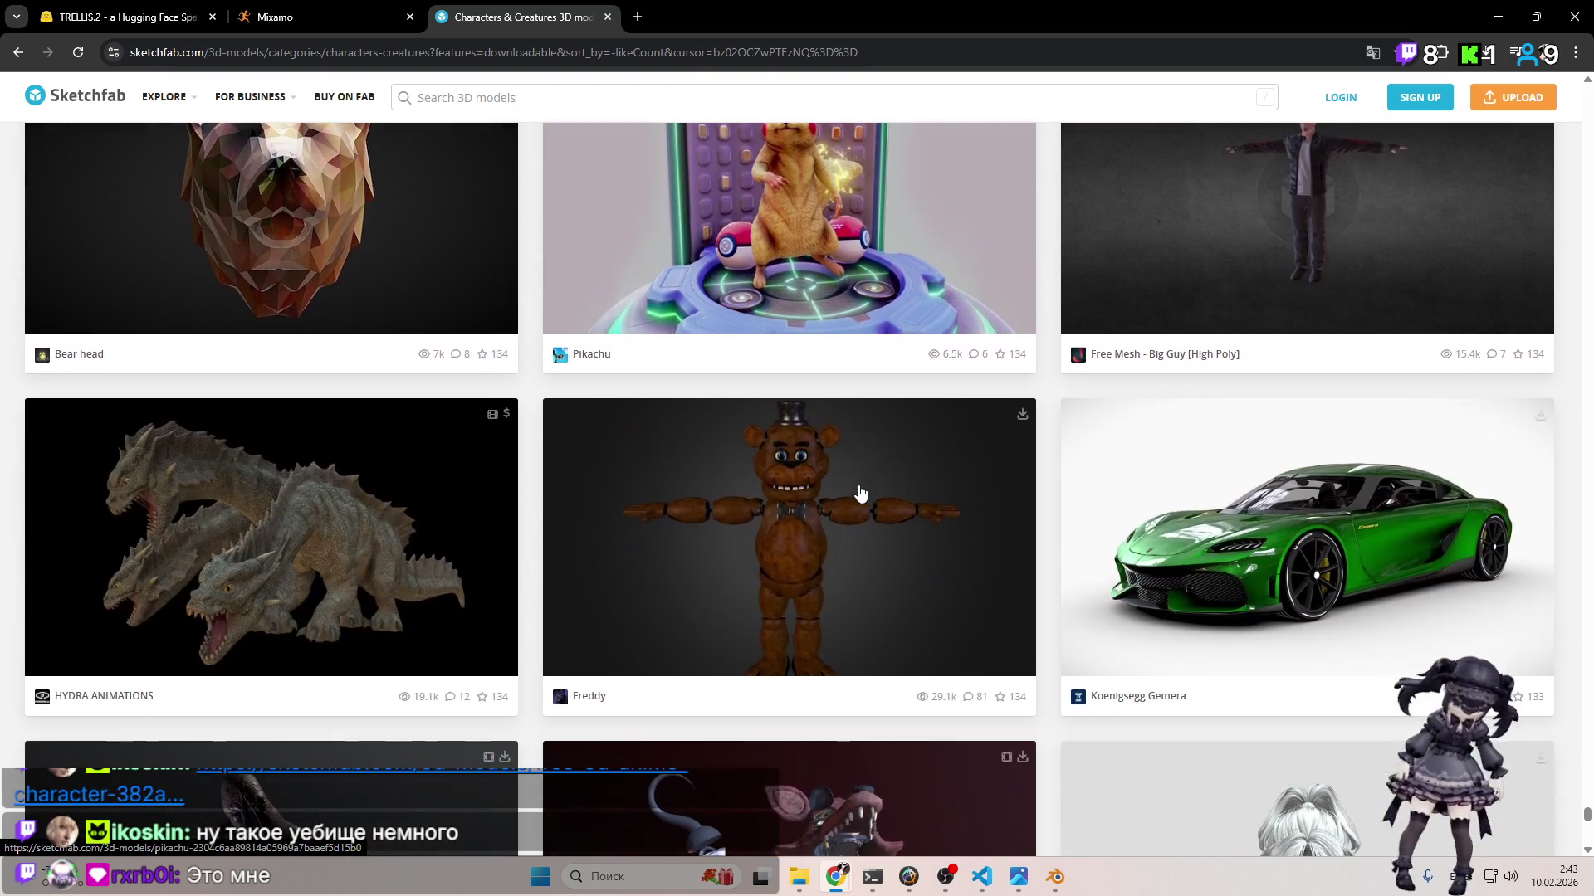
{"action": "scroll", "coordinate": [857, 493], "scroll_direction": "down", "scroll_amount": 10}
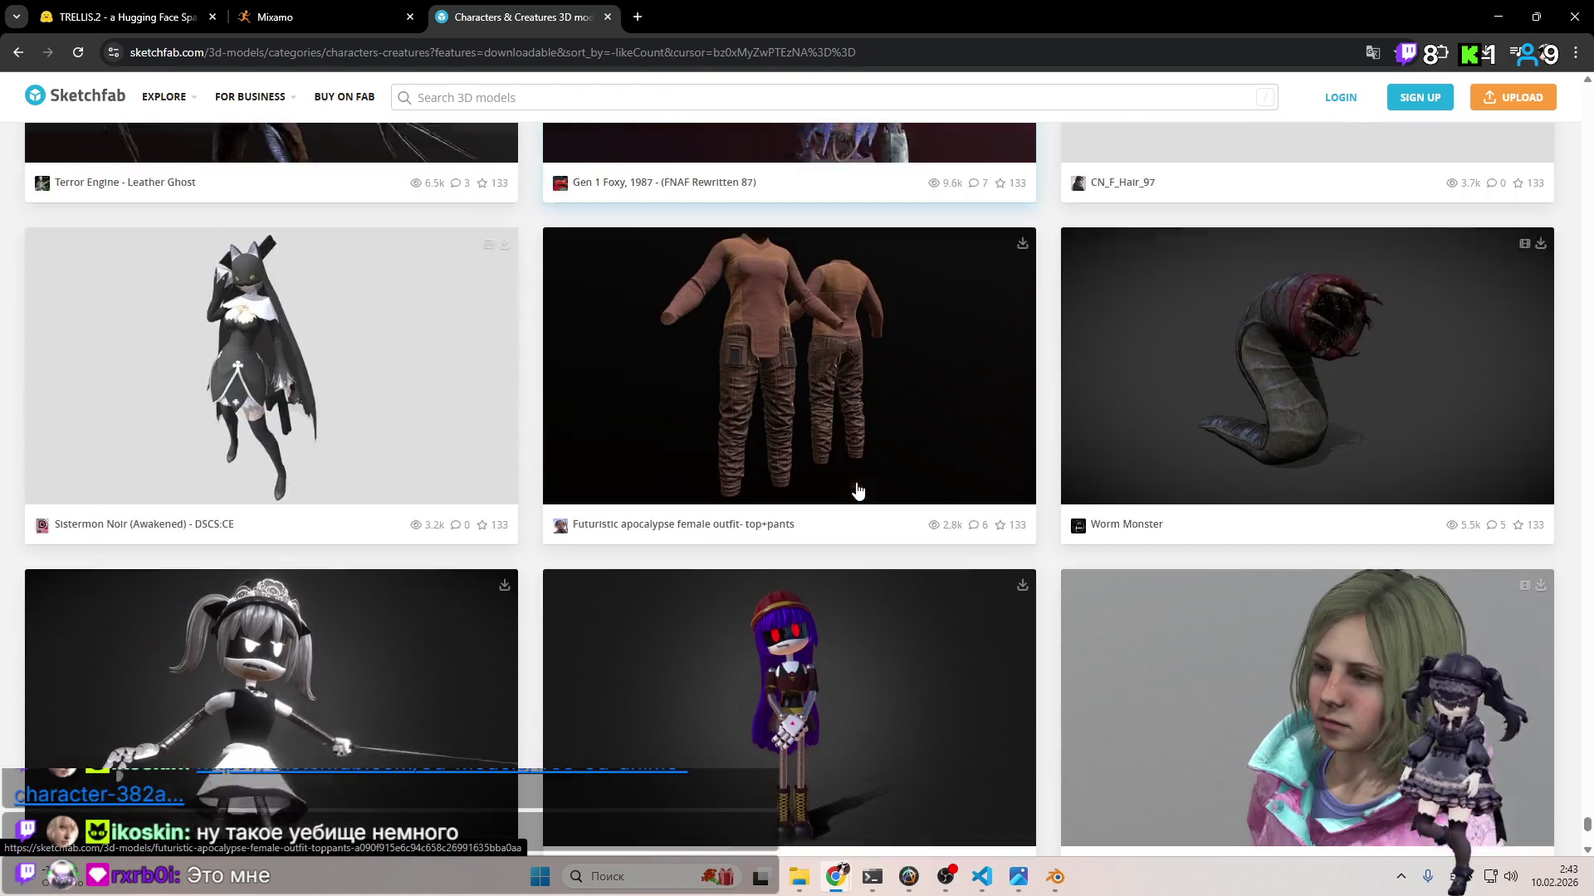
{"action": "scroll", "coordinate": [856, 490], "scroll_direction": "down", "scroll_amount": 7}
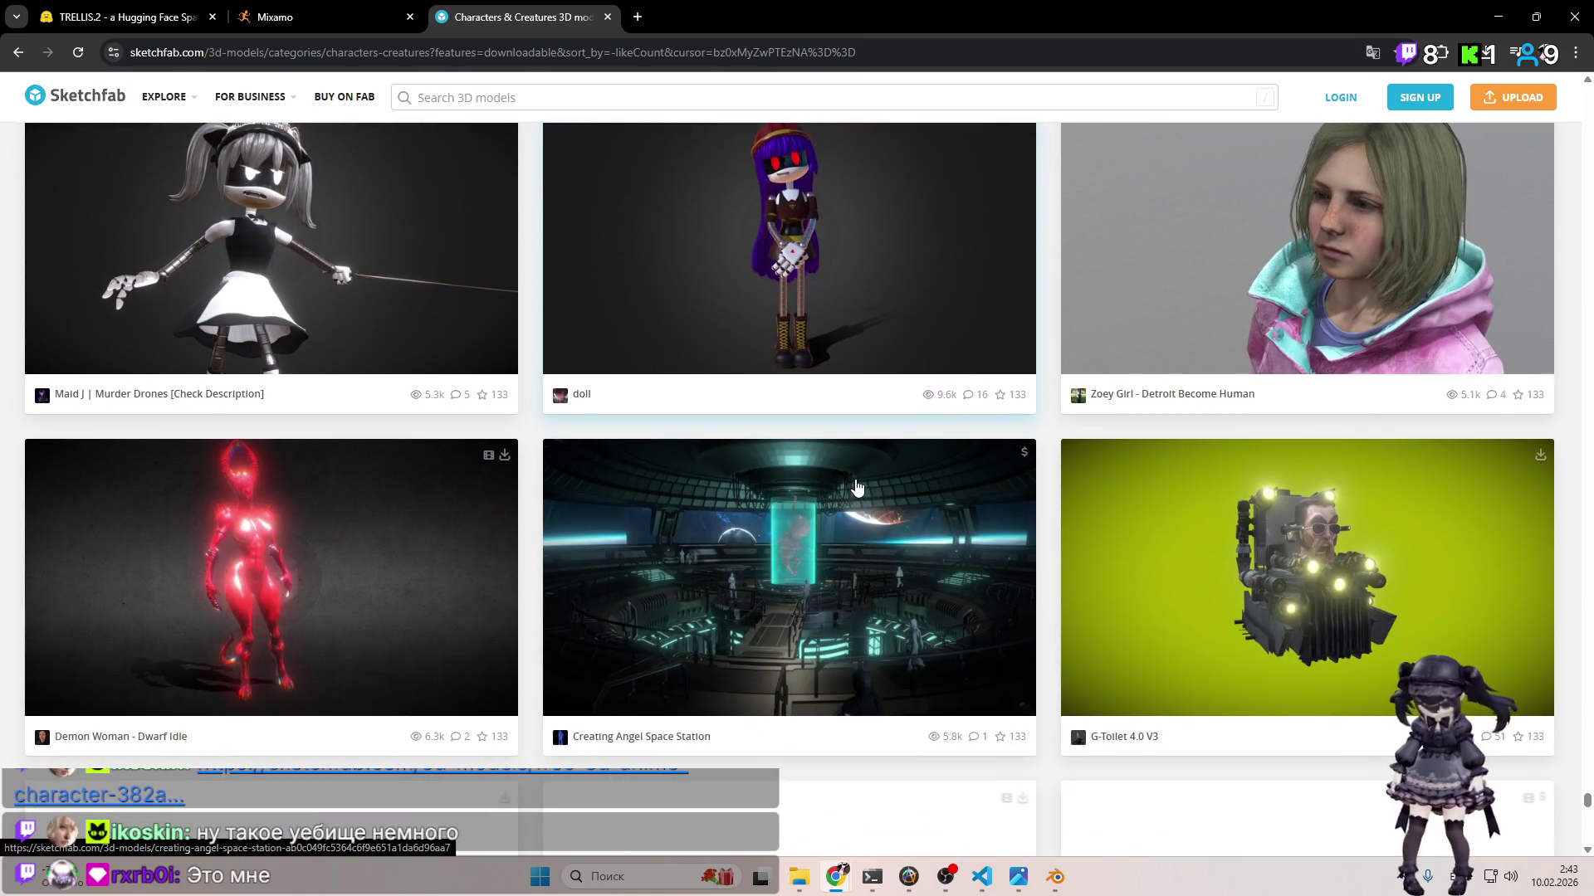
{"action": "scroll", "coordinate": [857, 493], "scroll_direction": "down", "scroll_amount": 5}
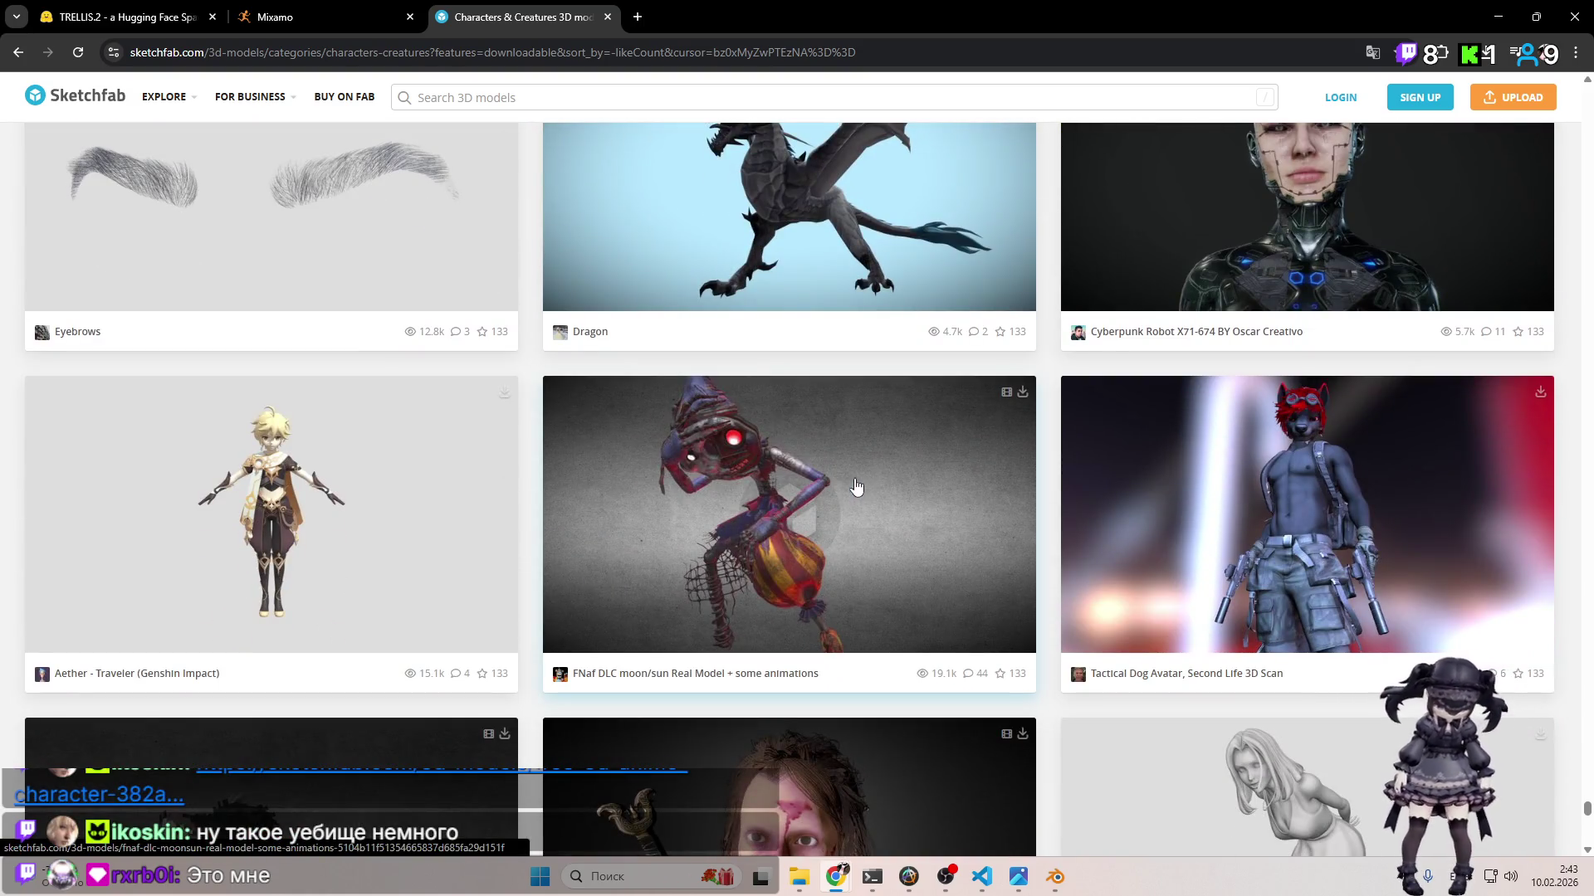
{"action": "scroll", "coordinate": [857, 488], "scroll_direction": "down", "scroll_amount": 6}
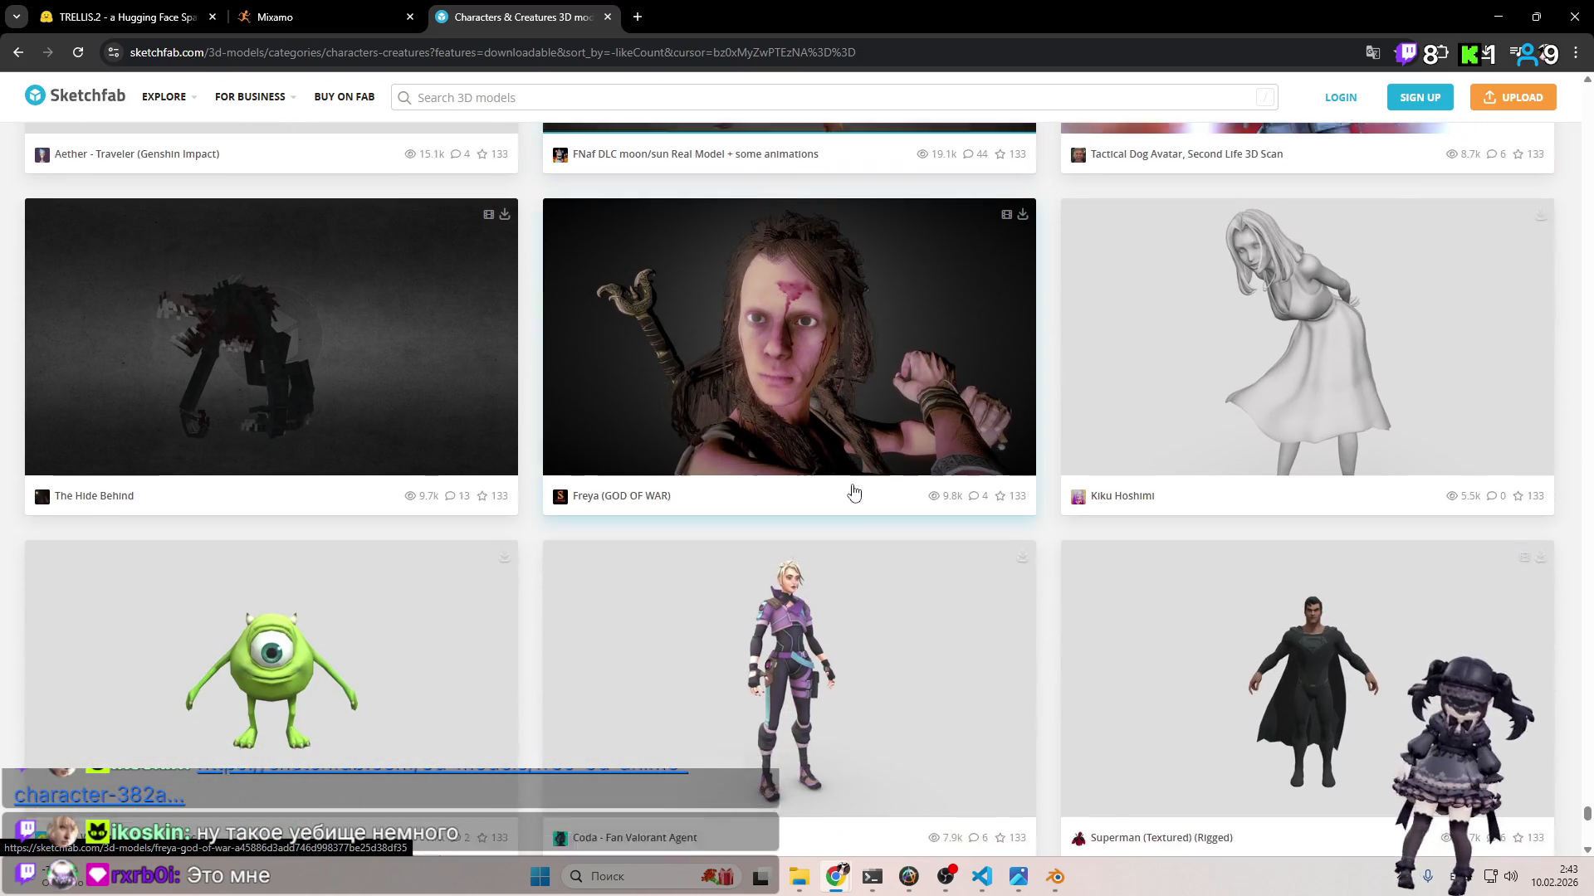
{"action": "scroll", "coordinate": [853, 493], "scroll_direction": "down", "scroll_amount": 10}
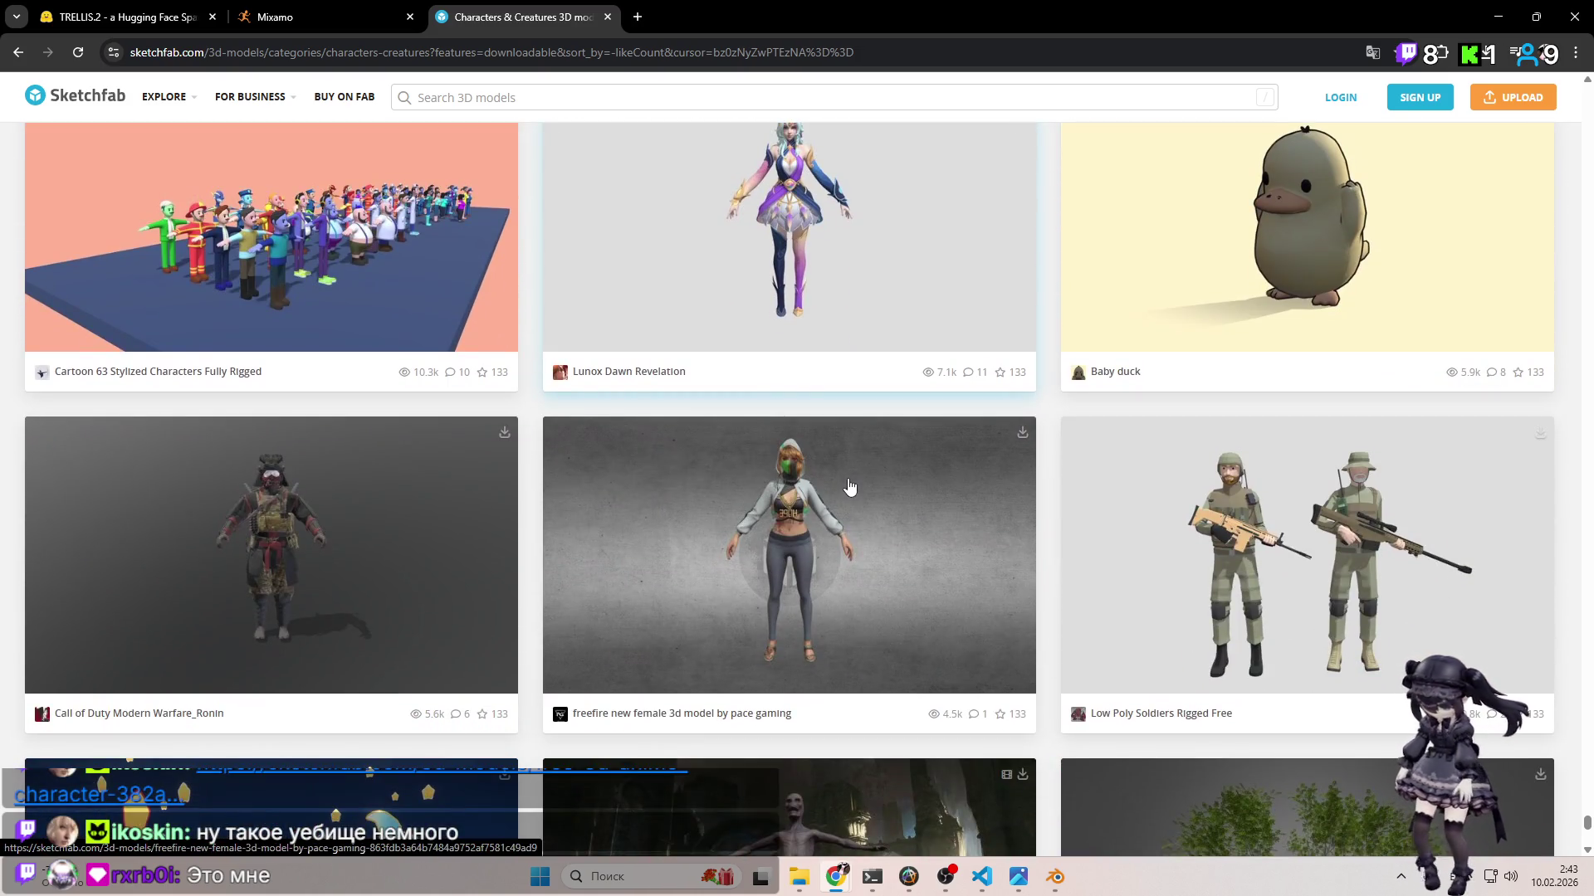
{"action": "scroll", "coordinate": [849, 488], "scroll_direction": "down", "scroll_amount": 5}
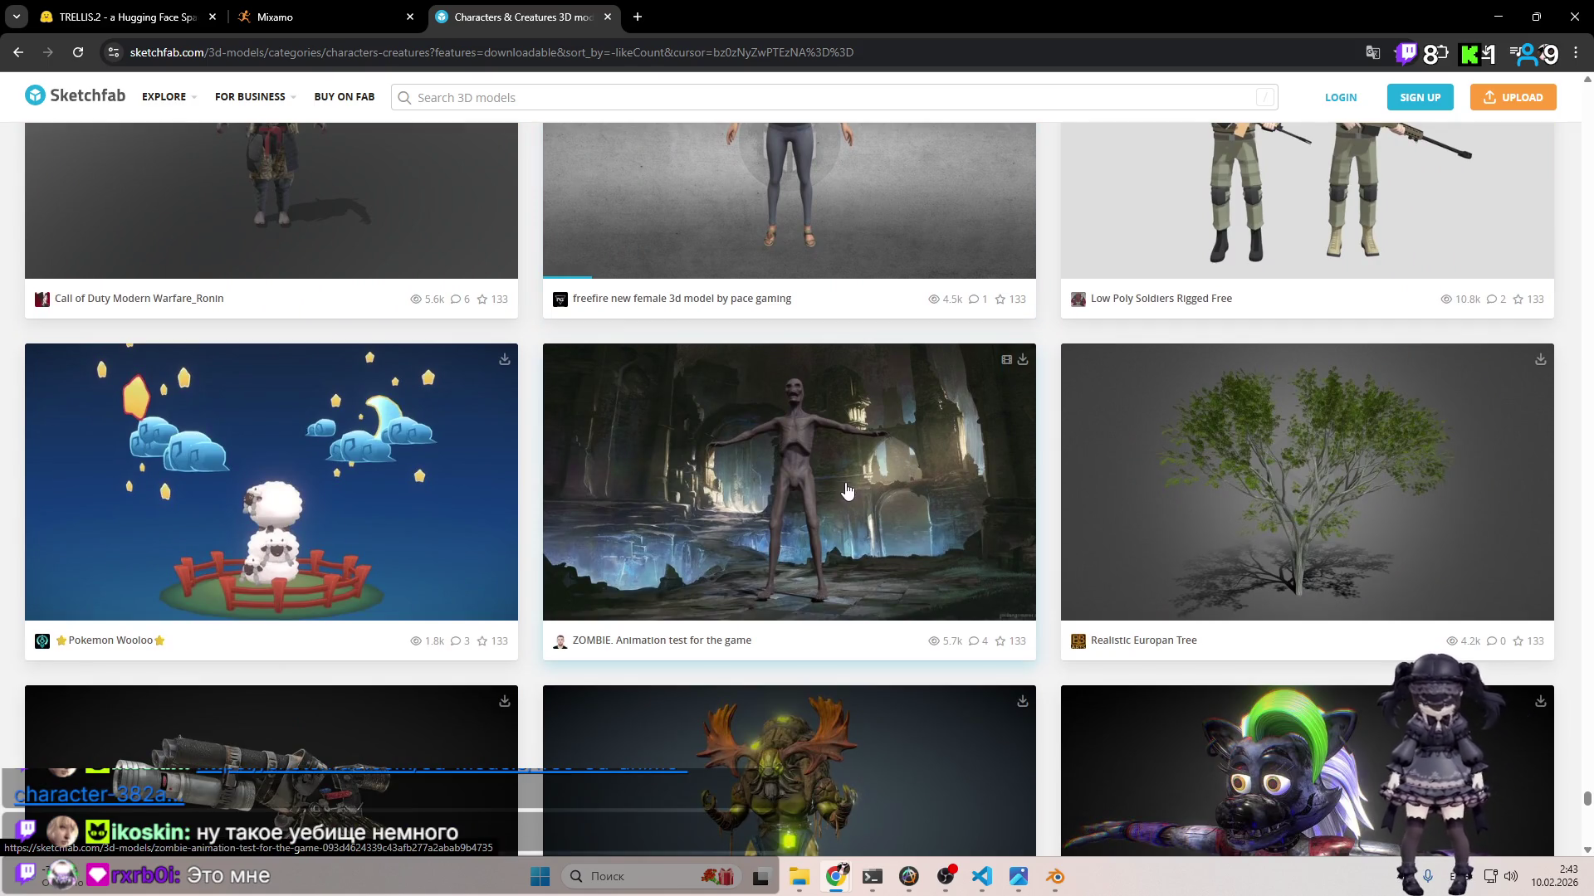
{"action": "scroll", "coordinate": [847, 490], "scroll_direction": "down", "scroll_amount": 4}
{"action": "scroll", "coordinate": [840, 477], "scroll_direction": "down", "scroll_amount": 8}
{"action": "scroll", "coordinate": [797, 440], "scroll_direction": "down", "scroll_amount": 9}
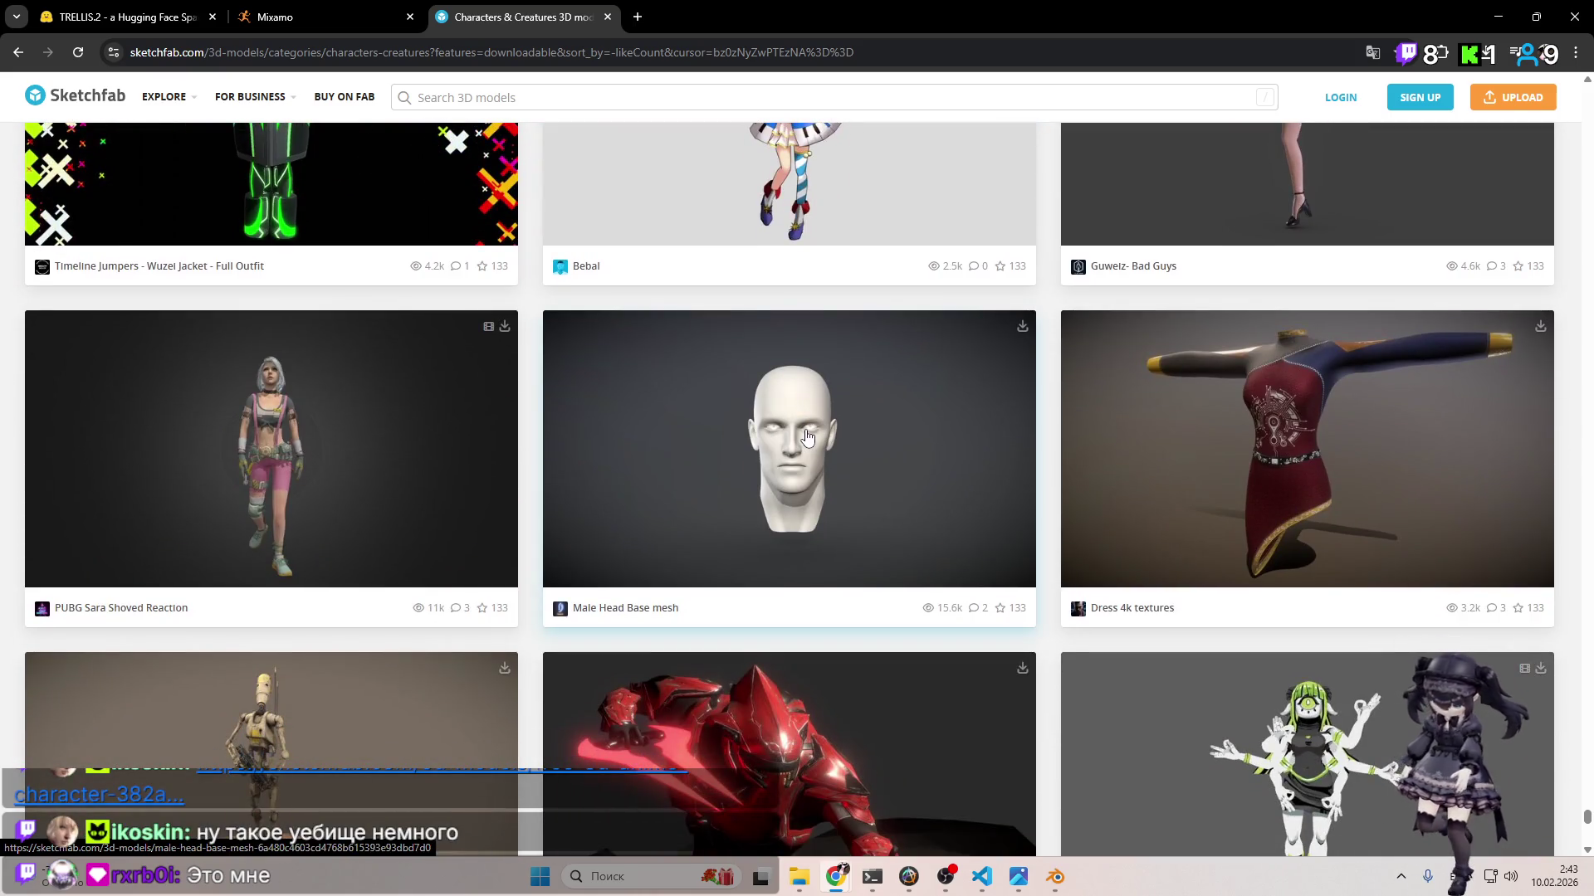
{"action": "scroll", "coordinate": [801, 444], "scroll_direction": "down", "scroll_amount": 7}
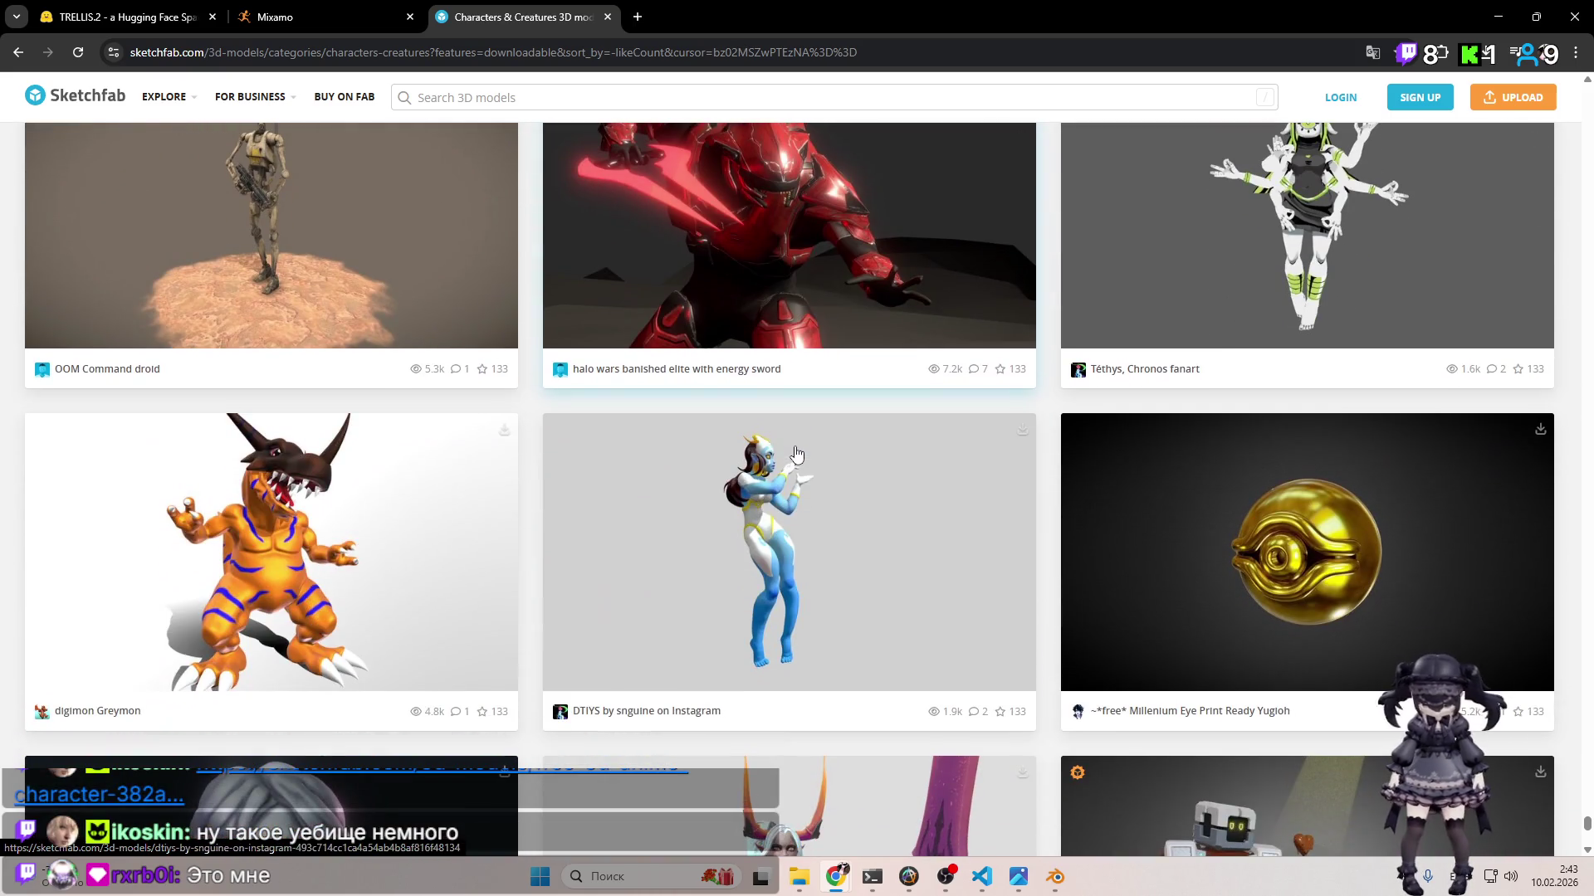
{"action": "scroll", "coordinate": [796, 449], "scroll_direction": "down", "scroll_amount": 9}
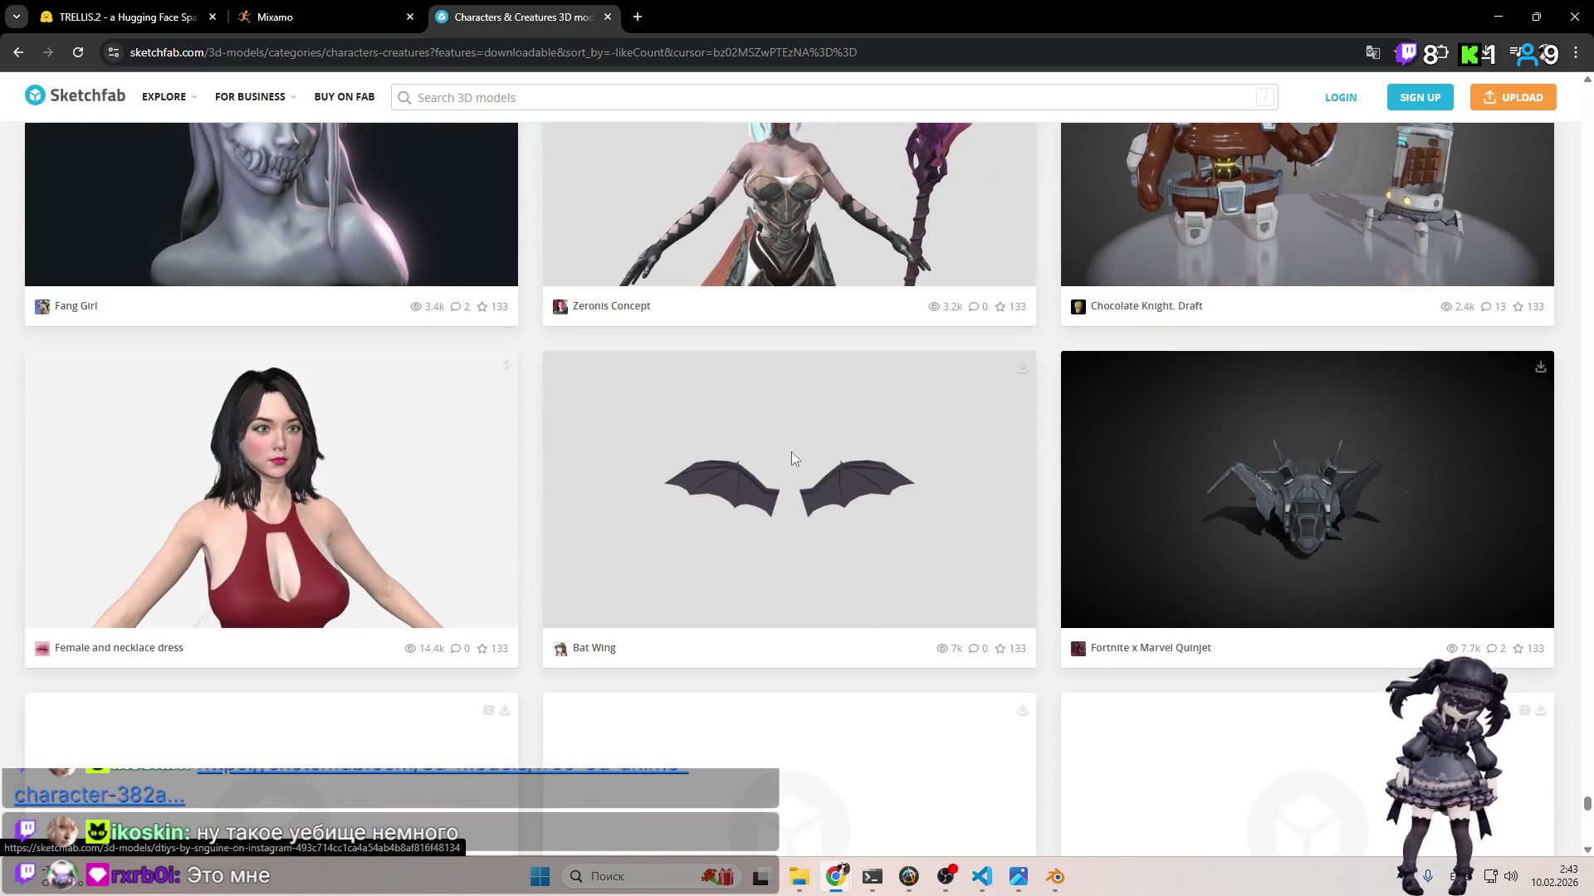
{"action": "scroll", "coordinate": [792, 452], "scroll_direction": "down", "scroll_amount": 4}
{"action": "scroll", "coordinate": [790, 451], "scroll_direction": "down", "scroll_amount": 4}
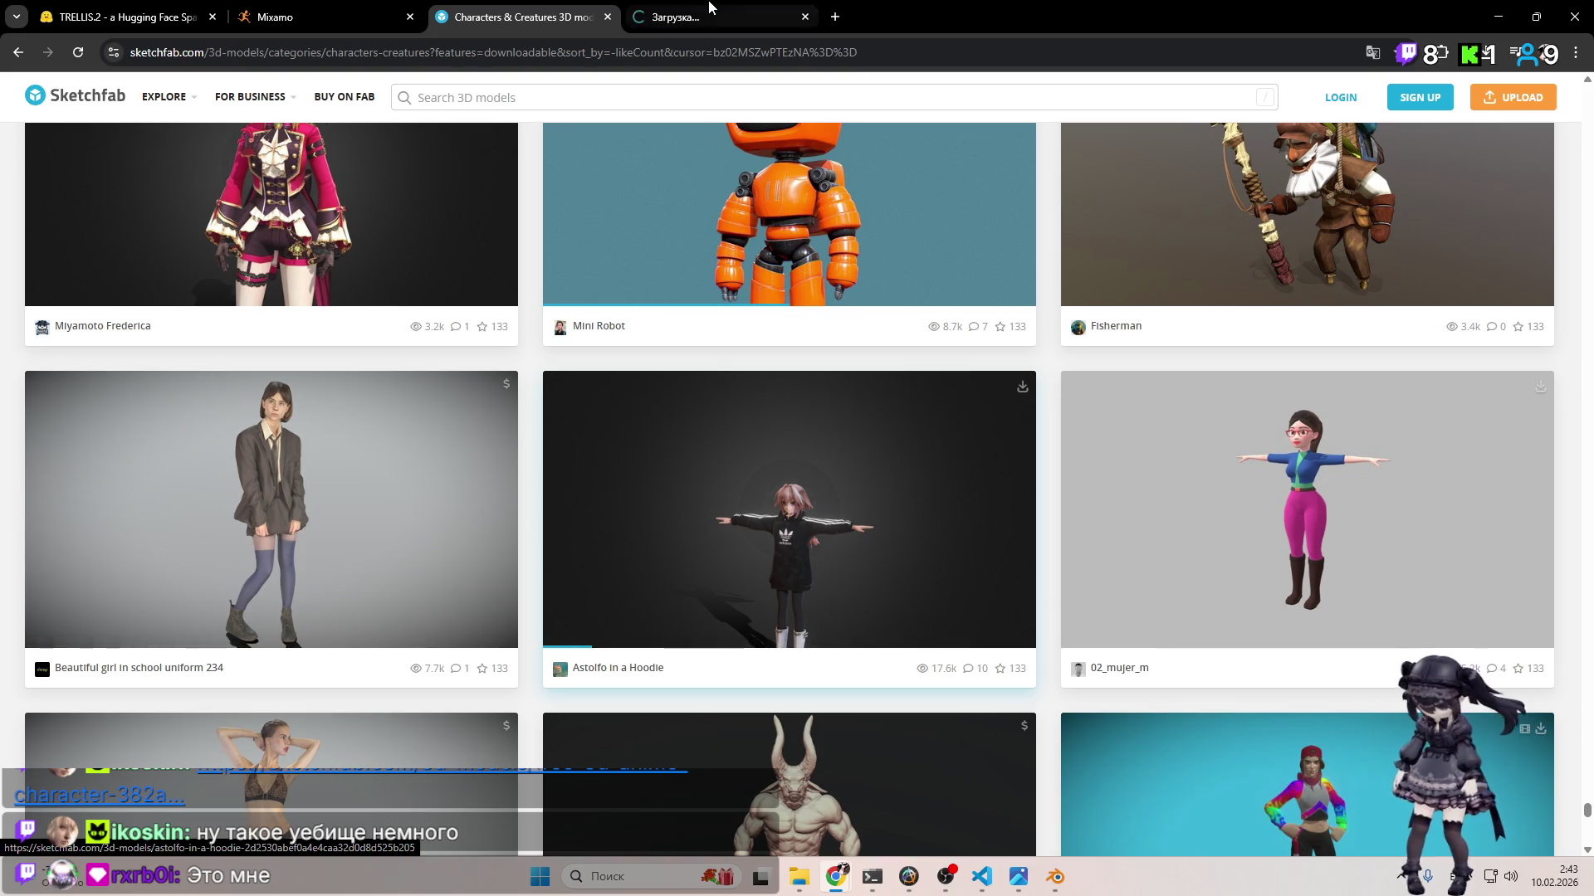
{"action": "left_click", "coordinate": [709, 10]}
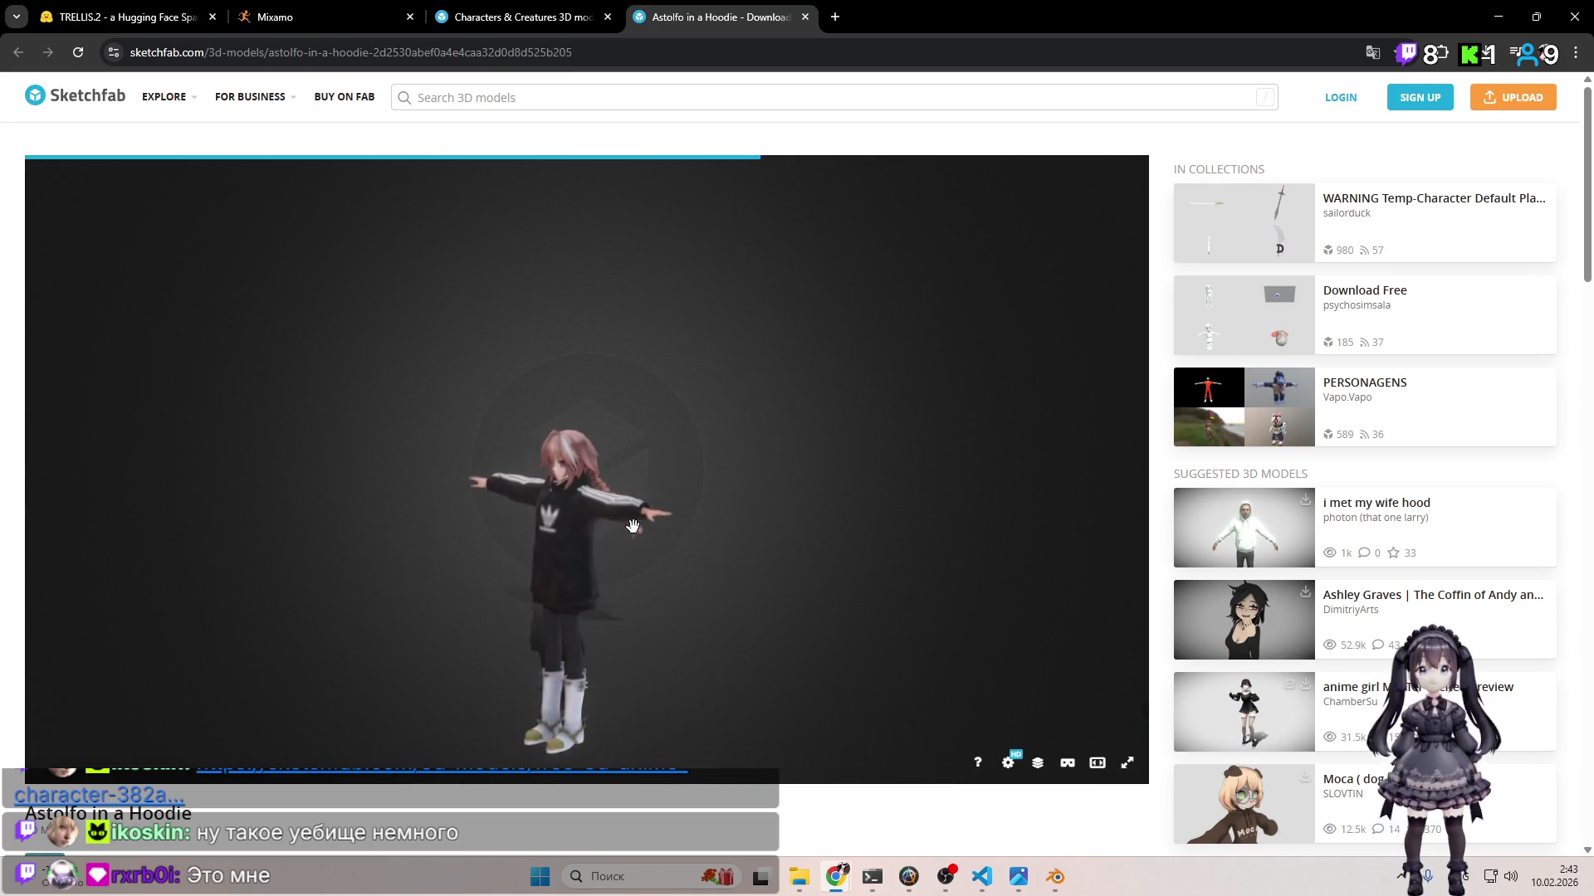
Step: Zoom in on Astolfo in a Hoodie, then reframe the viewer to show the whole character
{"action": "scroll", "coordinate": [624, 511], "scroll_direction": "up", "scroll_amount": 5}
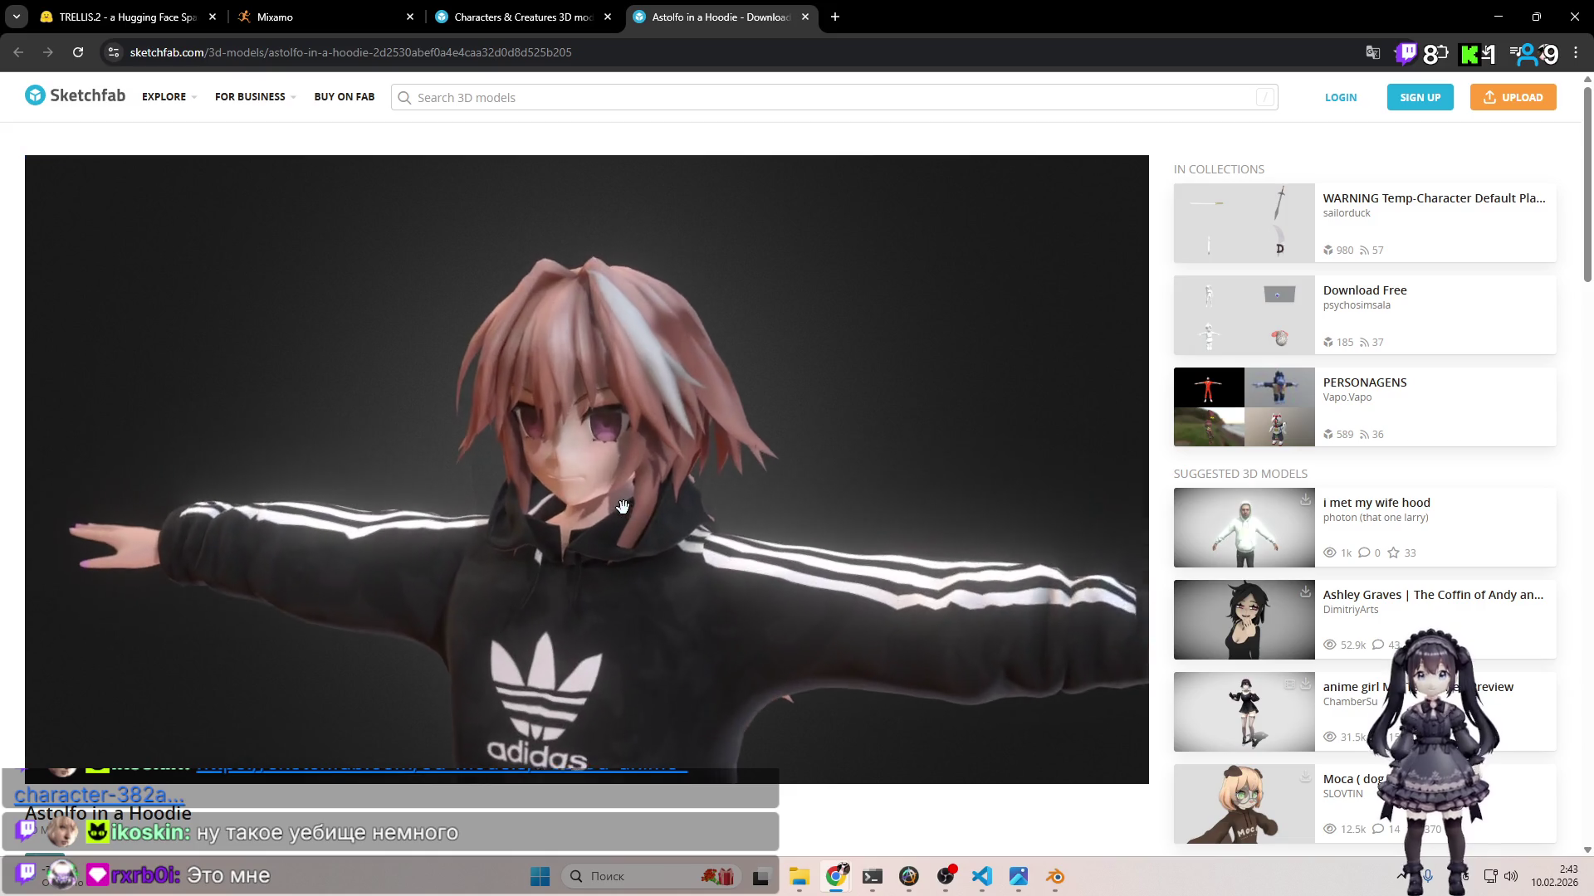
{"action": "scroll", "coordinate": [917, 493], "scroll_direction": "down", "scroll_amount": 5}
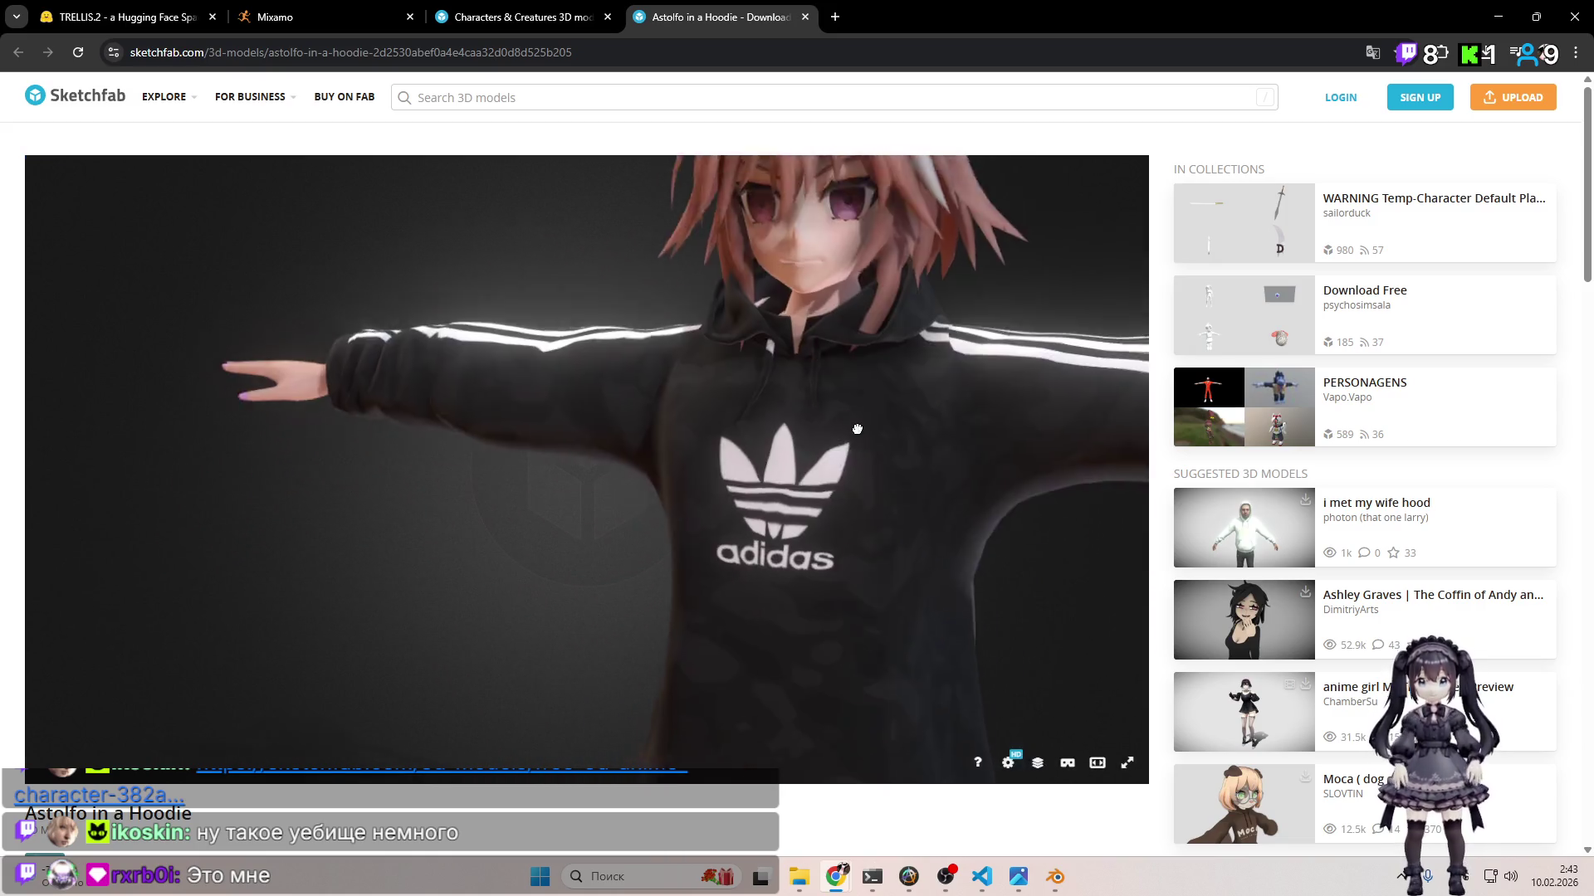
{"action": "mouse_move", "coordinate": [843, 477]}
{"action": "left_mouse_down"}
{"action": "mouse_move", "coordinate": [896, 373]}
{"action": "mouse_move", "coordinate": [839, 459]}
{"action": "mouse_move", "coordinate": [844, 549]}
{"action": "mouse_move", "coordinate": [855, 510]}
{"action": "left_mouse_up"}
{"action": "scroll", "coordinate": [798, 434], "scroll_direction": "down", "scroll_amount": 2}
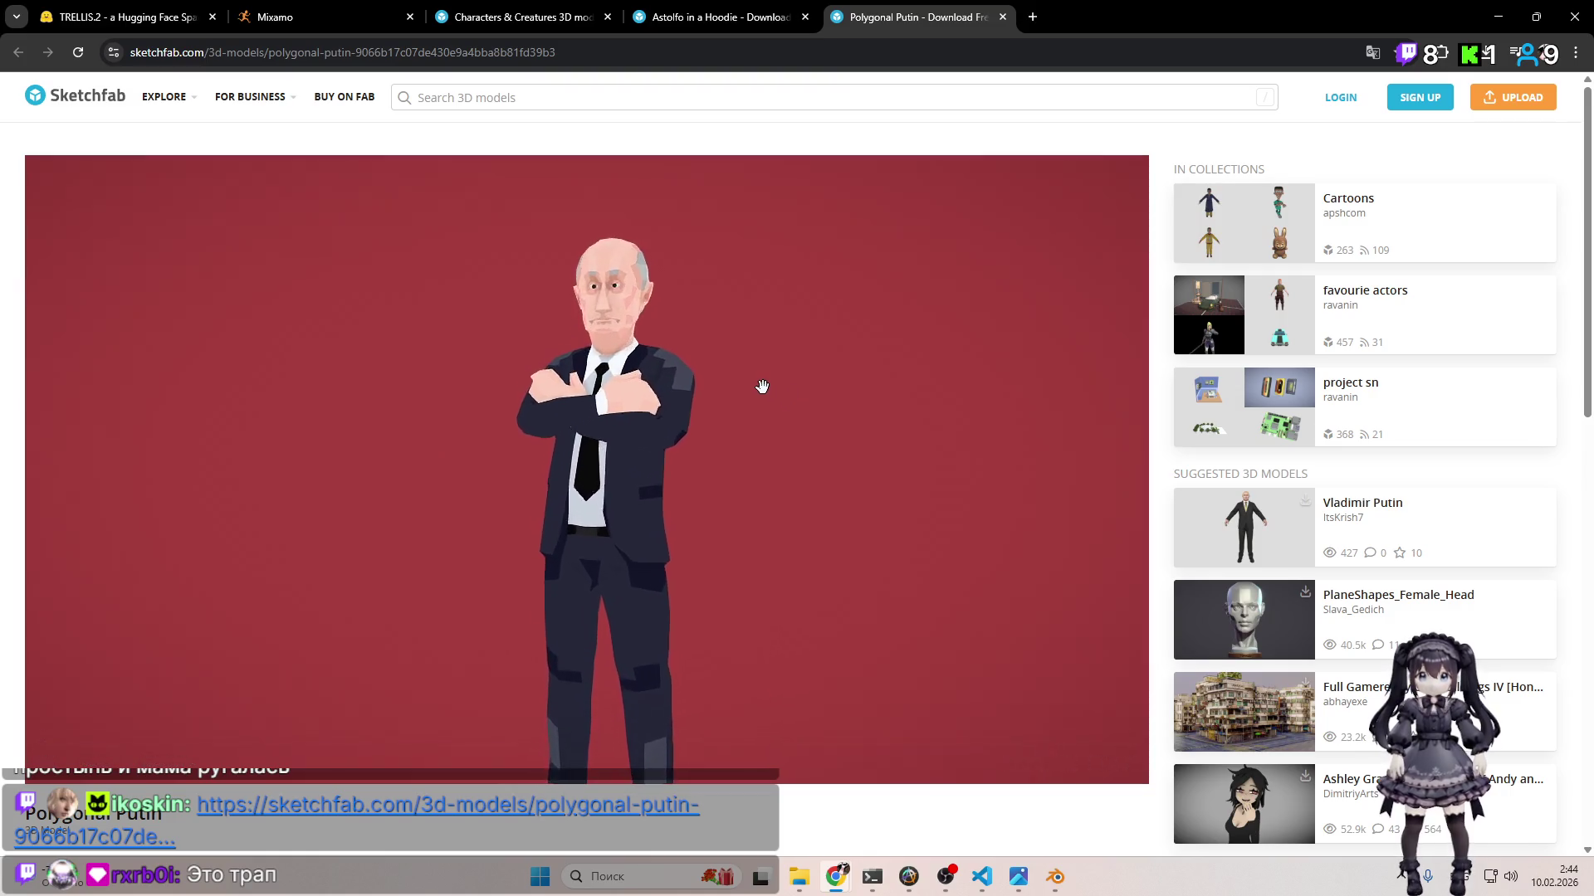
Step: Zoom and reposition the low-poly suited man model to look it over, then close its page
{"action": "scroll", "coordinate": [776, 378], "scroll_direction": "down", "scroll_amount": 2}
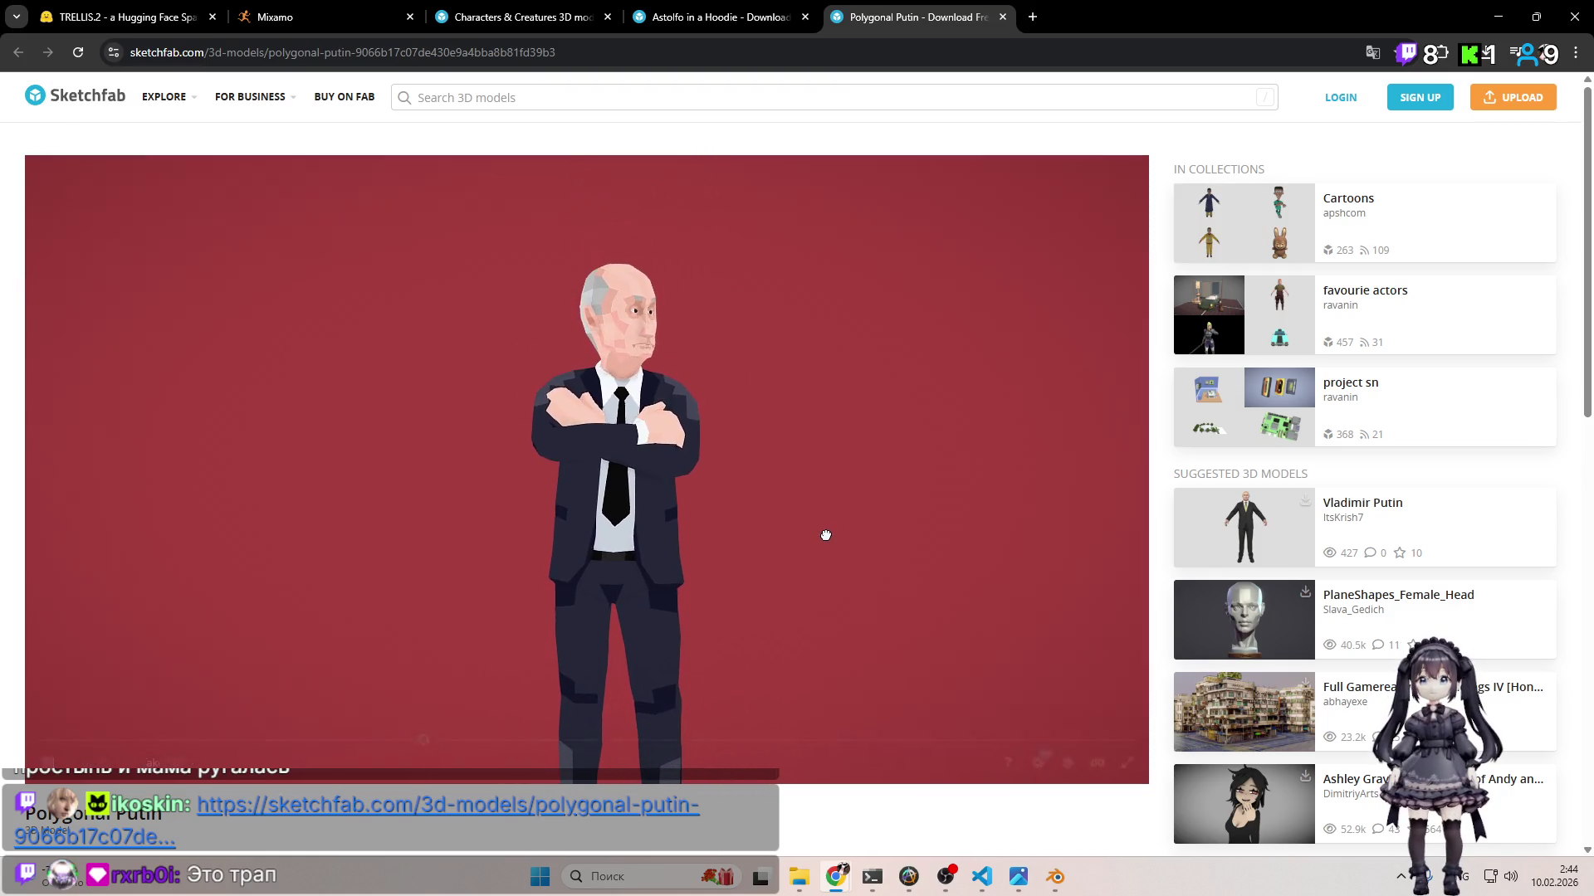
{"action": "left_click_drag", "start_coordinate": [813, 364], "coordinate": [803, 406]}
{"action": "scroll", "coordinate": [660, 795], "scroll_direction": "down", "scroll_amount": 2}
{"action": "scroll", "coordinate": [652, 746], "scroll_direction": "down", "scroll_amount": 1}
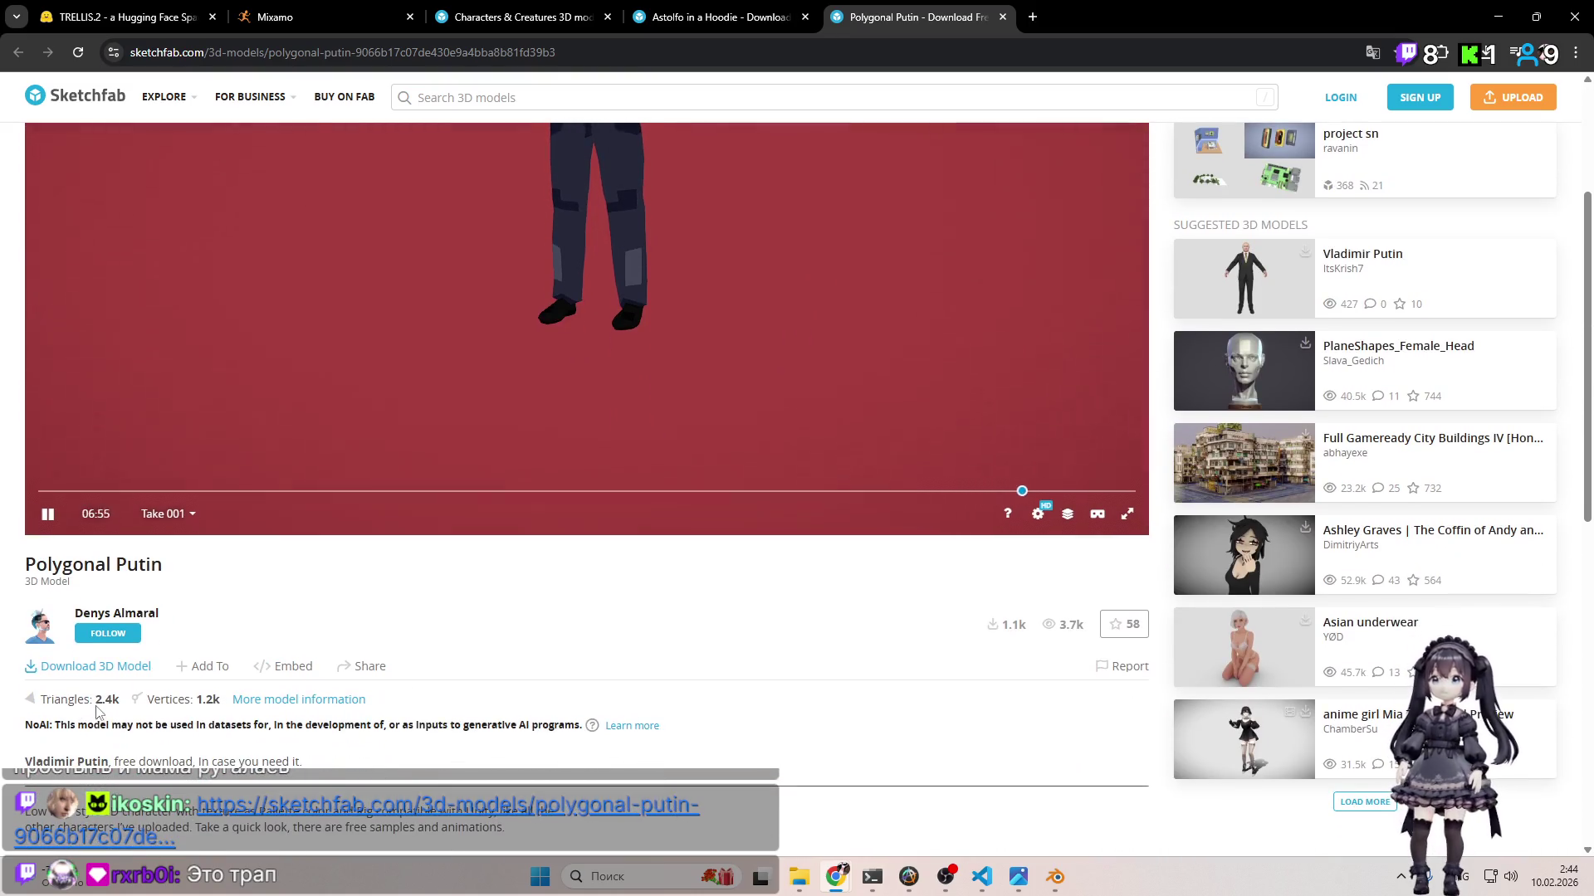
{"action": "scroll", "coordinate": [660, 592], "scroll_direction": "up", "scroll_amount": 3}
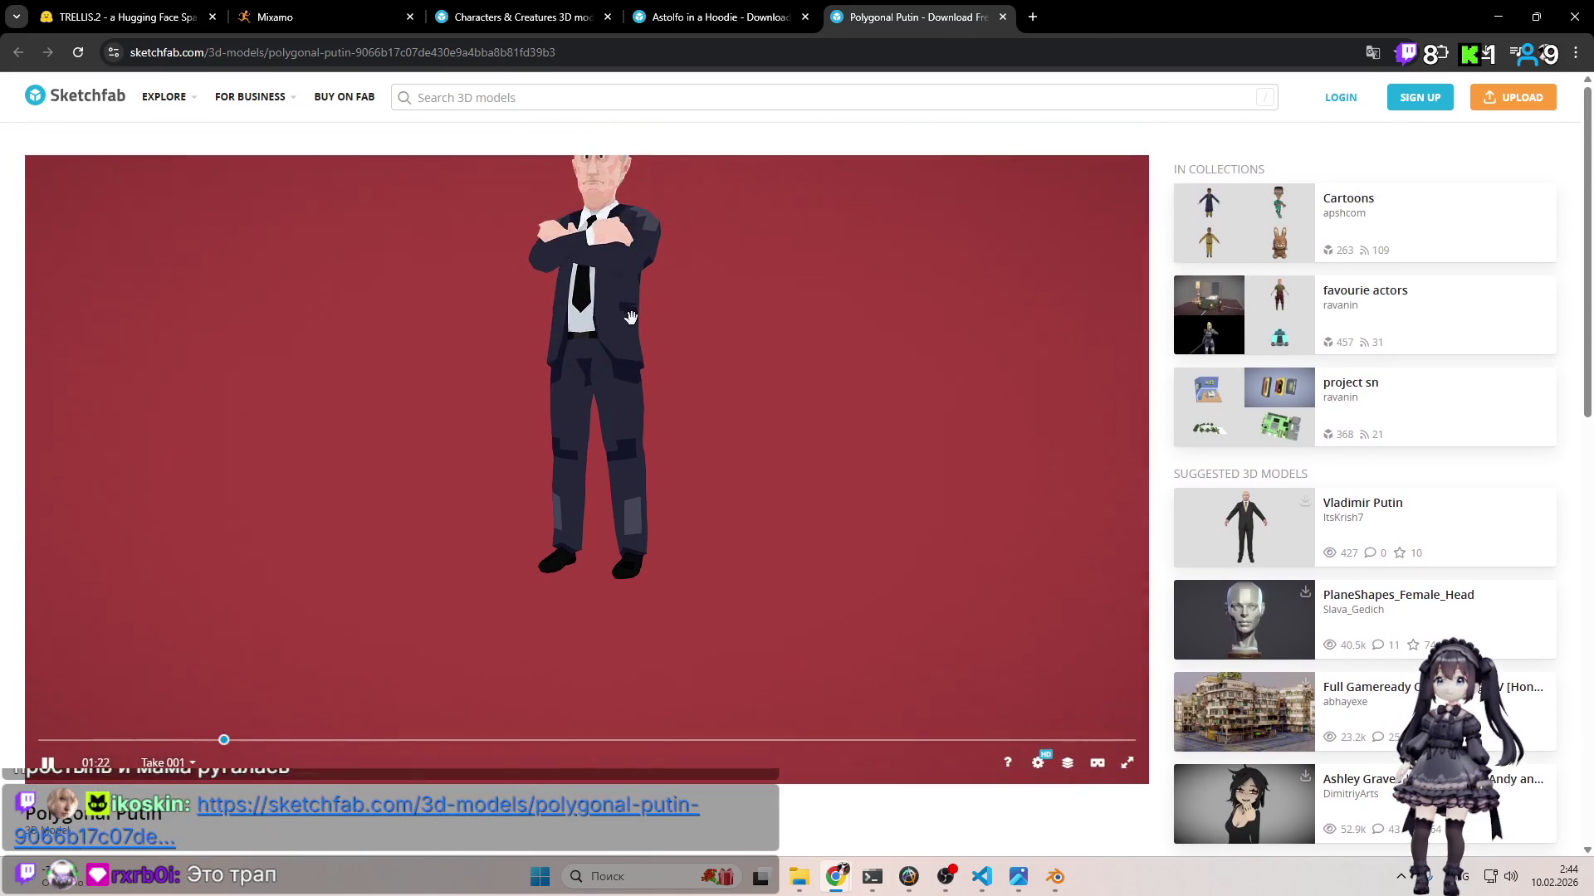
{"action": "scroll", "coordinate": [714, 378], "scroll_direction": "up", "scroll_amount": 5}
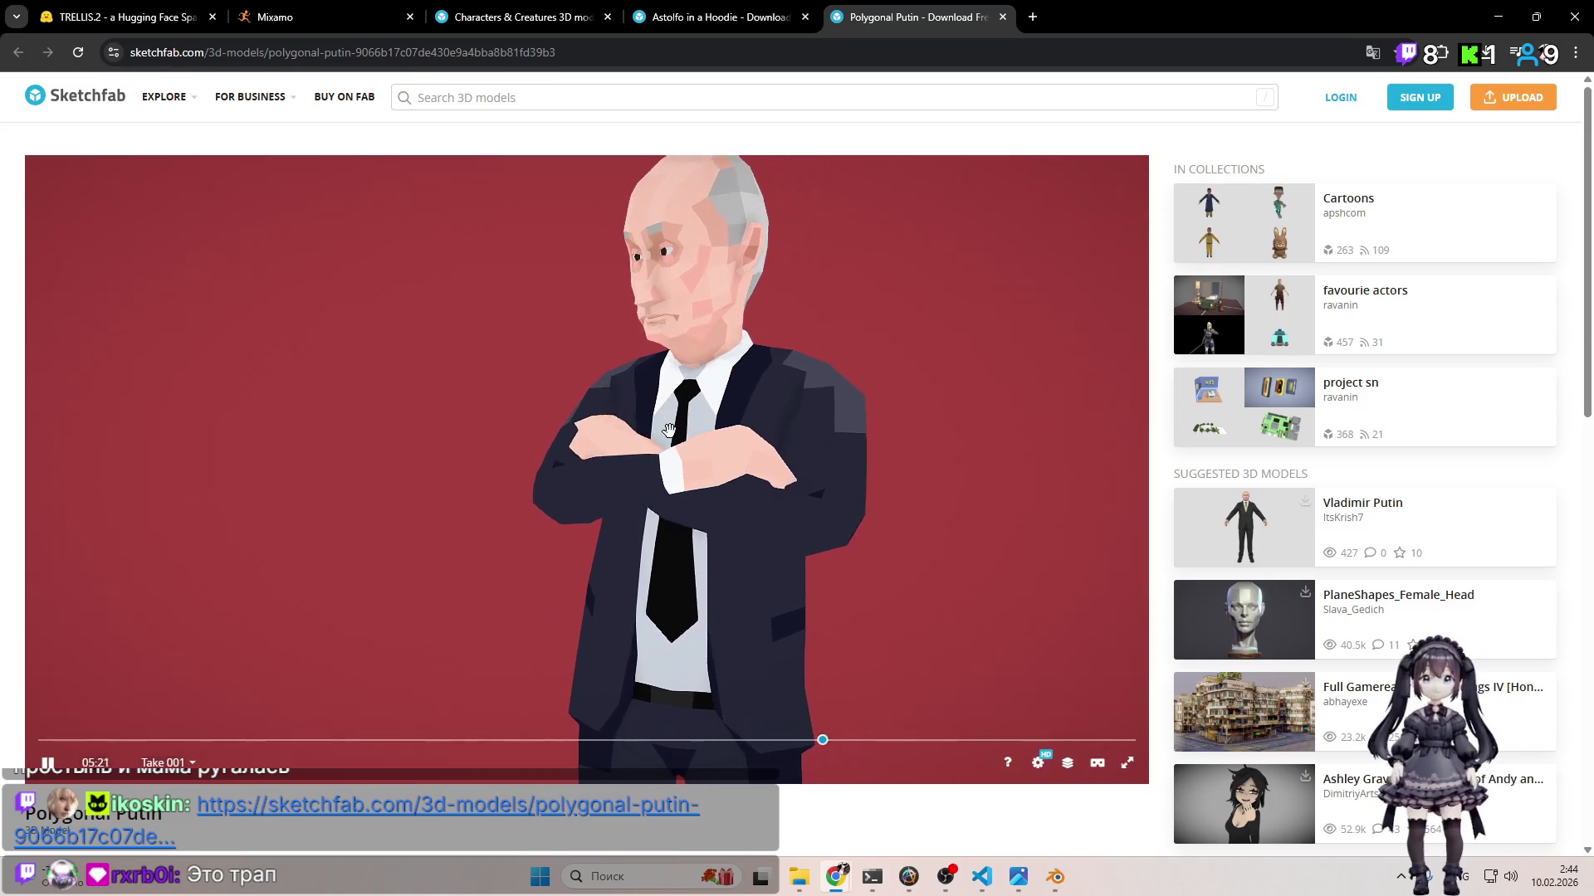
{"action": "left_click", "coordinate": [1002, 17]}
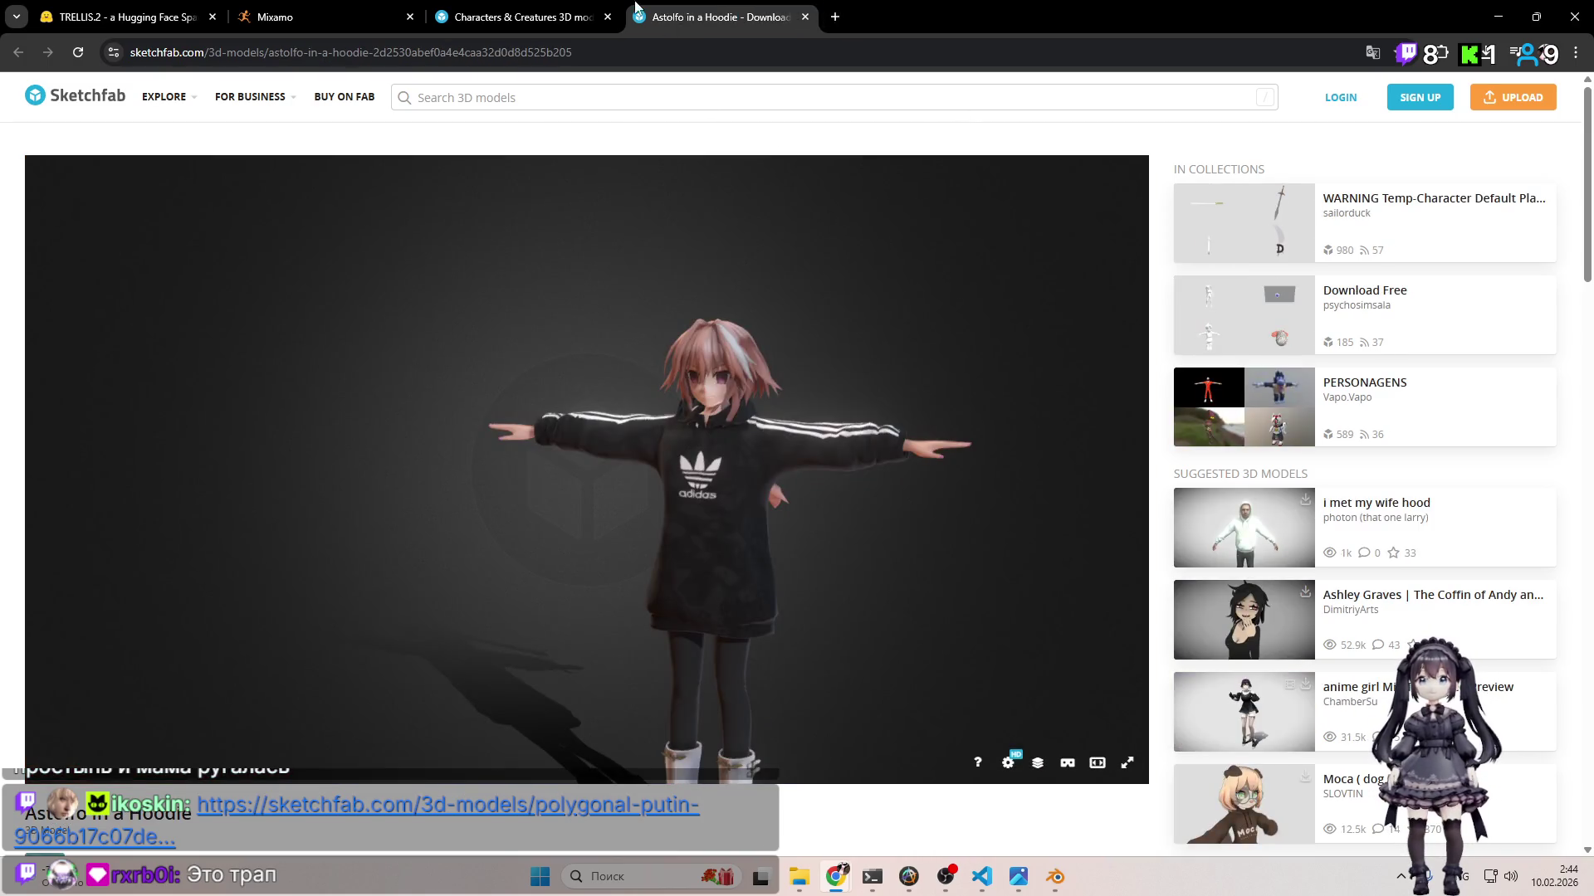
Step: Orbit Astolfo in a Hoodie around to show its back and braid
{"action": "scroll", "coordinate": [788, 357], "scroll_direction": "up", "scroll_amount": 5}
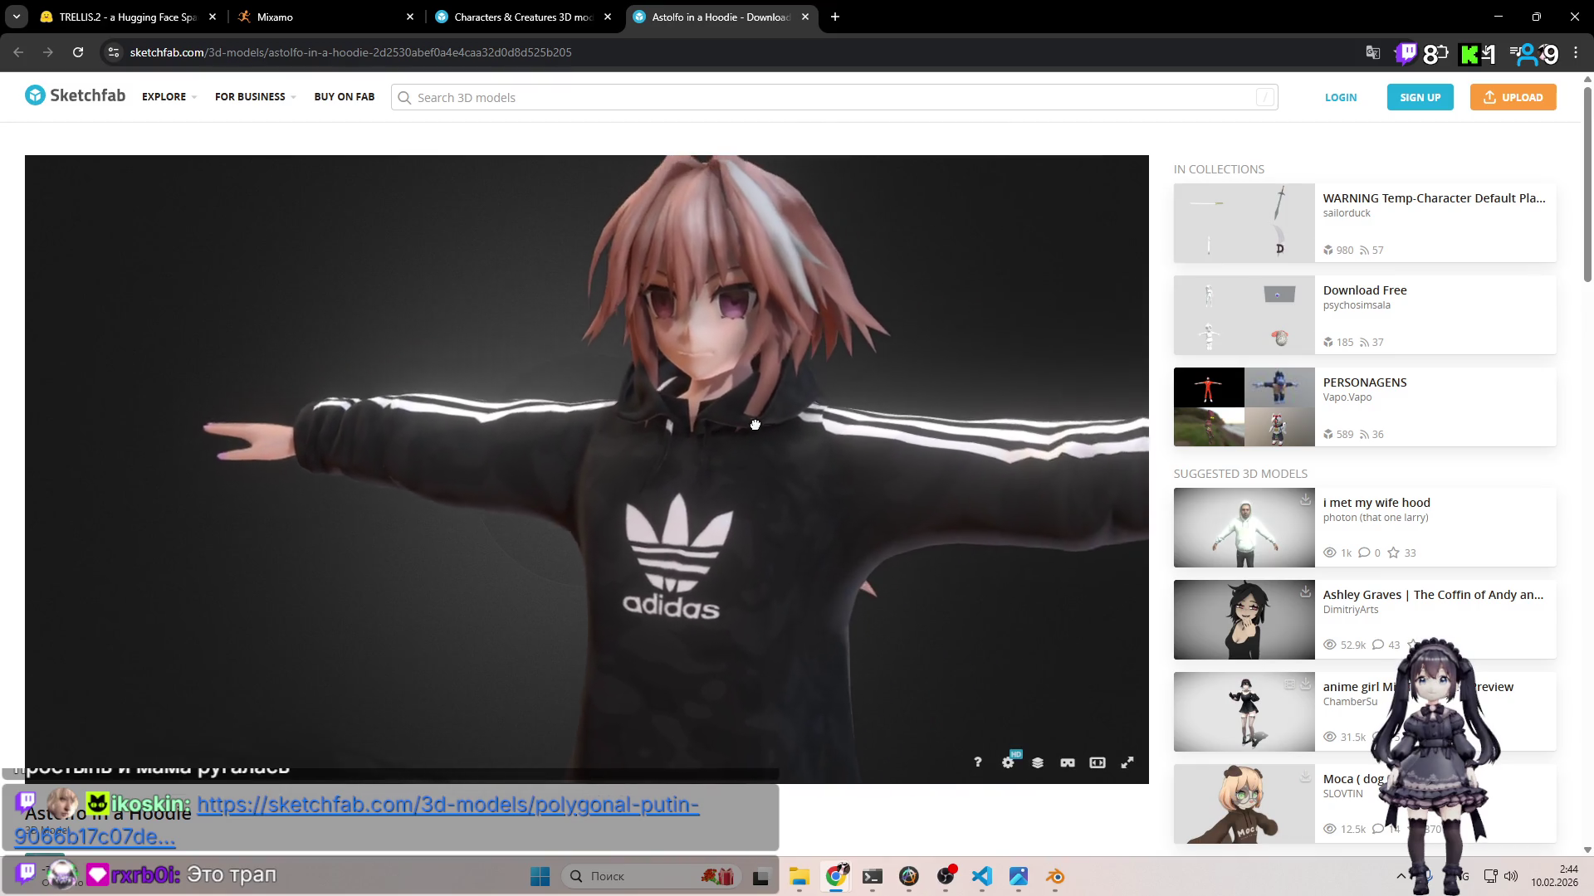
{"action": "scroll", "coordinate": [800, 475], "scroll_direction": "down", "scroll_amount": 5}
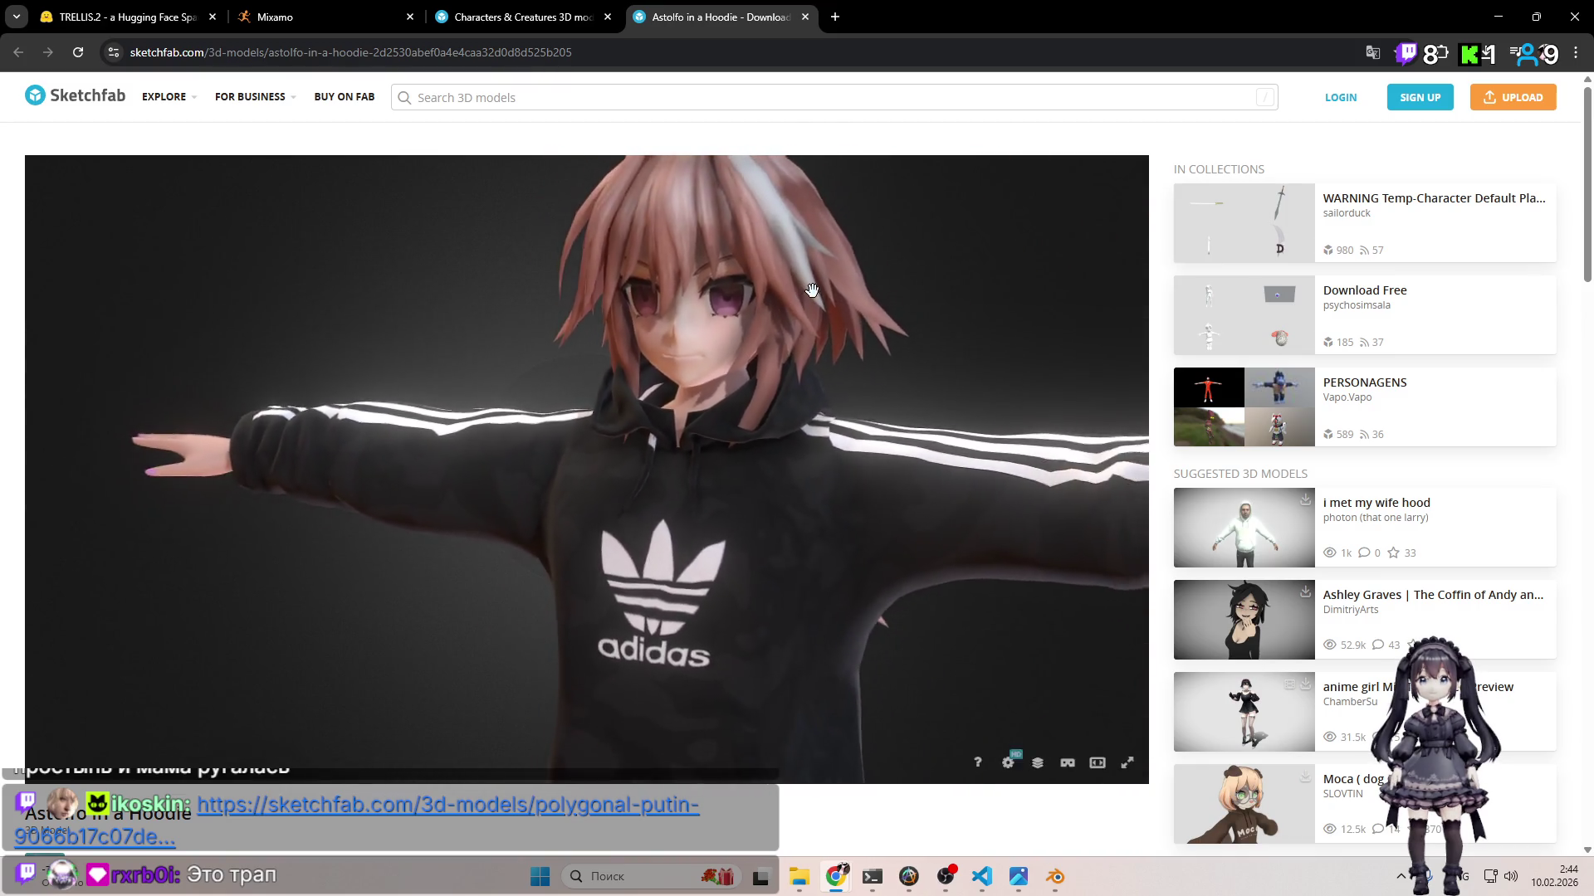
{"action": "mouse_move", "coordinate": [800, 474]}
{"action": "left_mouse_down"}
{"action": "mouse_move", "coordinate": [615, 337]}
{"action": "mouse_move", "coordinate": [687, 381]}
{"action": "mouse_move", "coordinate": [420, 395]}
{"action": "mouse_move", "coordinate": [608, 360]}
{"action": "mouse_move", "coordinate": [789, 385]}
{"action": "mouse_move", "coordinate": [706, 377]}
{"action": "mouse_move", "coordinate": [758, 377]}
{"action": "left_mouse_up"}
Step: Close Astolfo in a Hoodie and scroll further down the Characters & Creatures grid
{"action": "left_click", "coordinate": [805, 18]}
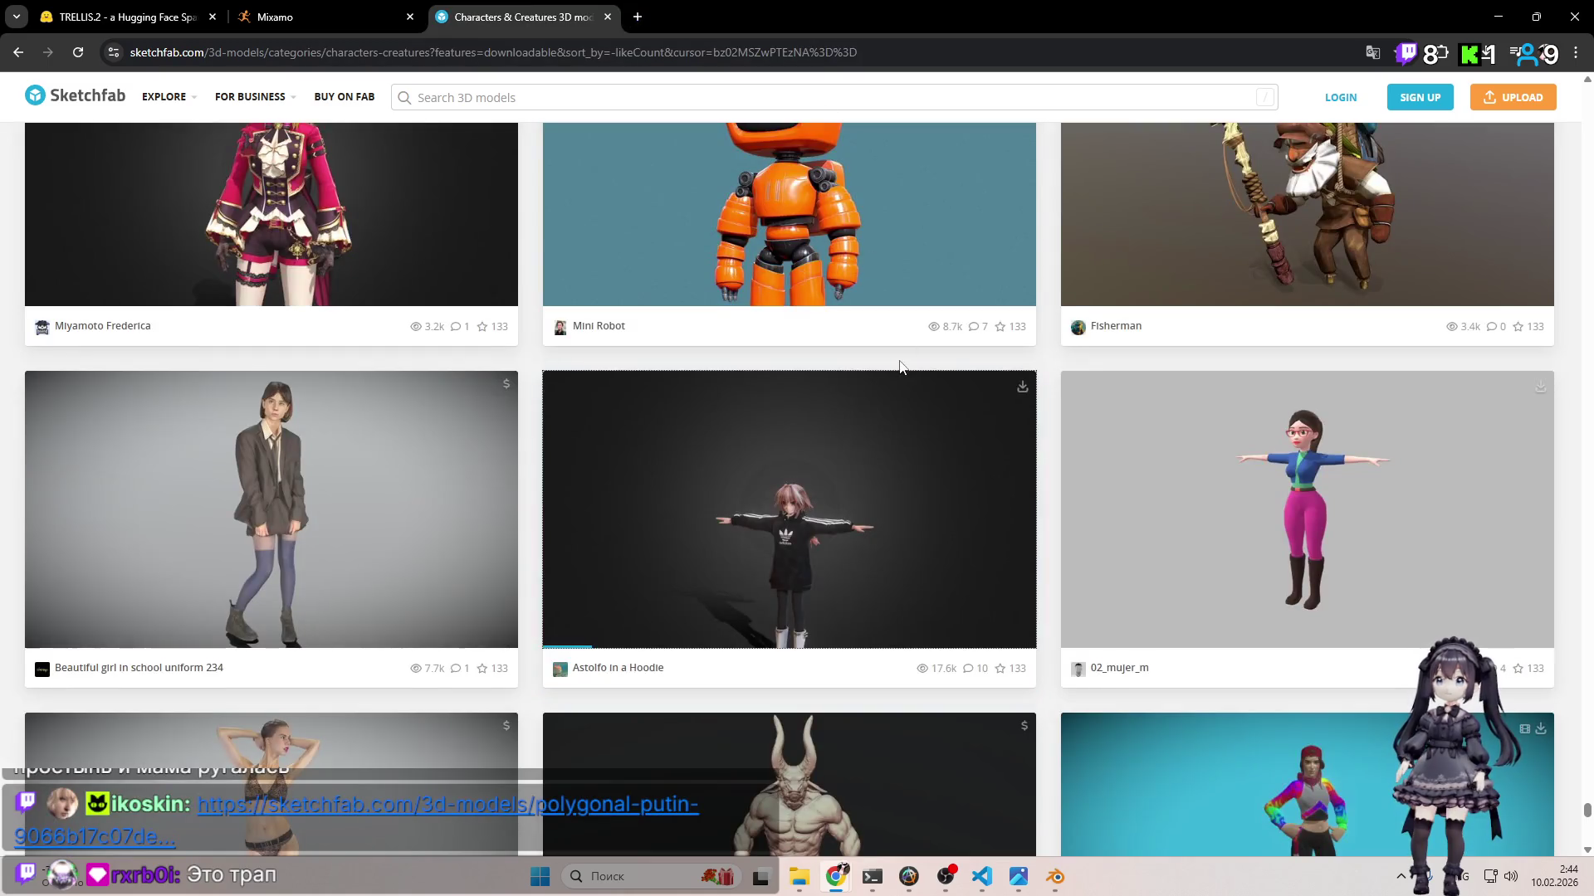
{"action": "scroll", "coordinate": [901, 366], "scroll_direction": "down", "scroll_amount": 7}
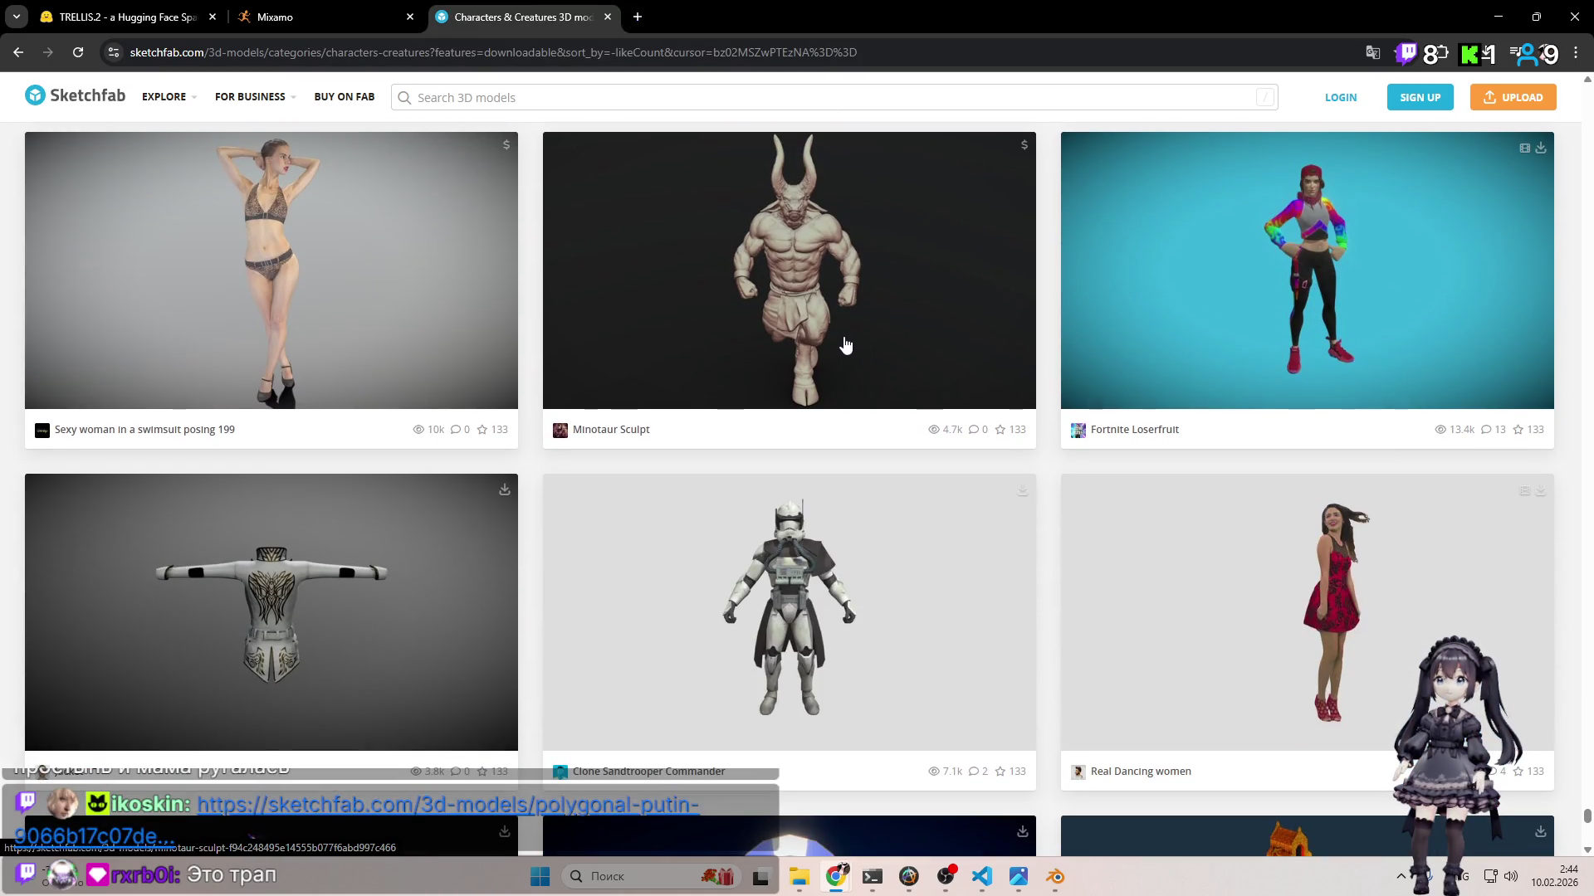
{"action": "scroll", "coordinate": [843, 348], "scroll_direction": "down", "scroll_amount": 9}
{"action": "scroll", "coordinate": [815, 363], "scroll_direction": "down", "scroll_amount": 5}
{"action": "scroll", "coordinate": [809, 362], "scroll_direction": "up", "scroll_amount": 13}
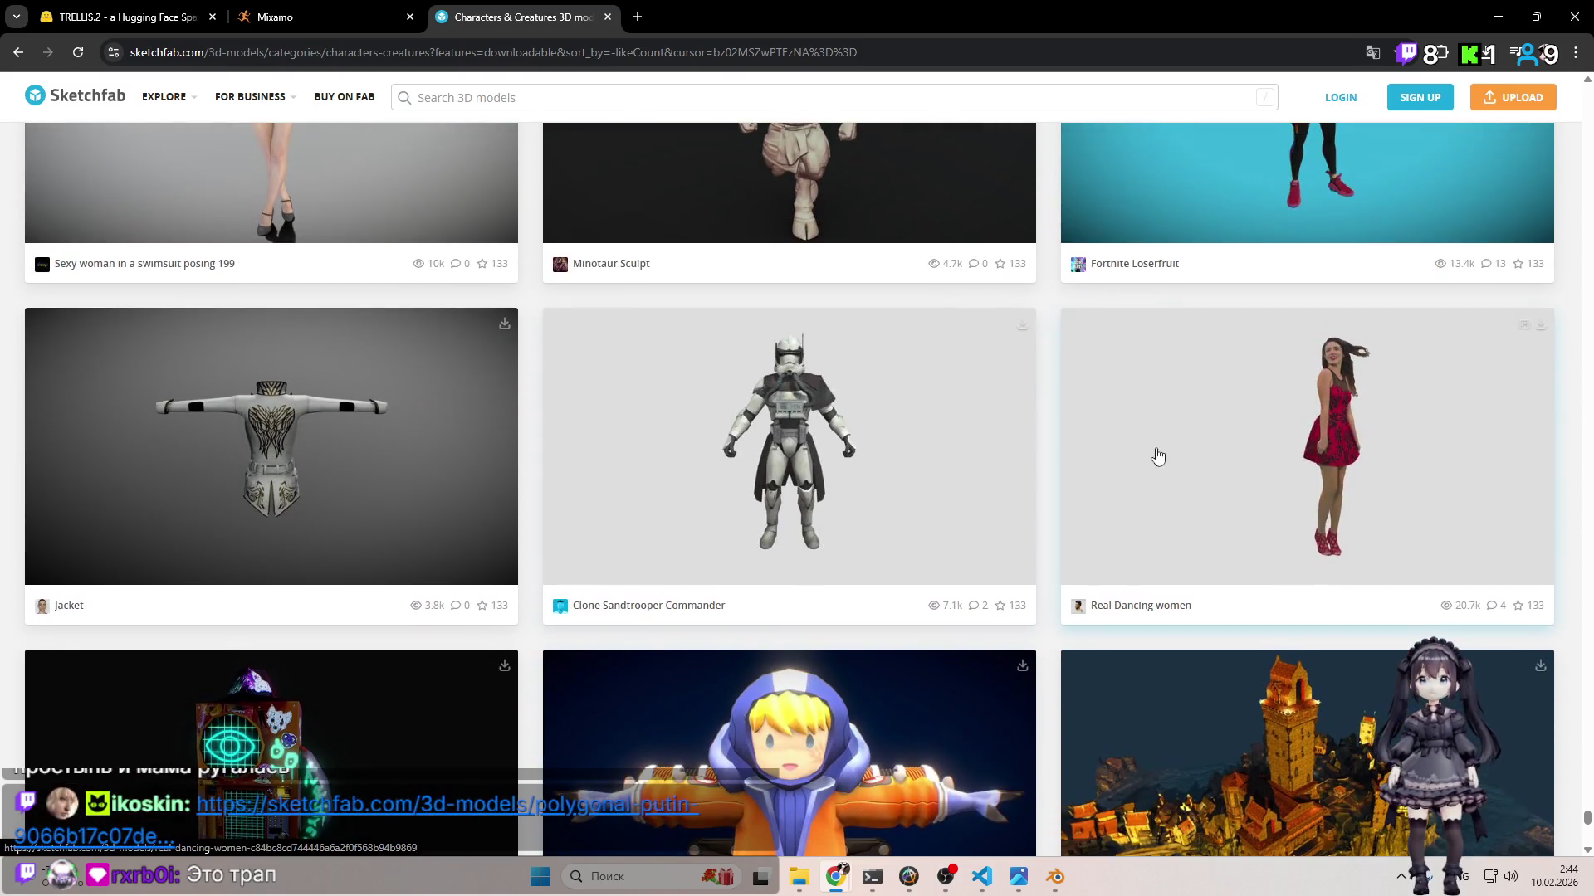
Step: Open Real Dancing women, tip it feet-up, then open the suggested Girl sexy model
{"action": "left_click", "coordinate": [747, 17]}
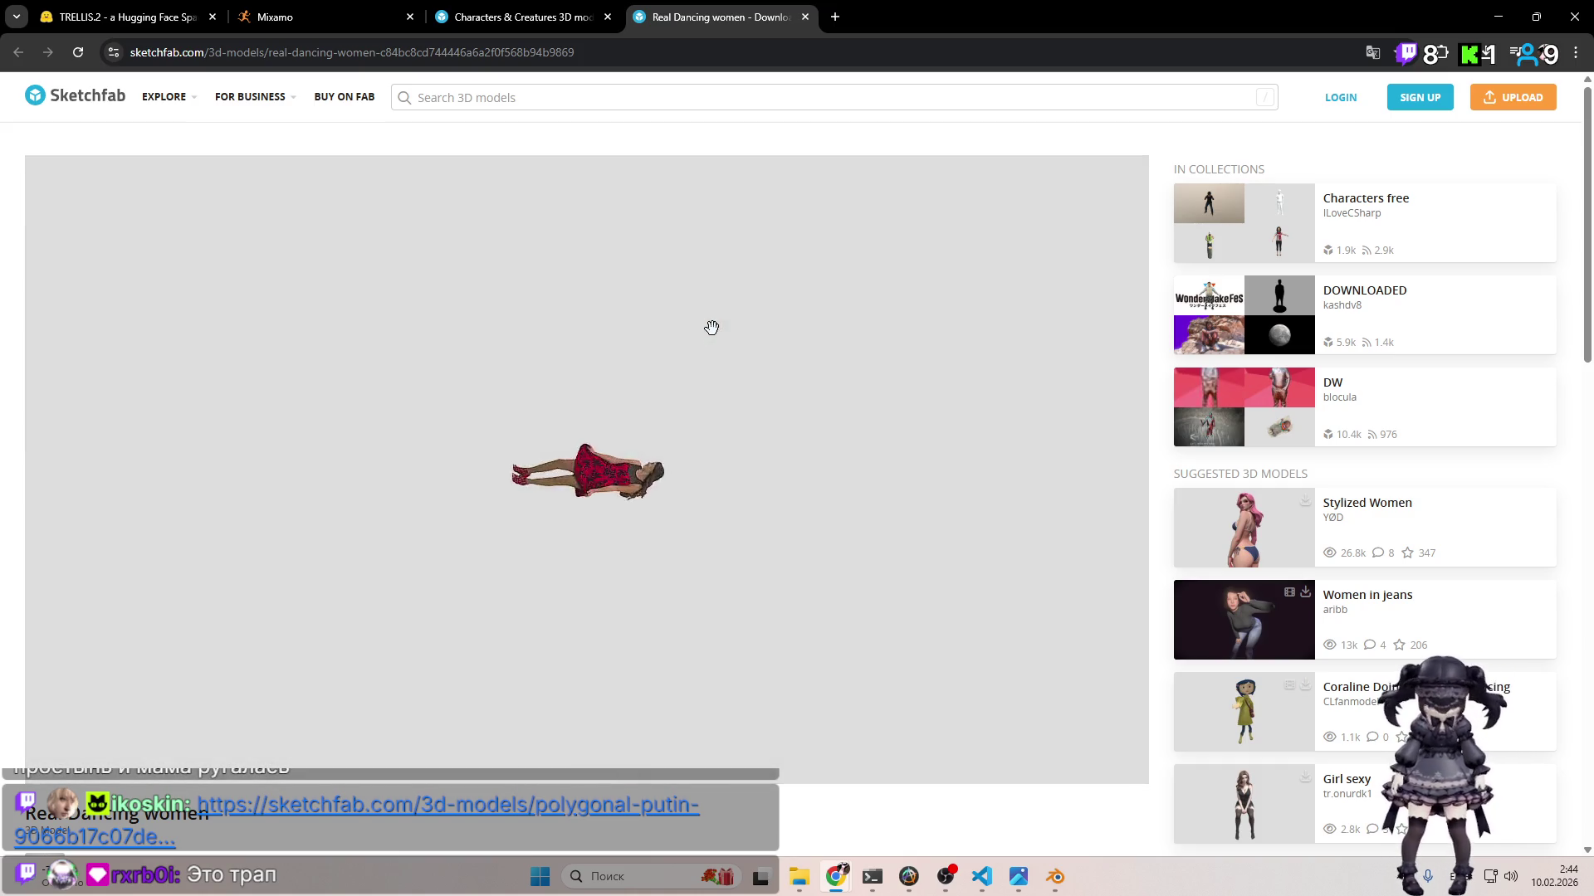
{"action": "mouse_move", "coordinate": [712, 327]}
{"action": "left_mouse_down"}
{"action": "mouse_move", "coordinate": [705, 445]}
{"action": "mouse_move", "coordinate": [633, 270]}
{"action": "left_mouse_up"}
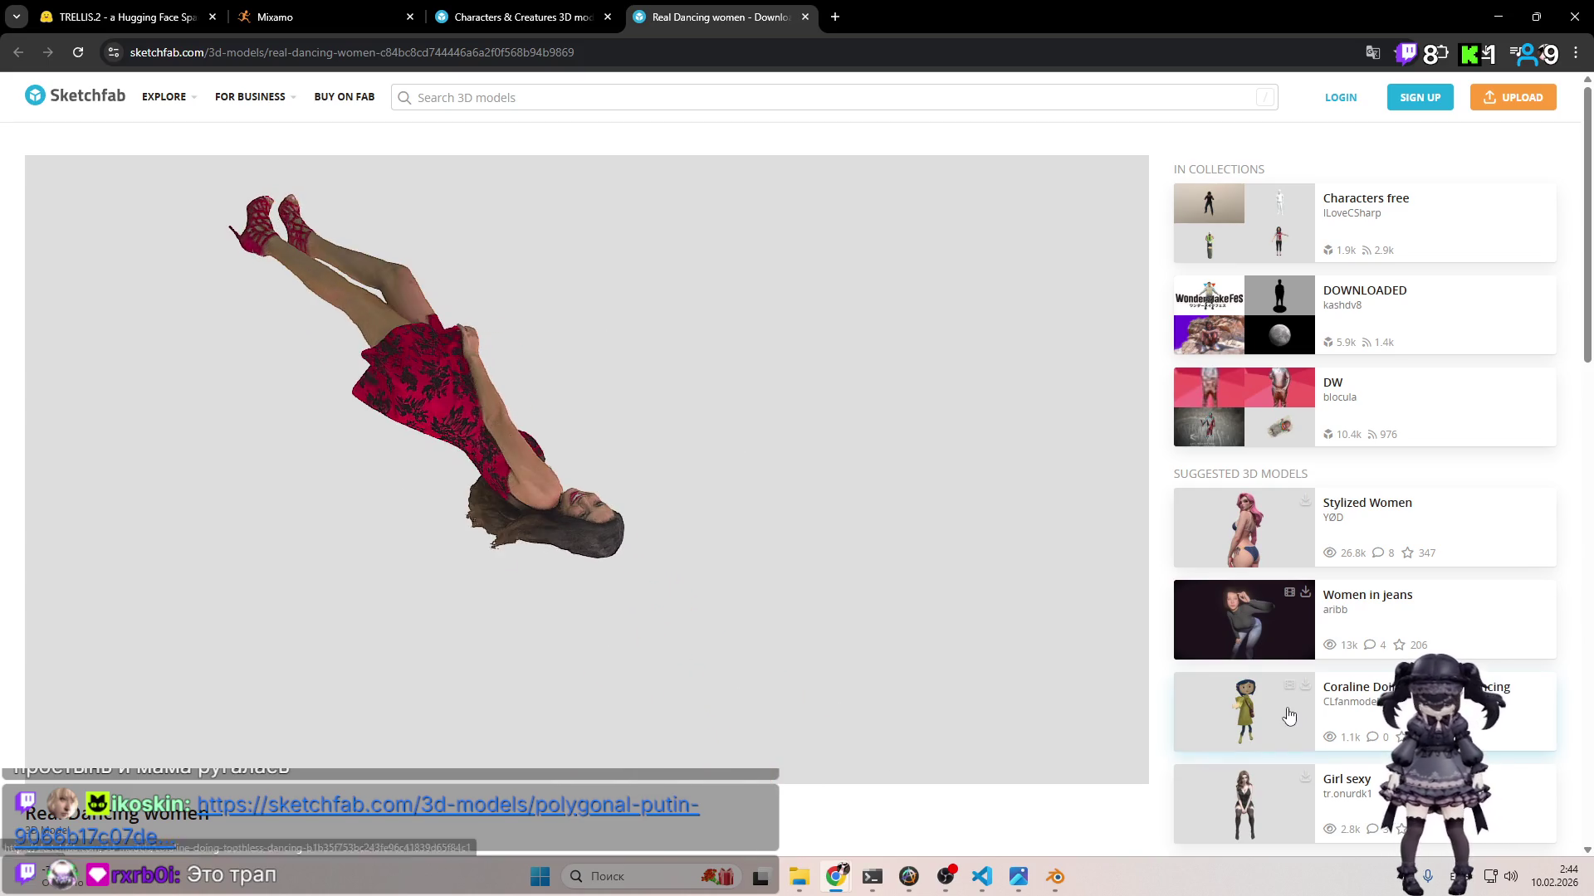
{"action": "left_click", "coordinate": [1258, 777]}
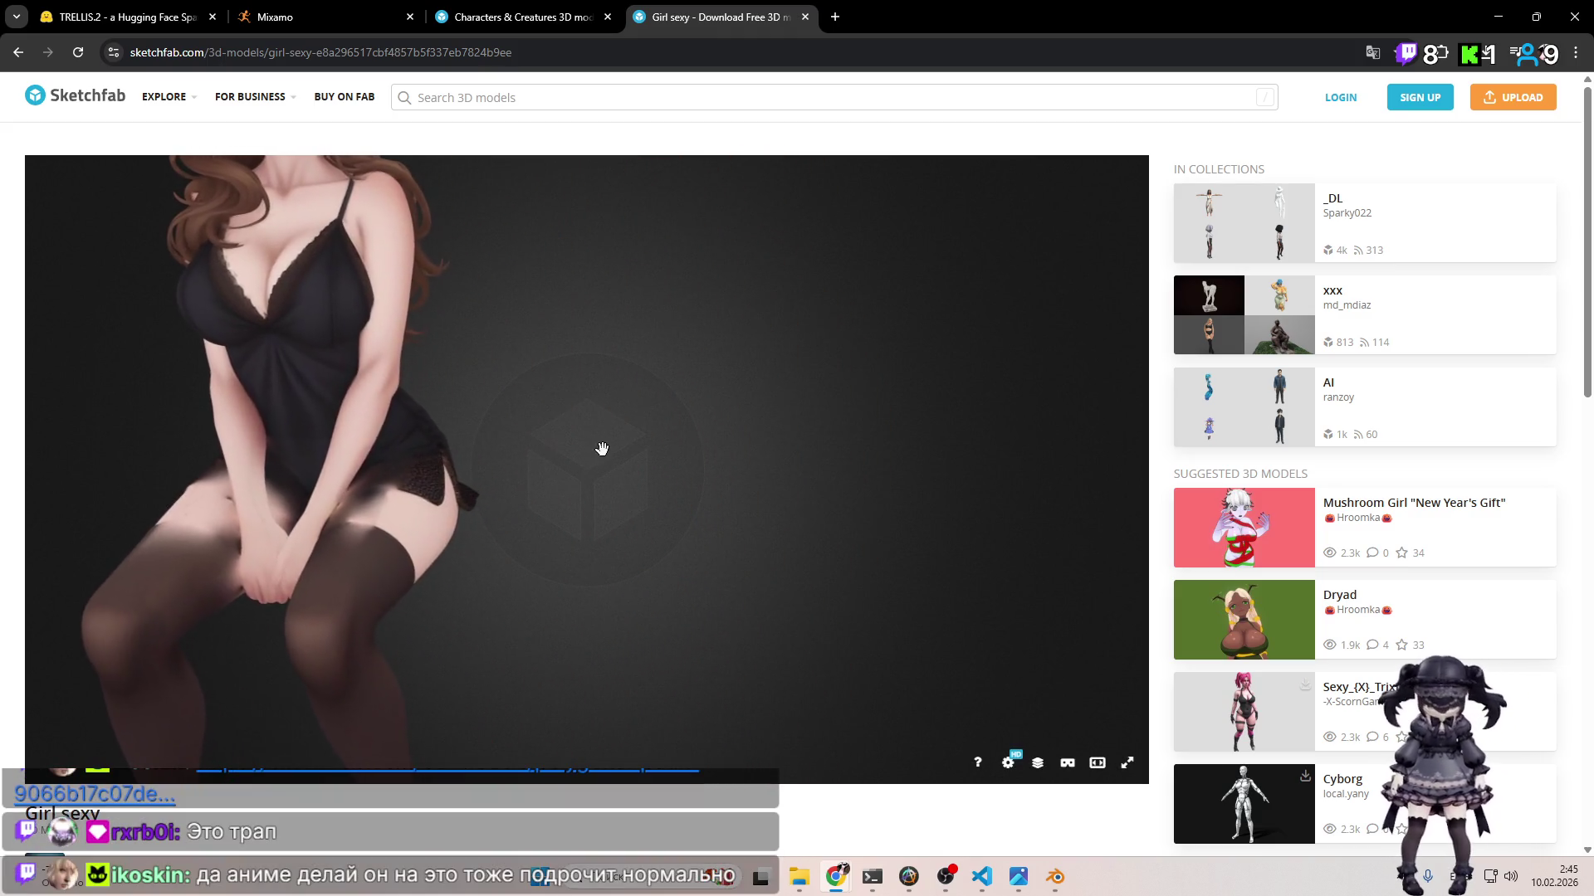
Step: Orbit the Girl sexy model to view it from below, then close it
{"action": "mouse_move", "coordinate": [748, 399]}
{"action": "left_mouse_down"}
{"action": "mouse_move", "coordinate": [846, 380]}
{"action": "mouse_move", "coordinate": [797, 334]}
{"action": "mouse_move", "coordinate": [747, 359]}
{"action": "mouse_move", "coordinate": [704, 451]}
{"action": "left_mouse_up"}
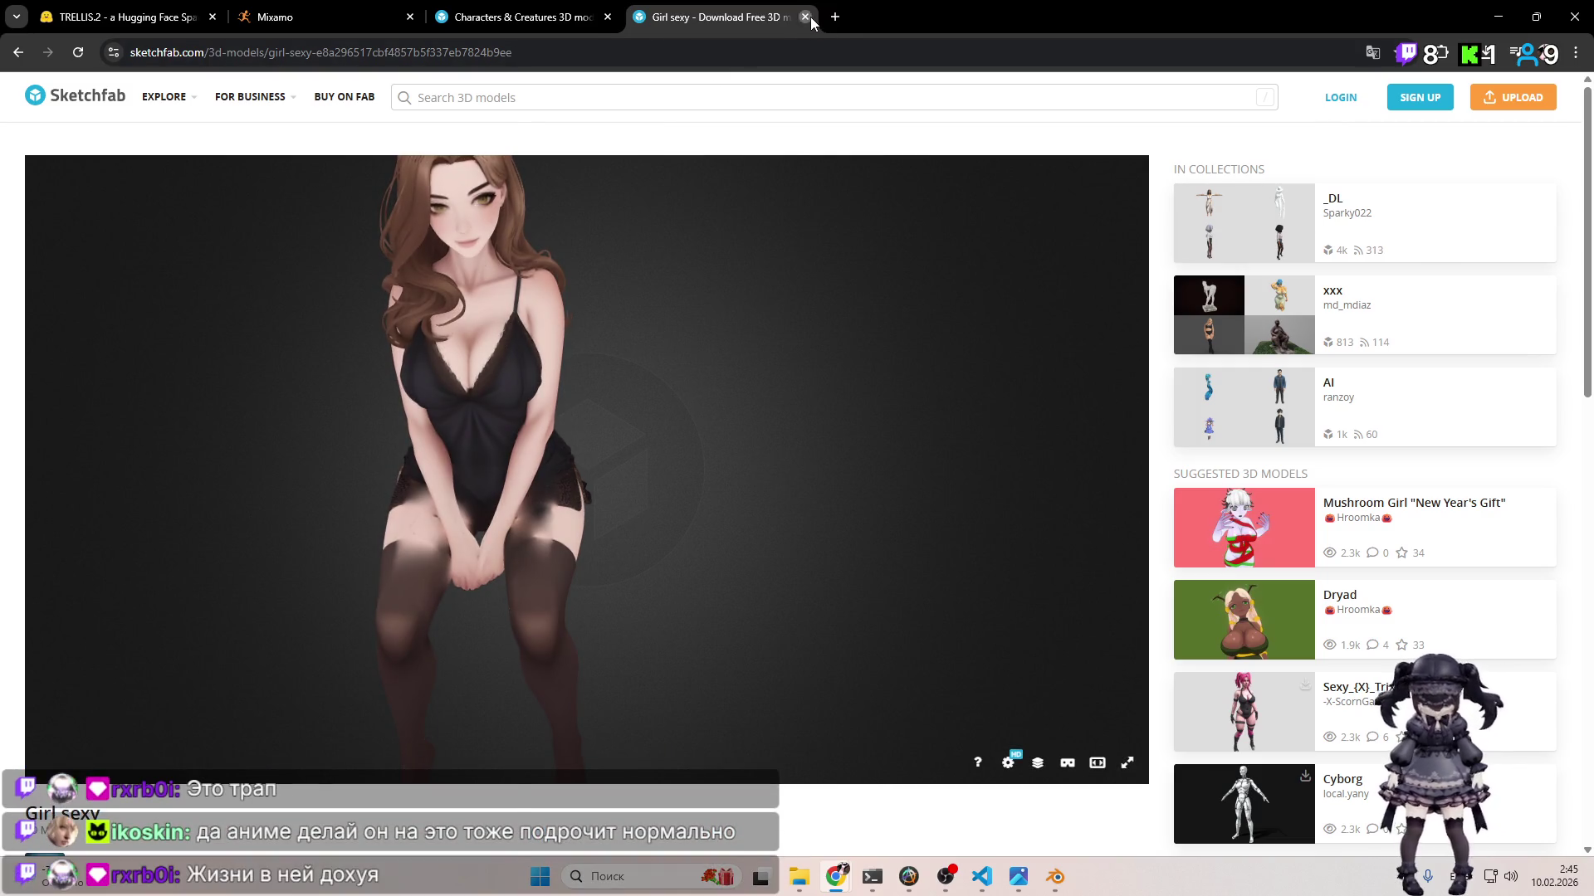
{"action": "left_click", "coordinate": [805, 17]}
{"action": "scroll", "coordinate": [851, 333], "scroll_direction": "down", "scroll_amount": 4}
Step: Scroll down through the newly loaded character models and open Luka in a new tab
{"action": "scroll", "coordinate": [851, 334], "scroll_direction": "down", "scroll_amount": 10}
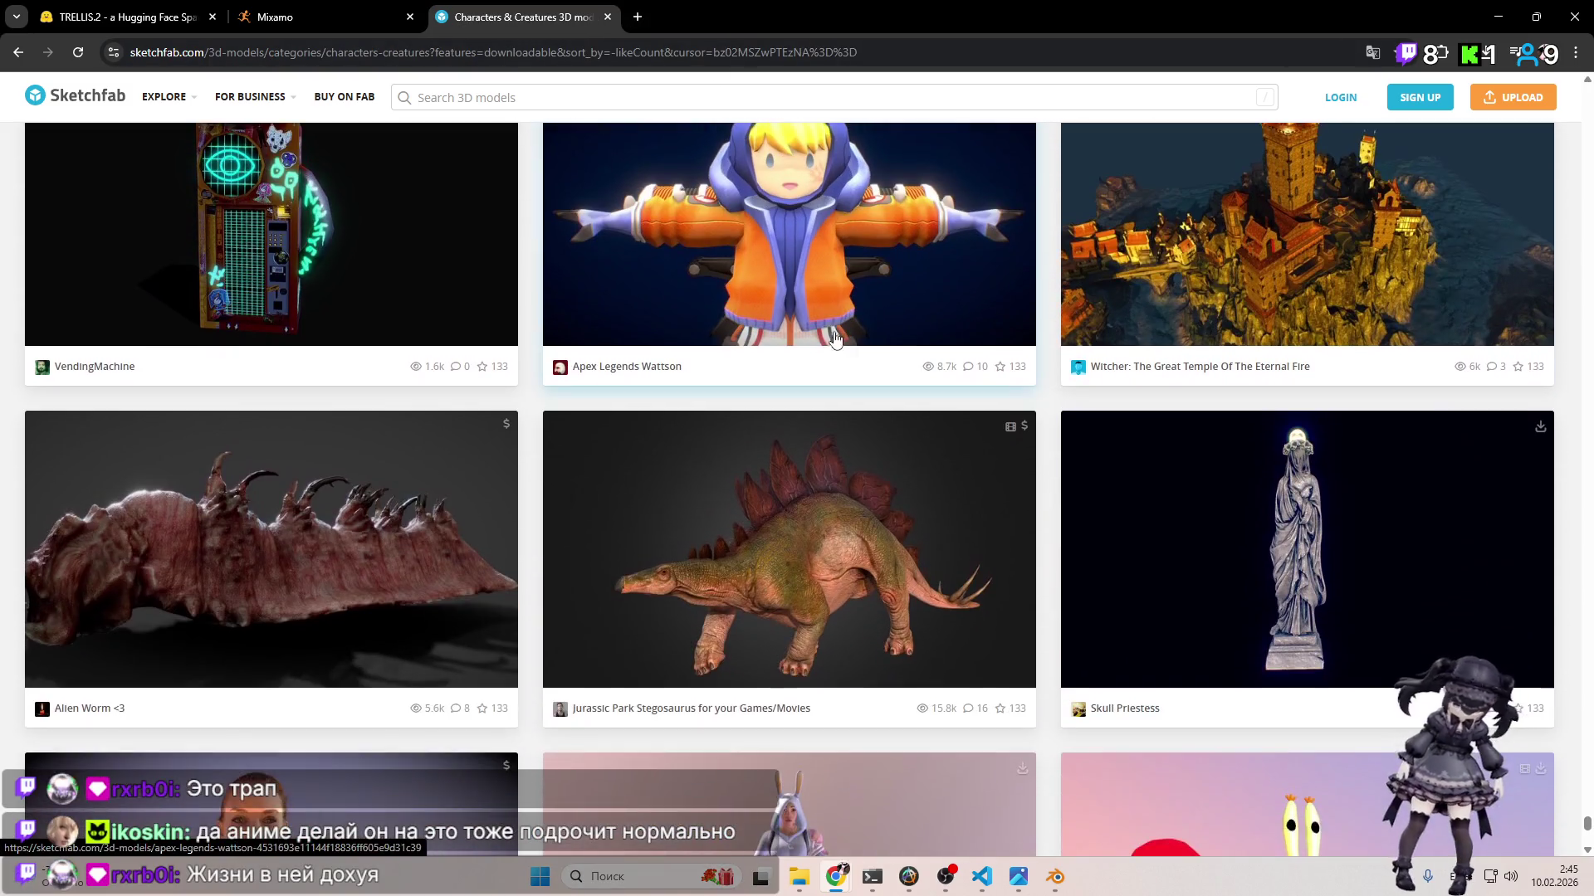
{"action": "scroll", "coordinate": [797, 348], "scroll_direction": "down", "scroll_amount": 1}
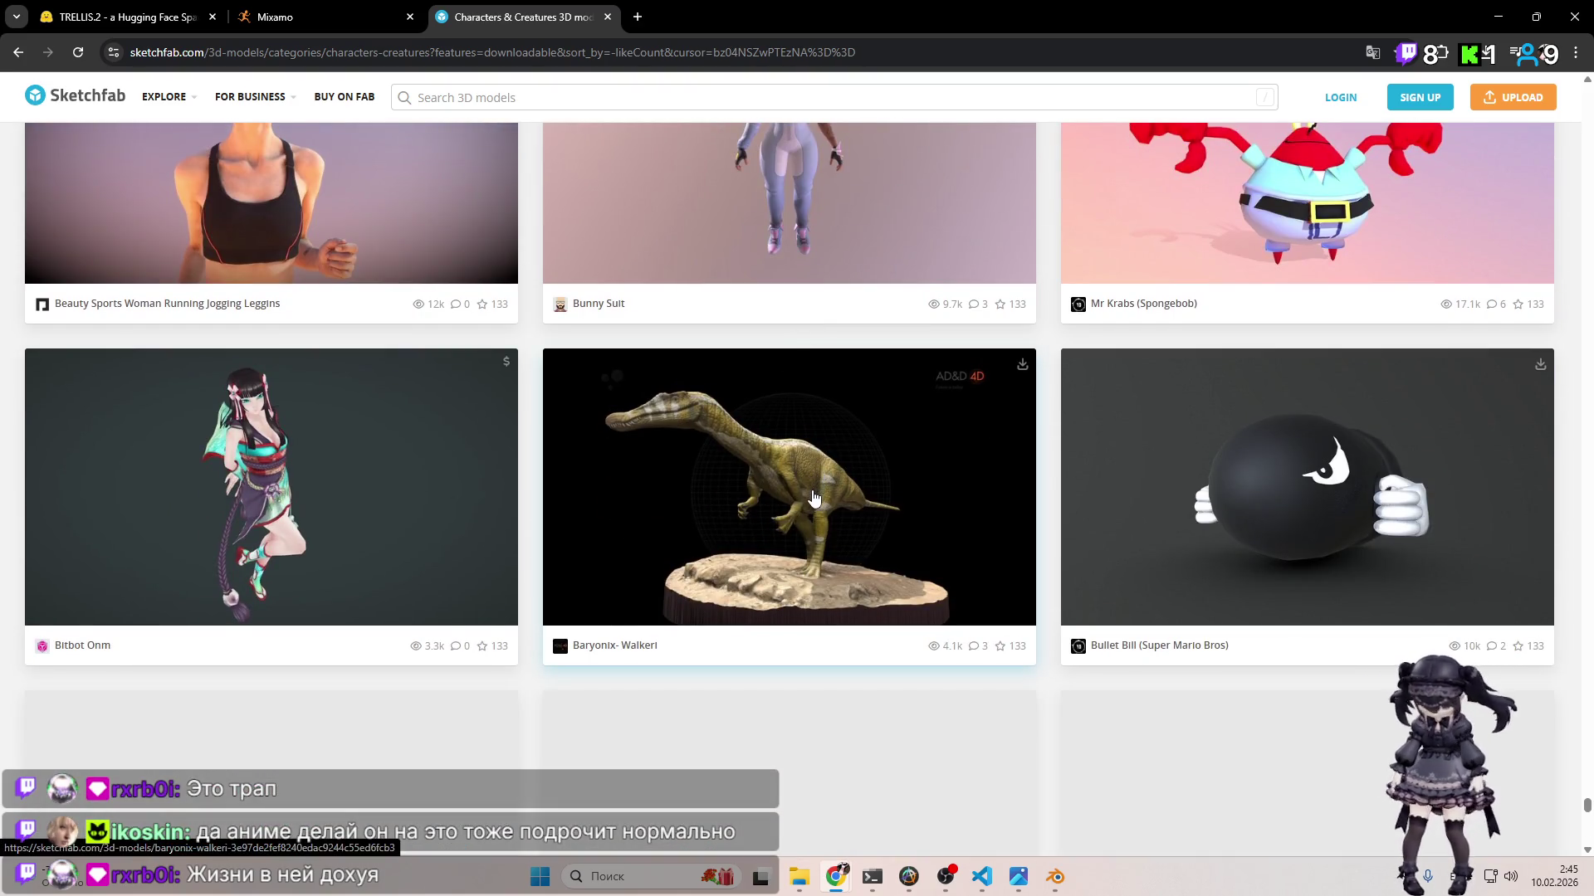
{"action": "scroll", "coordinate": [821, 465], "scroll_direction": "down", "scroll_amount": 5}
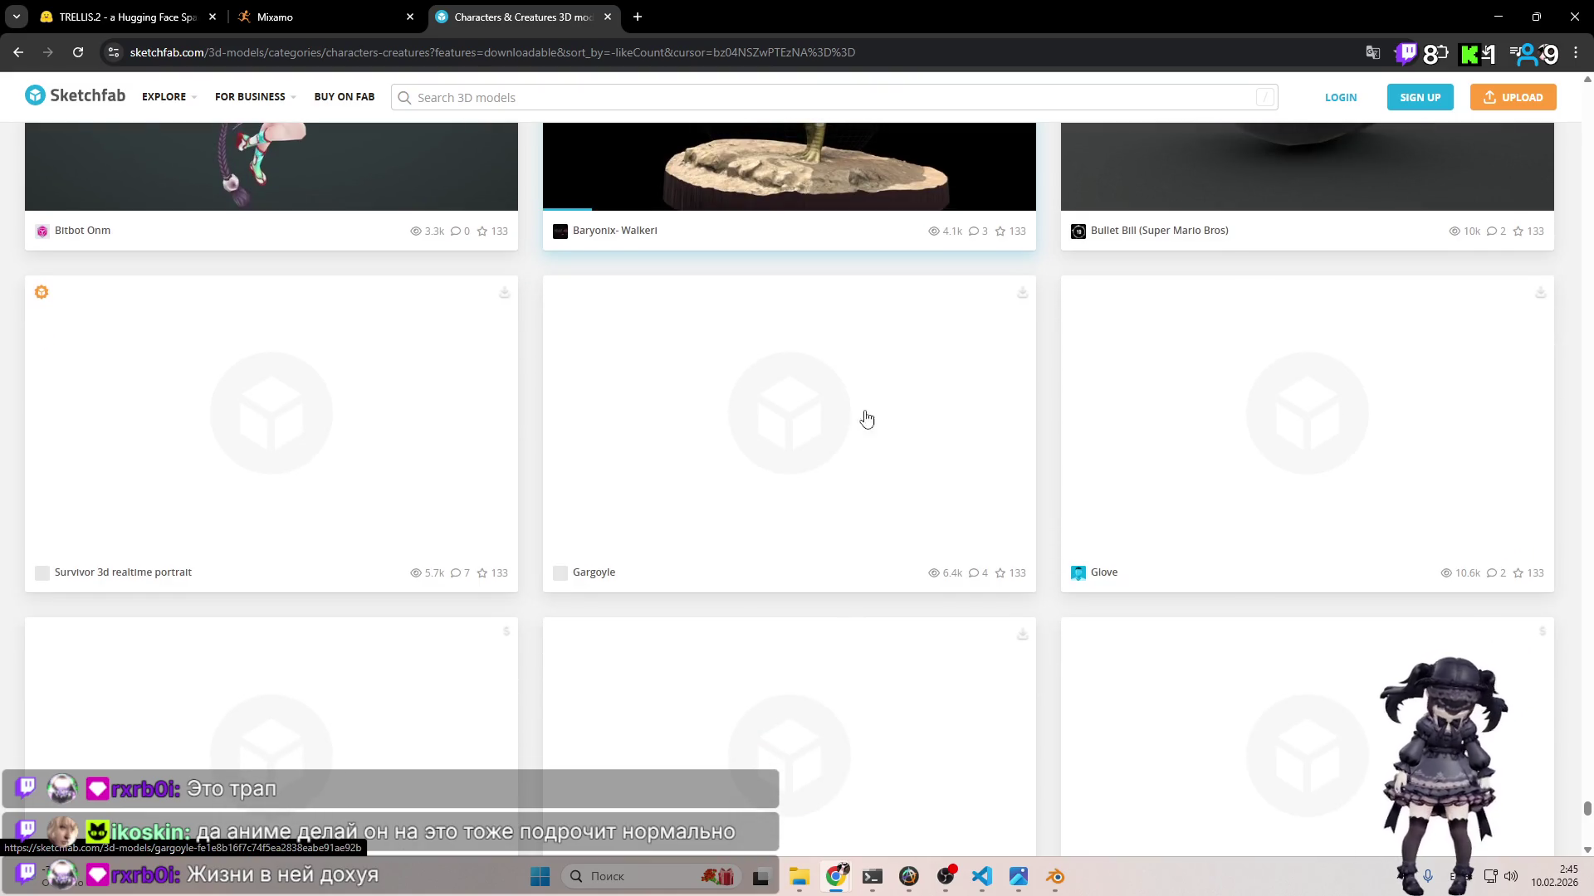
{"action": "scroll", "coordinate": [888, 367], "scroll_direction": "down", "scroll_amount": 7}
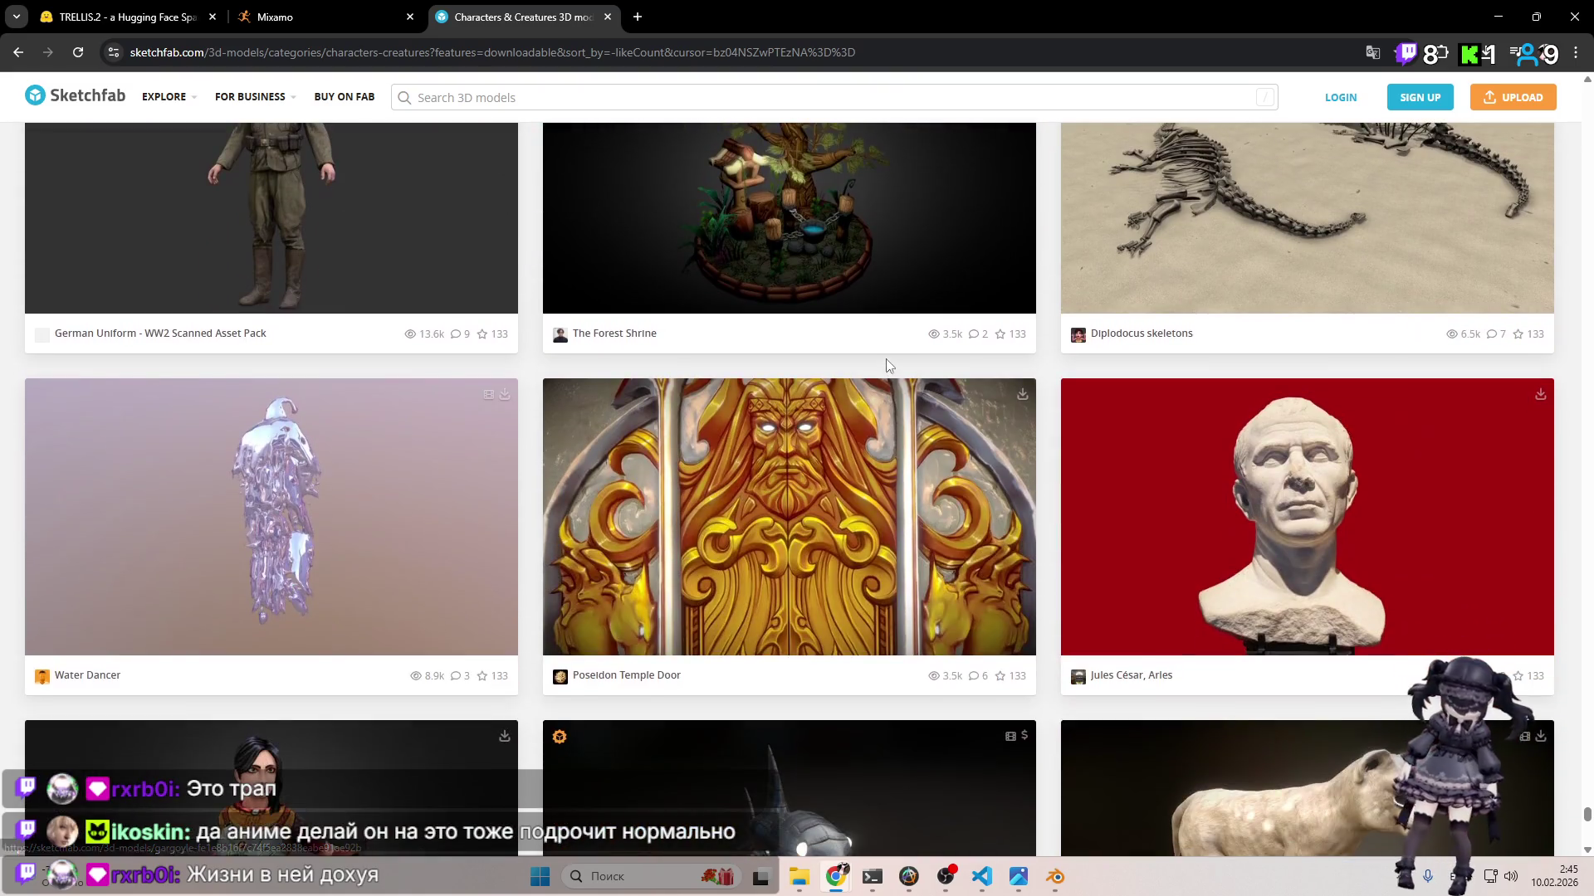
{"action": "scroll", "coordinate": [886, 365], "scroll_direction": "down", "scroll_amount": 10}
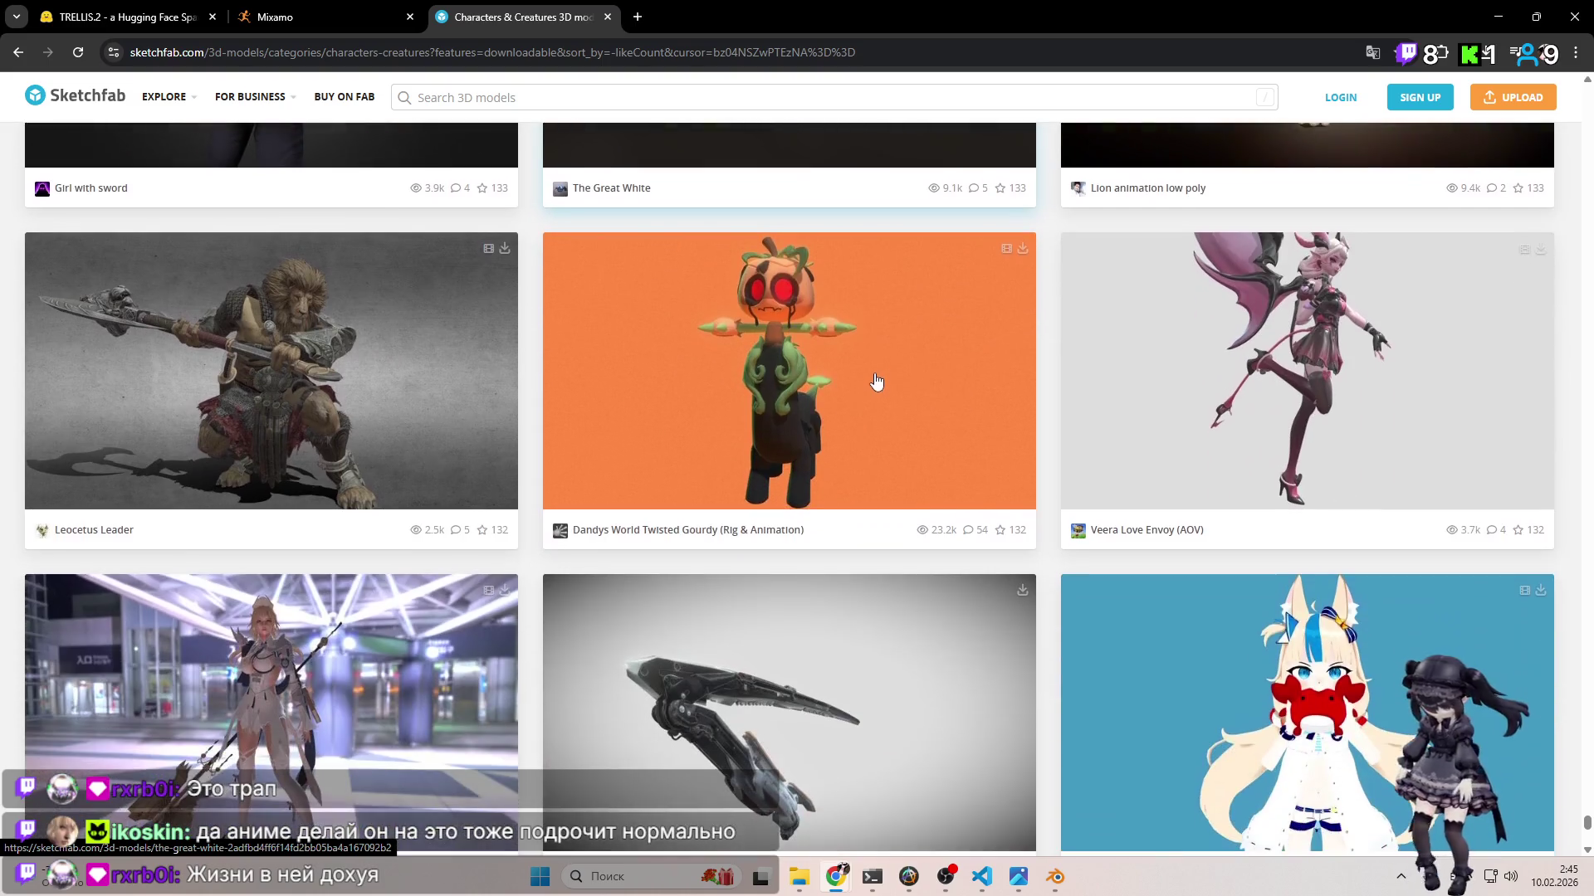
{"action": "scroll", "coordinate": [873, 379], "scroll_direction": "down", "scroll_amount": 8}
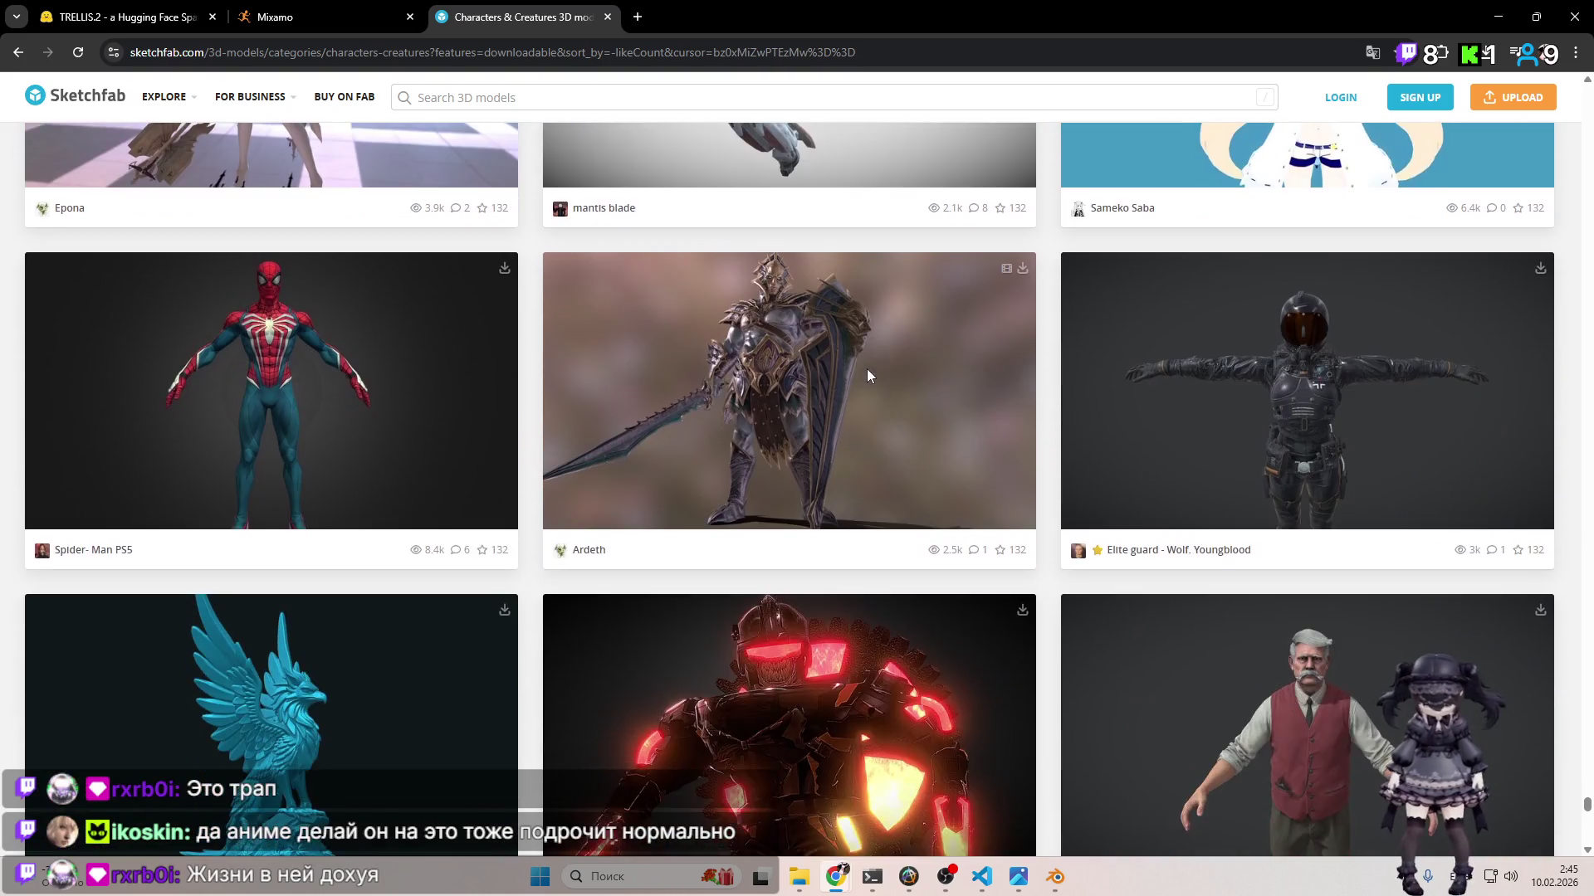
{"action": "scroll", "coordinate": [867, 371], "scroll_direction": "up", "scroll_amount": 4}
{"action": "scroll", "coordinate": [867, 380], "scroll_direction": "down", "scroll_amount": 6}
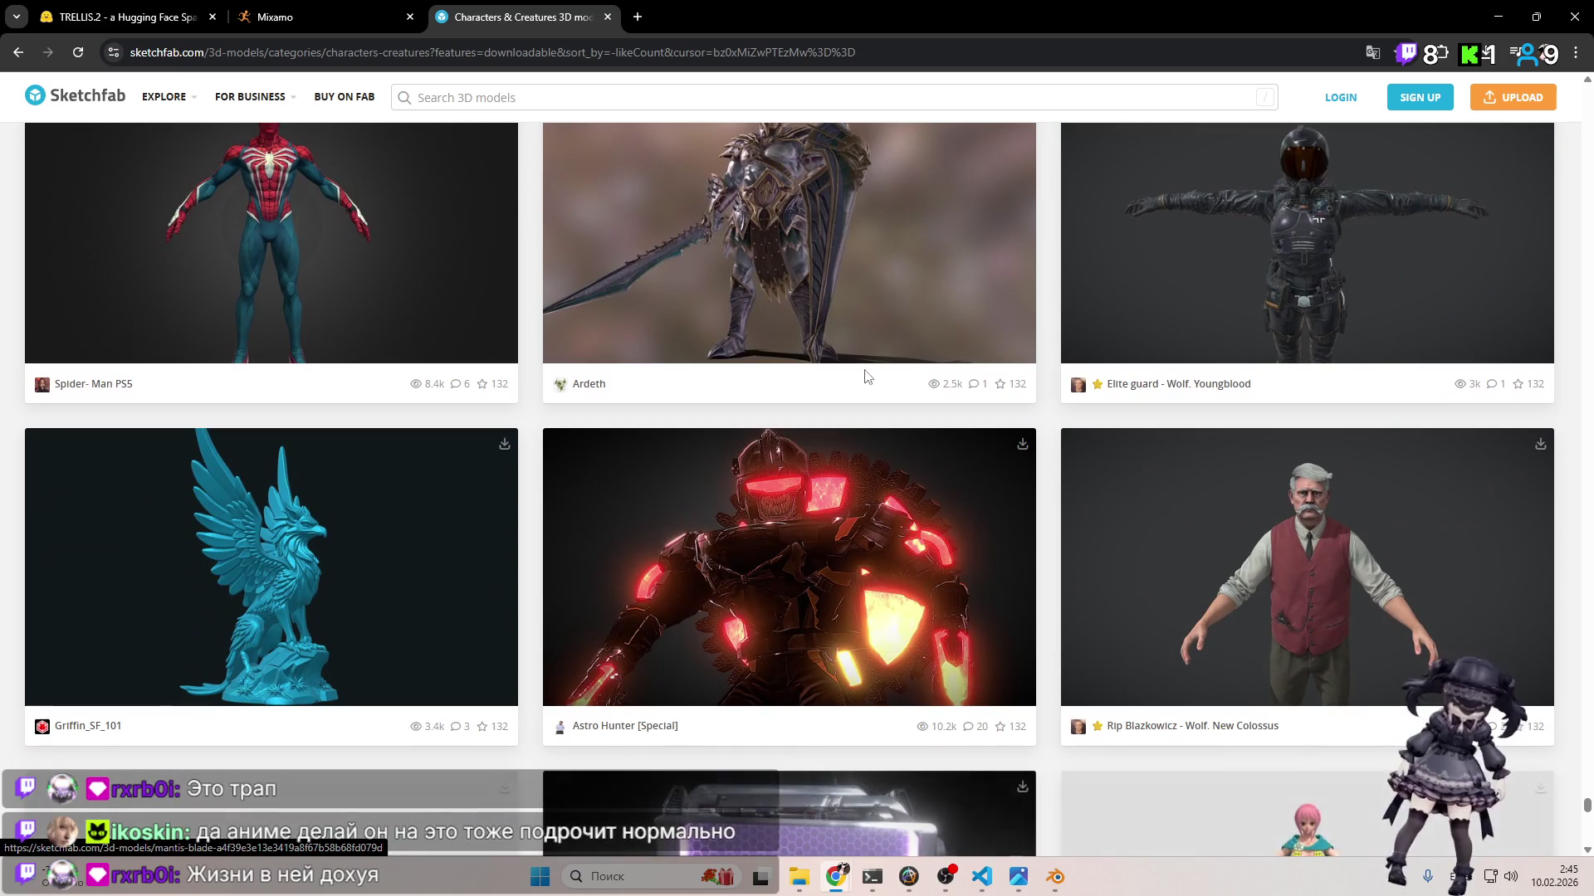
{"action": "scroll", "coordinate": [865, 376], "scroll_direction": "down", "scroll_amount": 12}
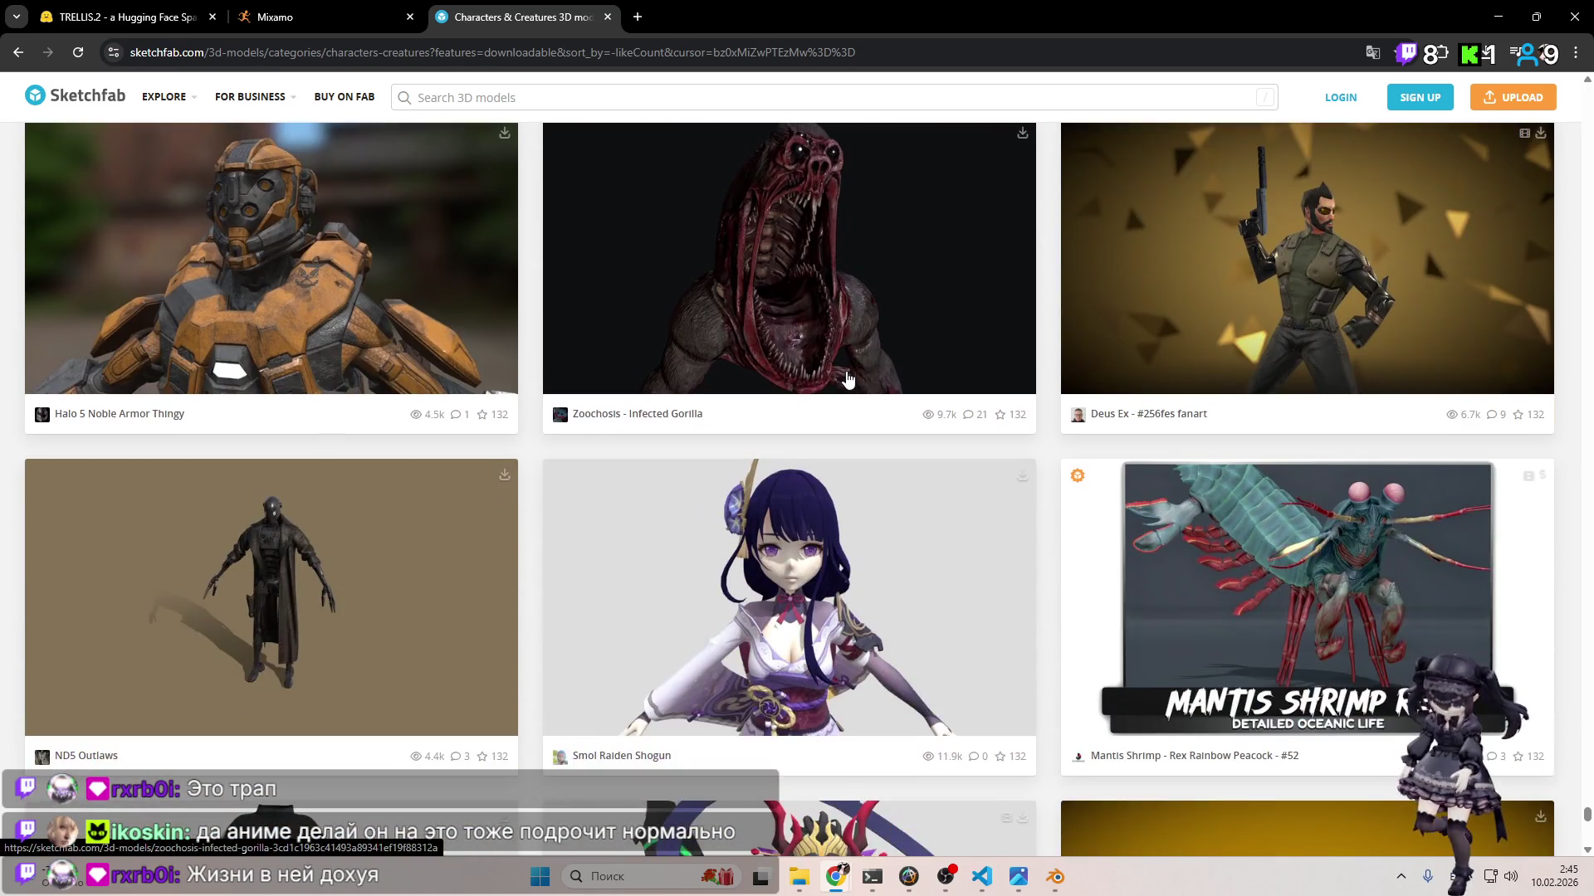
{"action": "scroll", "coordinate": [847, 379], "scroll_direction": "down", "scroll_amount": 14}
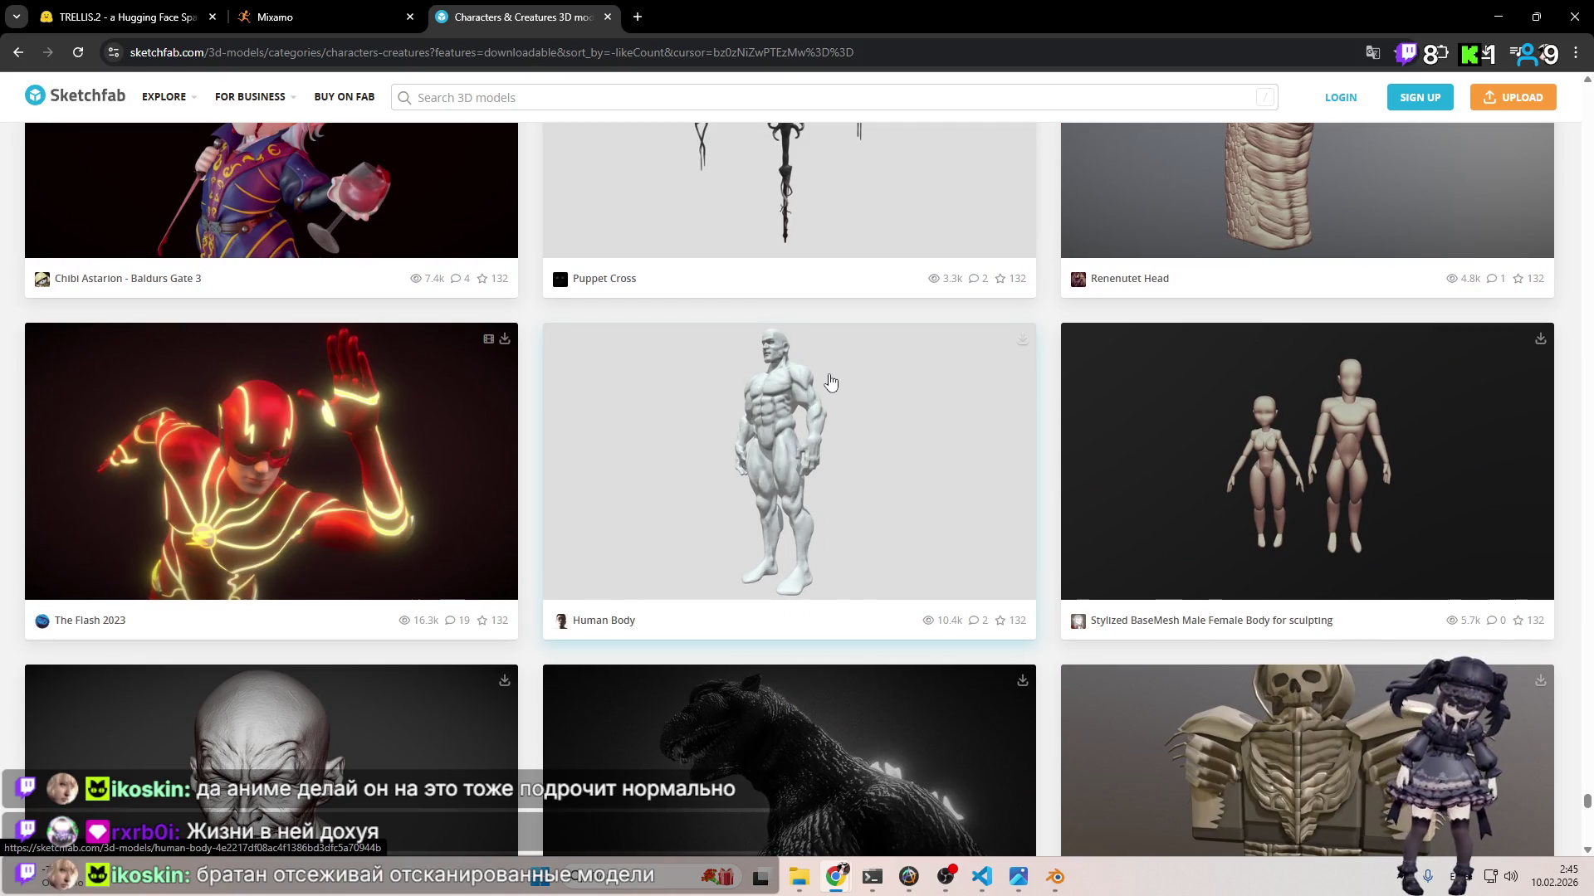
{"action": "scroll", "coordinate": [830, 381], "scroll_direction": "up", "scroll_amount": 6}
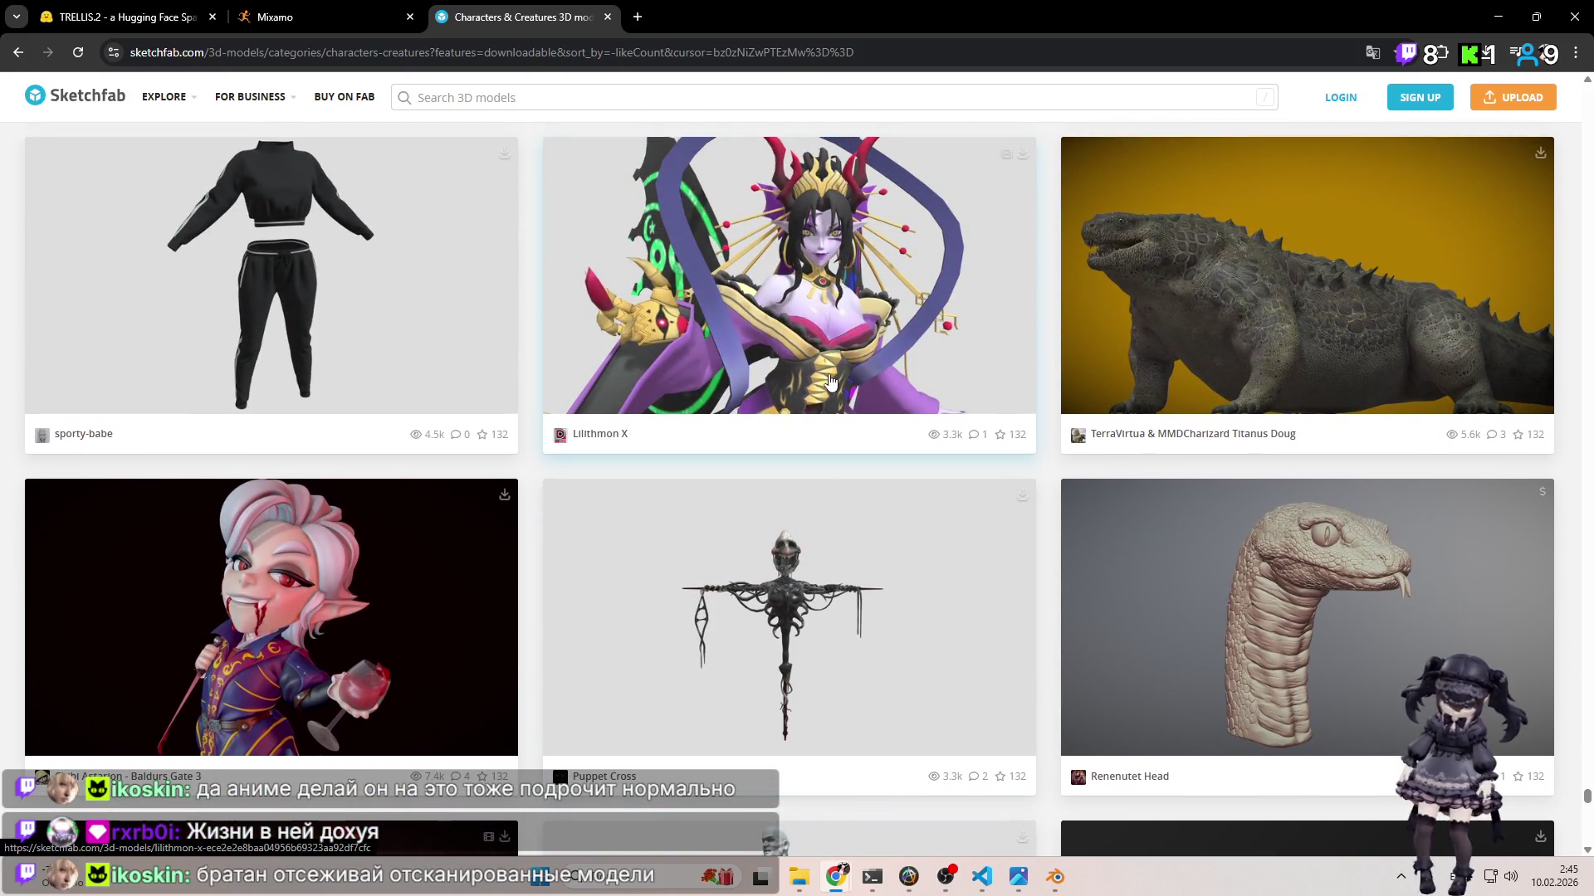
{"action": "scroll", "coordinate": [830, 381], "scroll_direction": "down", "scroll_amount": 13}
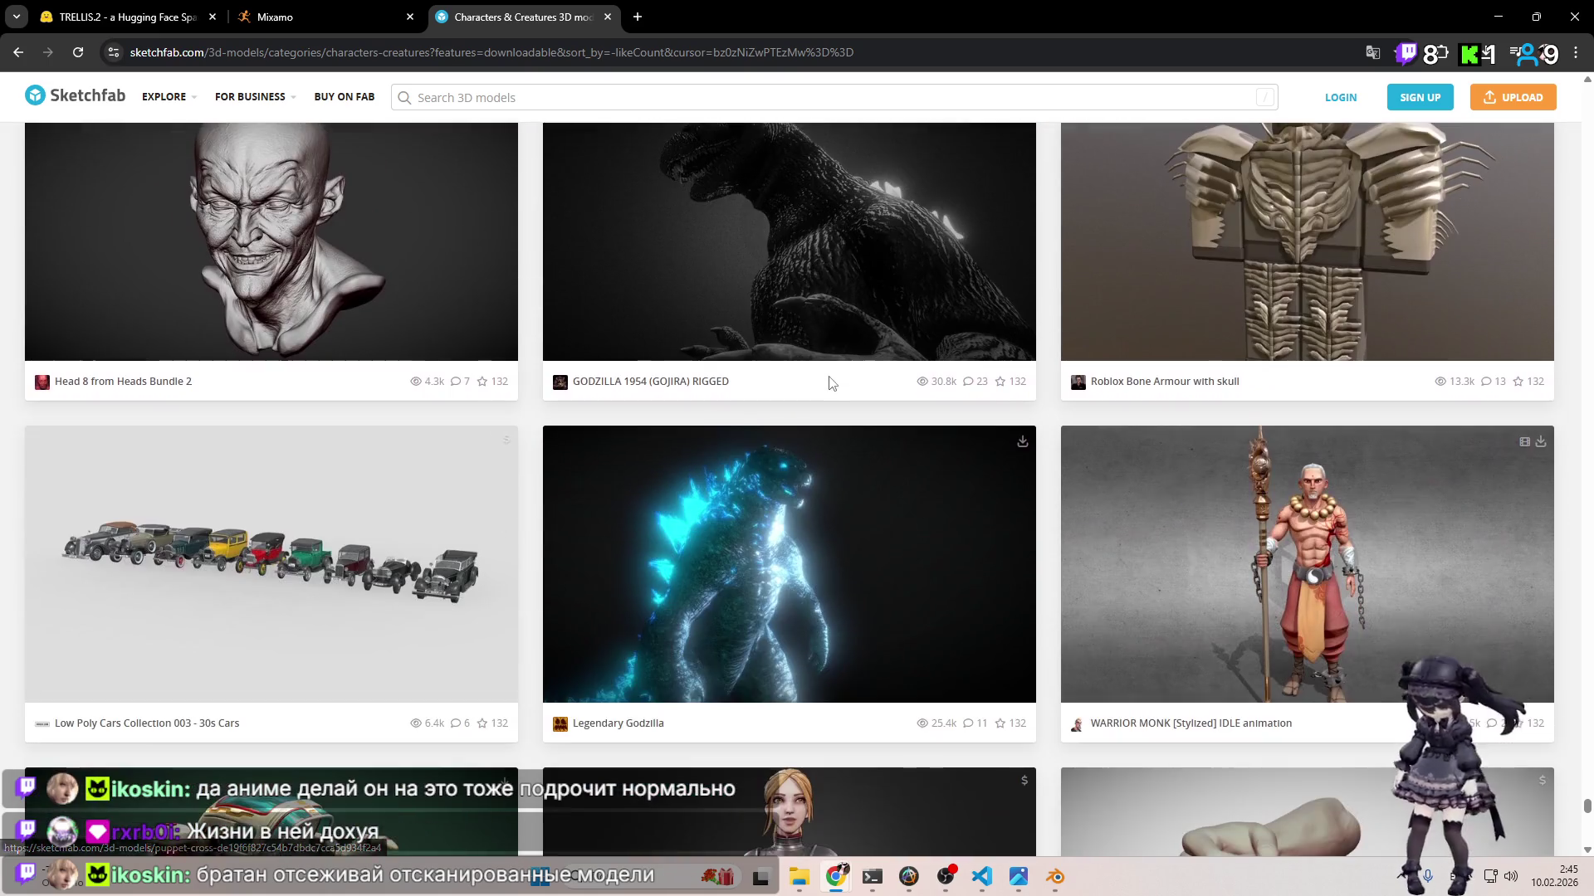
{"action": "scroll", "coordinate": [830, 381], "scroll_direction": "down", "scroll_amount": 11}
{"action": "scroll", "coordinate": [830, 384], "scroll_direction": "down", "scroll_amount": 11}
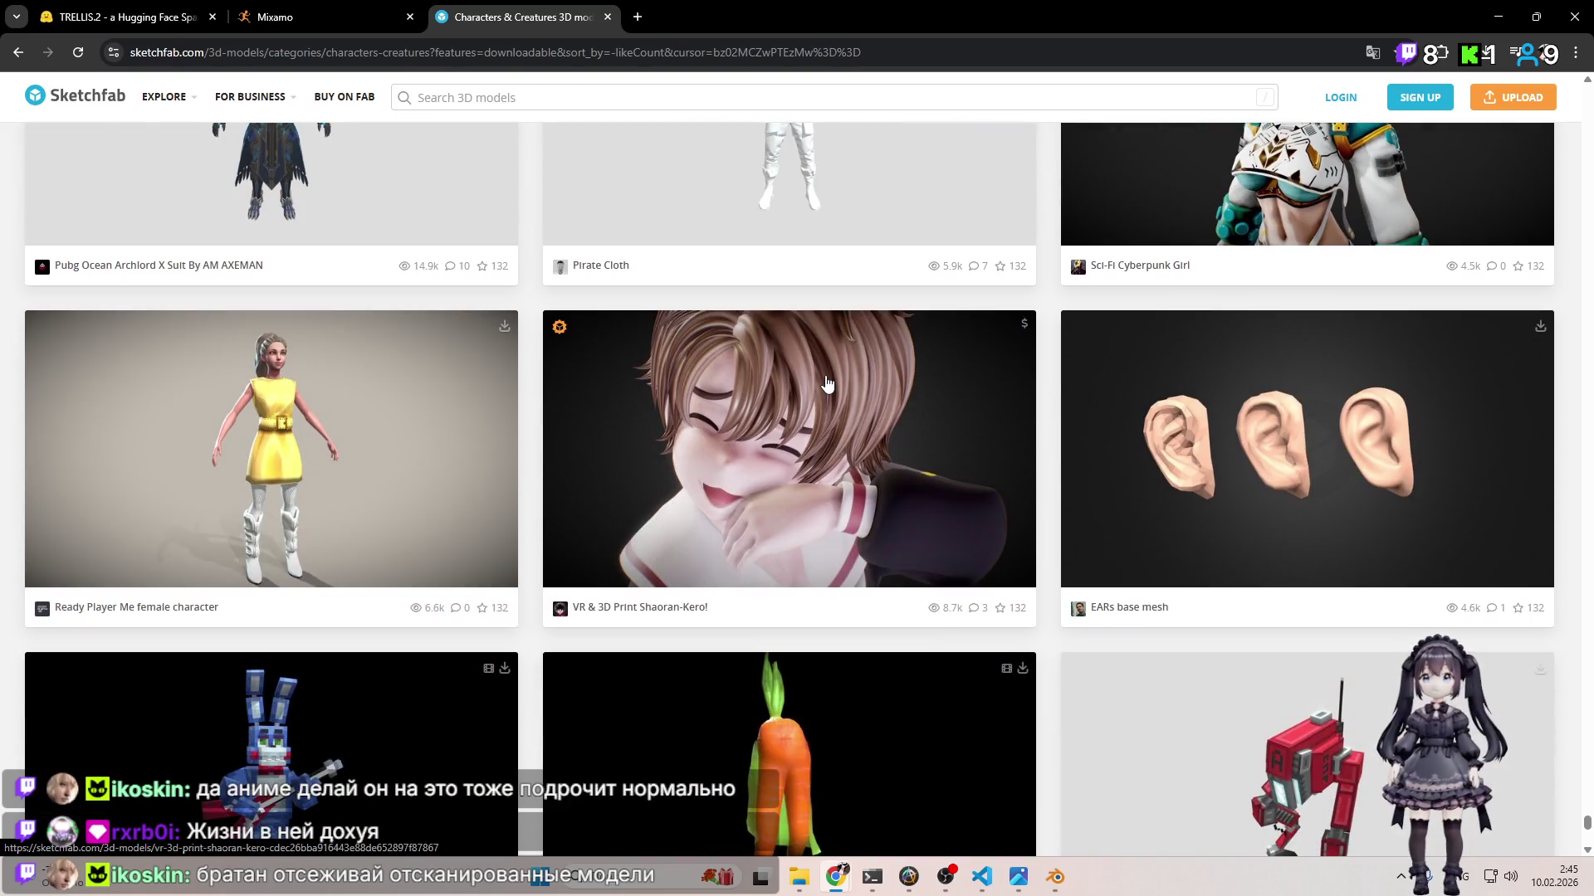
{"action": "scroll", "coordinate": [828, 383], "scroll_direction": "down", "scroll_amount": 12}
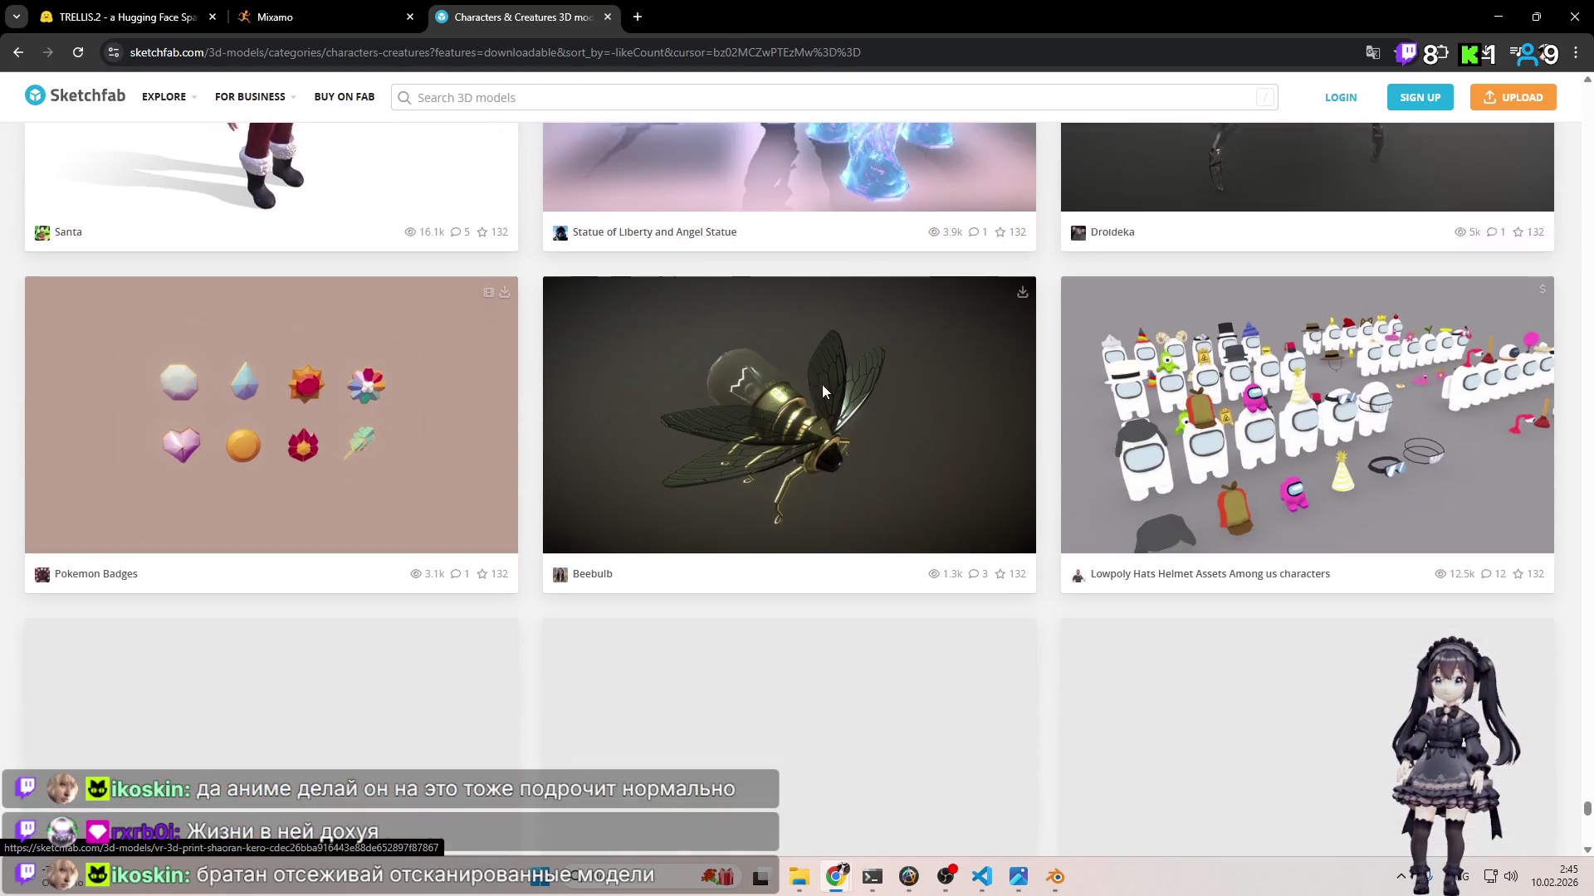
{"action": "scroll", "coordinate": [824, 386], "scroll_direction": "down", "scroll_amount": 3}
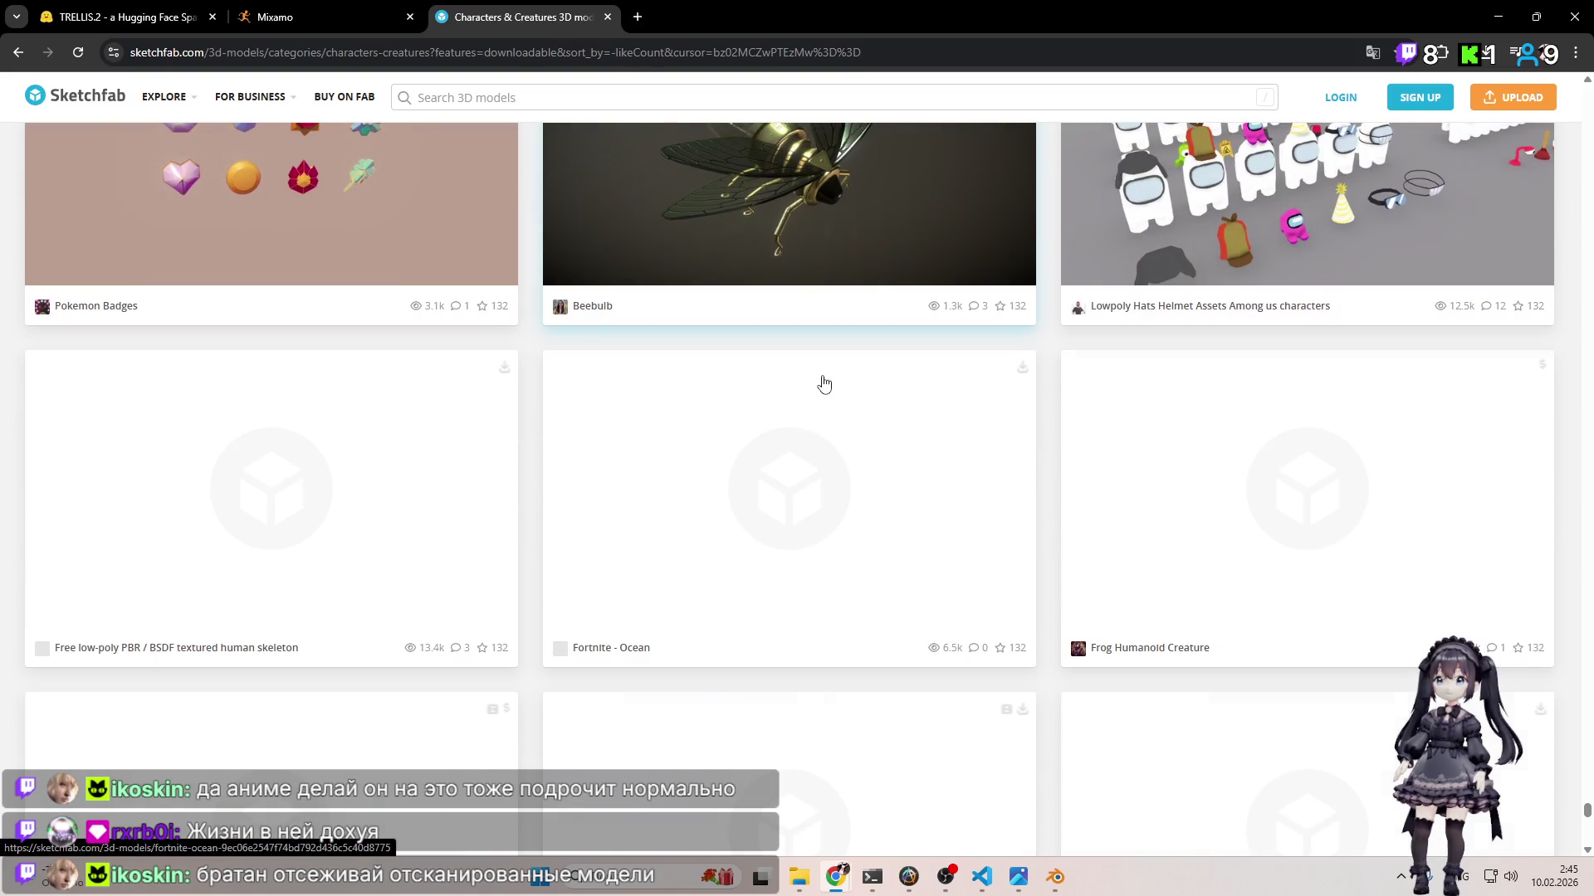
{"action": "scroll", "coordinate": [825, 385], "scroll_direction": "down", "scroll_amount": 5}
{"action": "scroll", "coordinate": [824, 384], "scroll_direction": "down", "scroll_amount": 10}
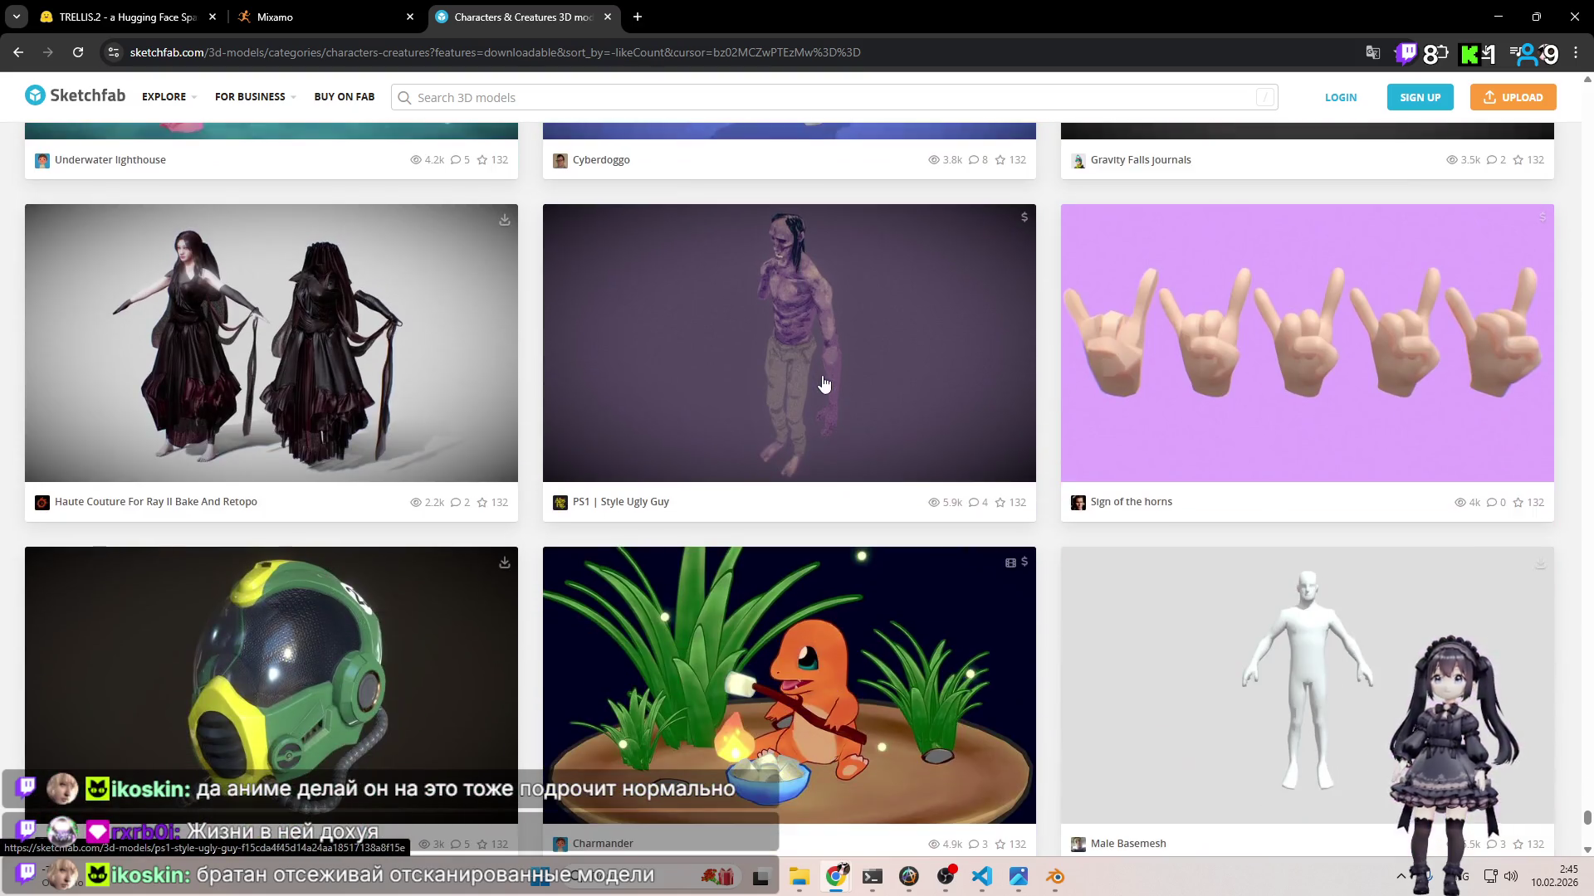
{"action": "scroll", "coordinate": [825, 380], "scroll_direction": "down", "scroll_amount": 3}
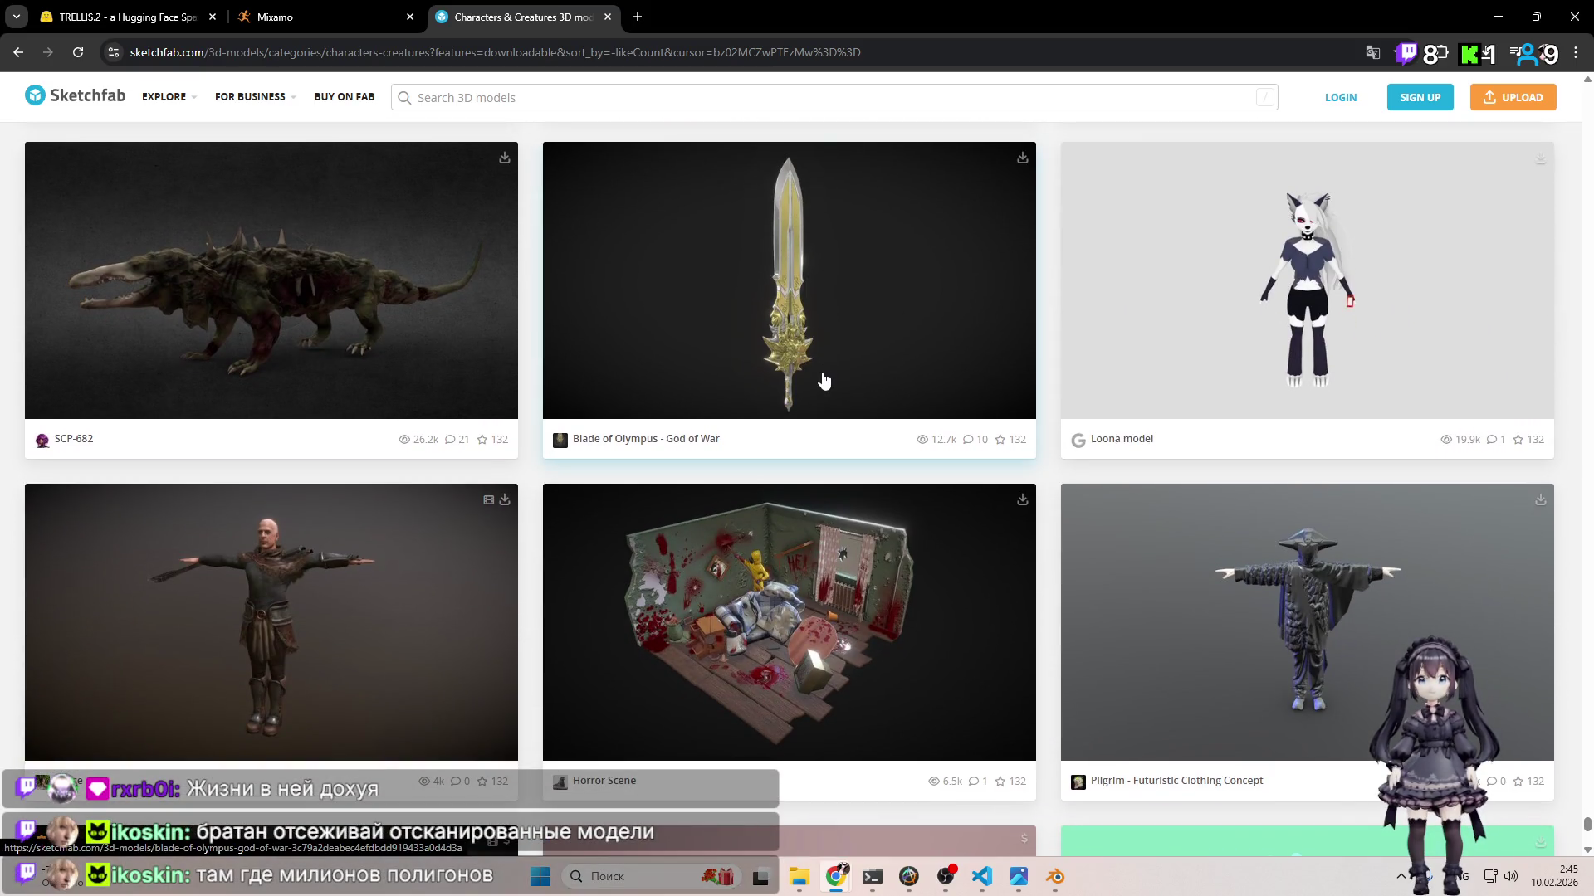
{"action": "scroll", "coordinate": [825, 382], "scroll_direction": "down", "scroll_amount": 4}
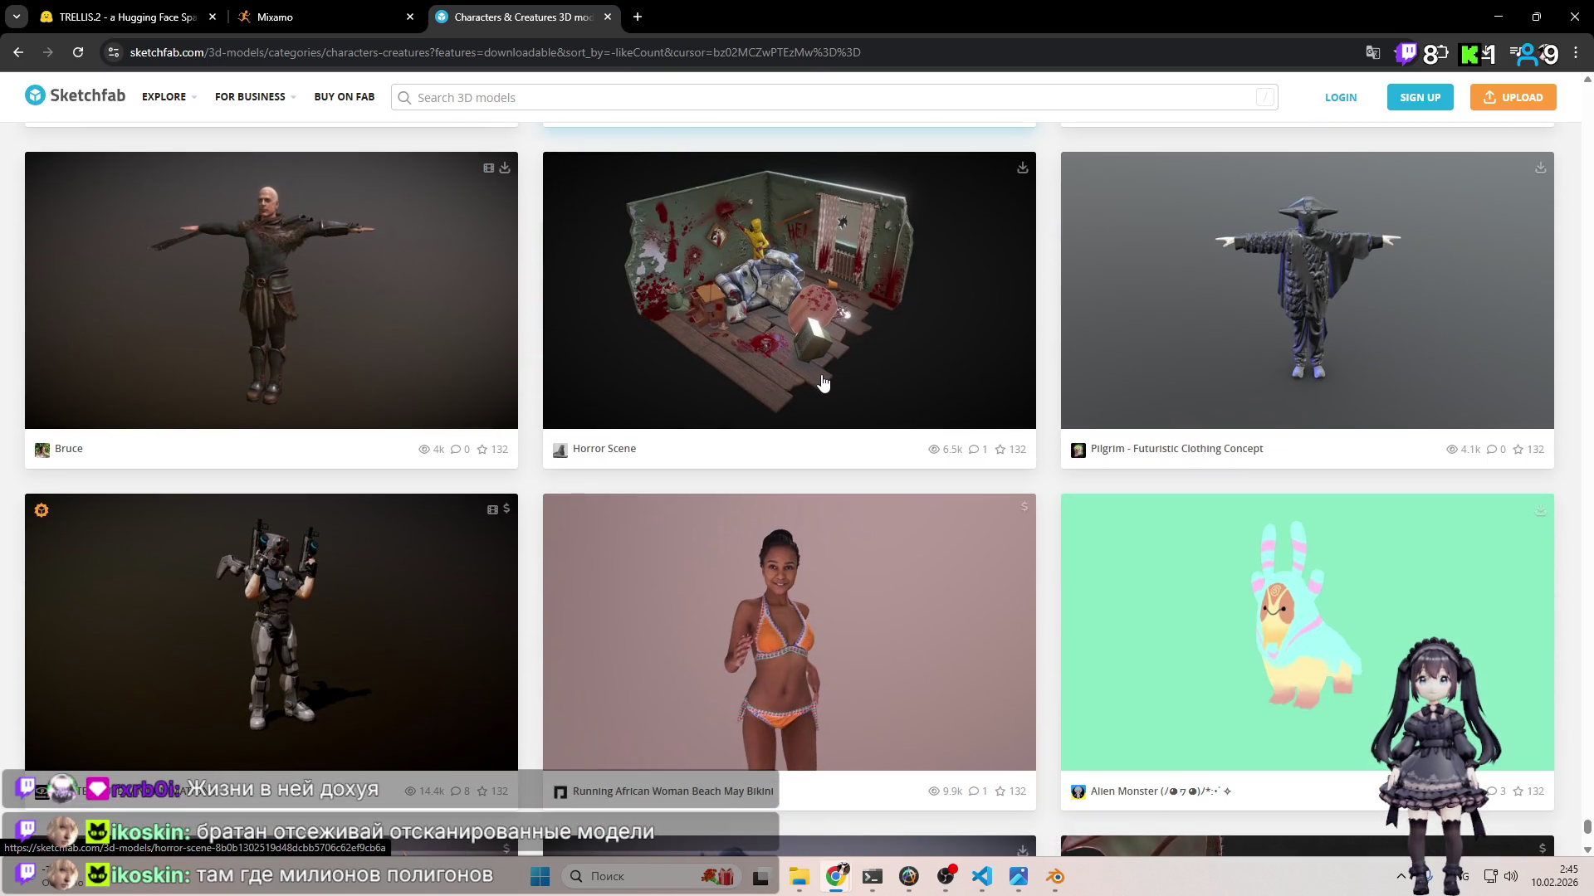
{"action": "scroll", "coordinate": [824, 381], "scroll_direction": "down", "scroll_amount": 2}
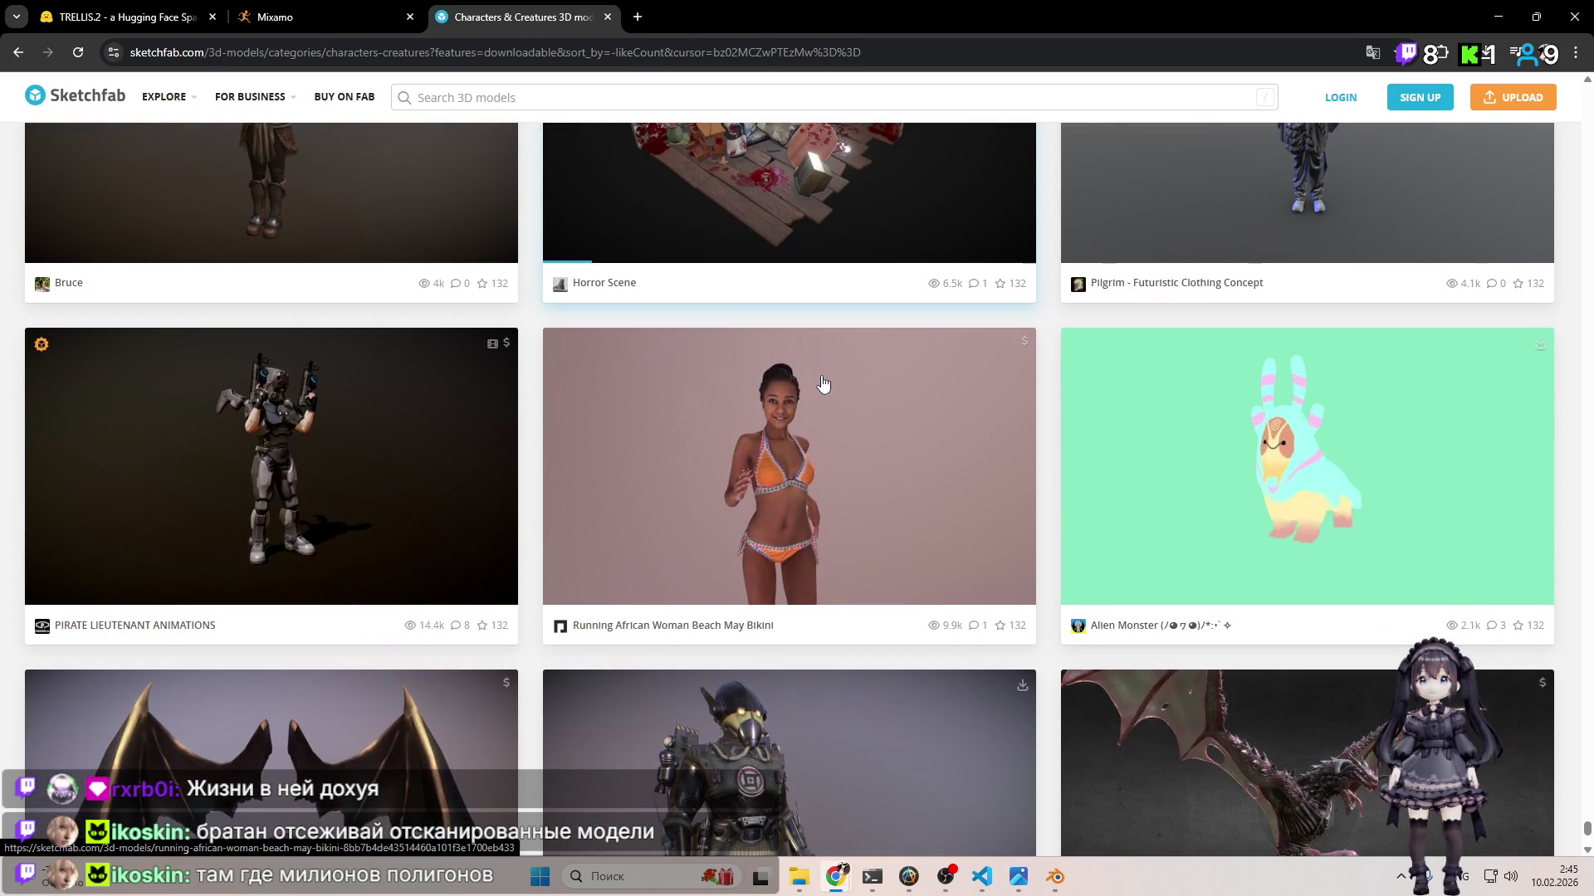
{"action": "scroll", "coordinate": [834, 448], "scroll_direction": "up", "scroll_amount": 2}
{"action": "scroll", "coordinate": [834, 456], "scroll_direction": "down", "scroll_amount": 7}
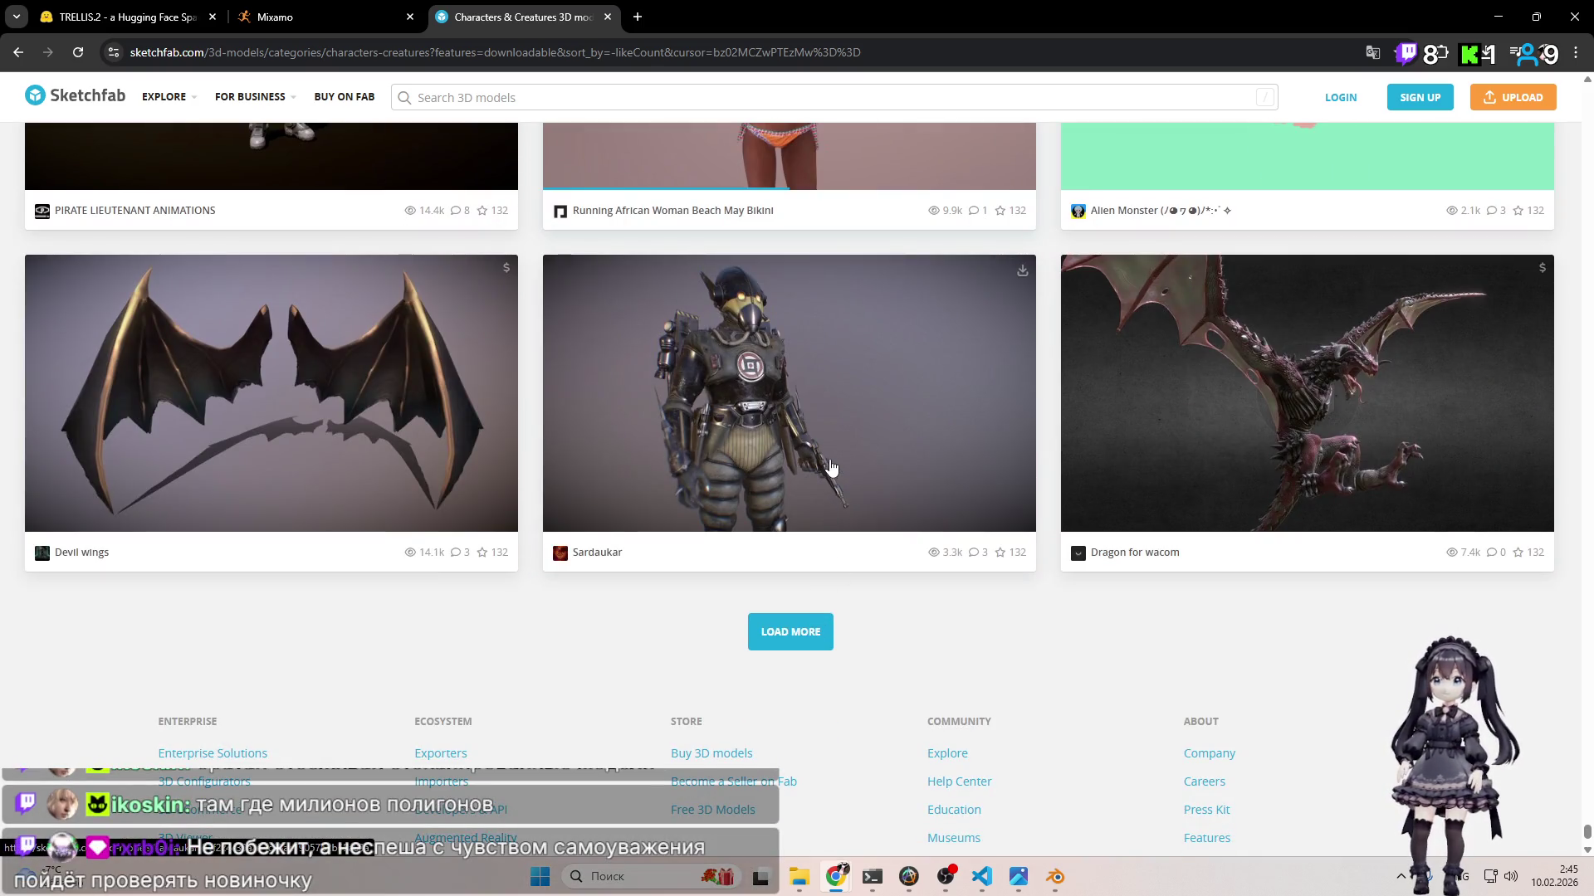
{"action": "scroll", "coordinate": [831, 464], "scroll_direction": "down", "scroll_amount": 4}
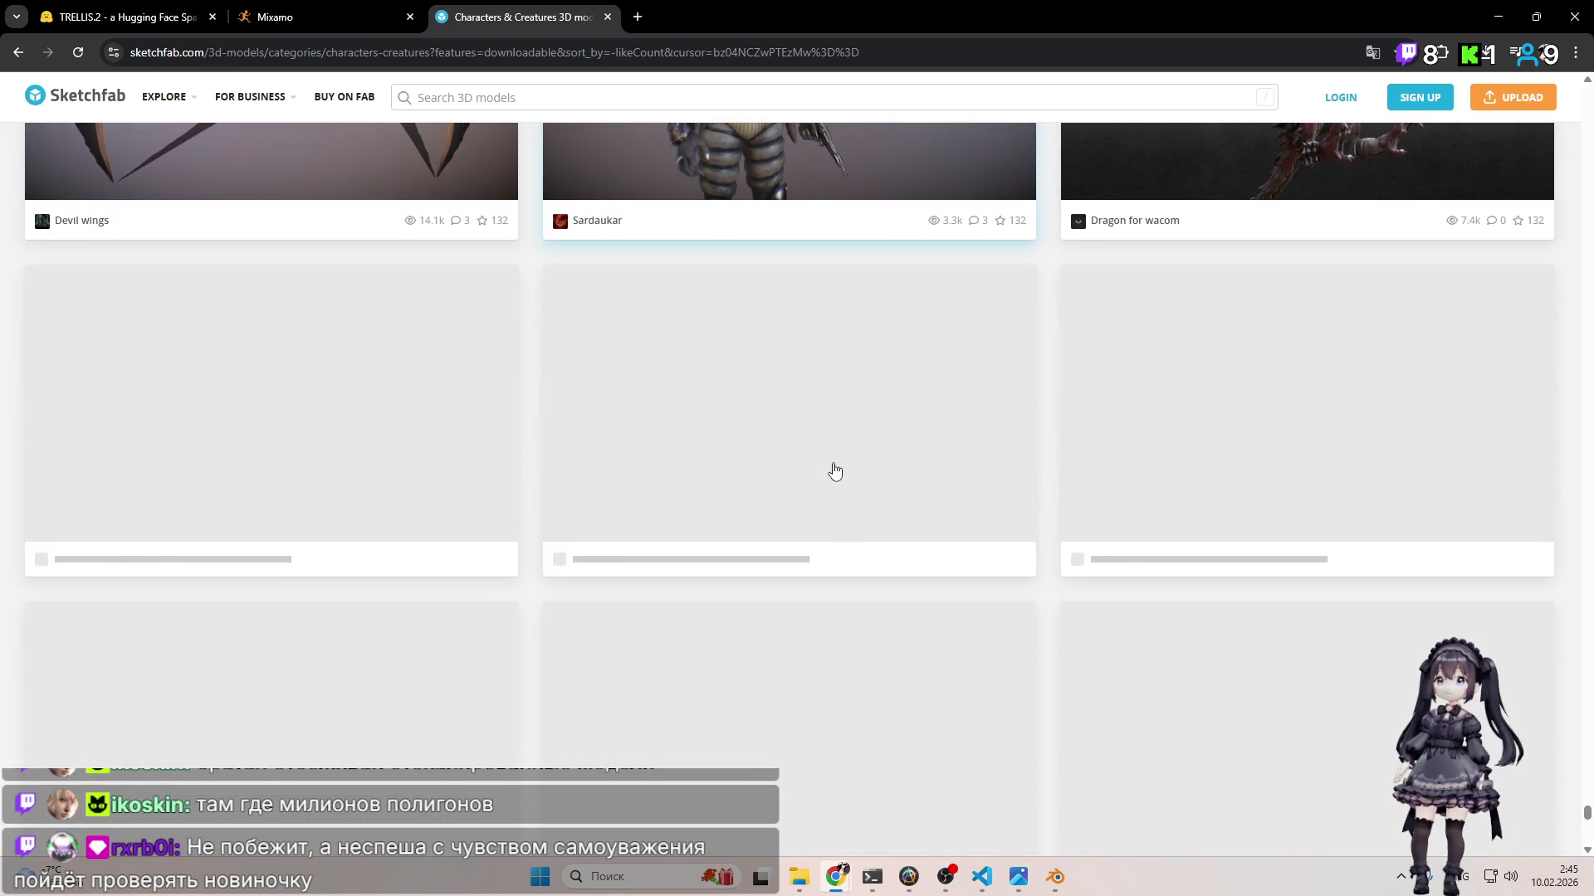
{"action": "scroll", "coordinate": [823, 407], "scroll_direction": "down", "scroll_amount": 9}
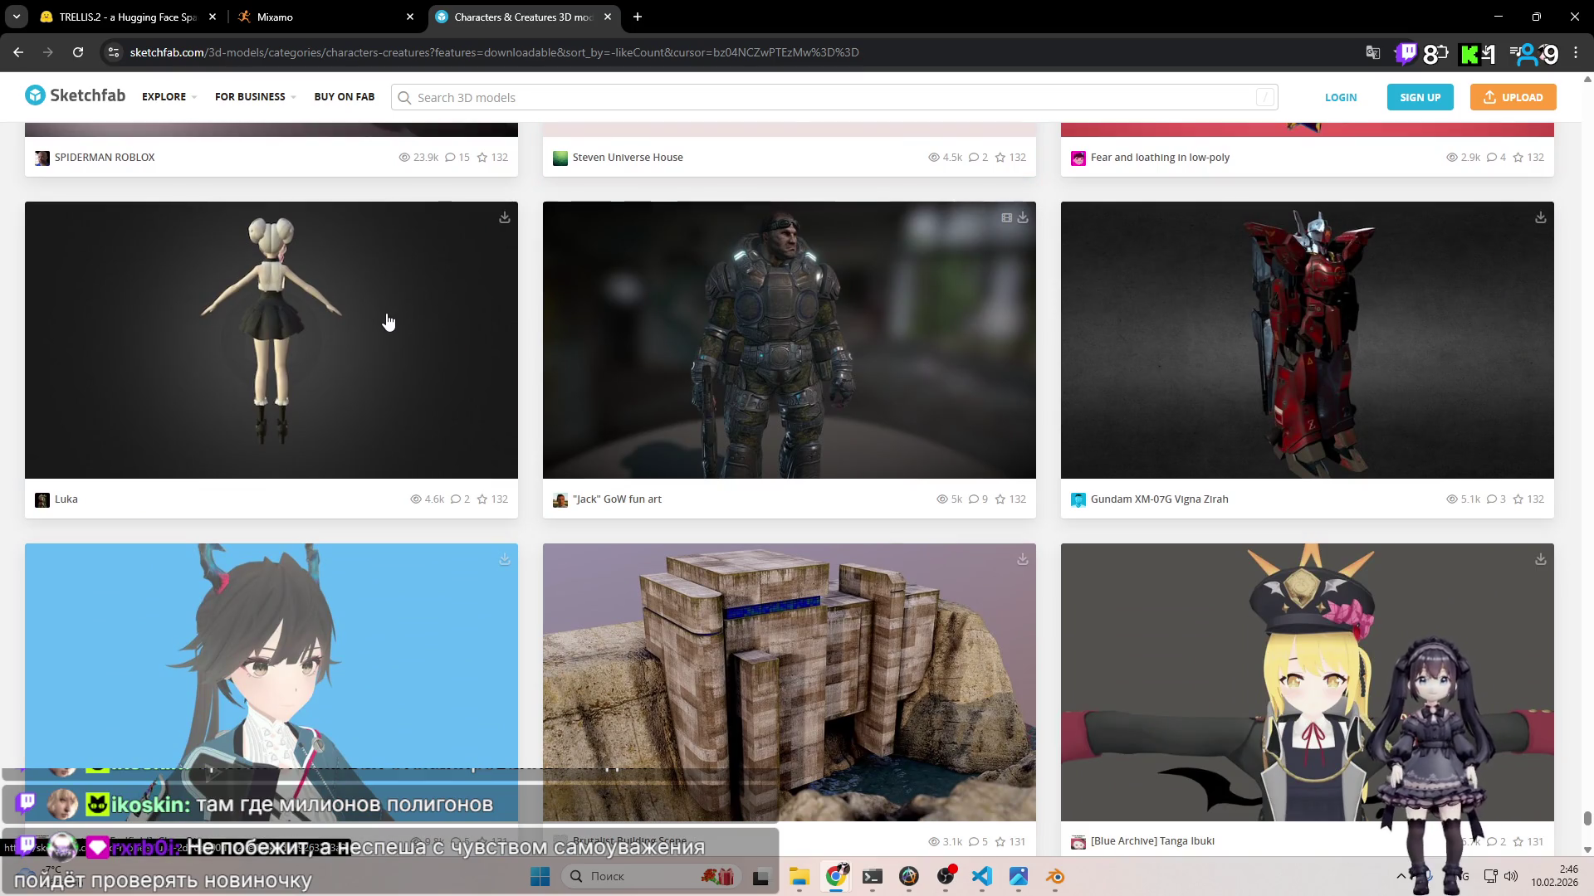
{"action": "left_click", "coordinate": [724, 7]}
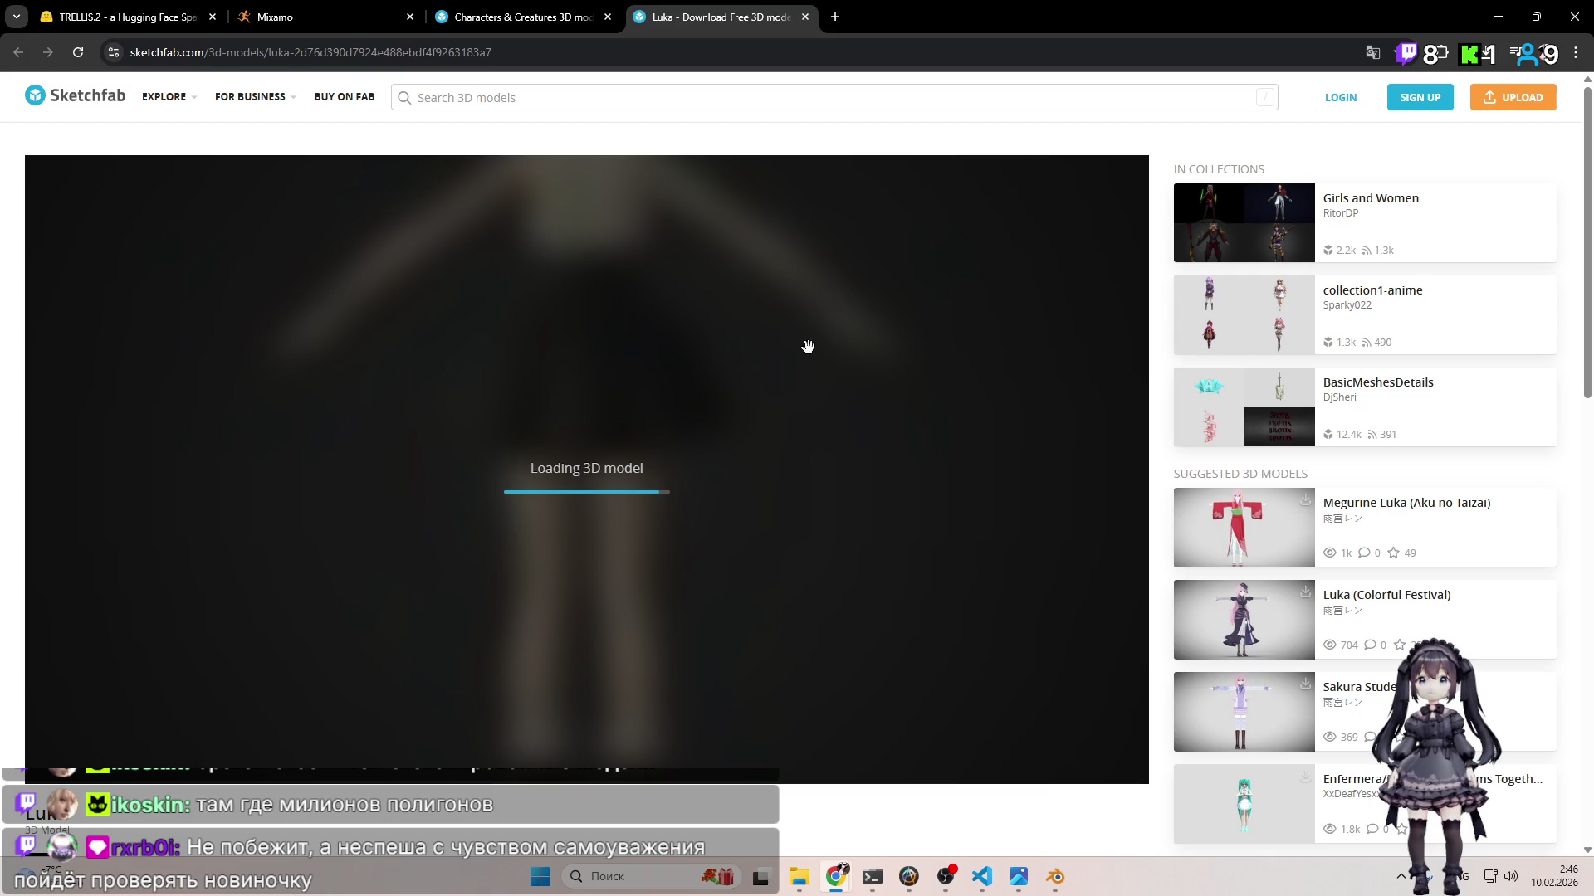
Step: Orbit and zoom the Luka model to see her front, then turn her full body upright
{"action": "scroll", "coordinate": [761, 519], "scroll_direction": "down", "scroll_amount": 4}
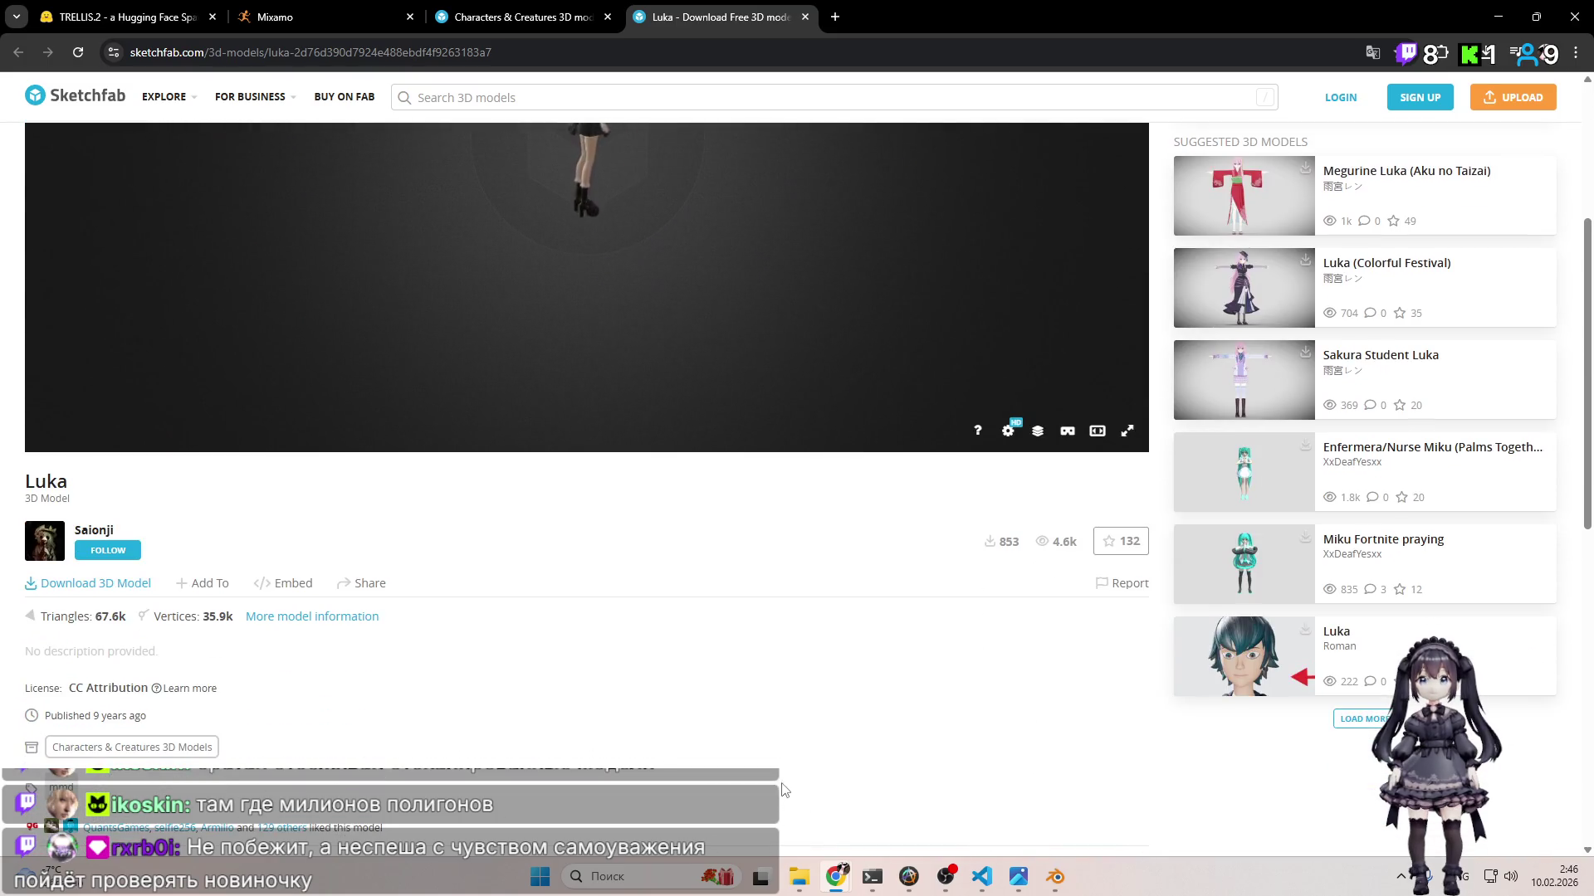
{"action": "scroll", "coordinate": [715, 486], "scroll_direction": "up", "scroll_amount": 4}
{"action": "left_click_drag", "start_coordinate": [715, 487], "coordinate": [413, 474]}
{"action": "scroll", "coordinate": [708, 469], "scroll_direction": "up", "scroll_amount": 3}
{"action": "mouse_move", "coordinate": [828, 413]}
{"action": "left_mouse_down"}
{"action": "mouse_move", "coordinate": [867, 435]}
{"action": "mouse_move", "coordinate": [930, 378]}
{"action": "left_mouse_up"}
{"action": "scroll", "coordinate": [930, 379], "scroll_direction": "down", "scroll_amount": 3}
{"action": "mouse_move", "coordinate": [882, 327]}
{"action": "left_mouse_down"}
{"action": "mouse_move", "coordinate": [872, 381]}
{"action": "mouse_move", "coordinate": [918, 302]}
{"action": "left_mouse_up"}
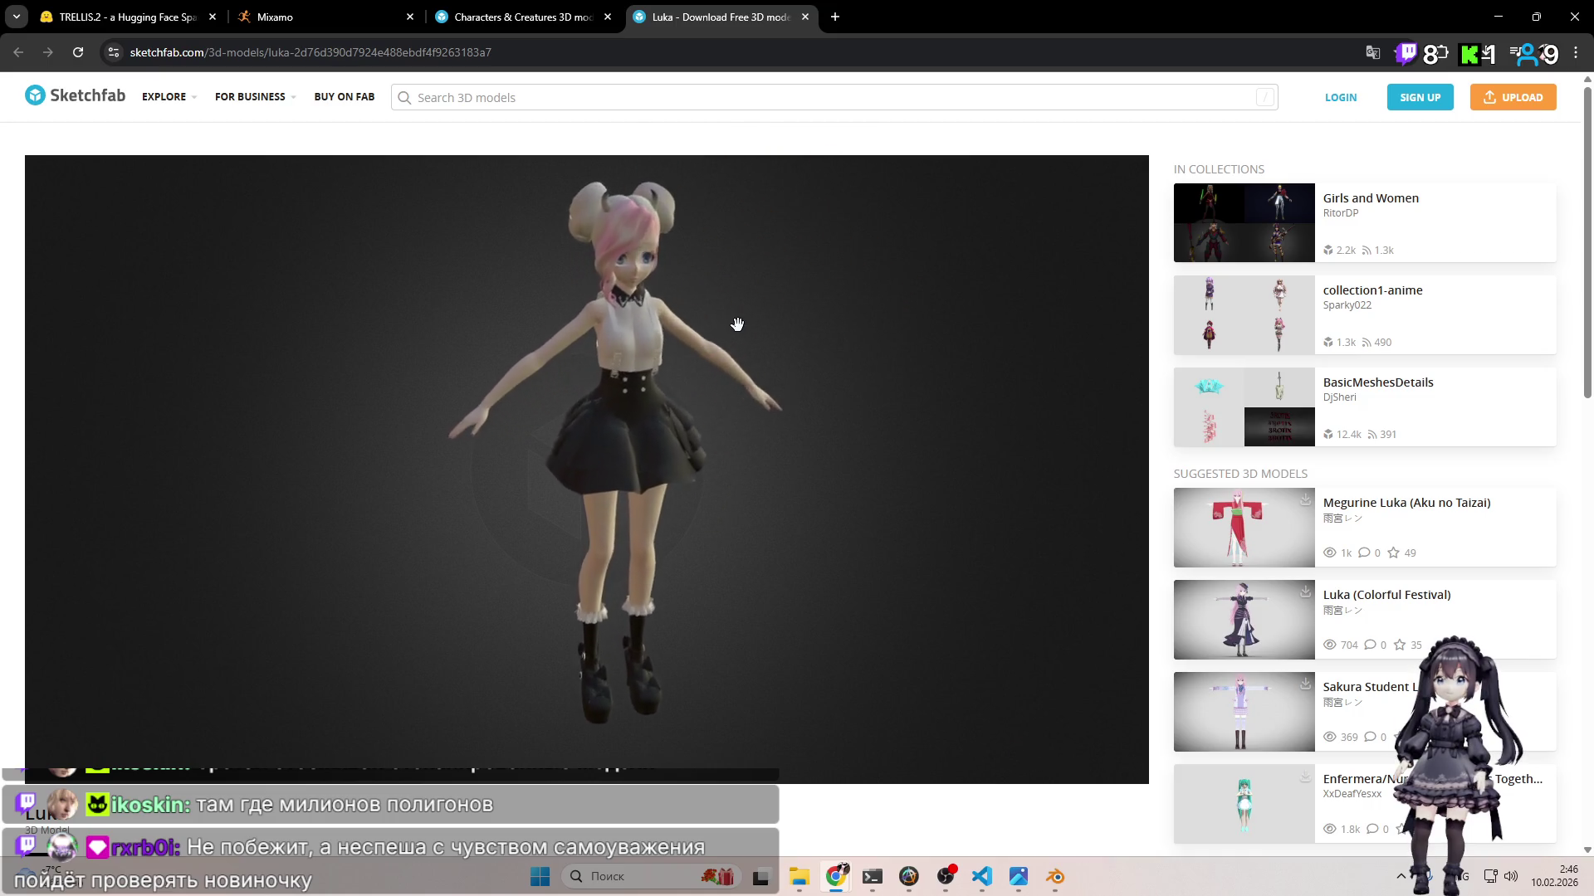
Step: Zoom in on Luka's head and torso, pan down to her skirt and legs, then close her page
{"action": "scroll", "coordinate": [737, 323], "scroll_direction": "up", "scroll_amount": 2}
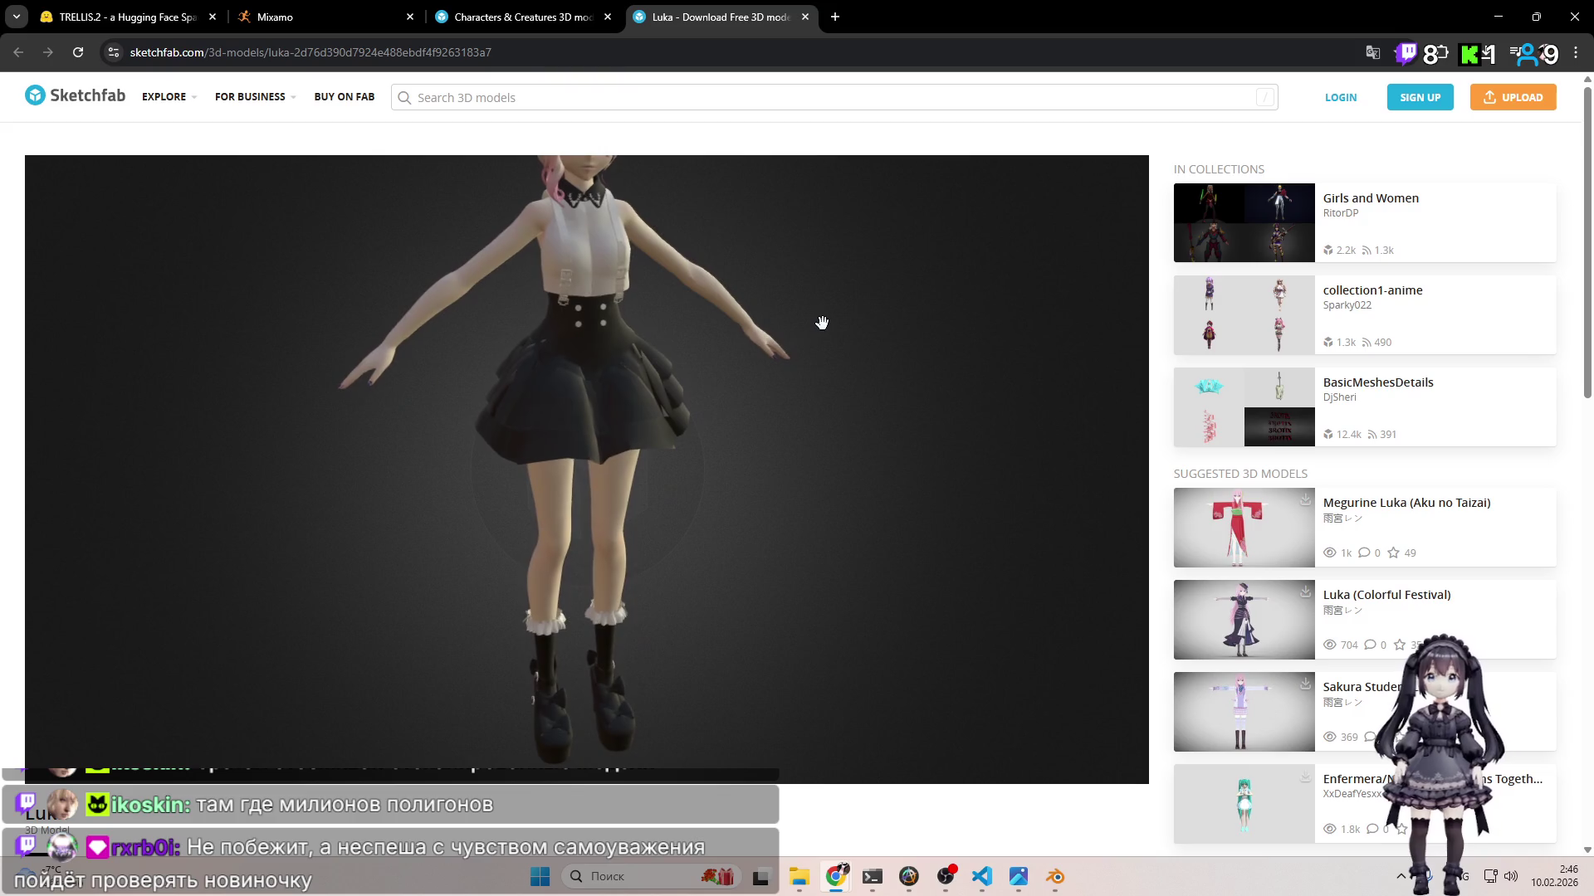
{"action": "left_click_drag", "start_coordinate": [843, 334], "coordinate": [829, 307]}
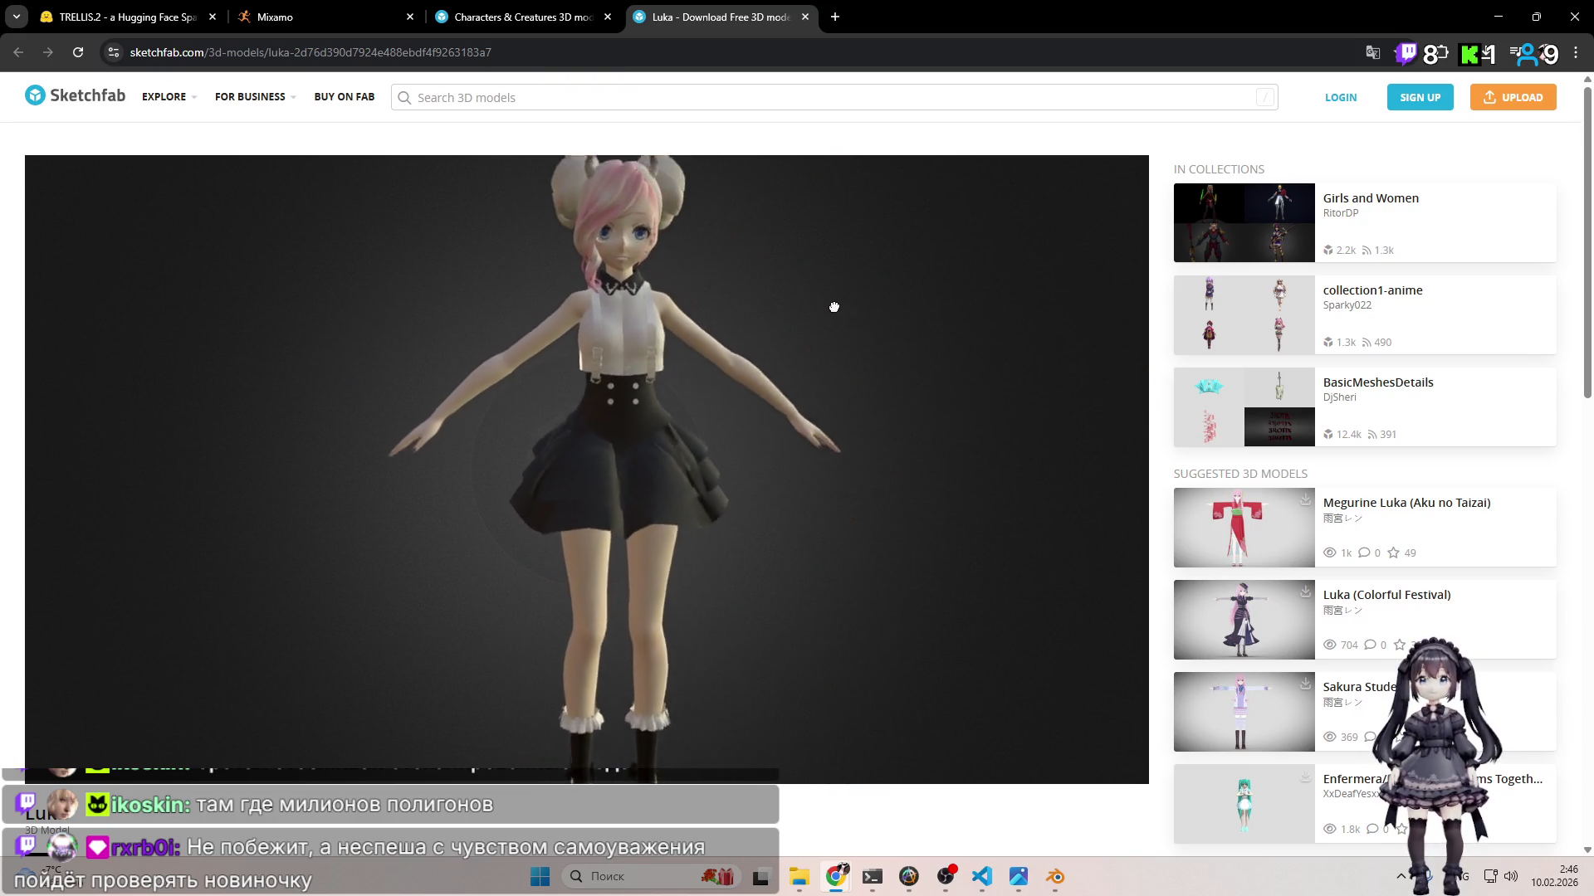
{"action": "scroll", "coordinate": [806, 253], "scroll_direction": "up", "scroll_amount": 4}
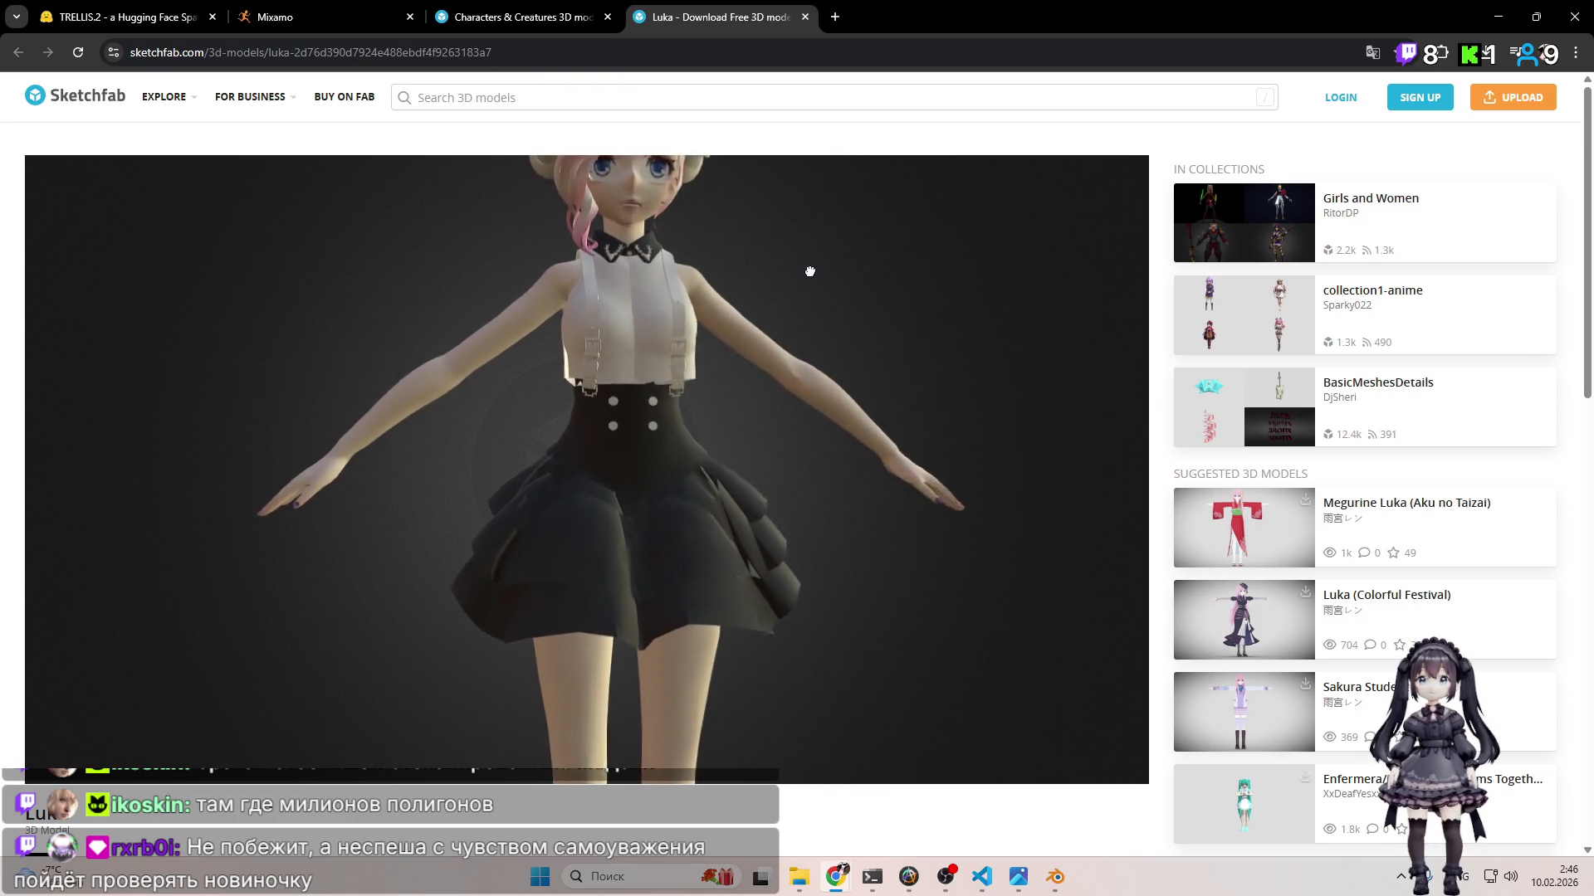
{"action": "left_click_drag", "start_coordinate": [808, 260], "coordinate": [807, 245]}
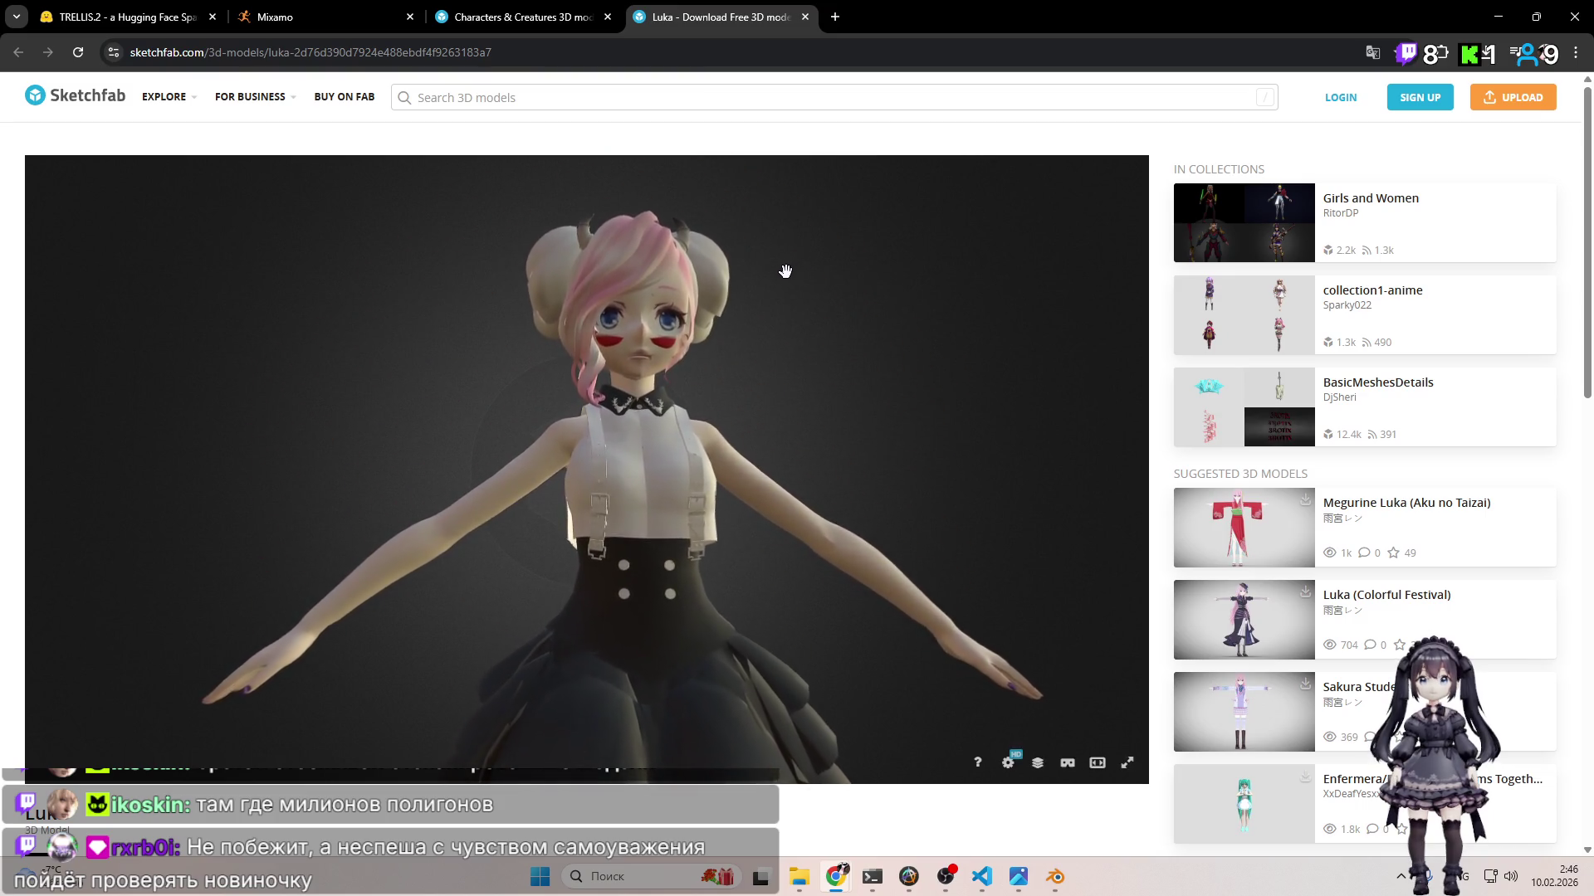
{"action": "left_click_drag", "start_coordinate": [766, 291], "coordinate": [751, 332]}
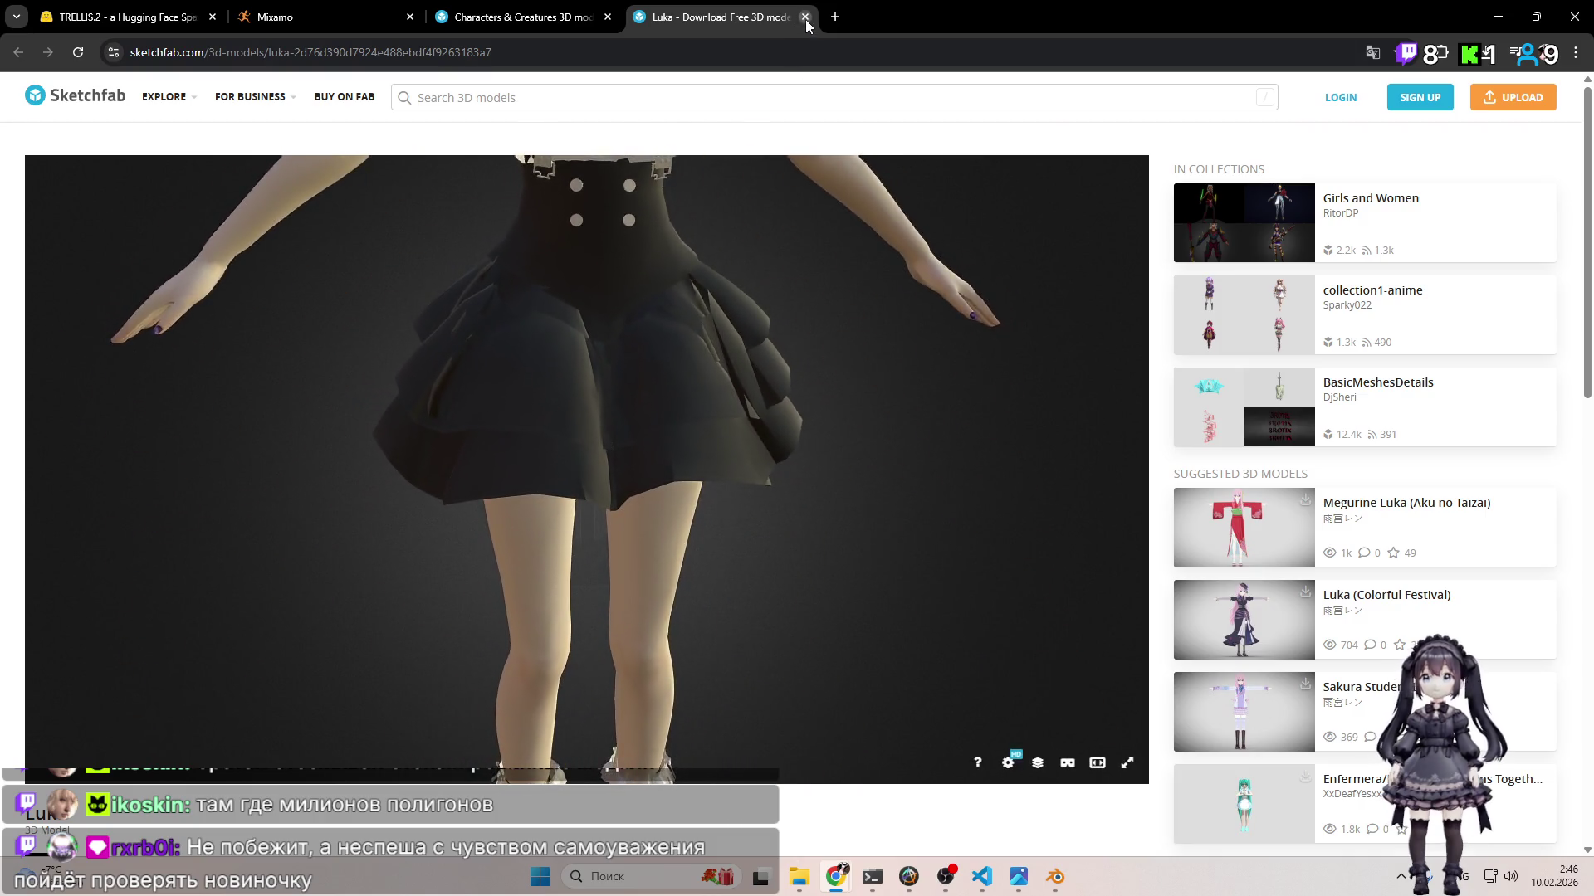
{"action": "left_click", "coordinate": [805, 17]}
Step: Scroll down the Characters & Creatures listing and open the Low-poly oldxian comix cat model page
{"action": "scroll", "coordinate": [866, 425], "scroll_direction": "down", "scroll_amount": 4}
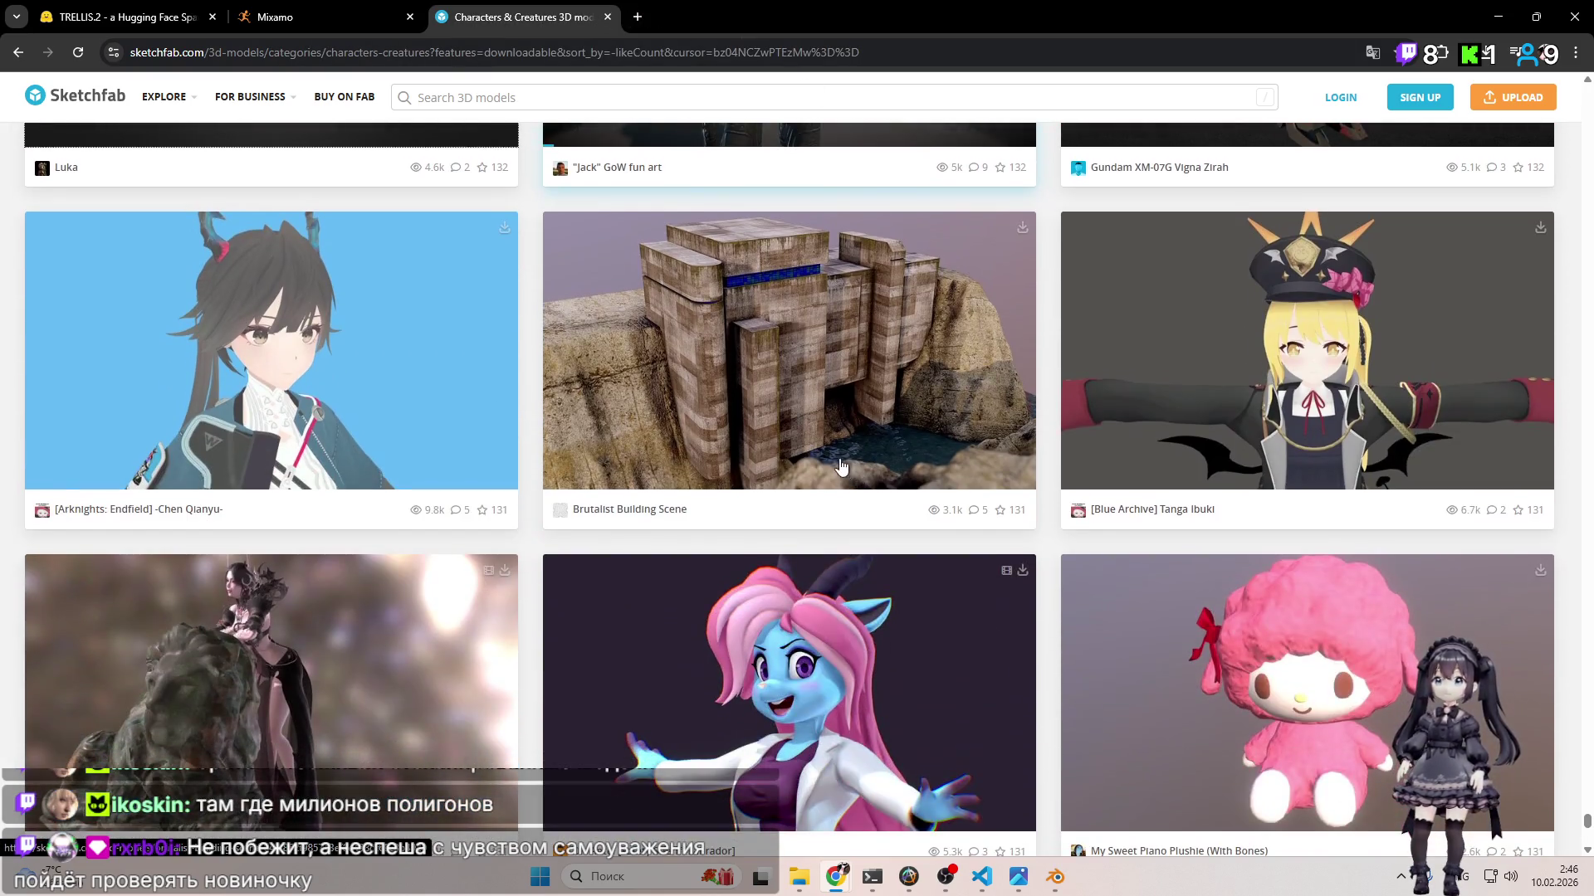
{"action": "scroll", "coordinate": [797, 461], "scroll_direction": "down", "scroll_amount": 15}
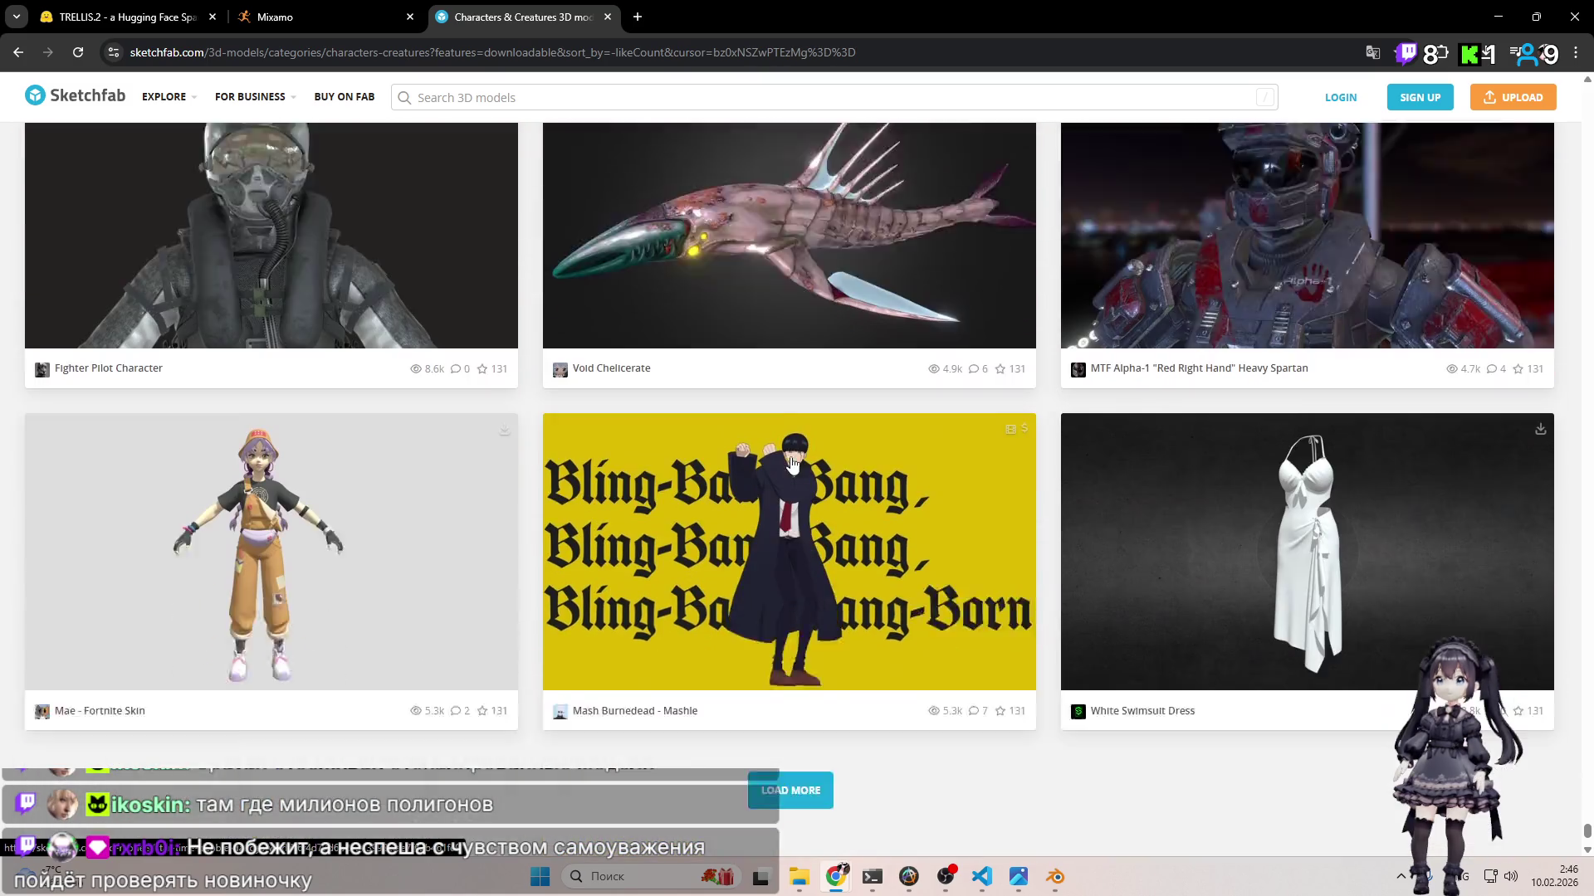
{"action": "scroll", "coordinate": [788, 464], "scroll_direction": "down", "scroll_amount": 3}
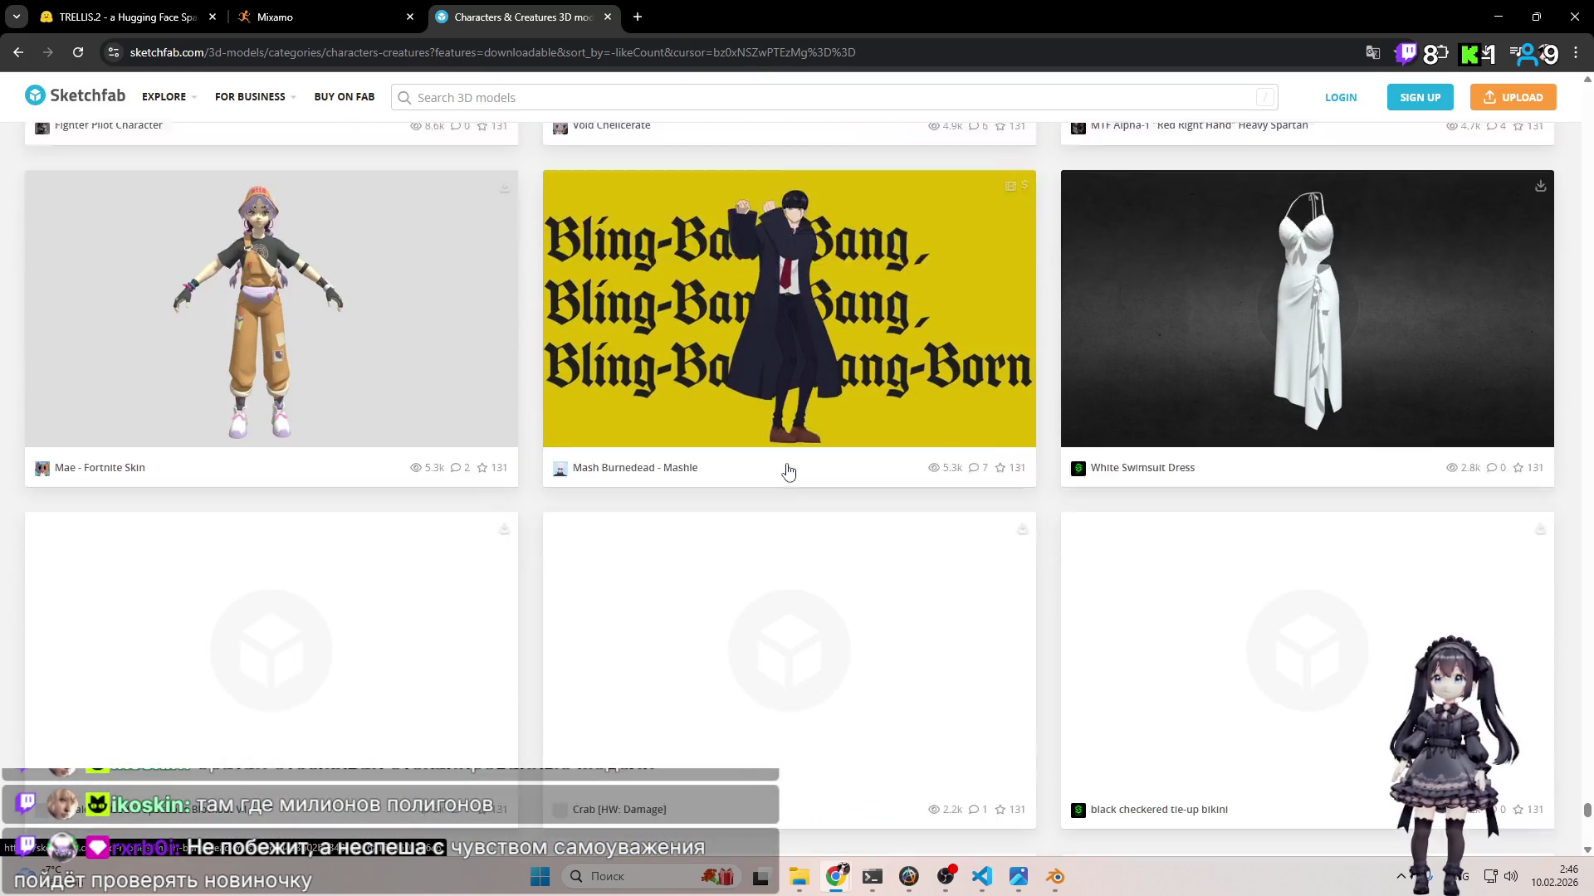
{"action": "scroll", "coordinate": [789, 469], "scroll_direction": "down", "scroll_amount": 9}
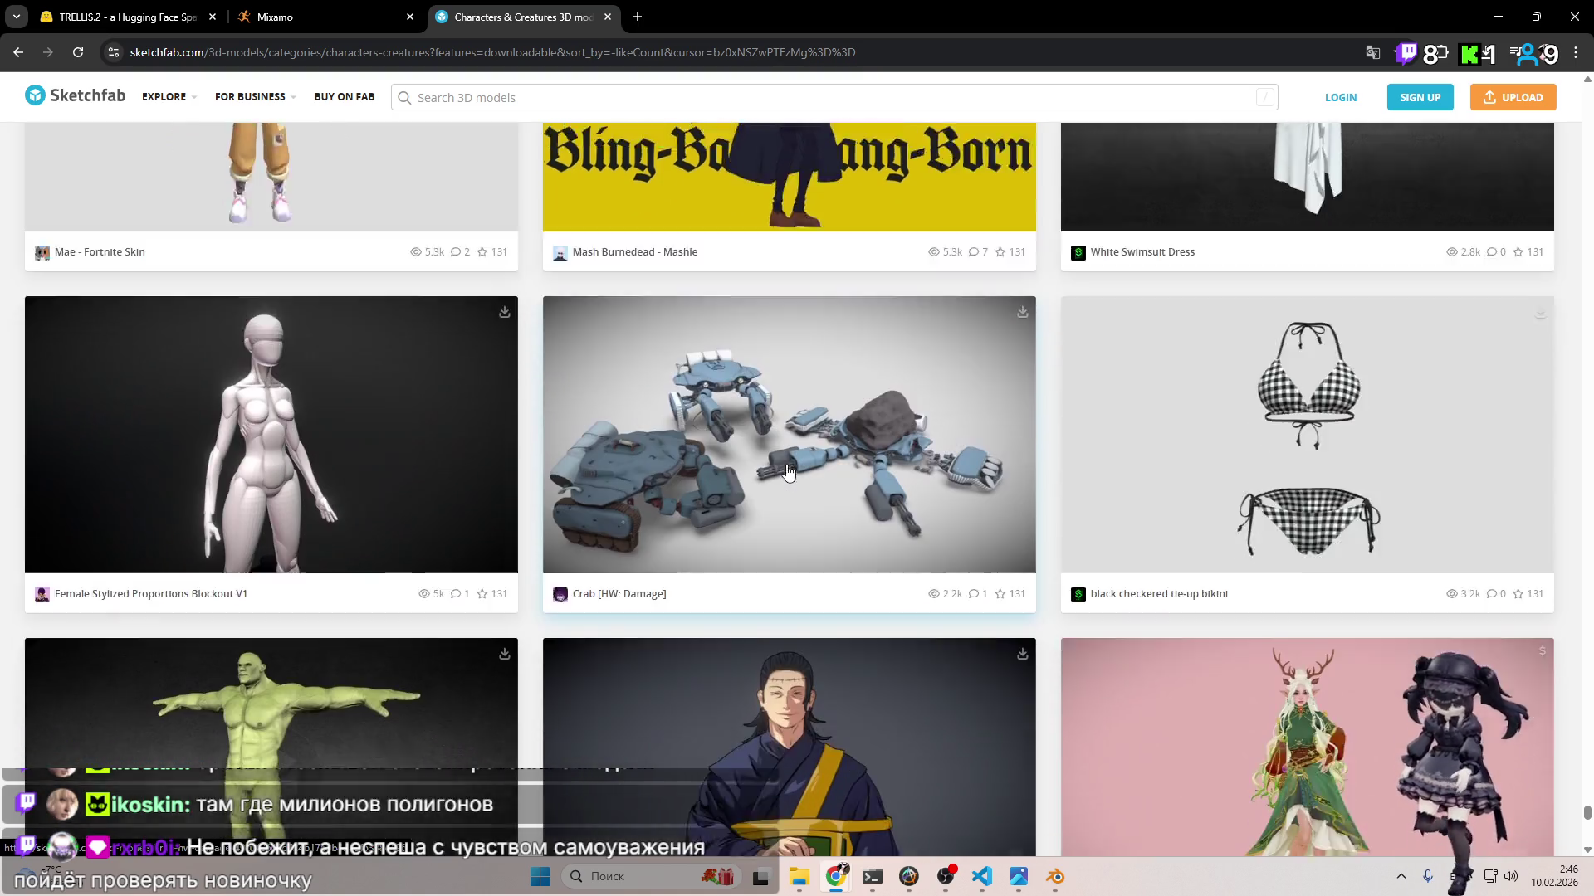
{"action": "scroll", "coordinate": [789, 467], "scroll_direction": "down", "scroll_amount": 14}
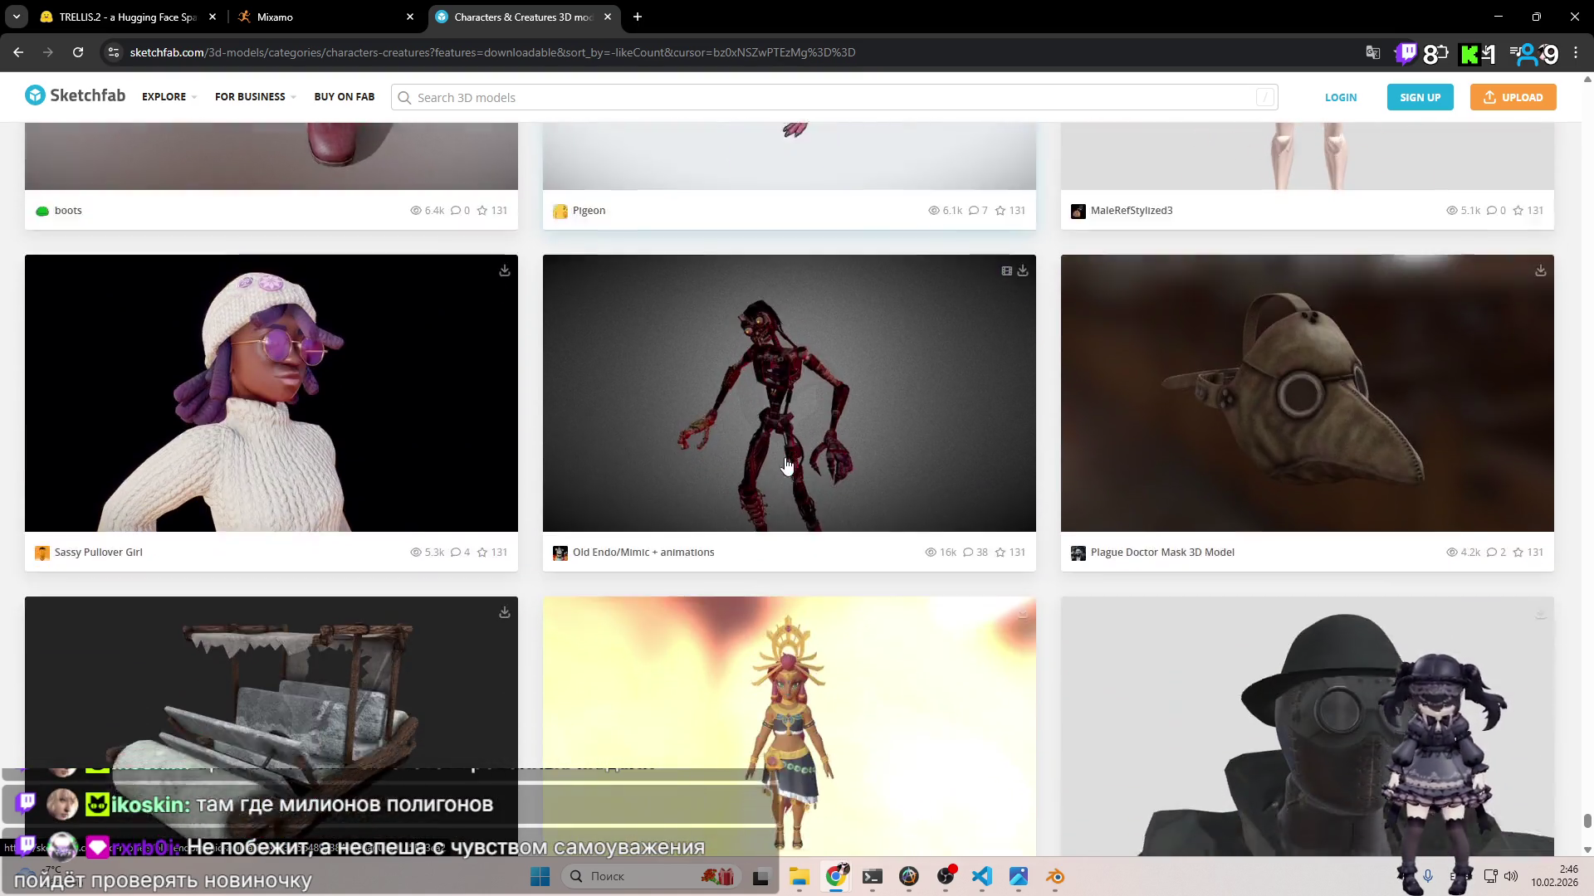
{"action": "scroll", "coordinate": [784, 469], "scroll_direction": "down", "scroll_amount": 10}
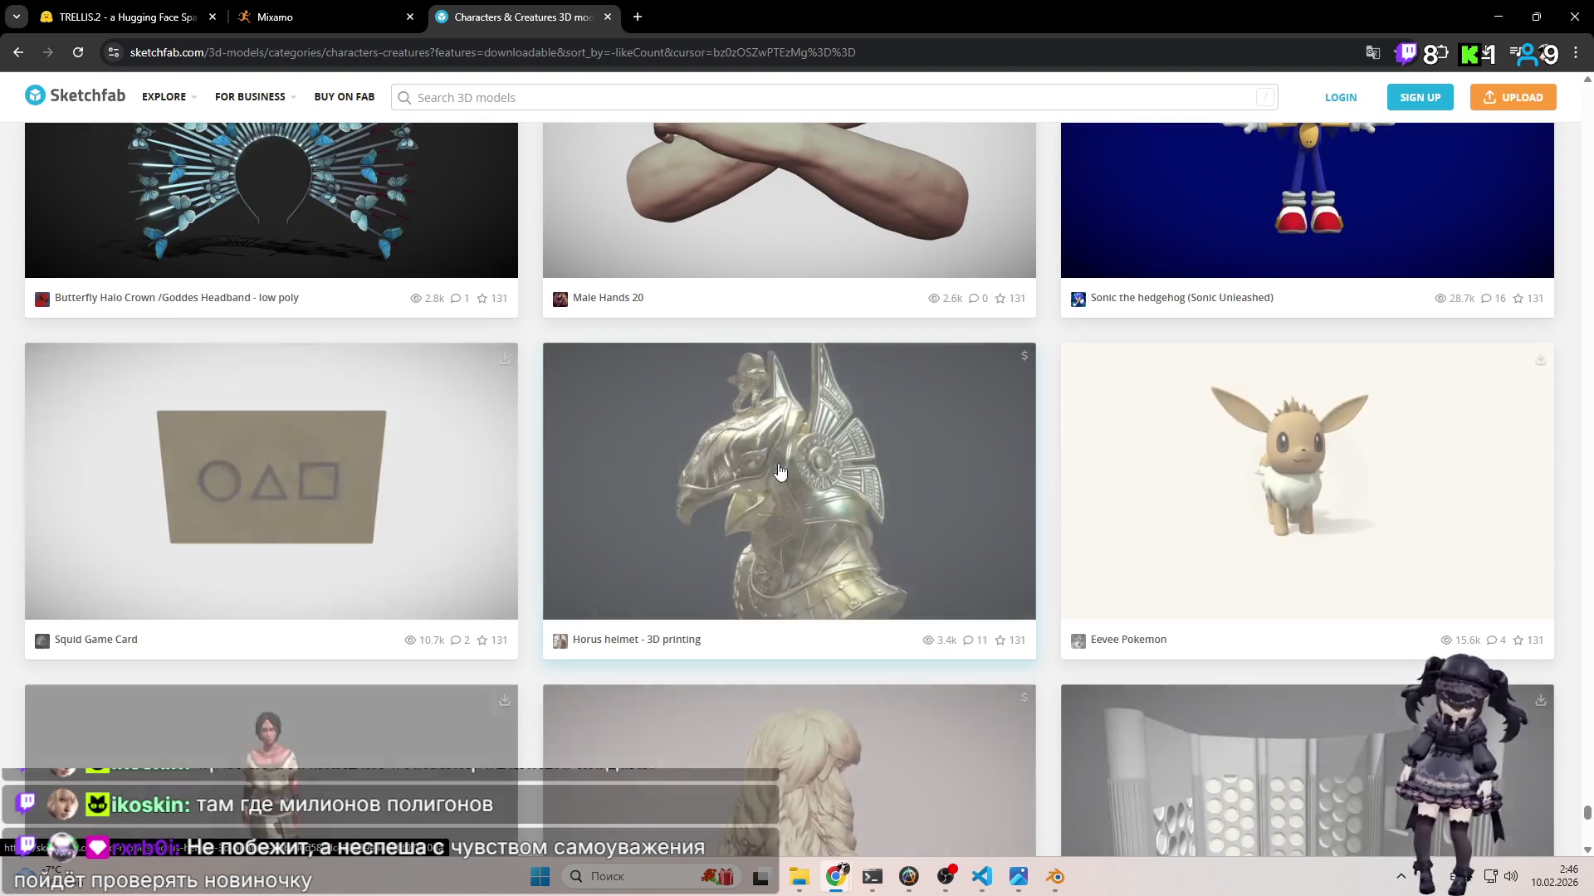
{"action": "scroll", "coordinate": [787, 468], "scroll_direction": "down", "scroll_amount": 5}
{"action": "scroll", "coordinate": [793, 461], "scroll_direction": "down", "scroll_amount": 3}
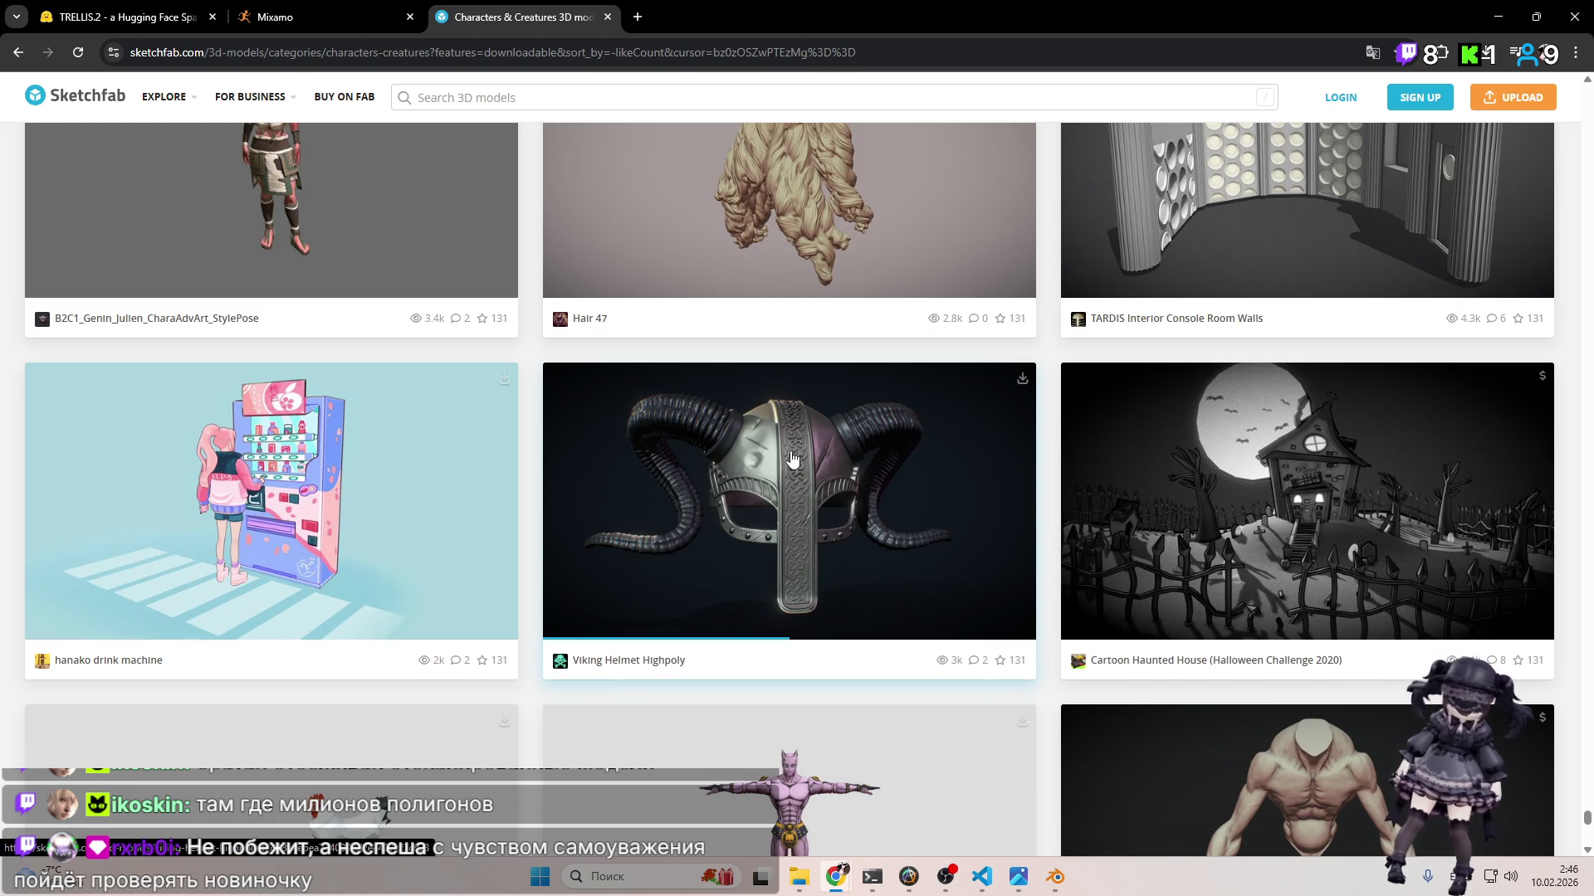
{"action": "scroll", "coordinate": [793, 459], "scroll_direction": "down", "scroll_amount": 14}
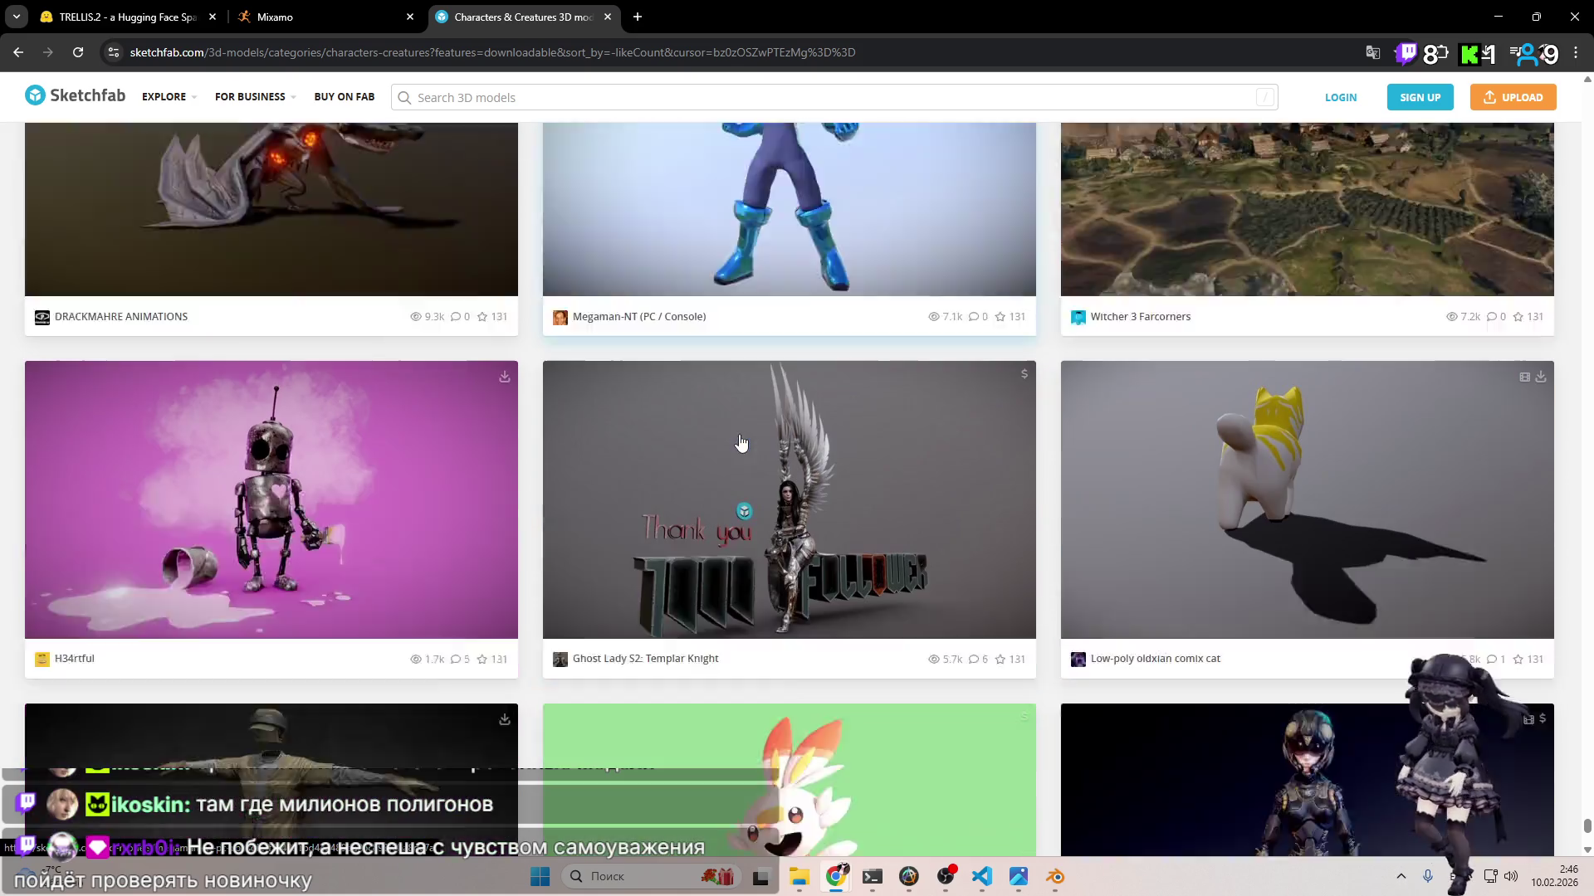
{"action": "scroll", "coordinate": [739, 436], "scroll_direction": "down", "scroll_amount": 6}
{"action": "scroll", "coordinate": [734, 430], "scroll_direction": "down", "scroll_amount": 3}
{"action": "scroll", "coordinate": [730, 445], "scroll_direction": "up", "scroll_amount": 7}
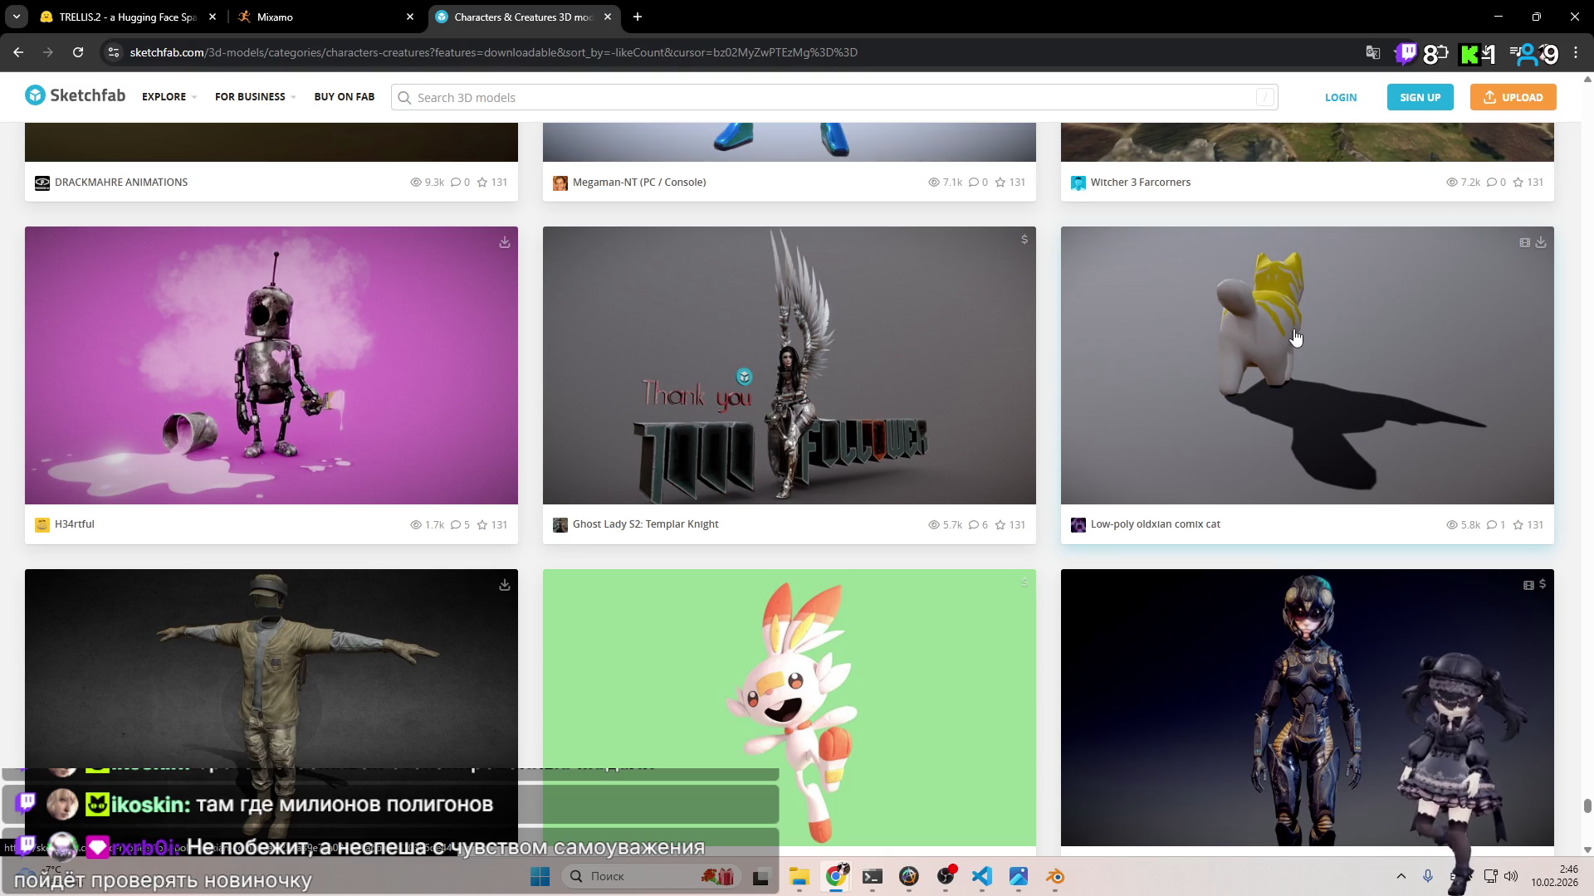
{"action": "left_click", "coordinate": [745, 9]}
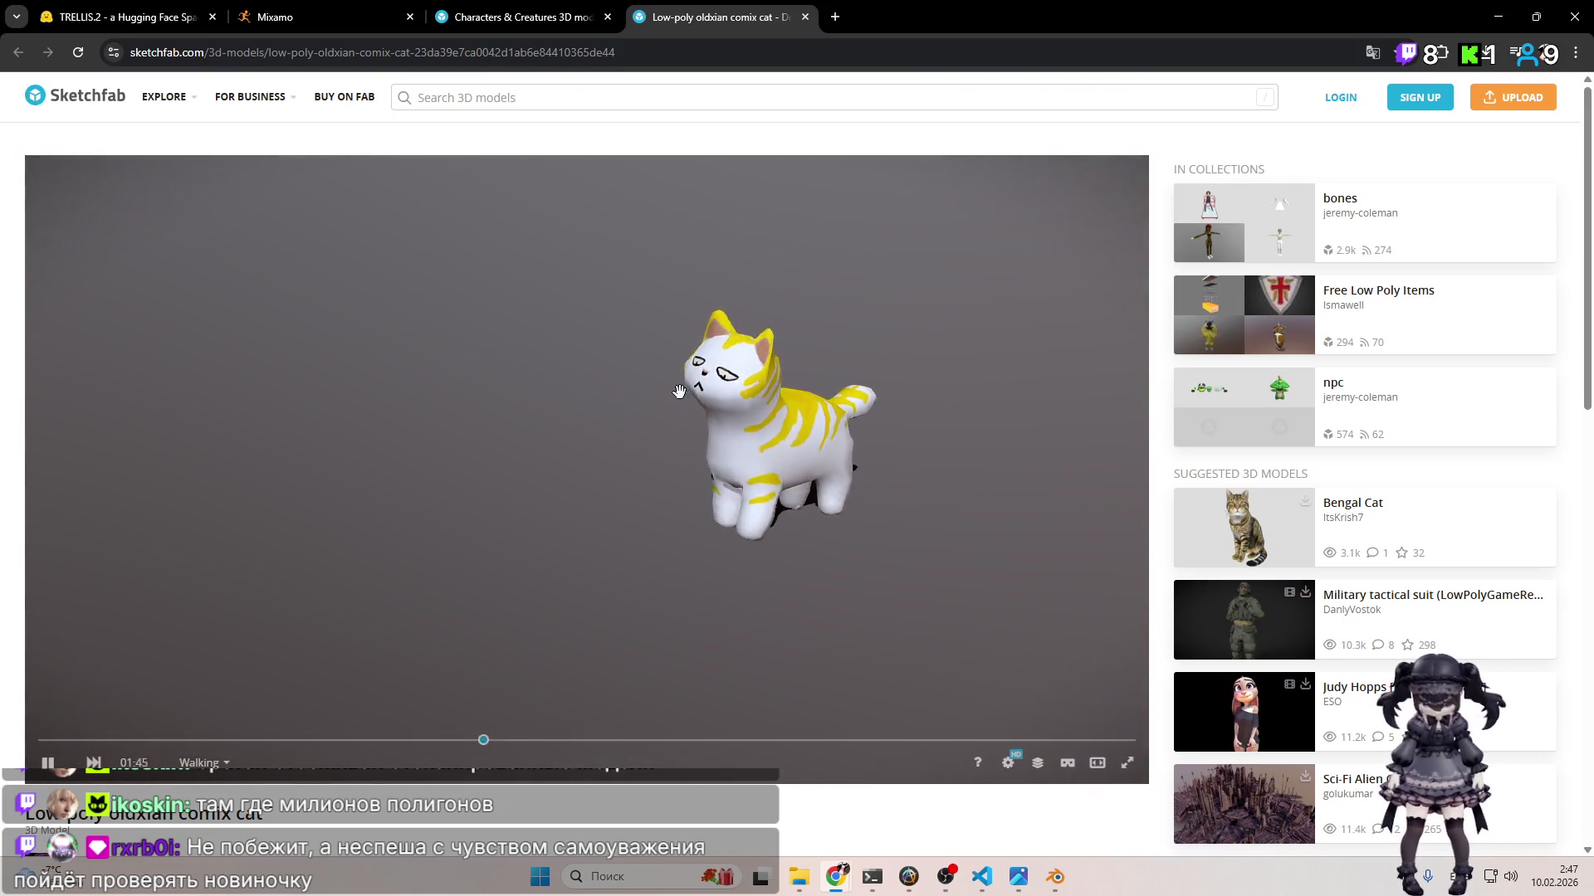
Step: Close the Low-poly oldxian comix cat tab to return to the listing near Pokemon city
{"action": "left_click", "coordinate": [804, 18]}
Step: Scroll far down the downloadable characters listing and open the Rem & Ram 01 model page
{"action": "scroll", "coordinate": [908, 410], "scroll_direction": "down", "scroll_amount": 15}
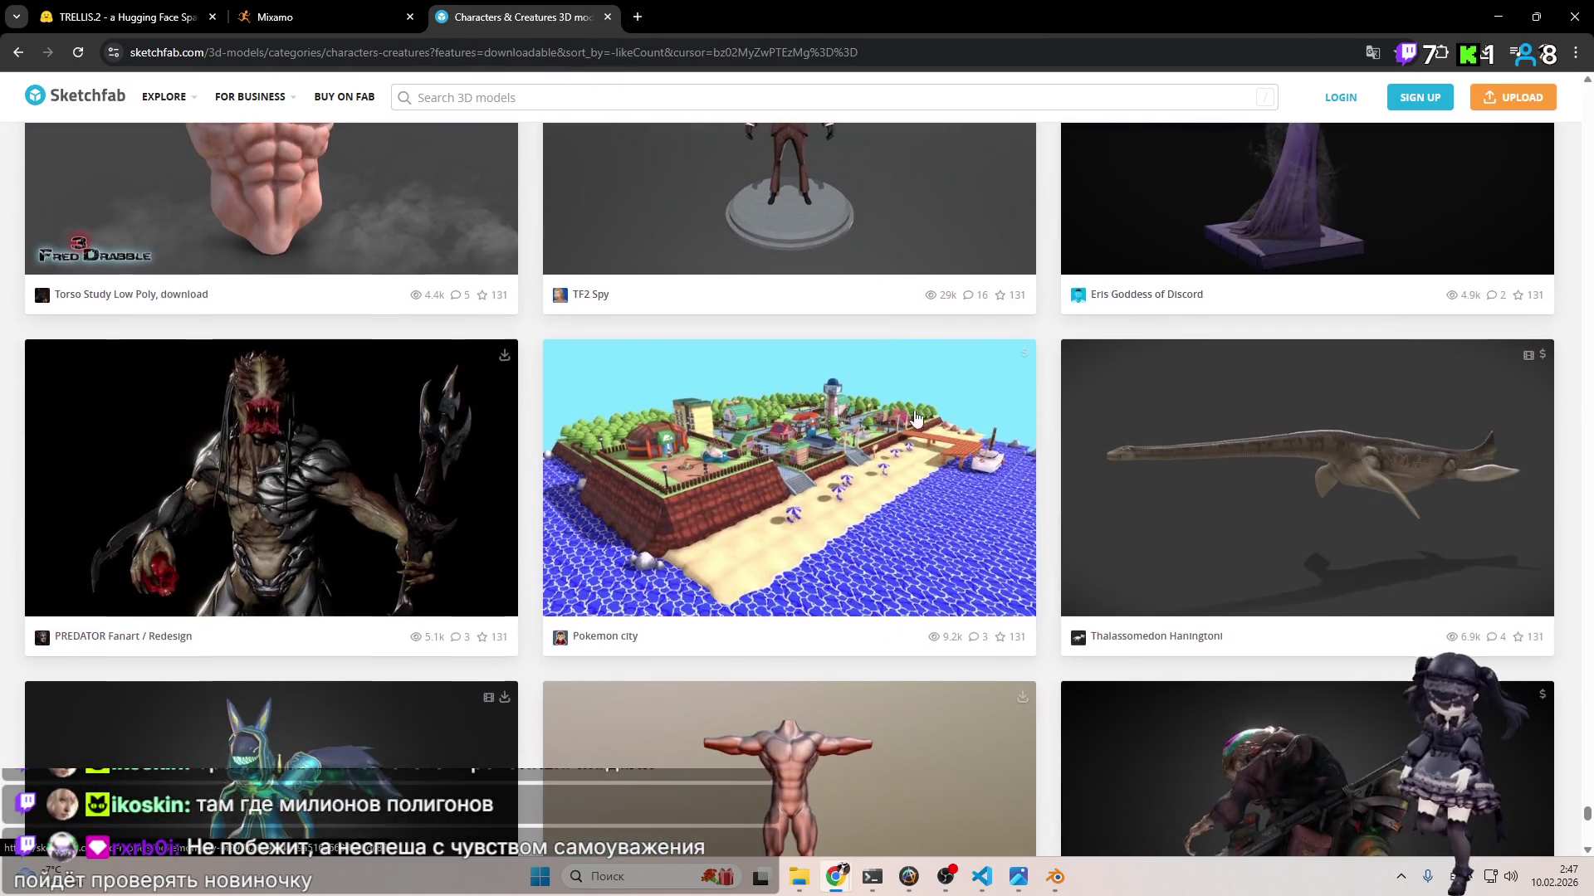
{"action": "scroll", "coordinate": [907, 410], "scroll_direction": "down", "scroll_amount": 5}
{"action": "scroll", "coordinate": [897, 413], "scroll_direction": "down", "scroll_amount": 4}
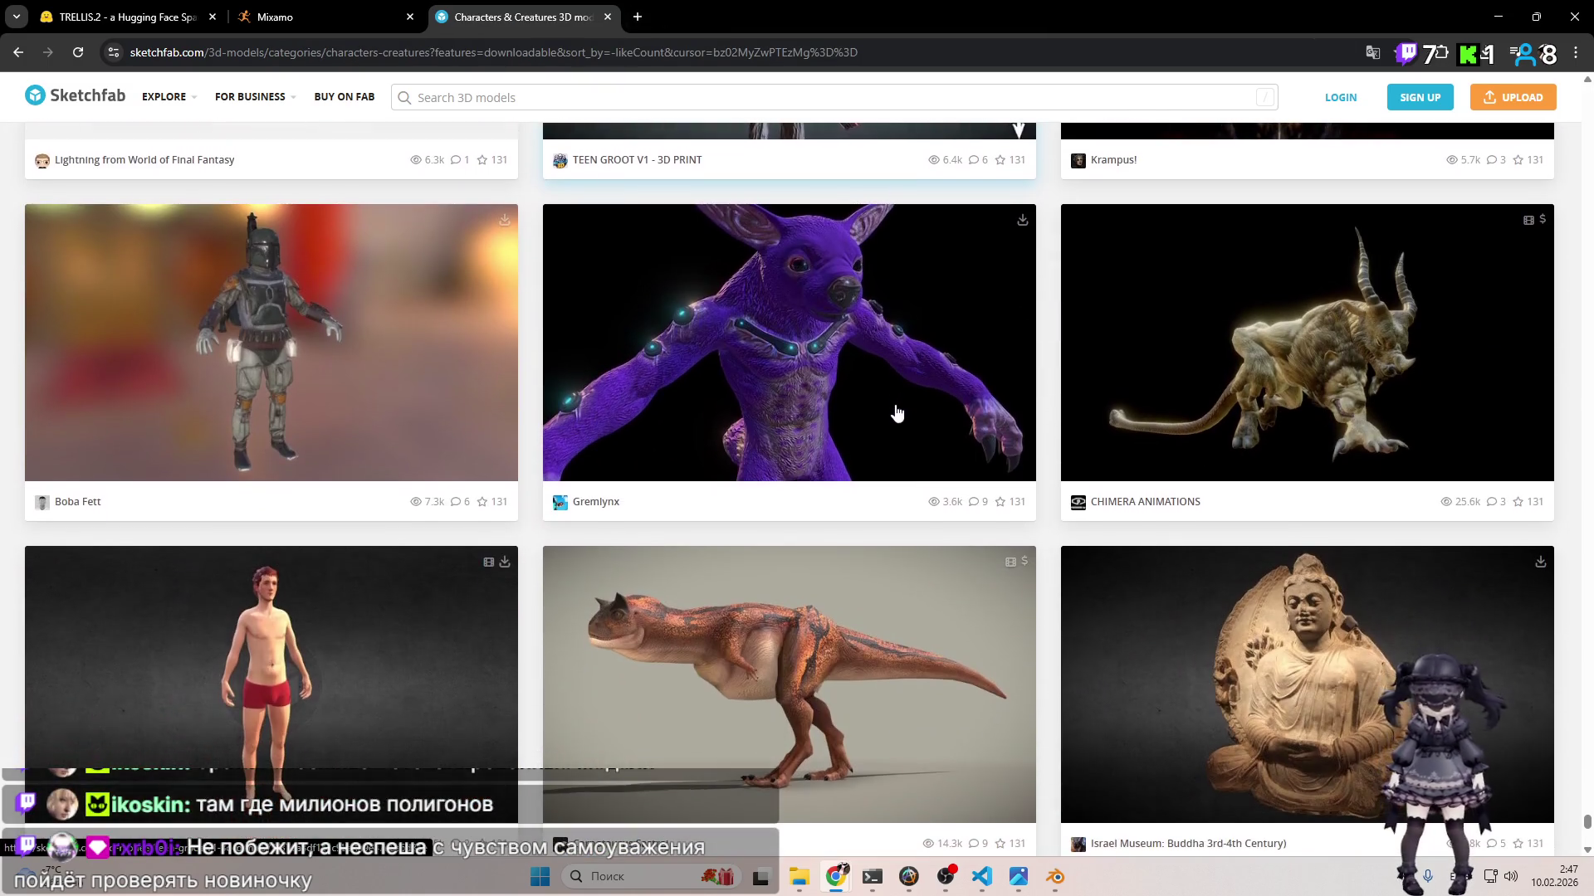
{"action": "scroll", "coordinate": [895, 412], "scroll_direction": "down", "scroll_amount": 8}
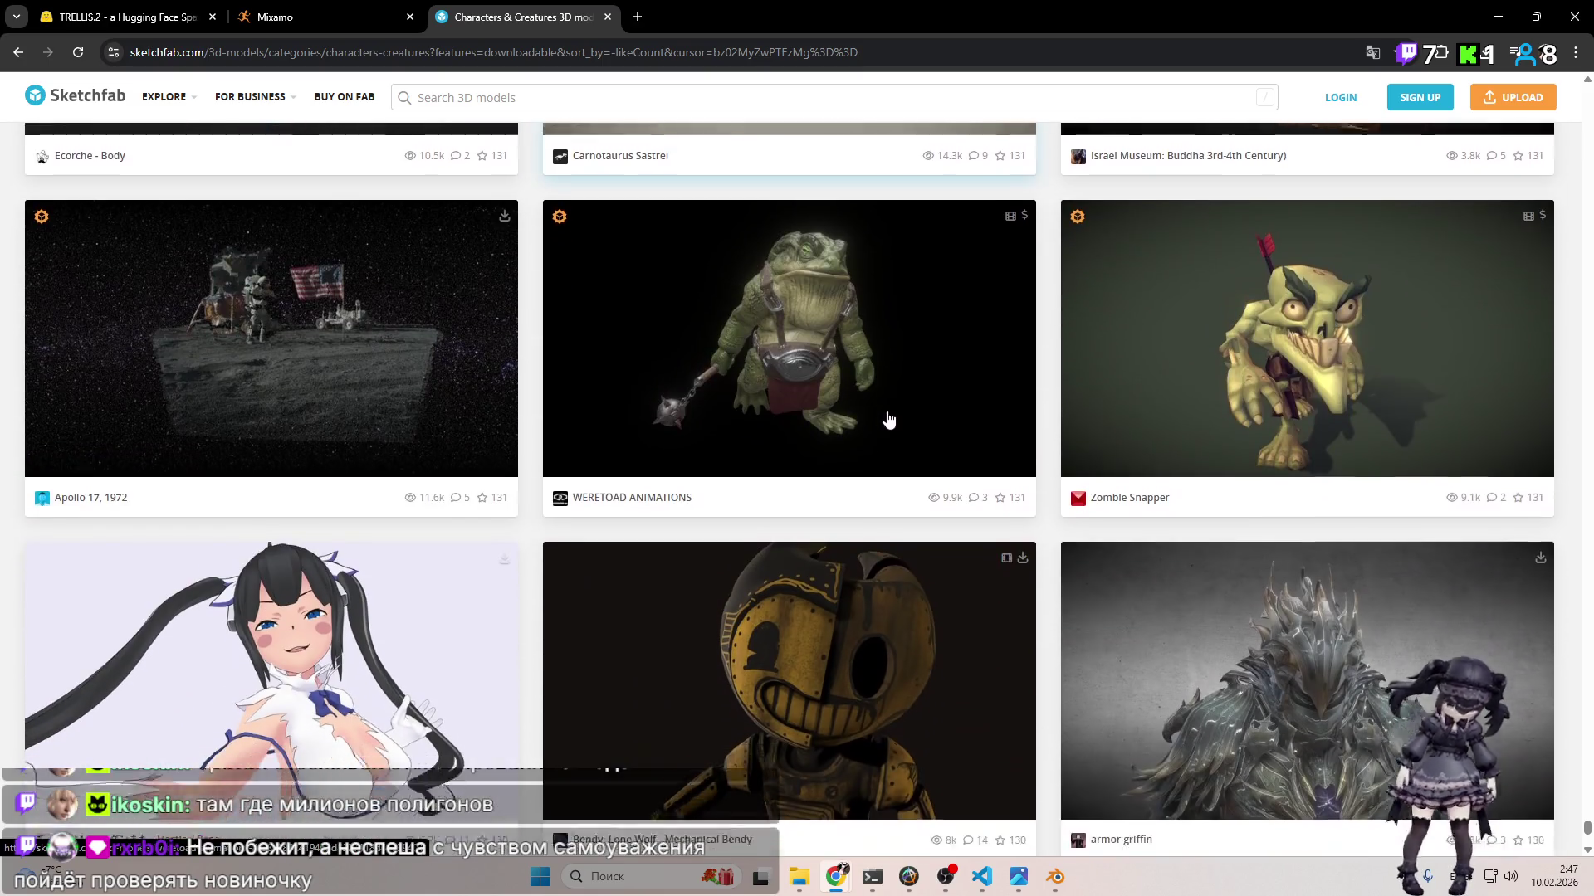
{"action": "scroll", "coordinate": [886, 418], "scroll_direction": "down", "scroll_amount": 4}
{"action": "scroll", "coordinate": [885, 418], "scroll_direction": "down", "scroll_amount": 3}
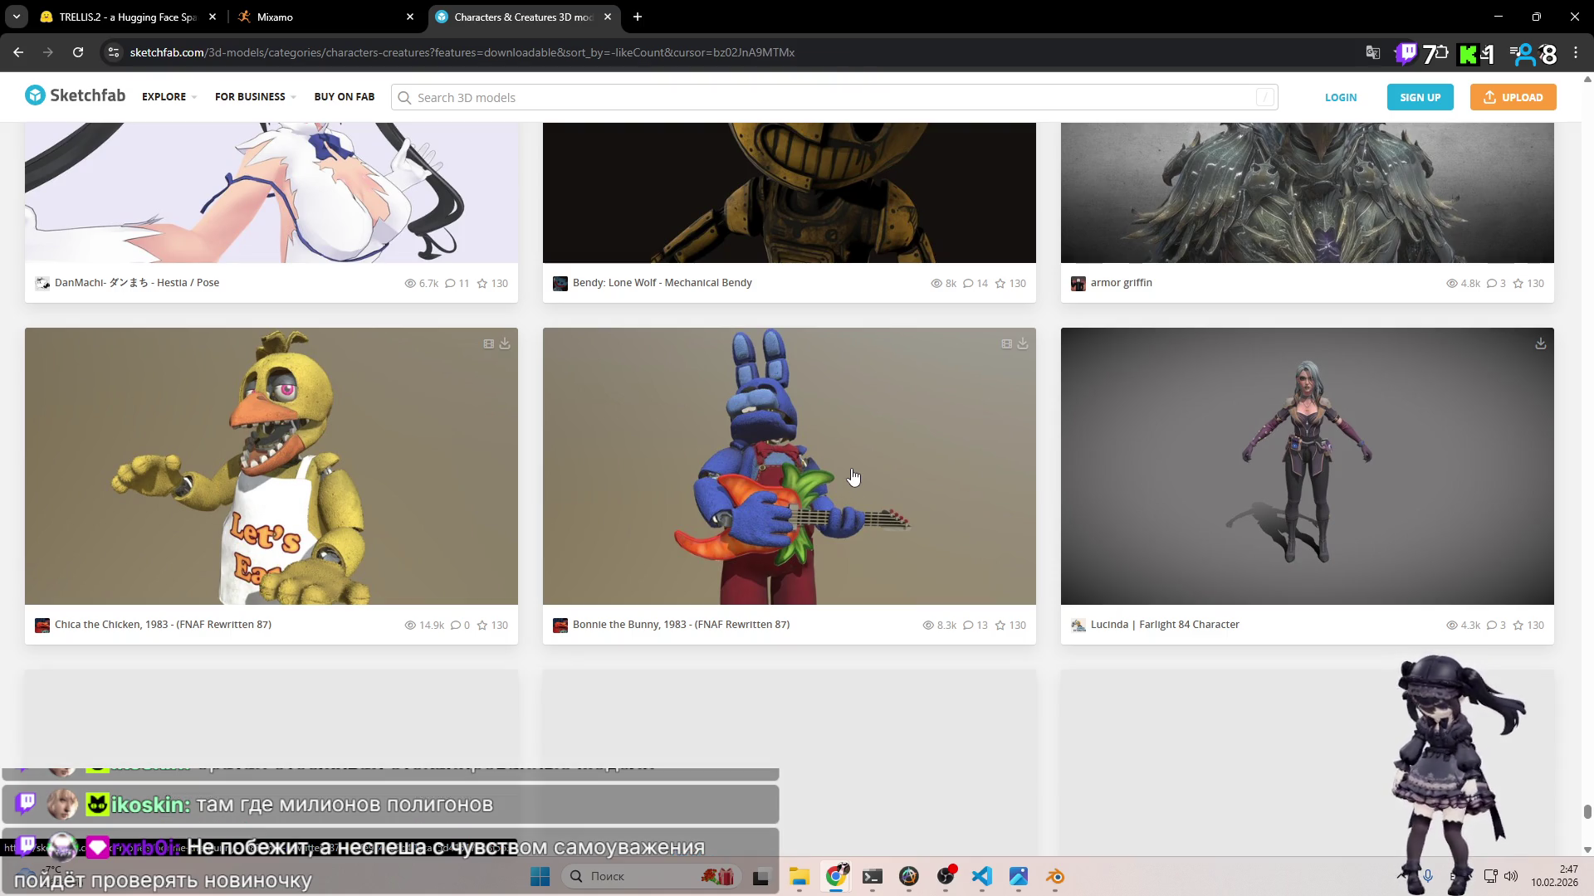
{"action": "scroll", "coordinate": [861, 465], "scroll_direction": "down", "scroll_amount": 4}
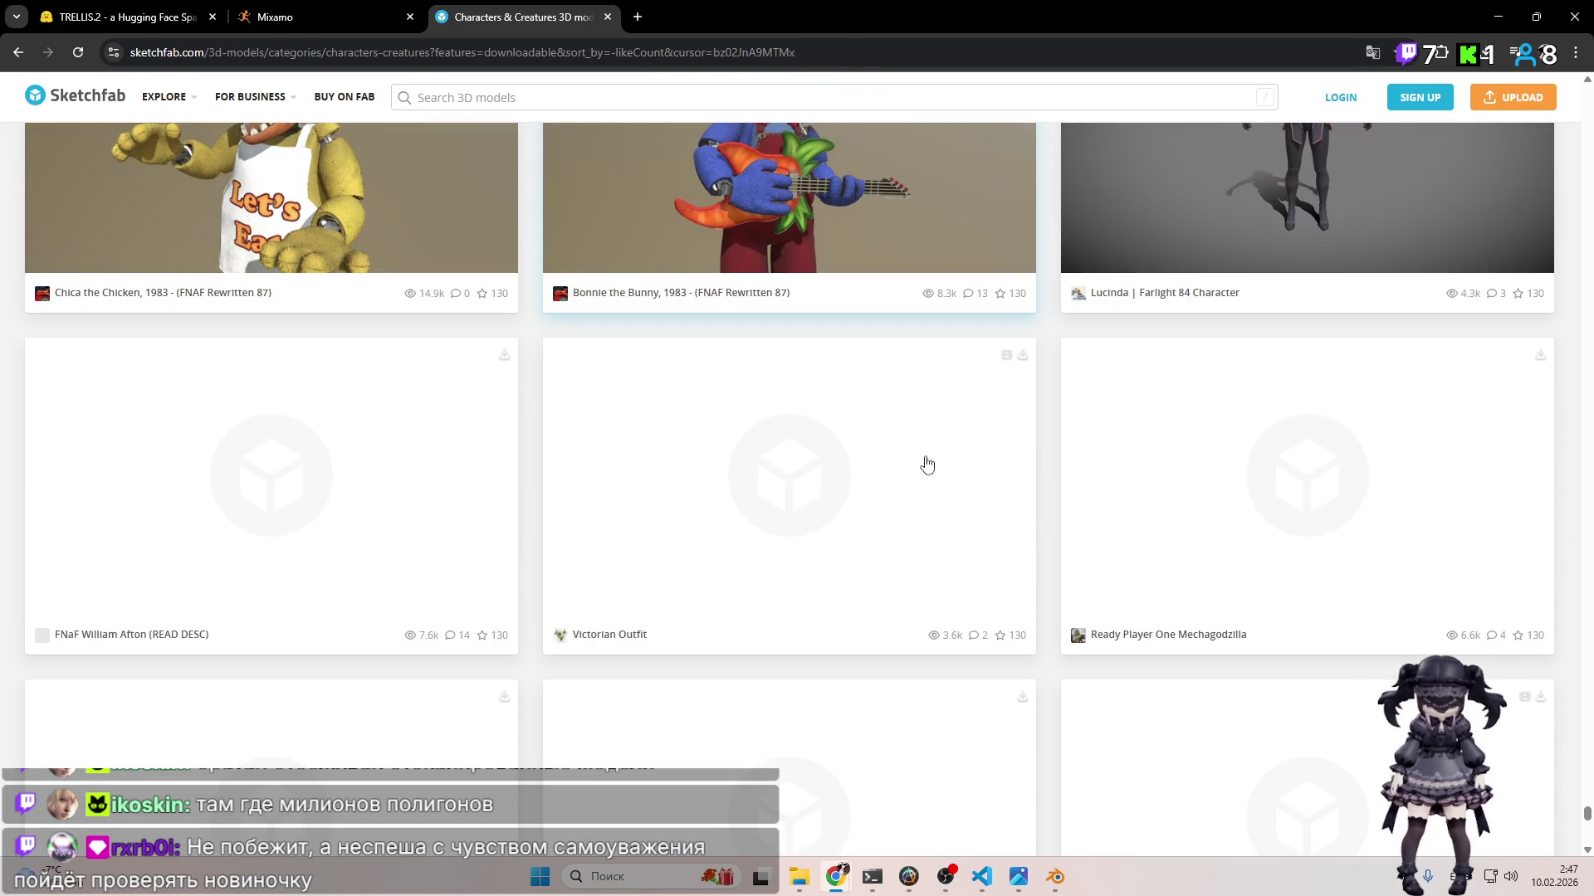
{"action": "scroll", "coordinate": [1004, 426], "scroll_direction": "up", "scroll_amount": 1}
{"action": "scroll", "coordinate": [1039, 396], "scroll_direction": "down", "scroll_amount": 5}
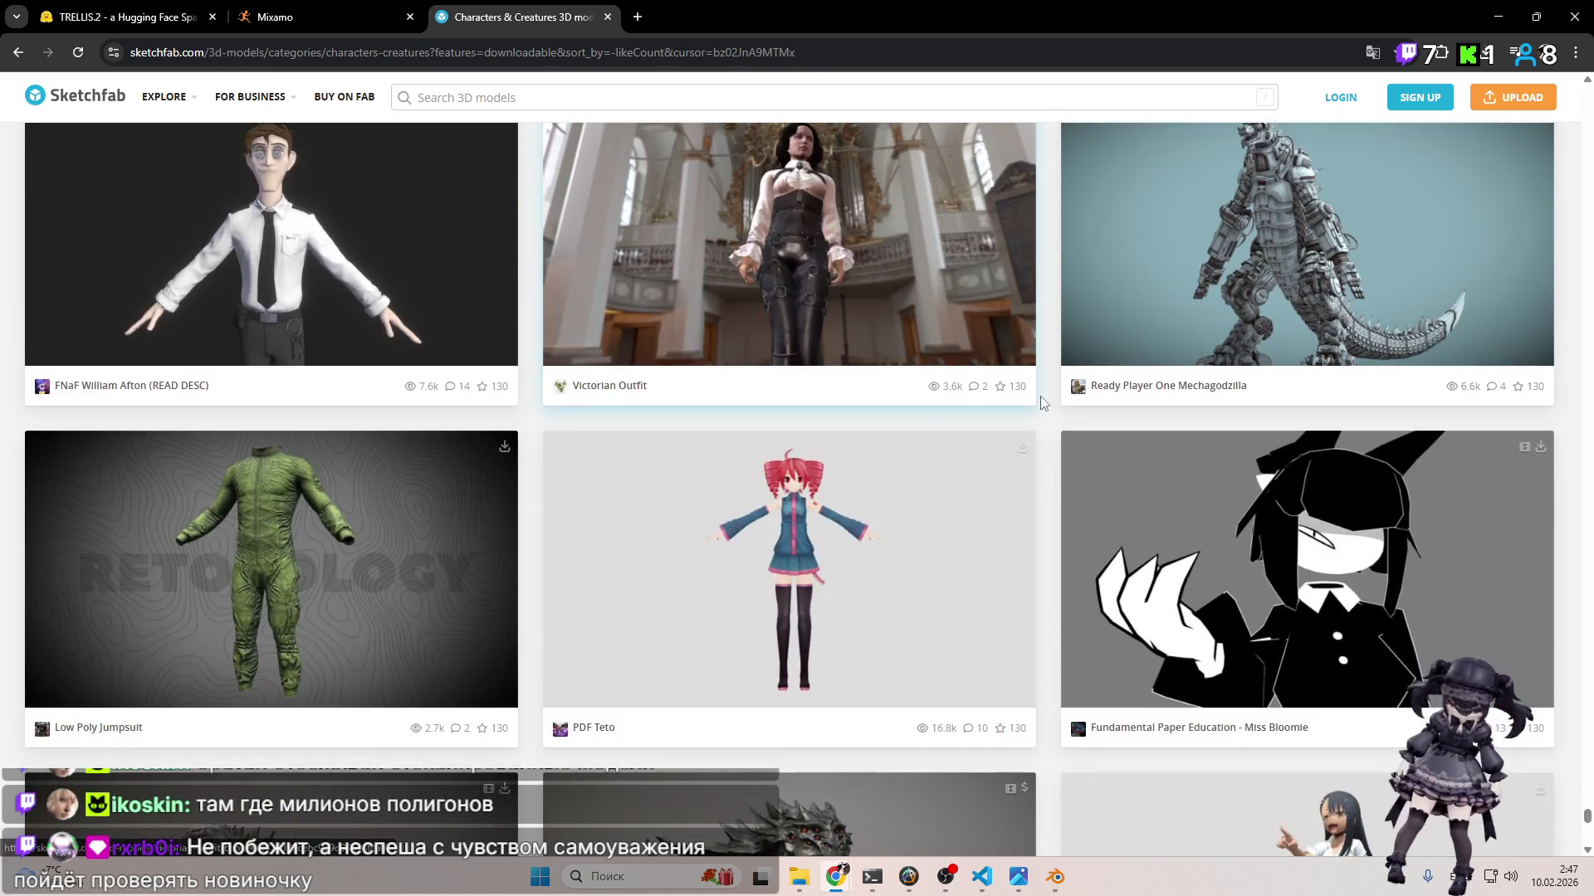
{"action": "scroll", "coordinate": [1038, 402], "scroll_direction": "down", "scroll_amount": 7}
{"action": "scroll", "coordinate": [1033, 415], "scroll_direction": "down", "scroll_amount": 6}
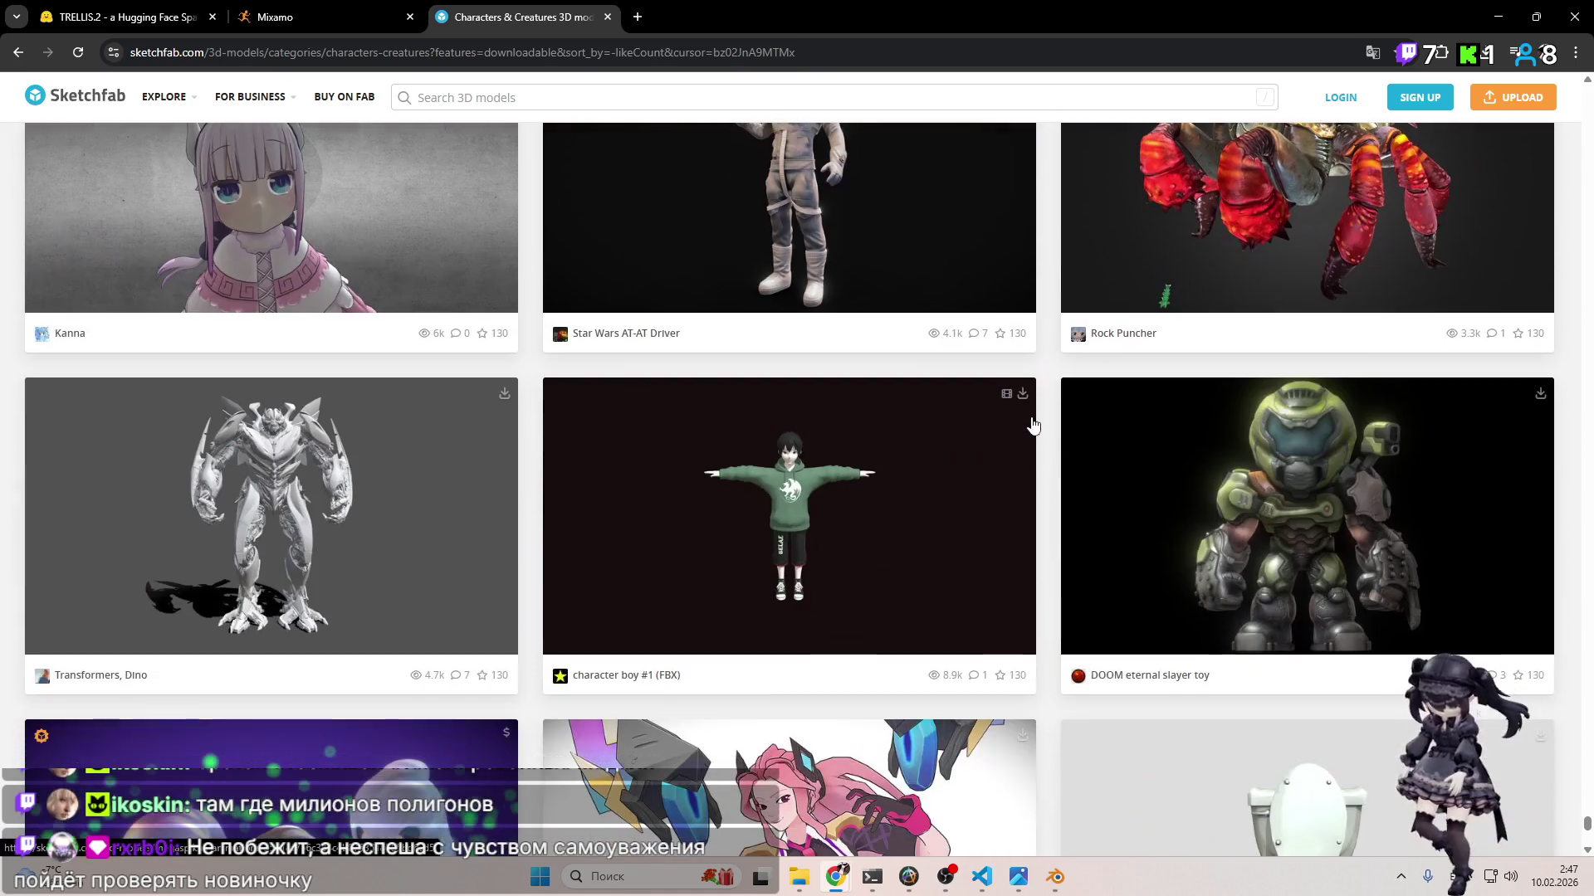
{"action": "scroll", "coordinate": [1022, 440], "scroll_direction": "down", "scroll_amount": 10}
{"action": "scroll", "coordinate": [1021, 446], "scroll_direction": "down", "scroll_amount": 4}
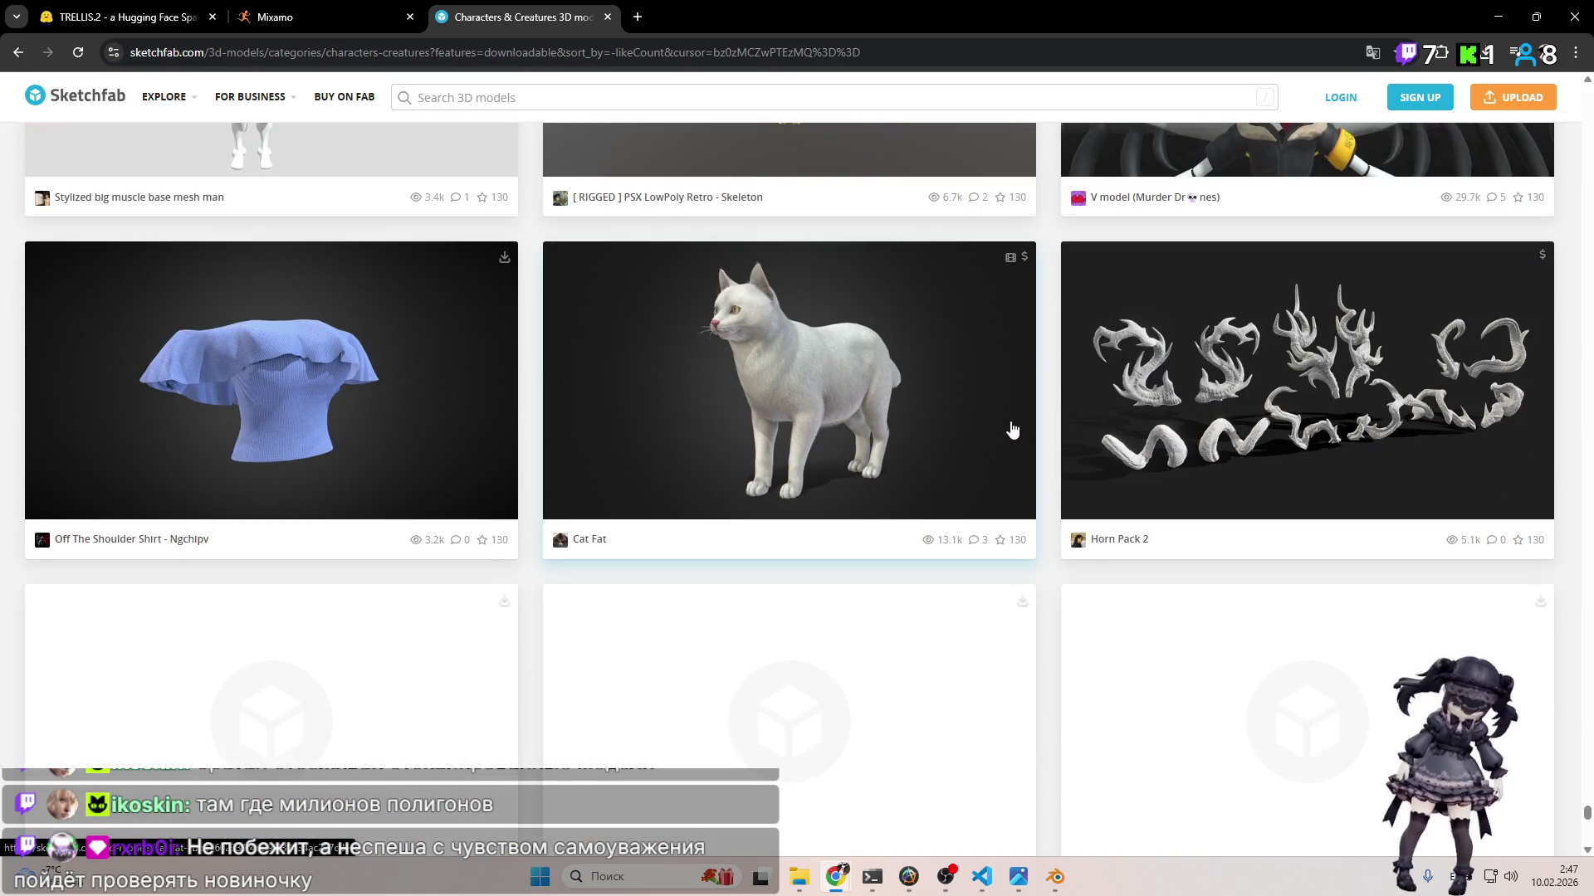
{"action": "scroll", "coordinate": [1008, 428], "scroll_direction": "down", "scroll_amount": 1}
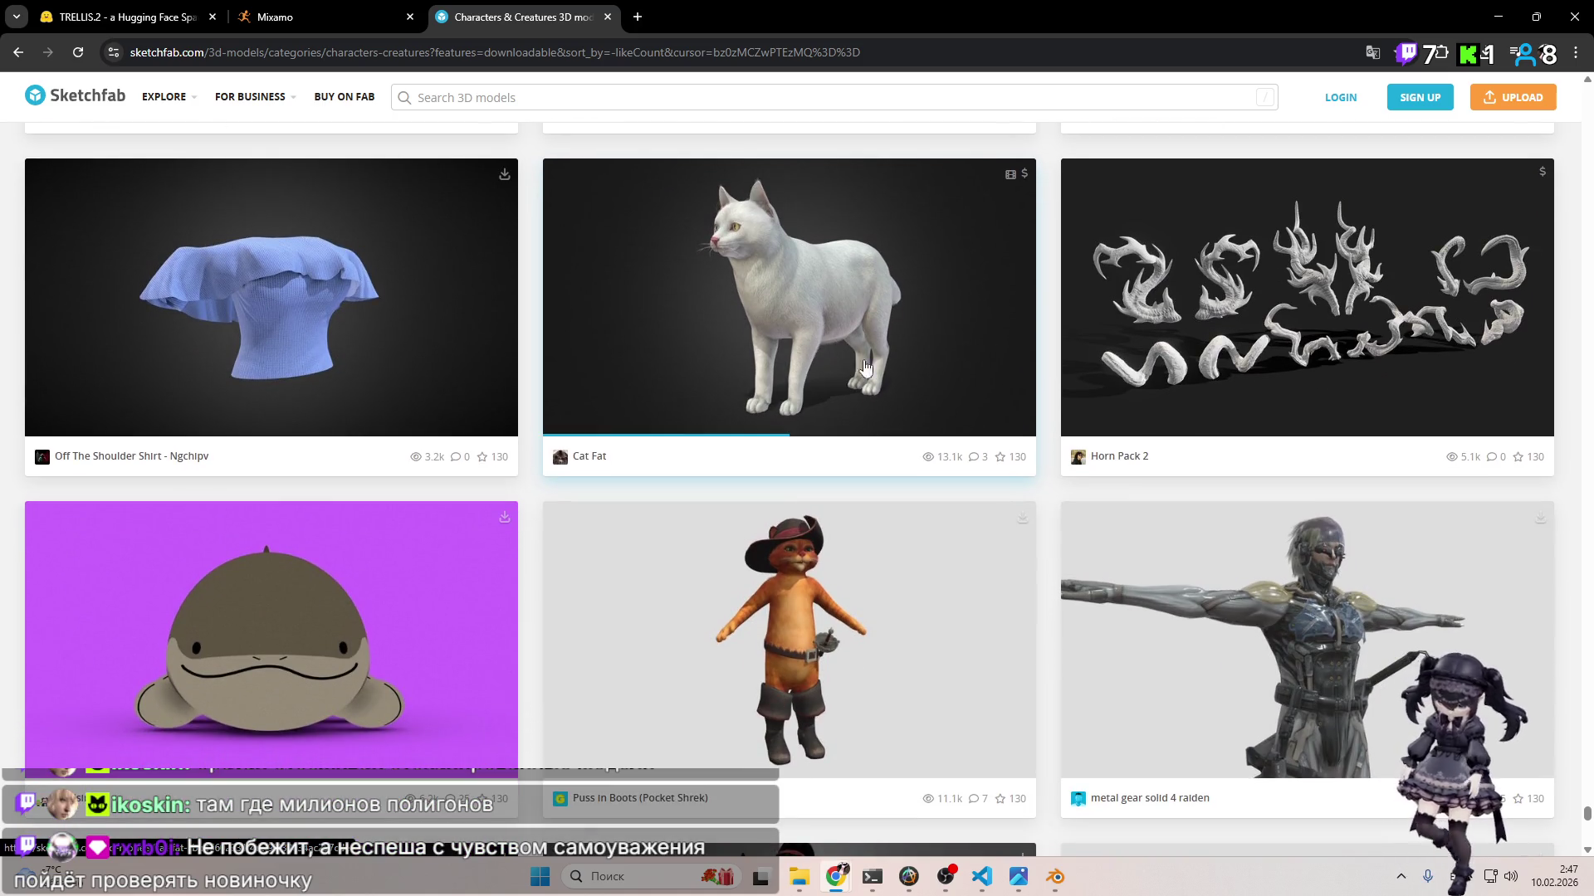
{"action": "scroll", "coordinate": [853, 363], "scroll_direction": "down", "scroll_amount": 10}
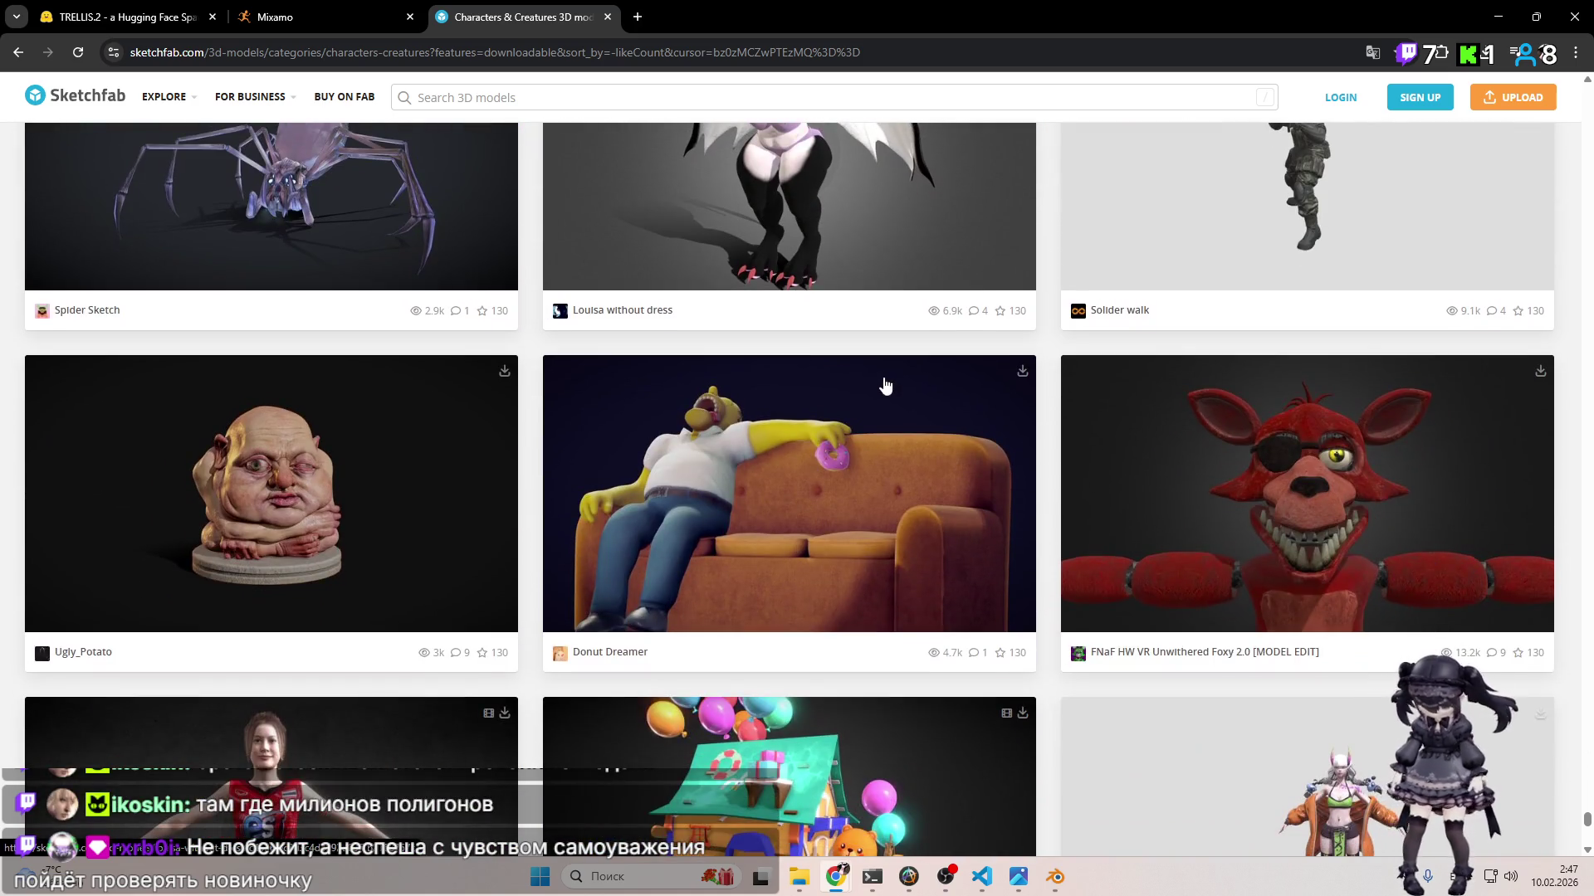
{"action": "scroll", "coordinate": [884, 385], "scroll_direction": "down", "scroll_amount": 2}
{"action": "scroll", "coordinate": [764, 366], "scroll_direction": "down", "scroll_amount": 10}
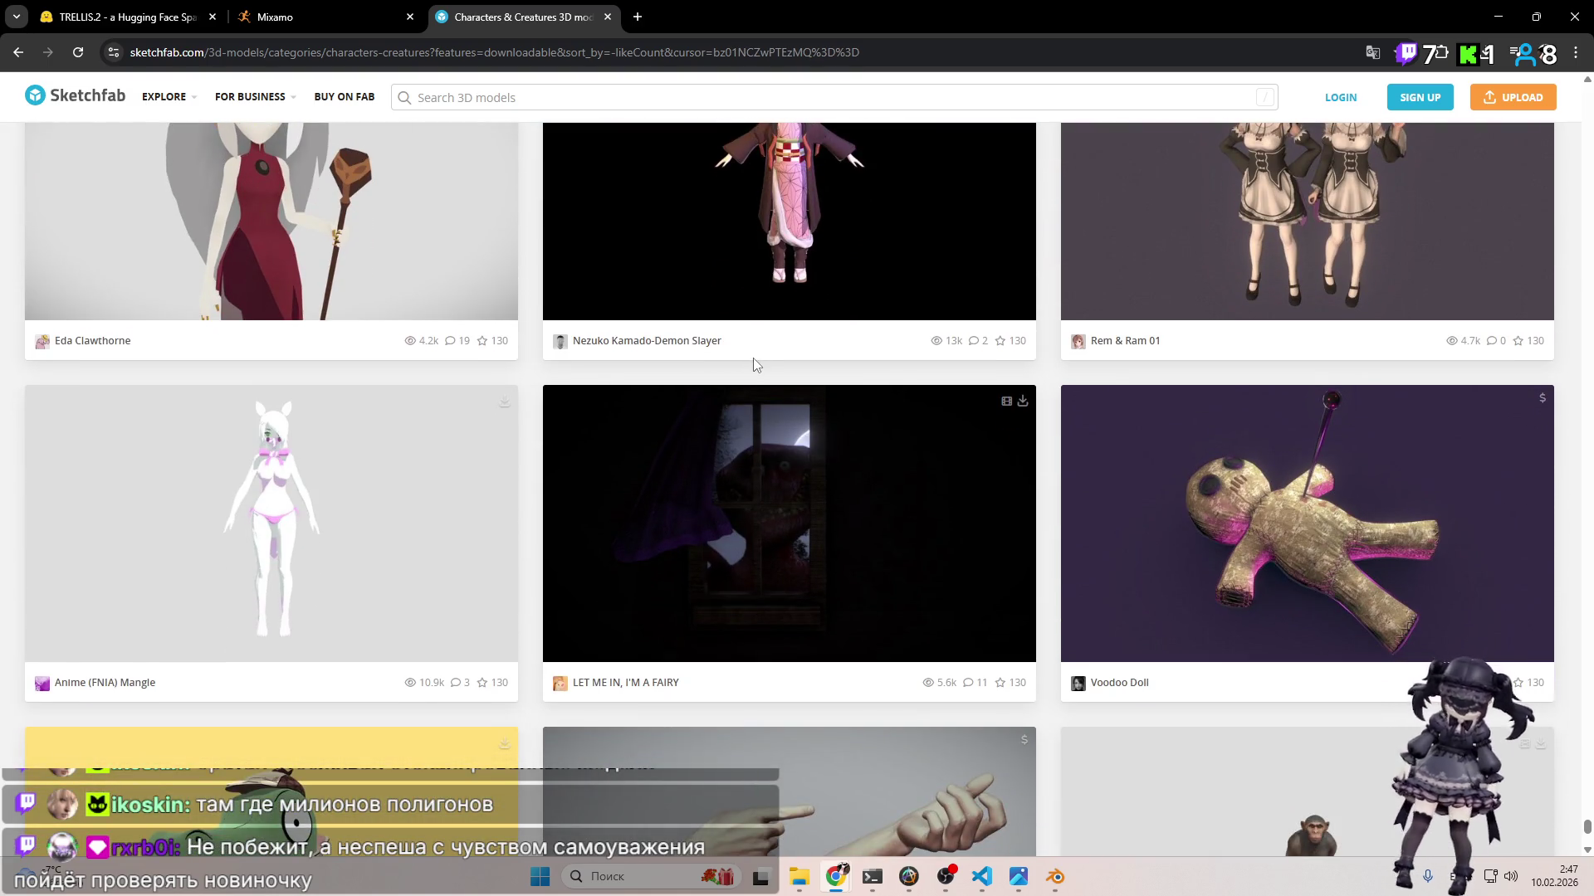
{"action": "scroll", "coordinate": [753, 362], "scroll_direction": "up", "scroll_amount": 3}
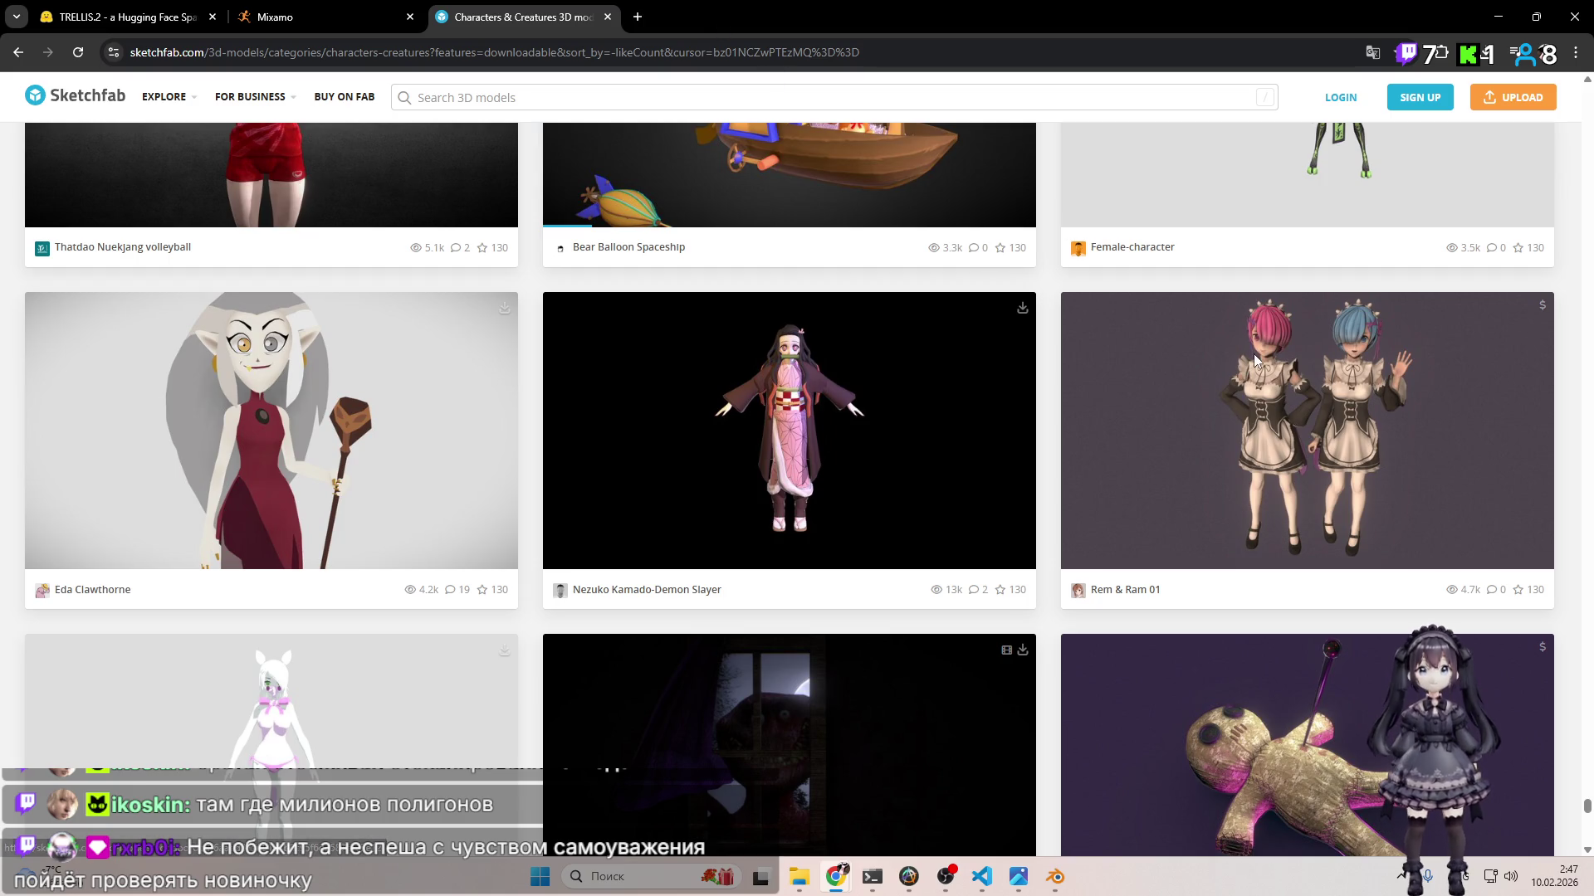
{"action": "left_click", "coordinate": [650, 6]}
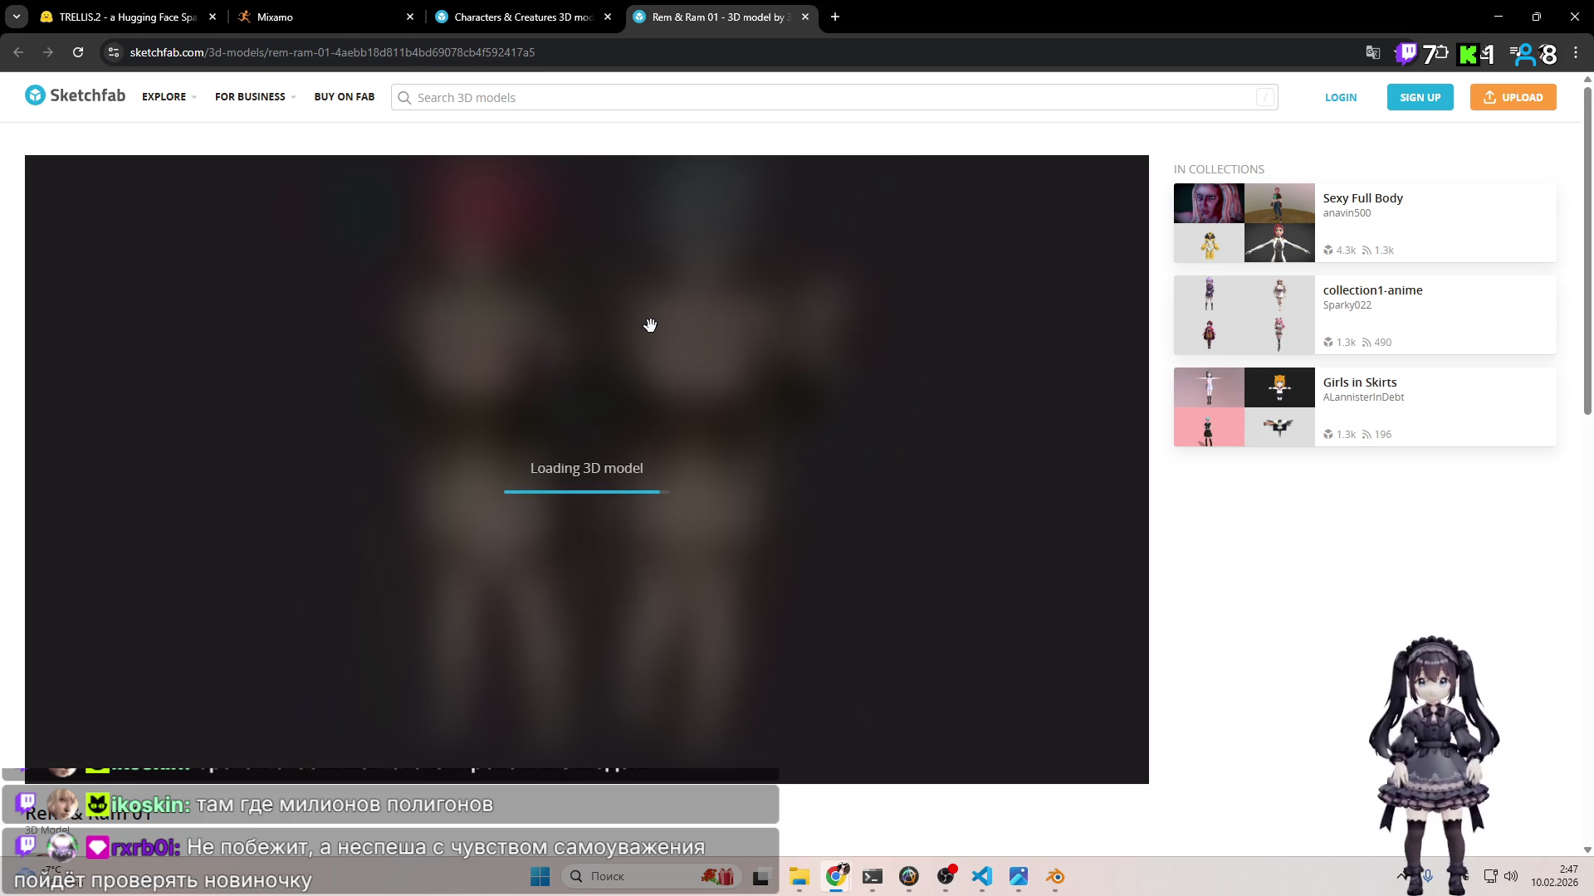
Step: Zoom and orbit the Rem & Ram 01 model for a close look at the maids' faces
{"action": "scroll", "coordinate": [1129, 826], "scroll_direction": "down", "scroll_amount": 3}
{"action": "scroll", "coordinate": [1079, 780], "scroll_direction": "up", "scroll_amount": 3}
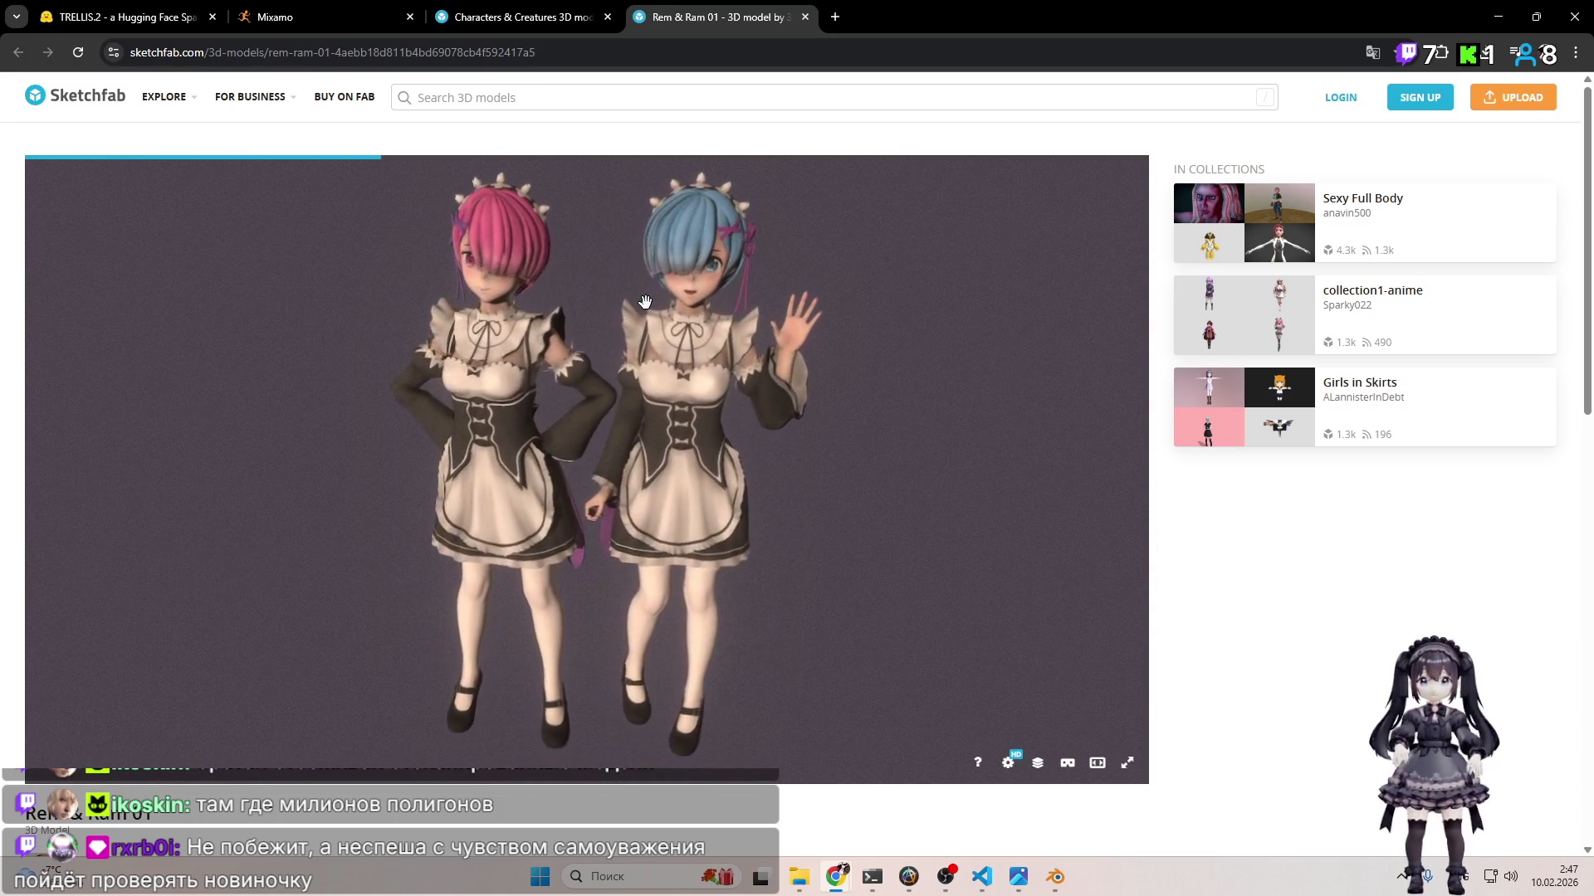
{"action": "scroll", "coordinate": [726, 407], "scroll_direction": "up", "scroll_amount": 5}
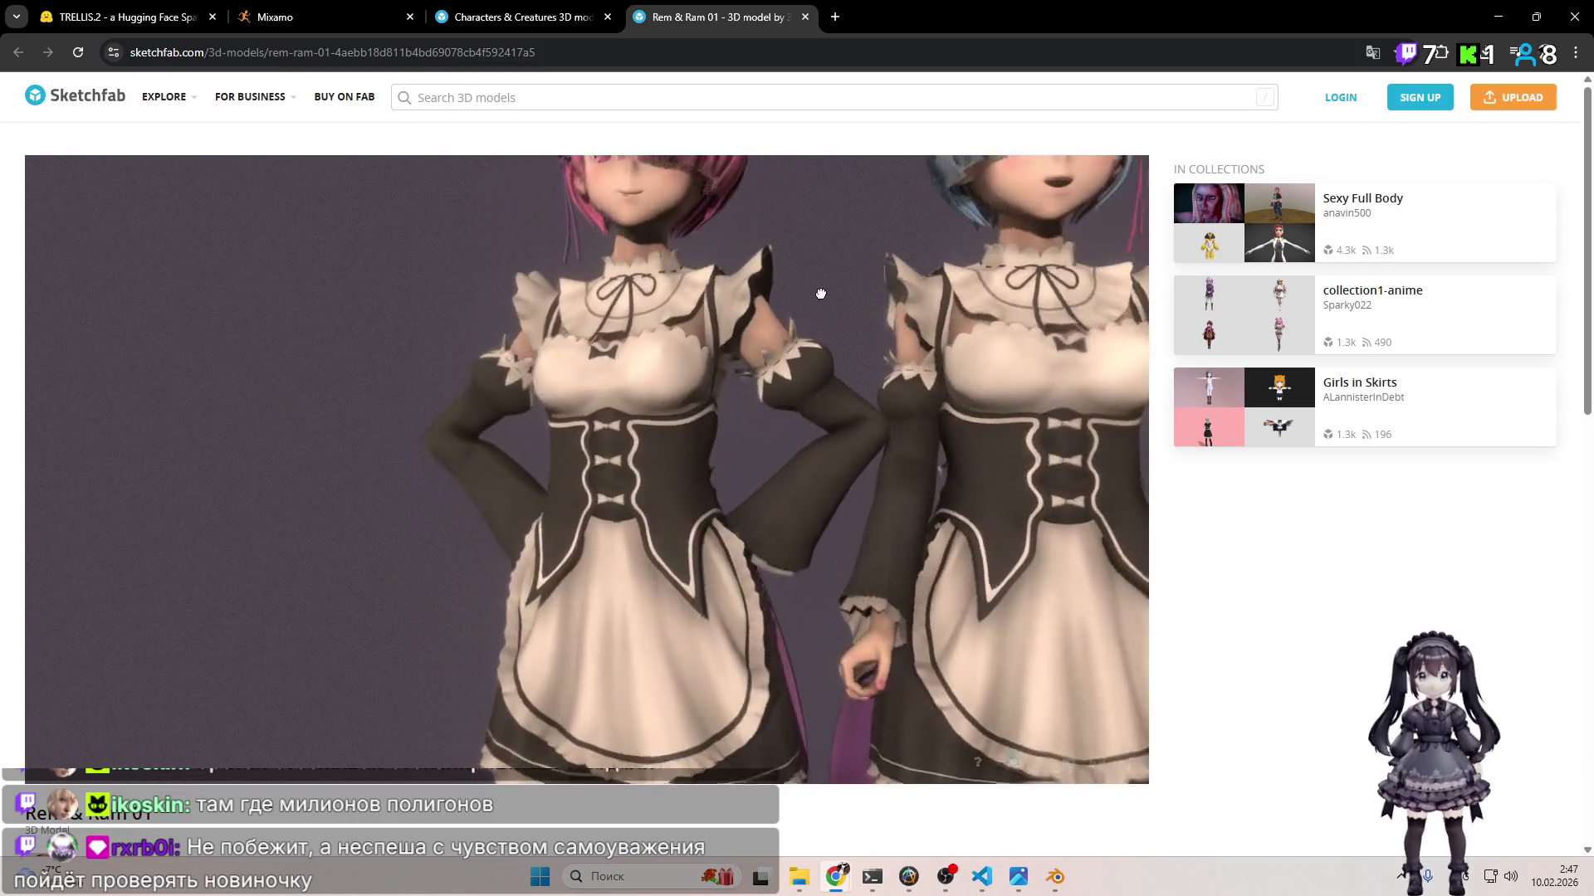
{"action": "scroll", "coordinate": [811, 357], "scroll_direction": "down", "scroll_amount": 3}
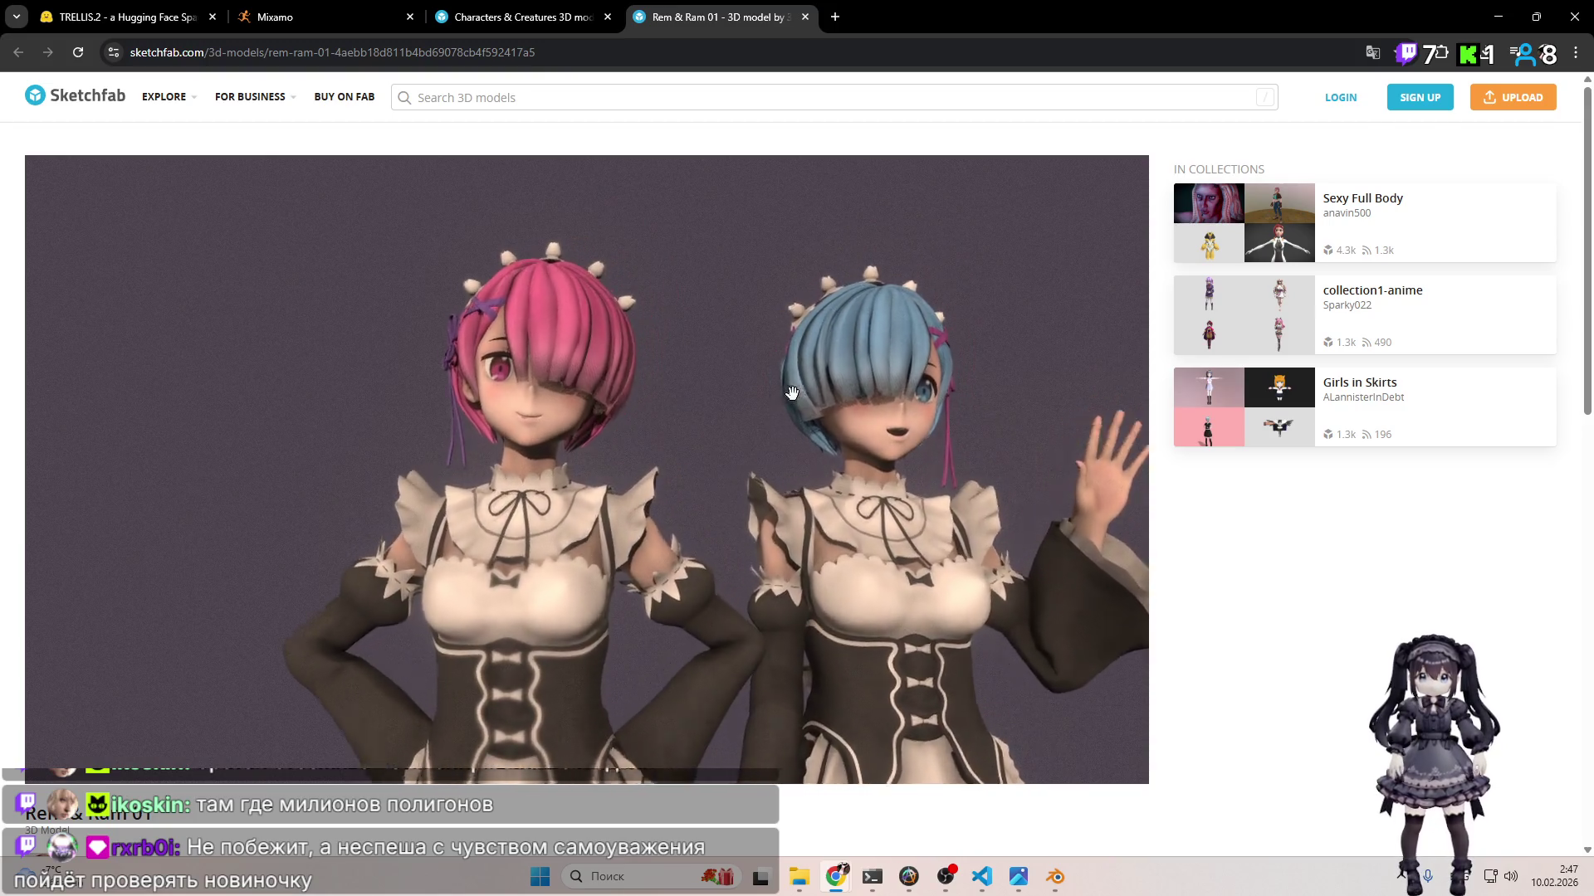
{"action": "scroll", "coordinate": [811, 374], "scroll_direction": "up", "scroll_amount": 5}
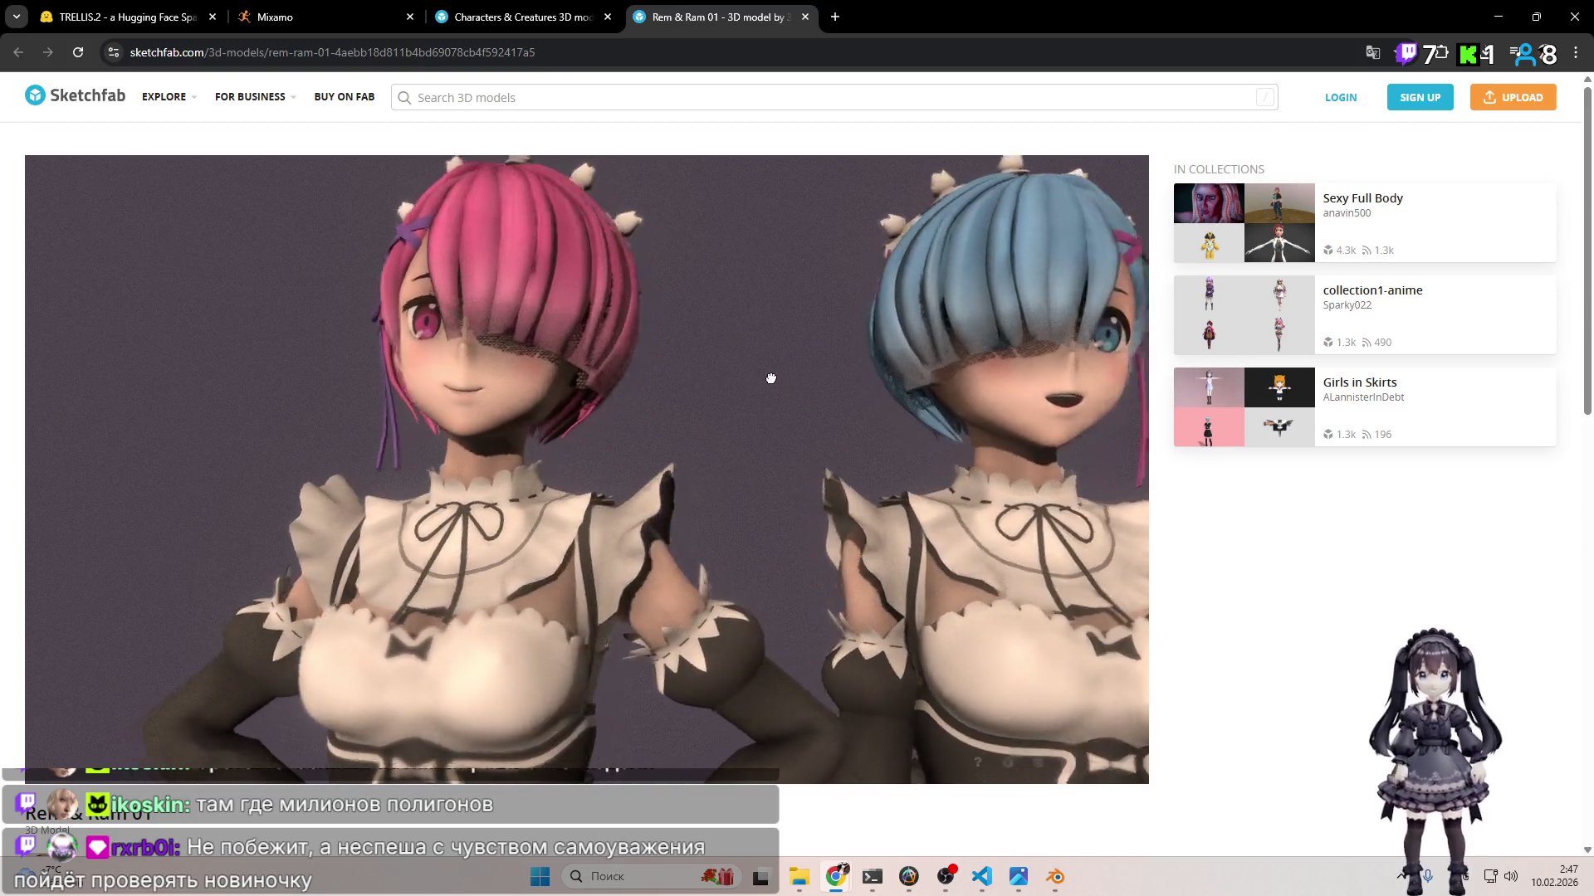
{"action": "mouse_move", "coordinate": [739, 391]}
{"action": "left_mouse_down"}
{"action": "mouse_move", "coordinate": [703, 387]}
{"action": "mouse_move", "coordinate": [701, 370]}
{"action": "mouse_move", "coordinate": [739, 331]}
{"action": "mouse_move", "coordinate": [853, 342]}
{"action": "left_mouse_up"}
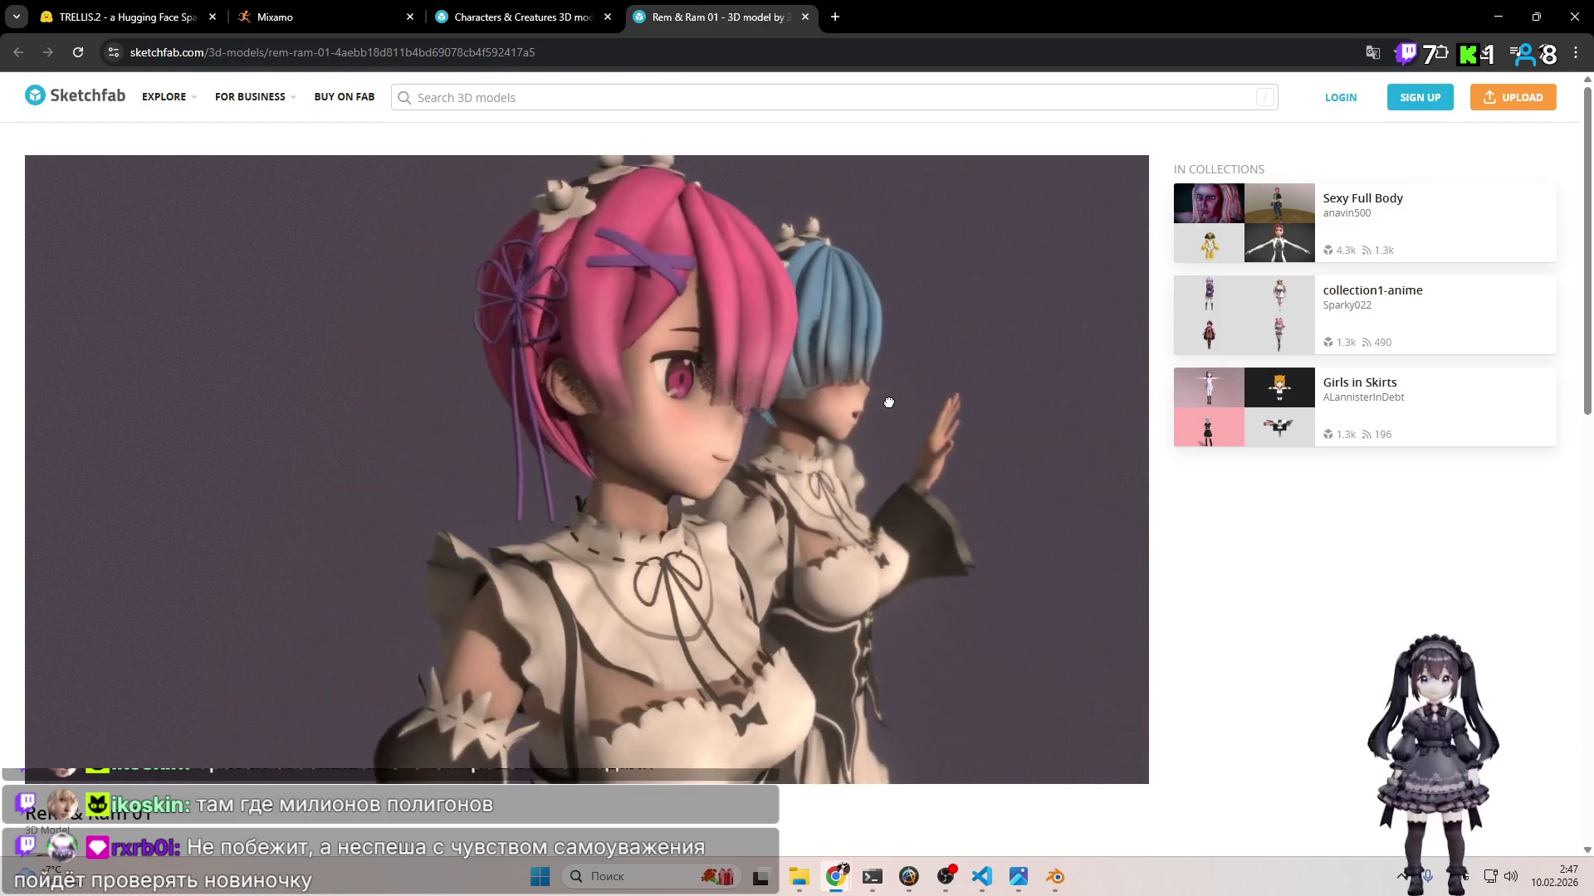
Step: Reset to the full frontal view of both maids and bookmark the page
{"action": "double_click", "coordinate": [1139, 298]}
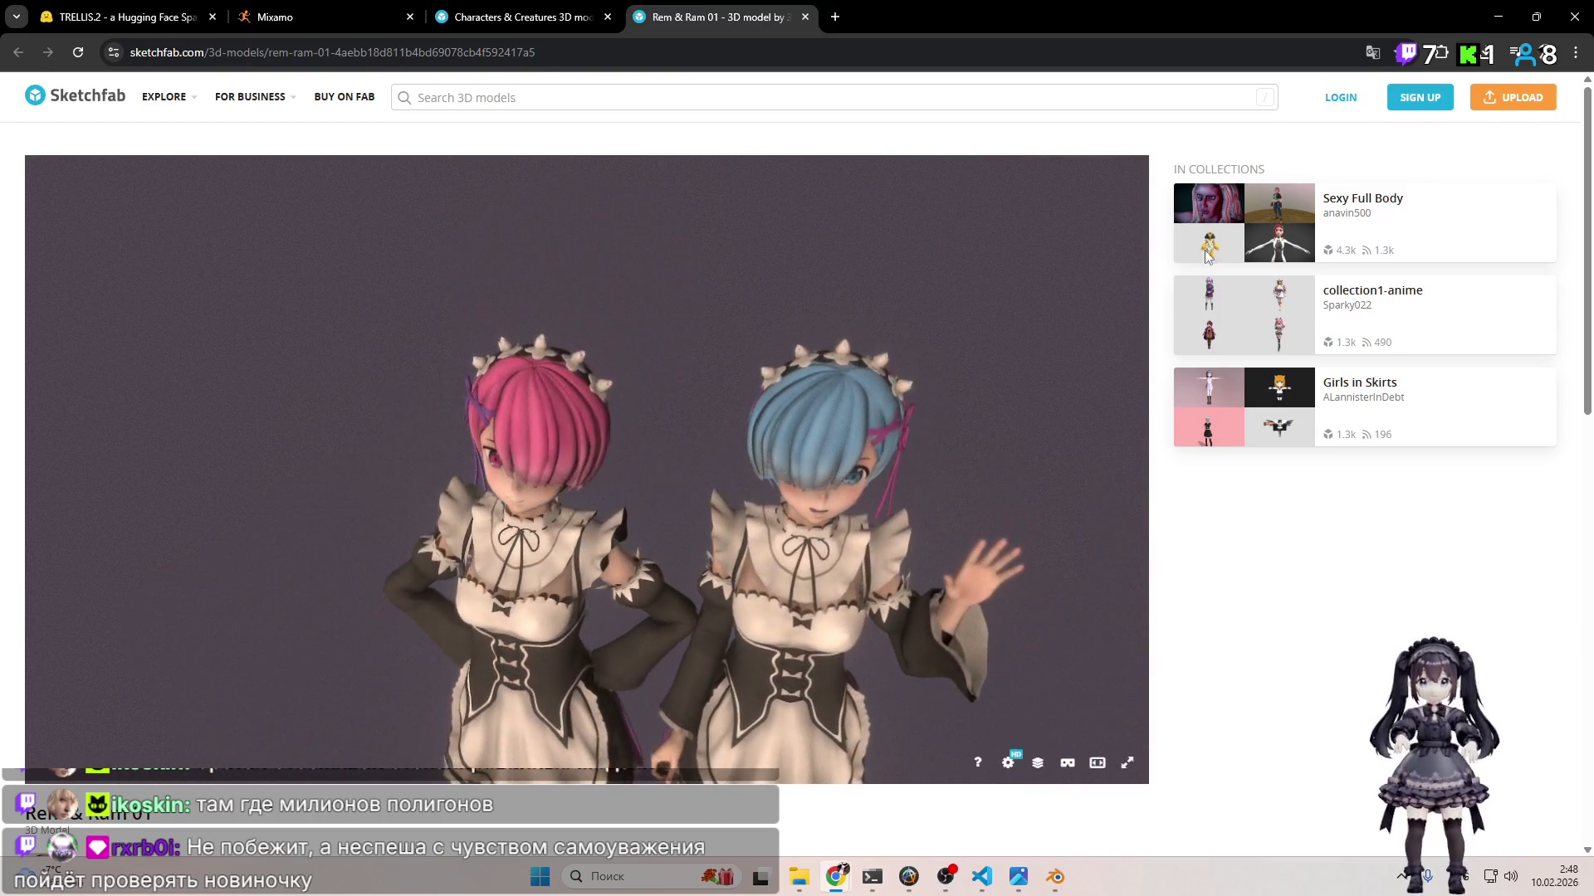
{"action": "key", "text": "ctrl+d"}
{"action": "left_click", "coordinate": [1294, 223]}
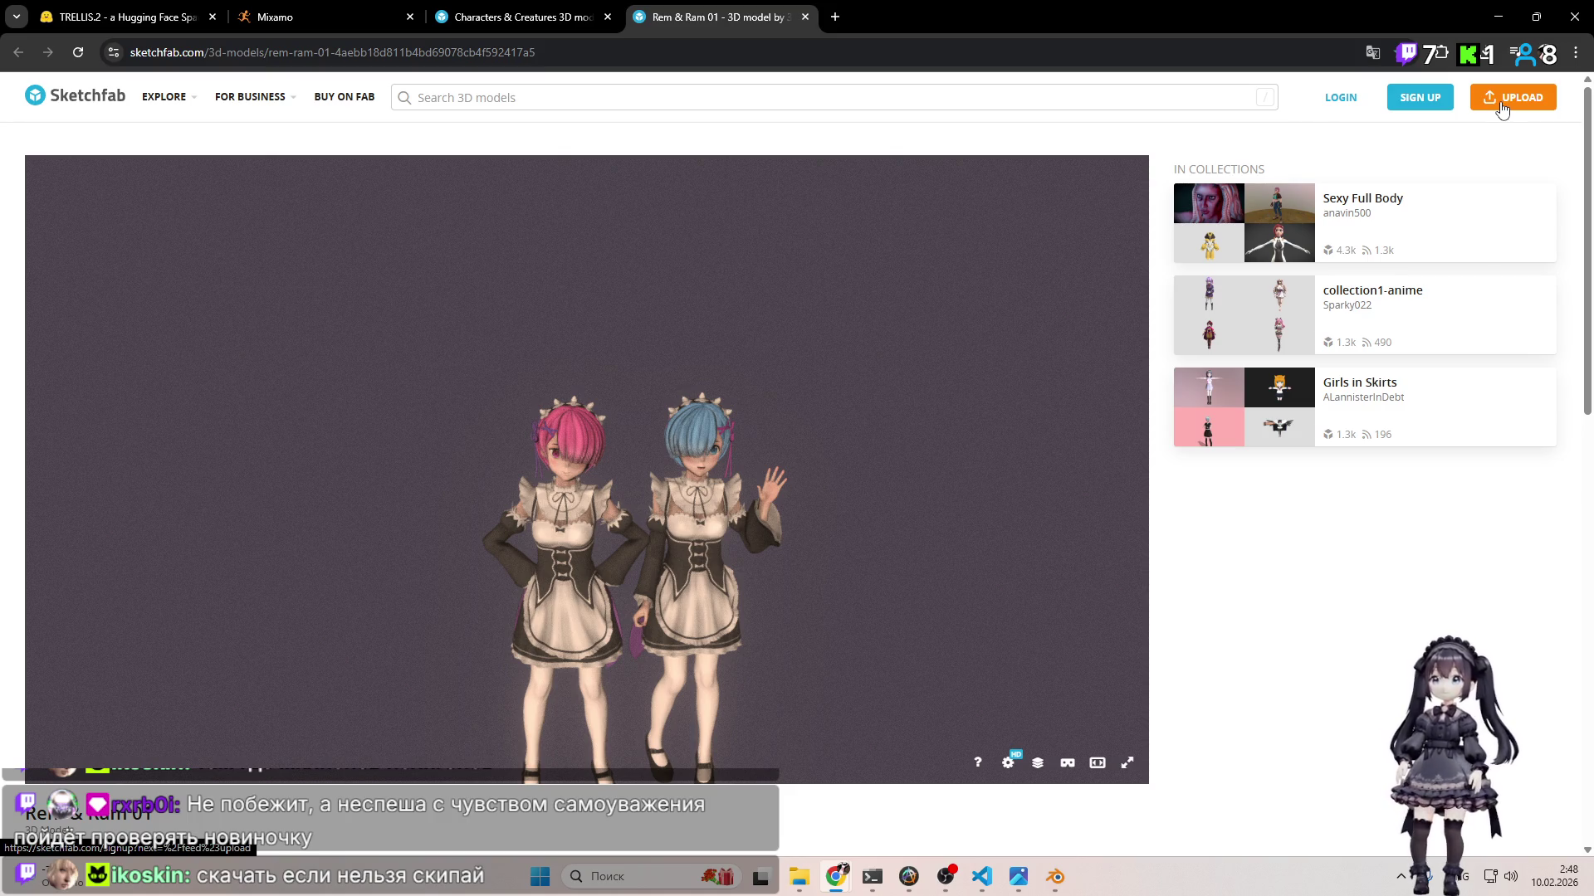
Step: Dismiss the sign-up prompt and scroll to Rem & Ram 01's details: 331.2k triangles, .FBX and .MAX files
{"action": "scroll", "coordinate": [1237, 515], "scroll_direction": "down", "scroll_amount": 2}
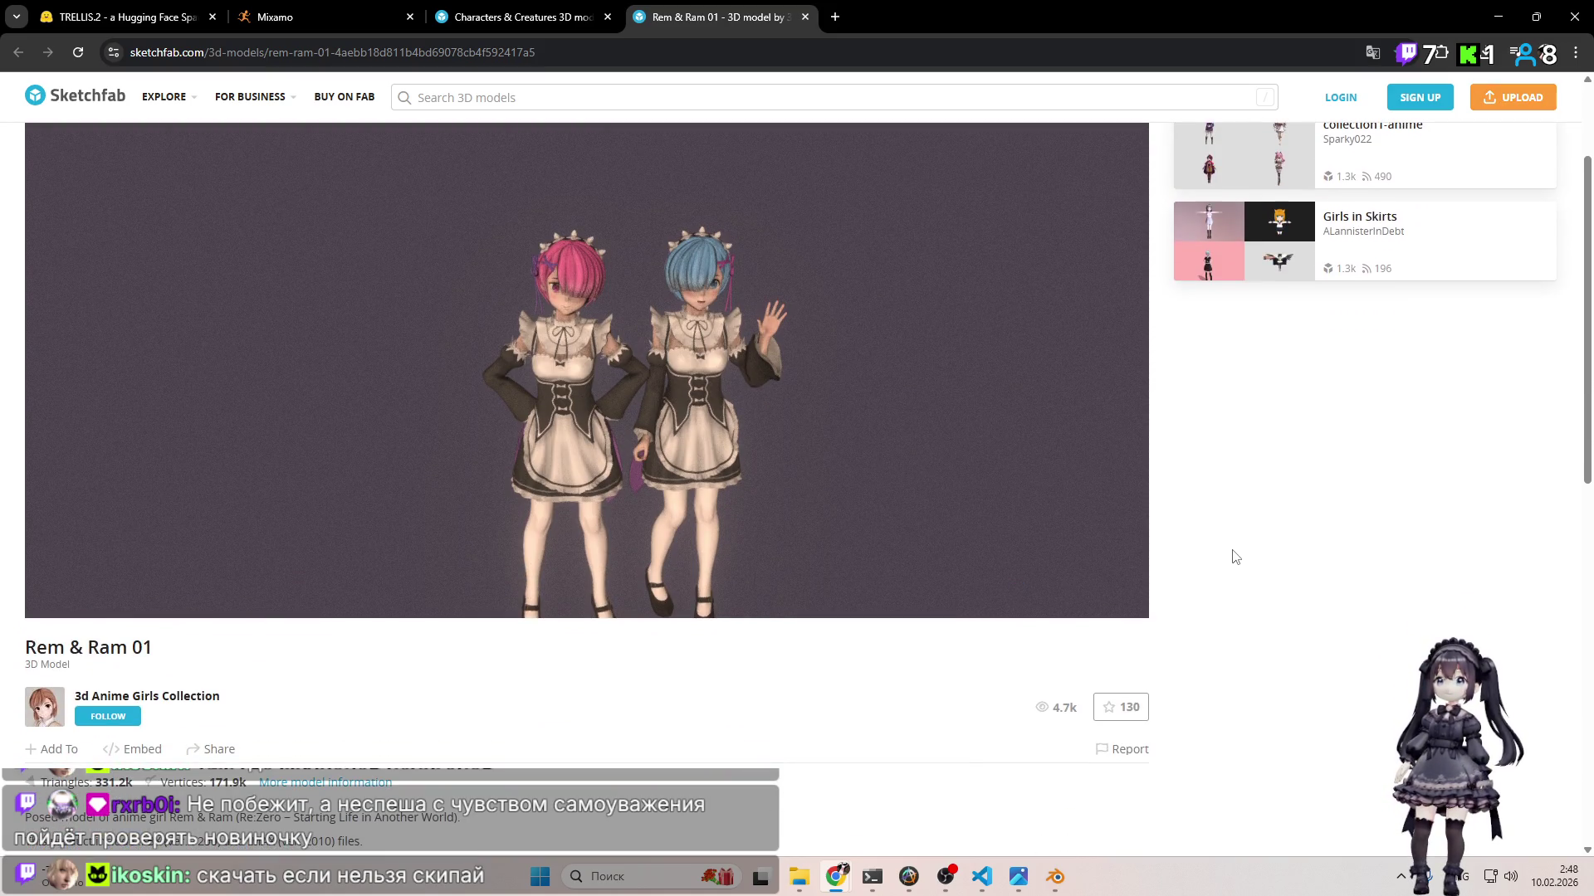
{"action": "scroll", "coordinate": [1235, 556], "scroll_direction": "up", "scroll_amount": 2}
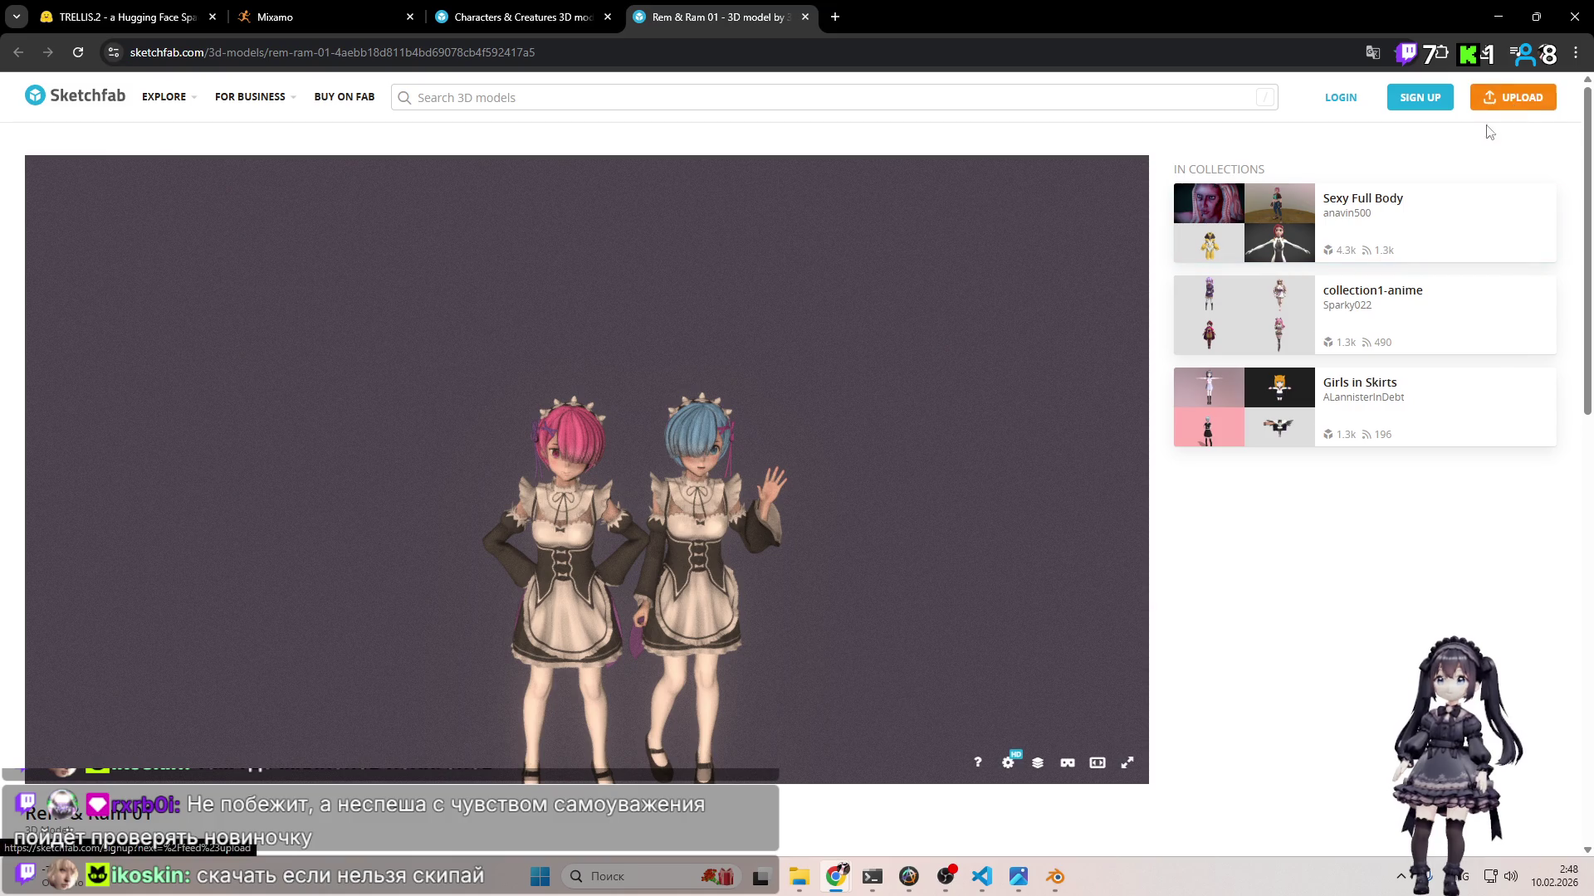
{"action": "left_click", "coordinate": [1498, 106]}
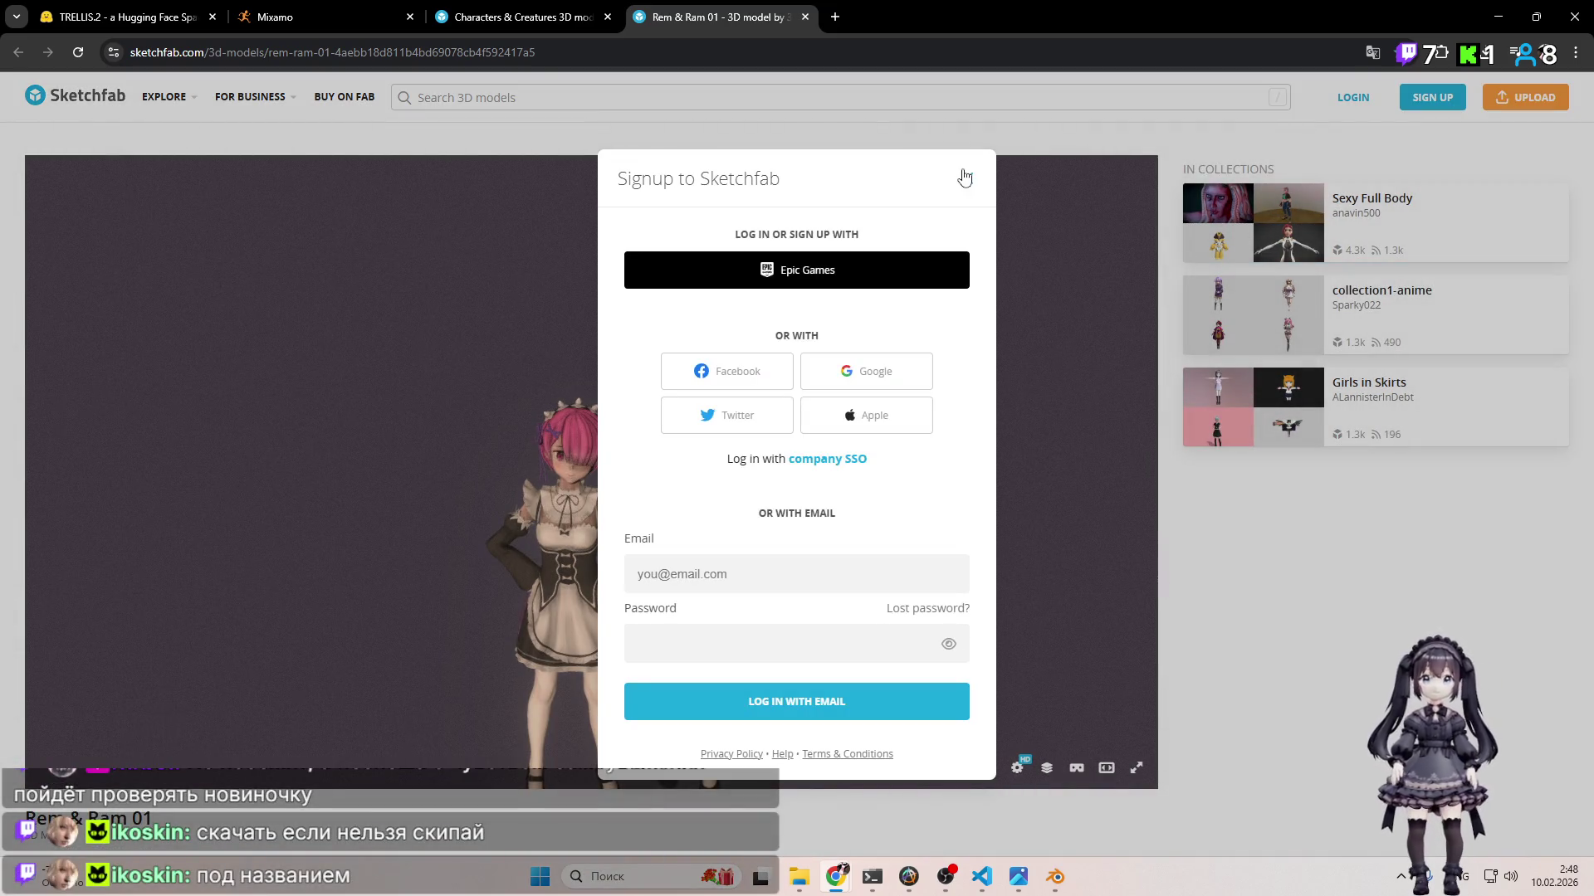
{"action": "left_click", "coordinate": [965, 178]}
{"action": "scroll", "coordinate": [1195, 544], "scroll_direction": "down", "scroll_amount": 3}
{"action": "scroll", "coordinate": [285, 572], "scroll_direction": "down", "scroll_amount": 4}
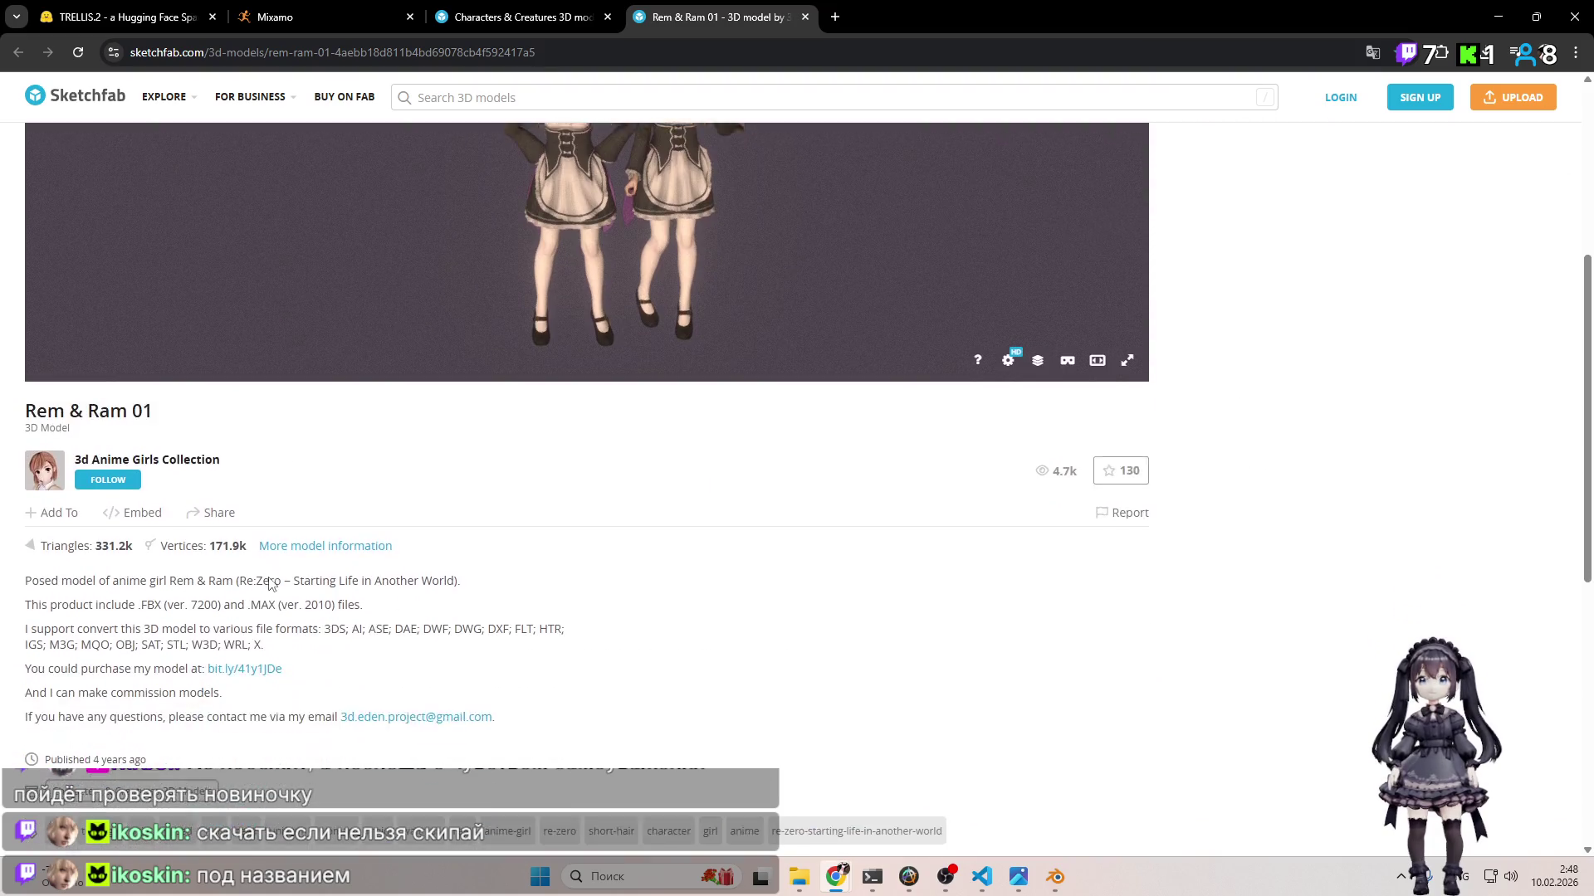